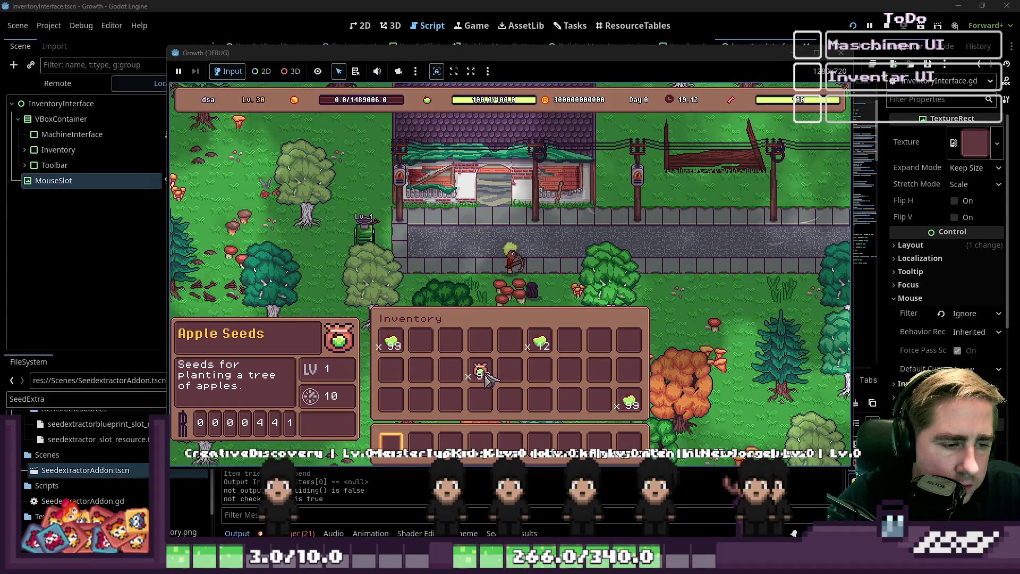
# Move the seed stack to the inventory's first row, then stop the running game.
pyautogui.click(485, 373)
pyautogui.click(486, 377)
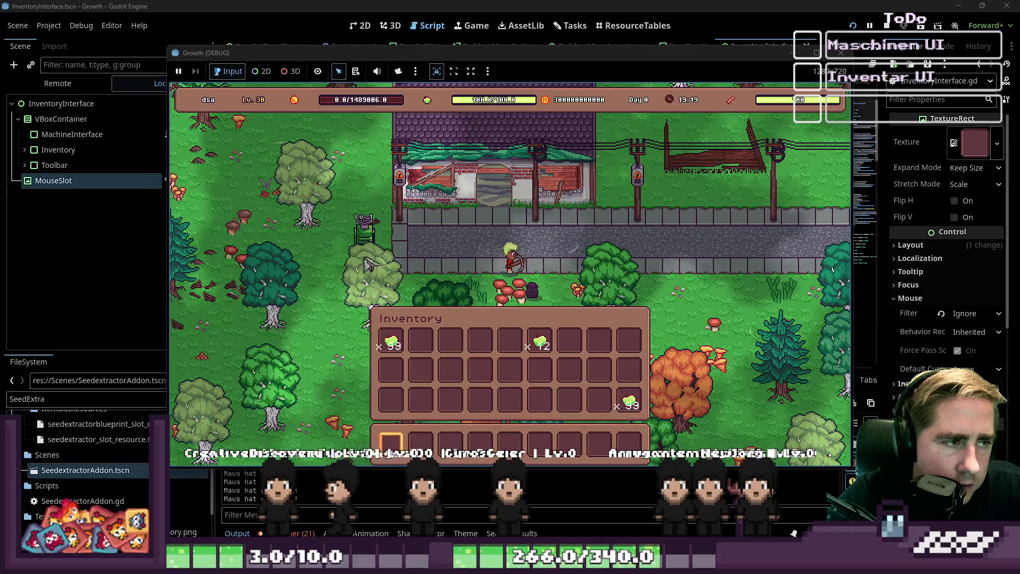
pyautogui.click(461, 348)
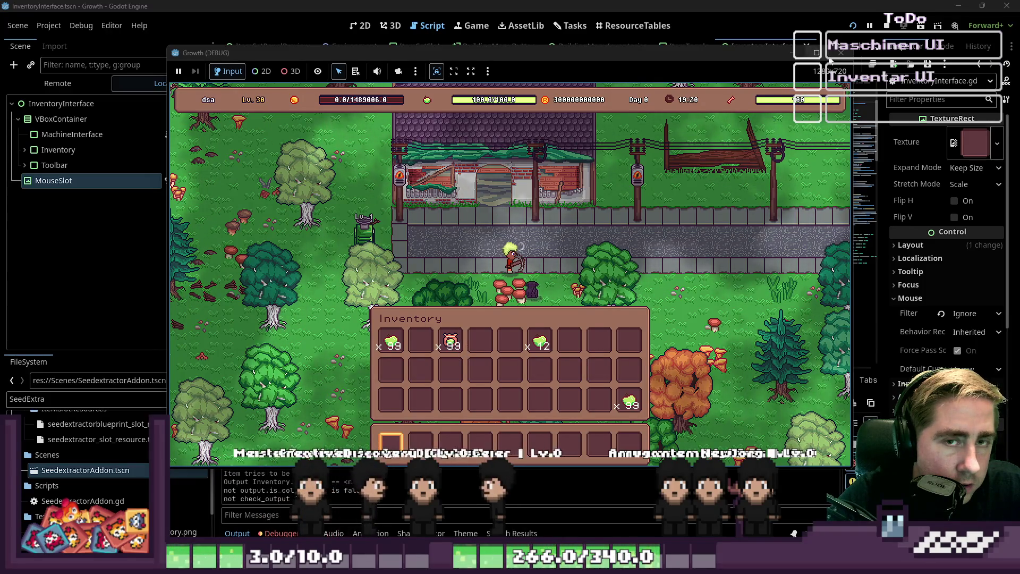
pyautogui.press('F8')
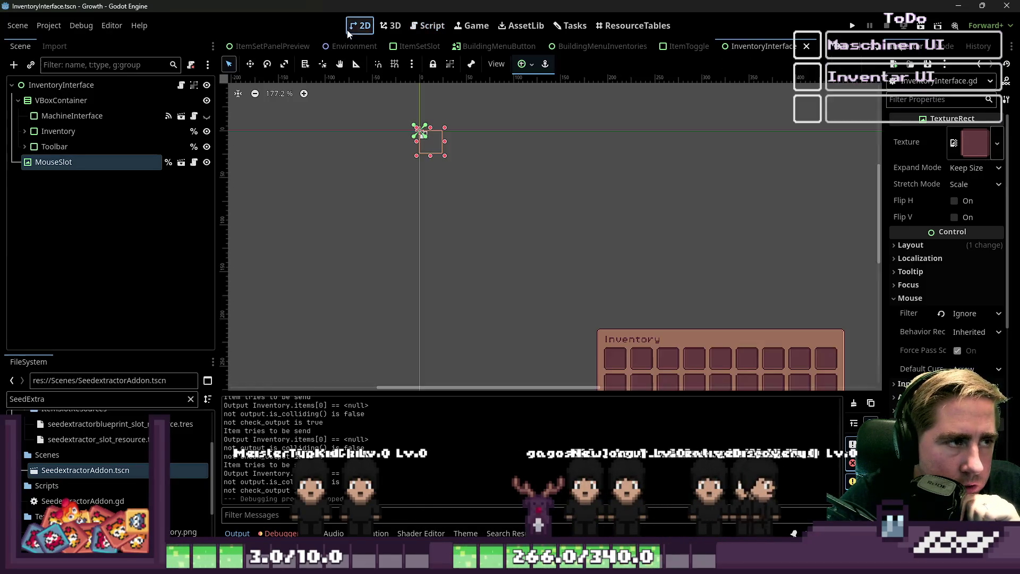
# On the 2D canvas, drag MouseSlot with the Move tool beside the Inventory panel.
pyautogui.click(361, 25)
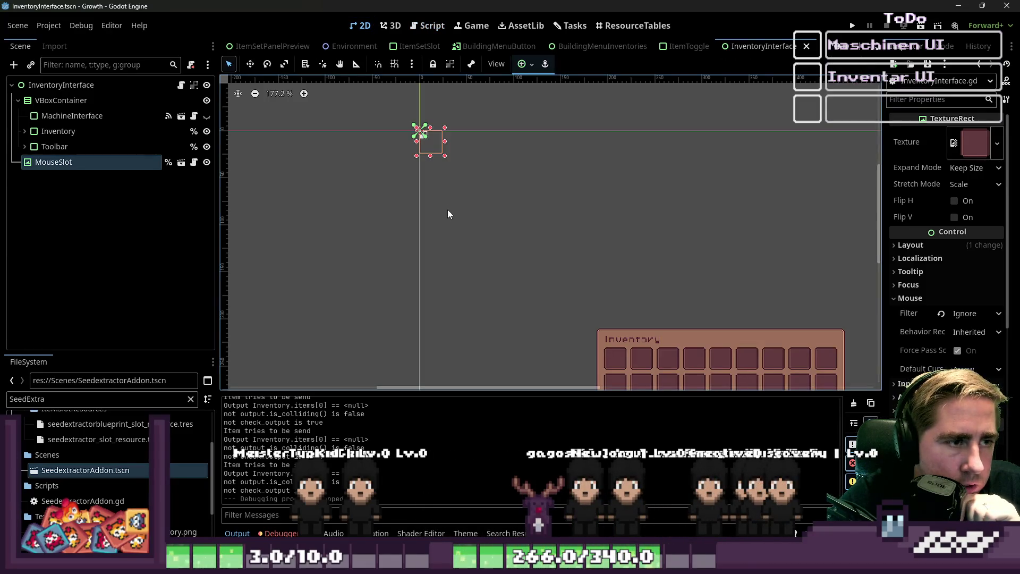
pyautogui.scroll(4, 405, 132)
pyautogui.scroll(-5, 390, 112)
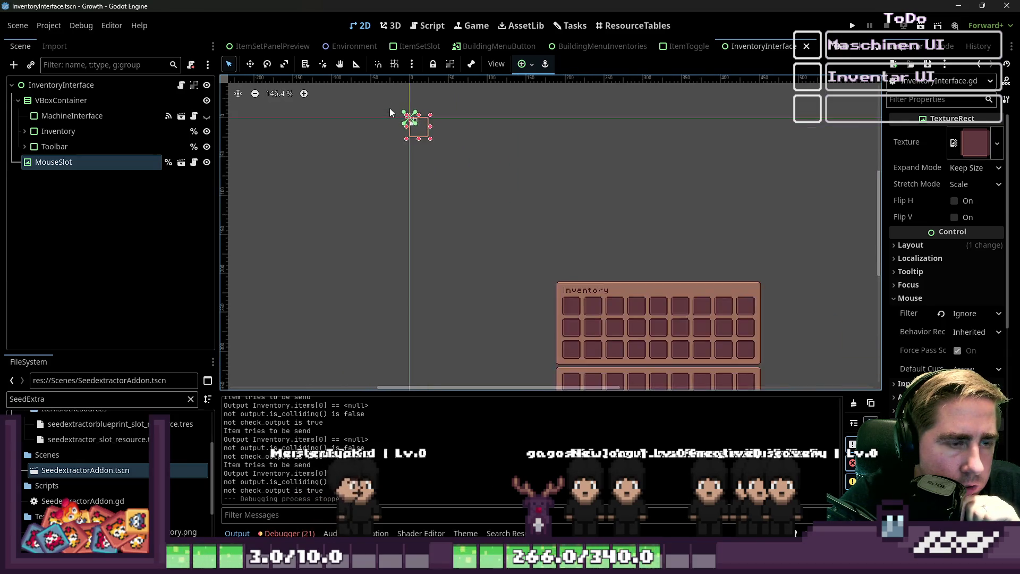
pyautogui.scroll(-4, 390, 112)
pyautogui.scroll(2, 390, 113)
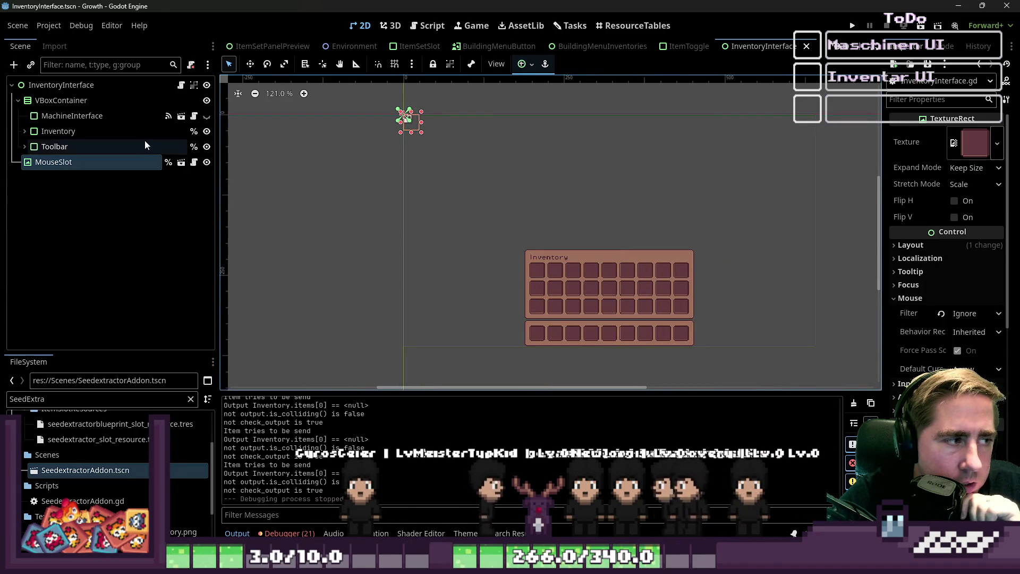
pyautogui.click(122, 162)
pyautogui.press('w')
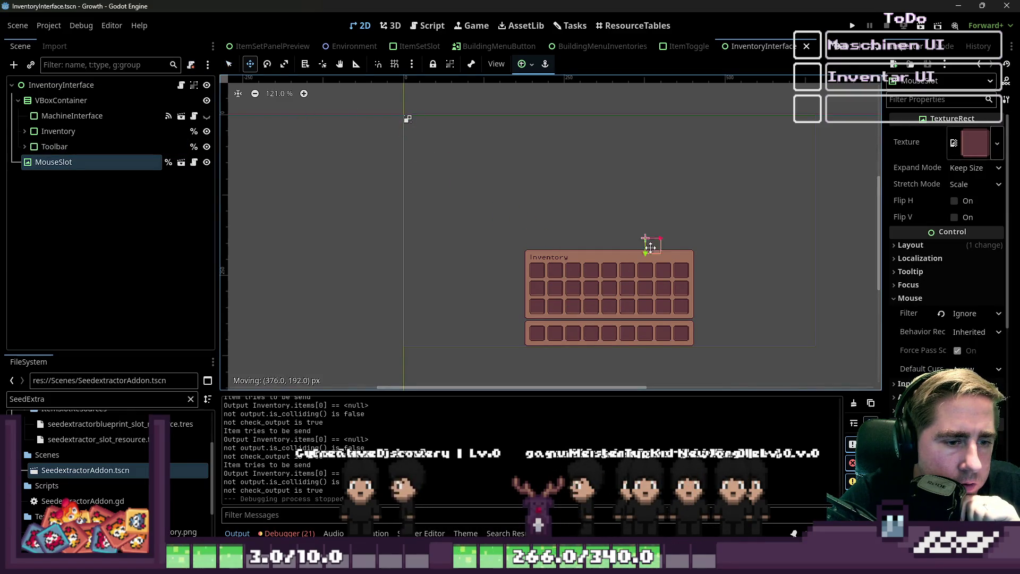
pyautogui.moveTo(594, 207); pyautogui.dragTo(587, 208)
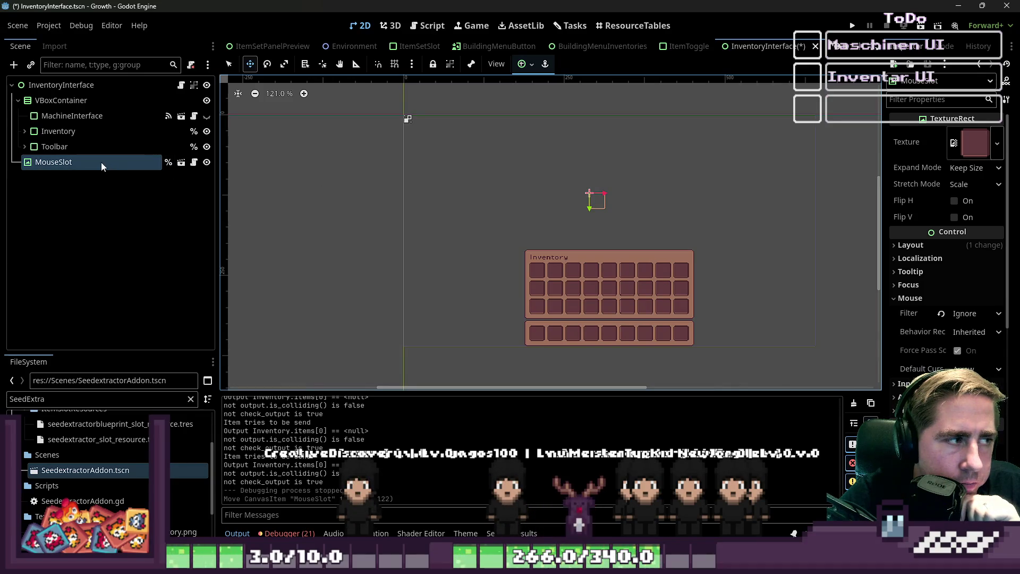
# Undo the MouseSlot move so it returns to the scene origin.
pyautogui.click(75, 86)
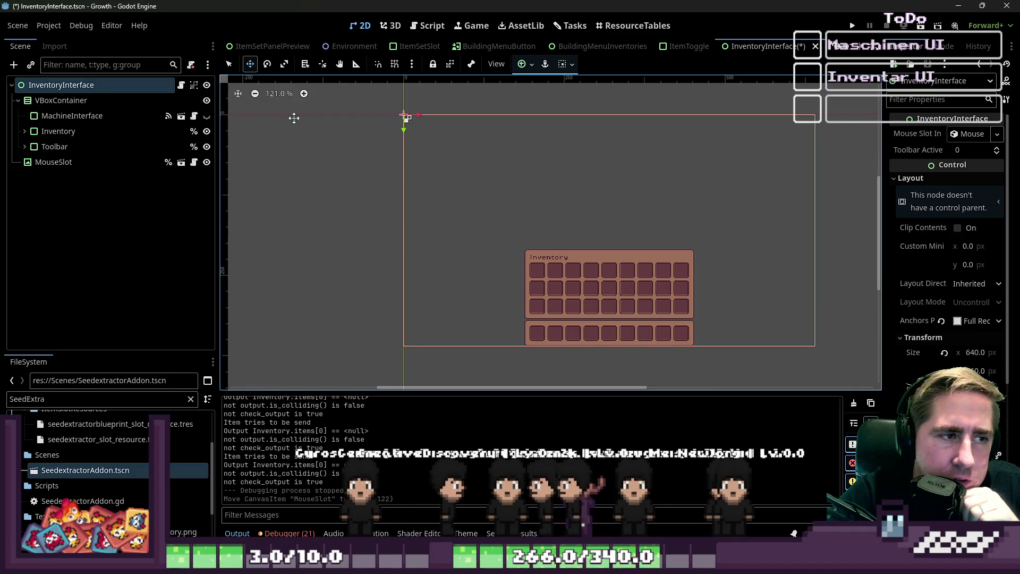
pyautogui.click(136, 164)
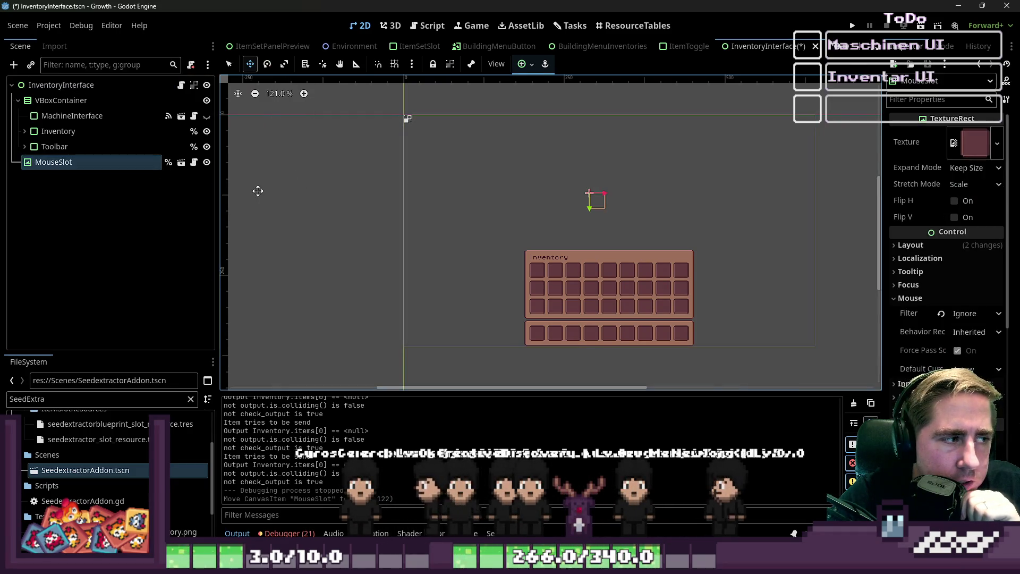
pyautogui.hotkey('ctrl', 'z')
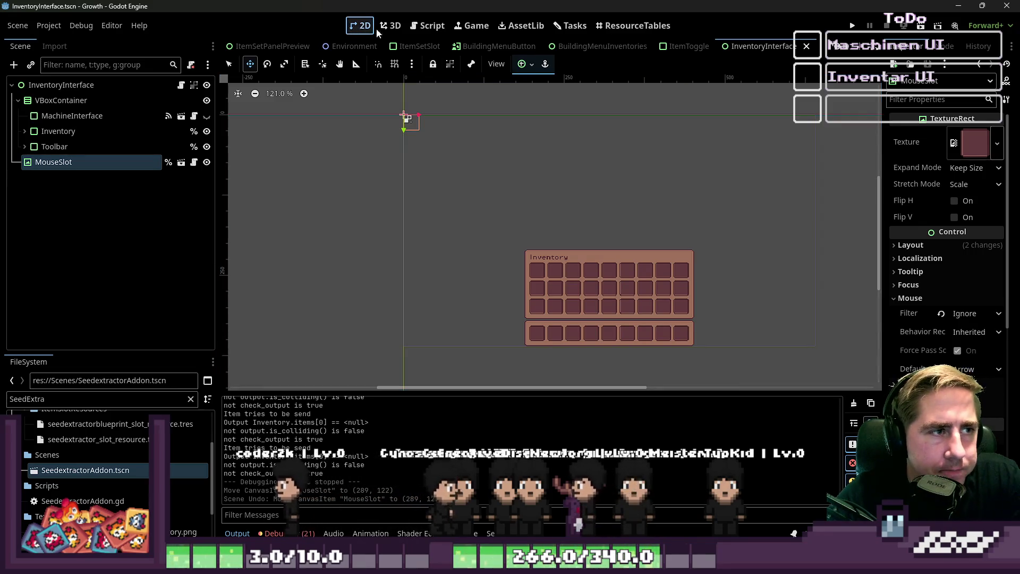
pyautogui.scroll(5, 395, 48)
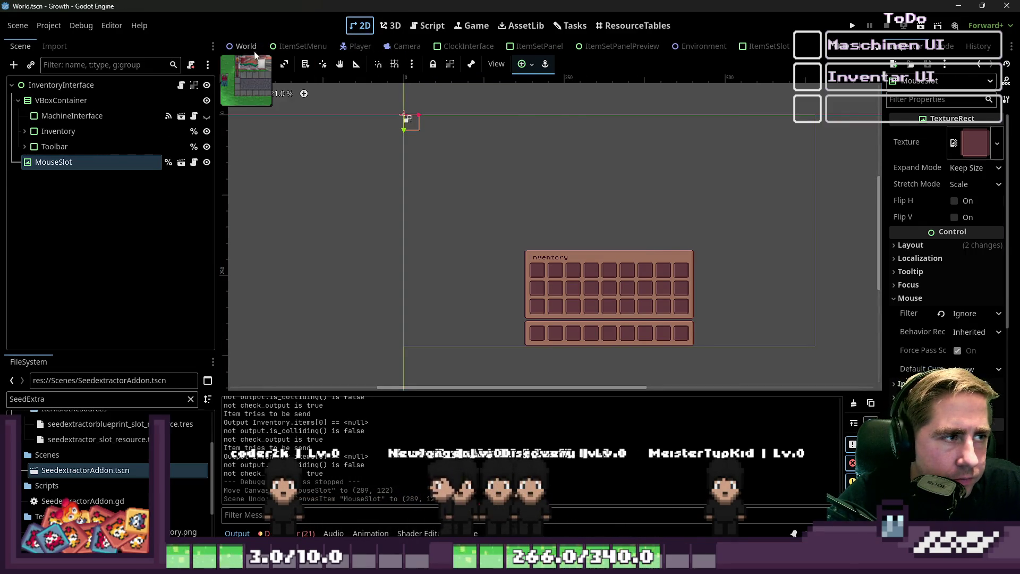
# Open the World scene and select its InventoryInterface2 node.
pyautogui.click(246, 47)
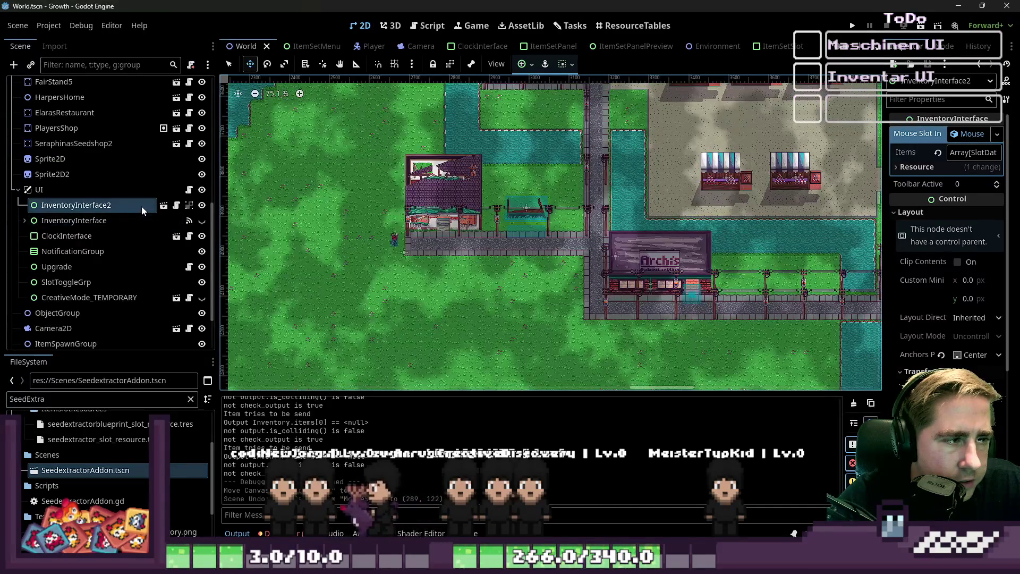
pyautogui.click(139, 220)
pyautogui.click(149, 206)
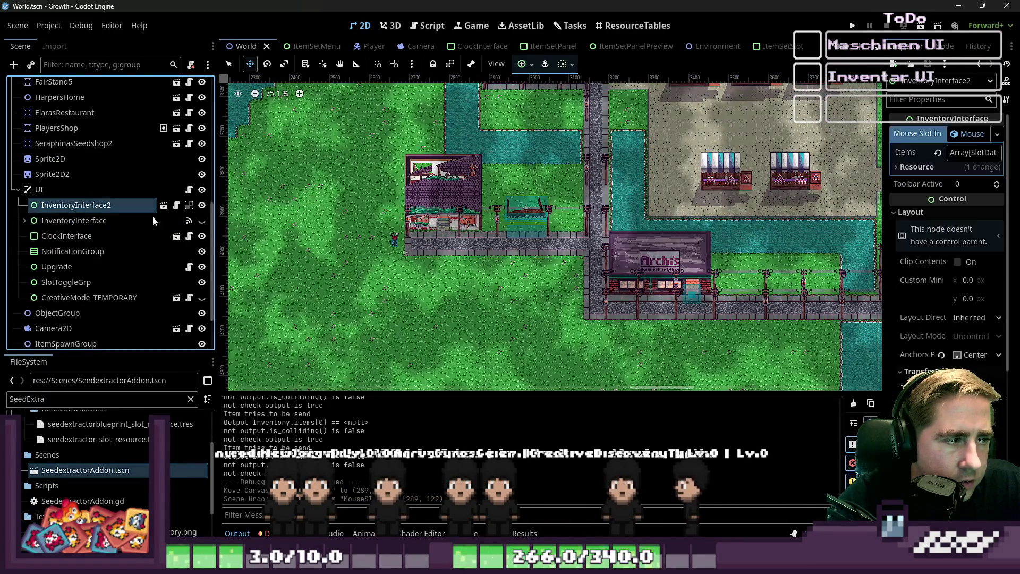
pyautogui.scroll(-5, 544, 284)
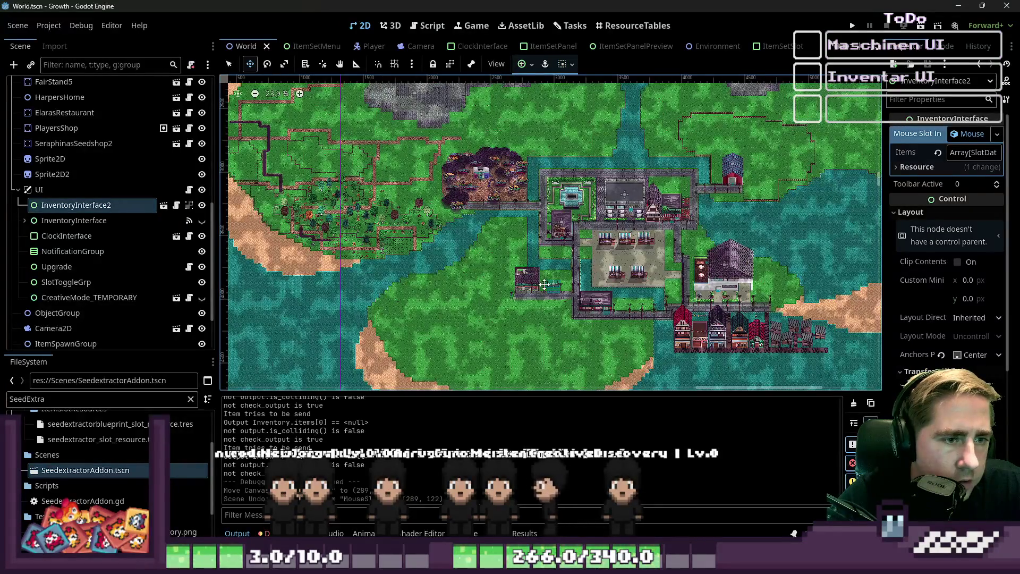
pyautogui.scroll(-4, 544, 284)
pyautogui.scroll(8, 449, 154)
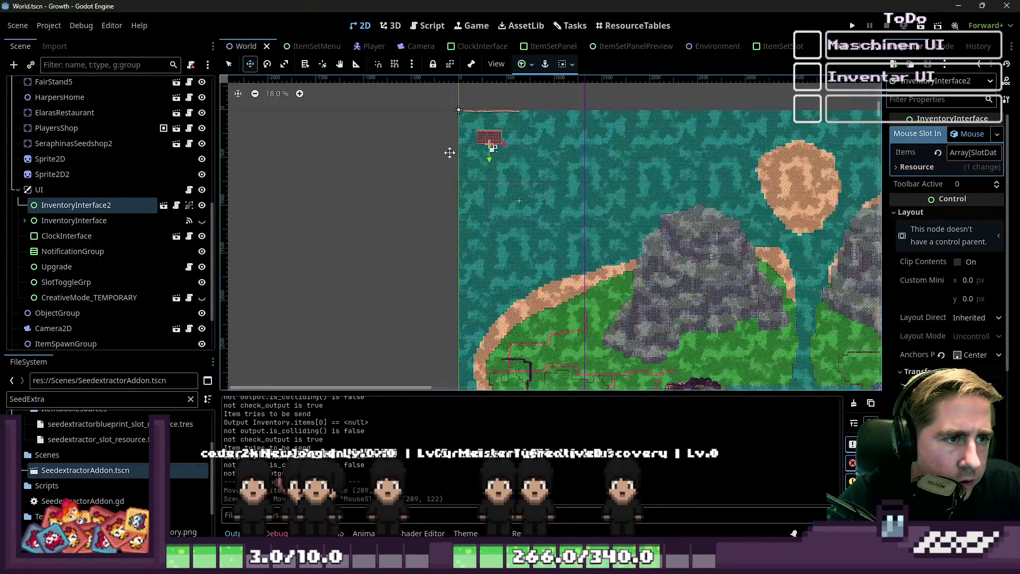
pyautogui.scroll(4, 441, 123)
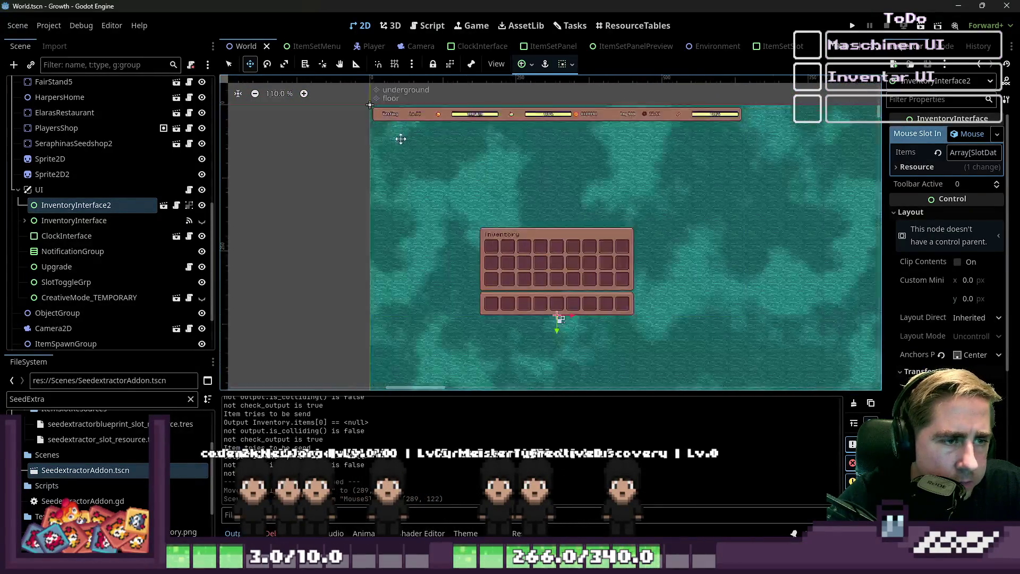
# Anchor InventoryInterface2 with the Full Rect preset, then save and run the project.
pyautogui.click(523, 65)
pyautogui.click(578, 163)
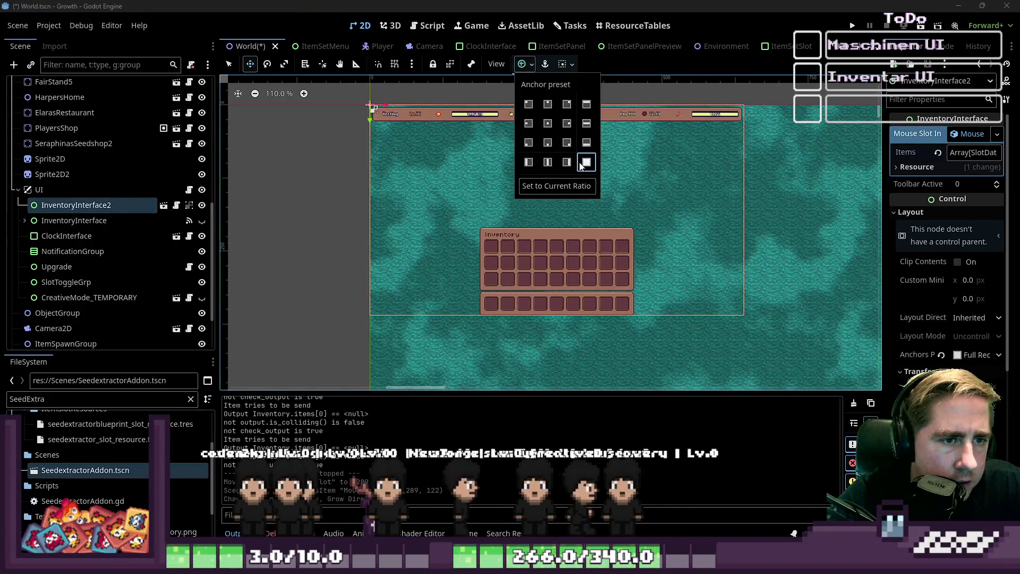
pyautogui.click(854, 23)
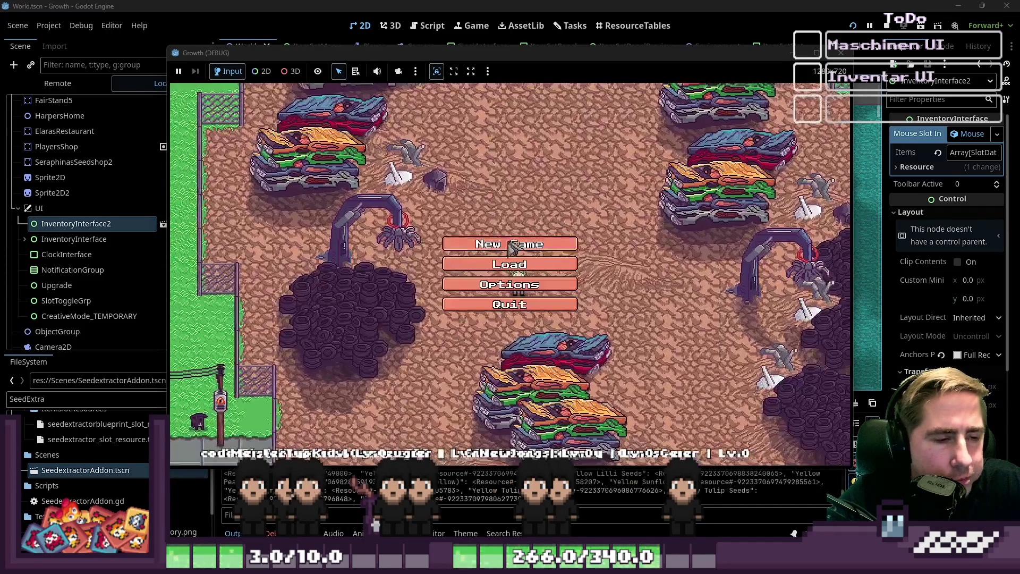
# Start a new game with a character named 'asdf' and open the inventory.
pyautogui.click(510, 243)
pyautogui.write('asdf')
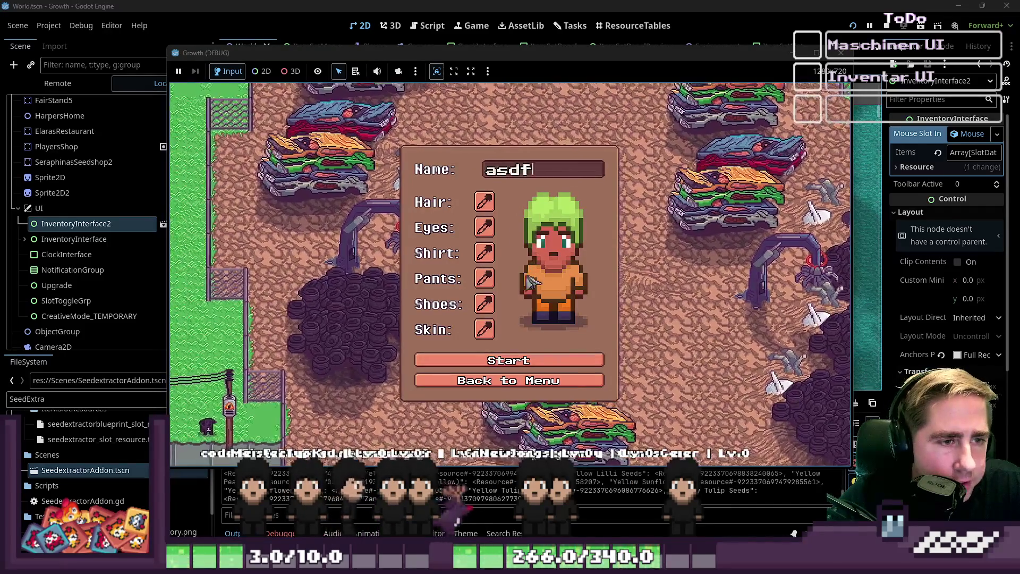
pyautogui.click(508, 365)
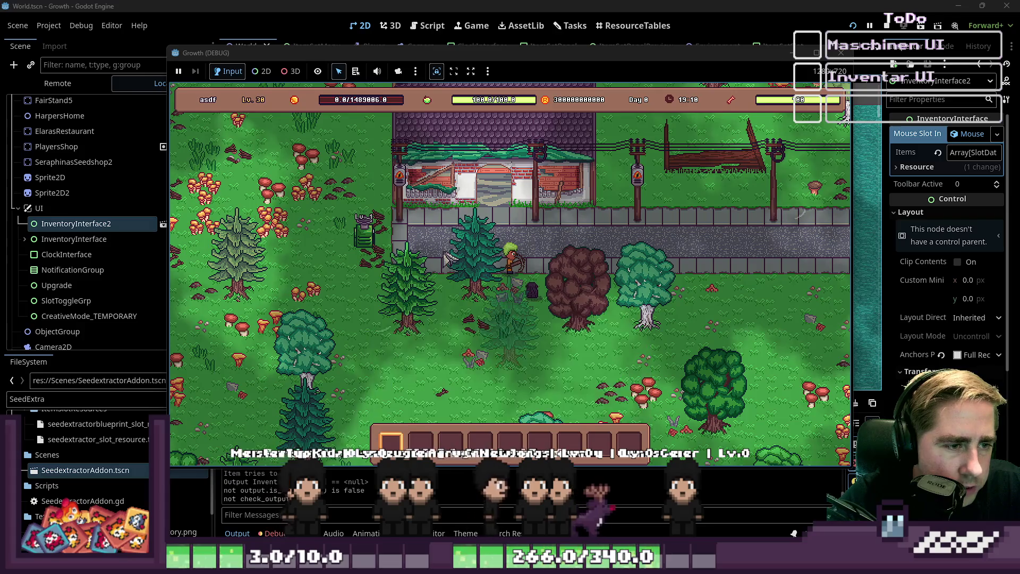
pyautogui.press('i')
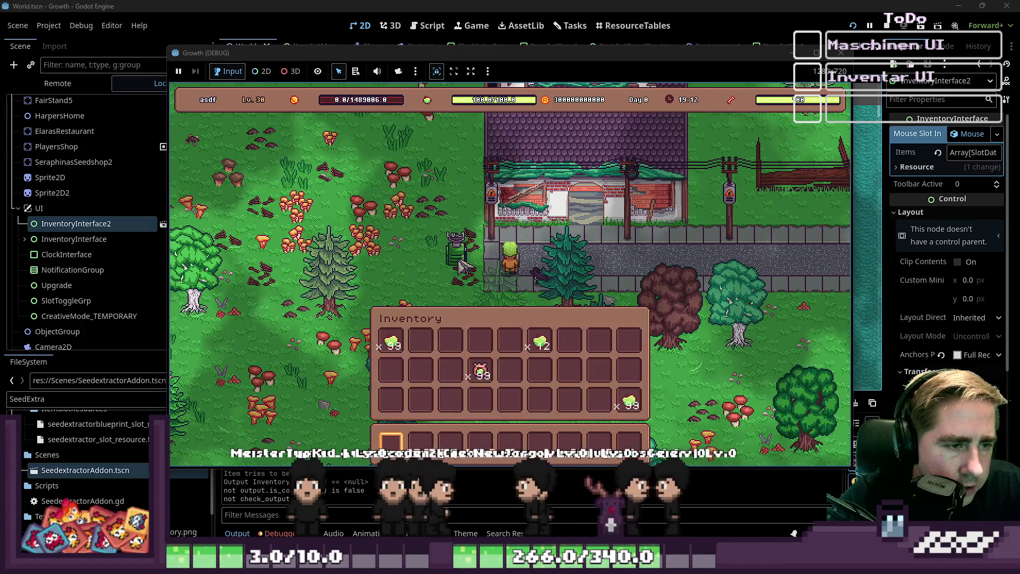
# Move the Apple Seeds stack two slots along, then close the game.
pyautogui.moveTo(546, 360)
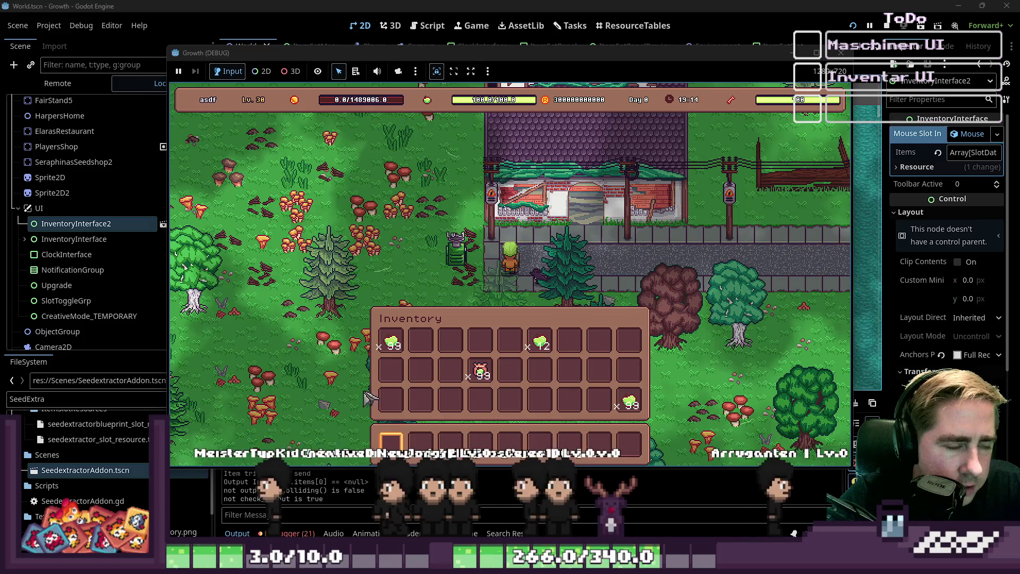
pyautogui.click(484, 375)
pyautogui.click(539, 372)
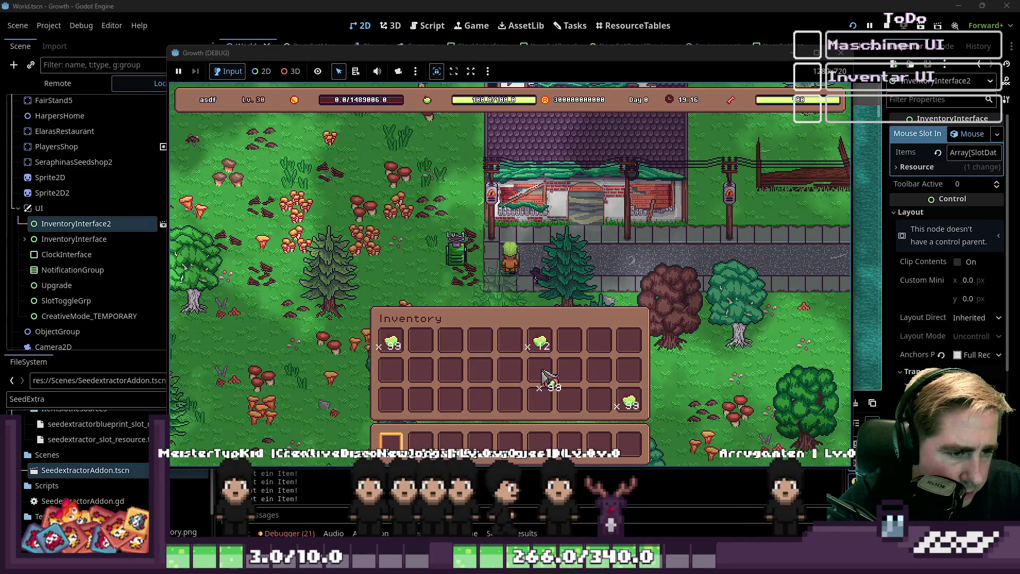
pyautogui.click(841, 53)
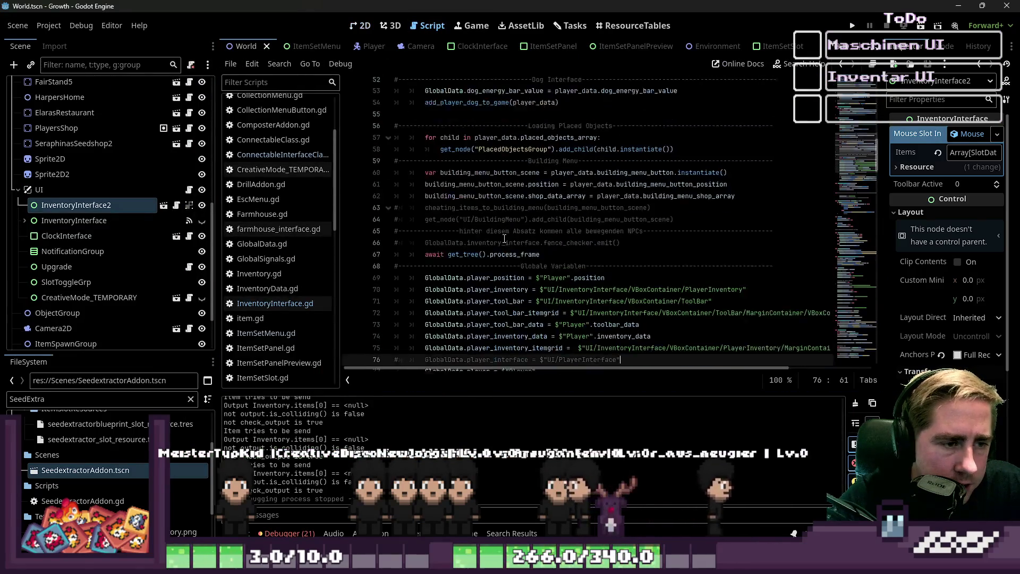
# Set the InventoryInterface root node's mouse filter to Ignore.
pyautogui.scroll(1, 504, 238)
pyautogui.scroll(2, 70, 218)
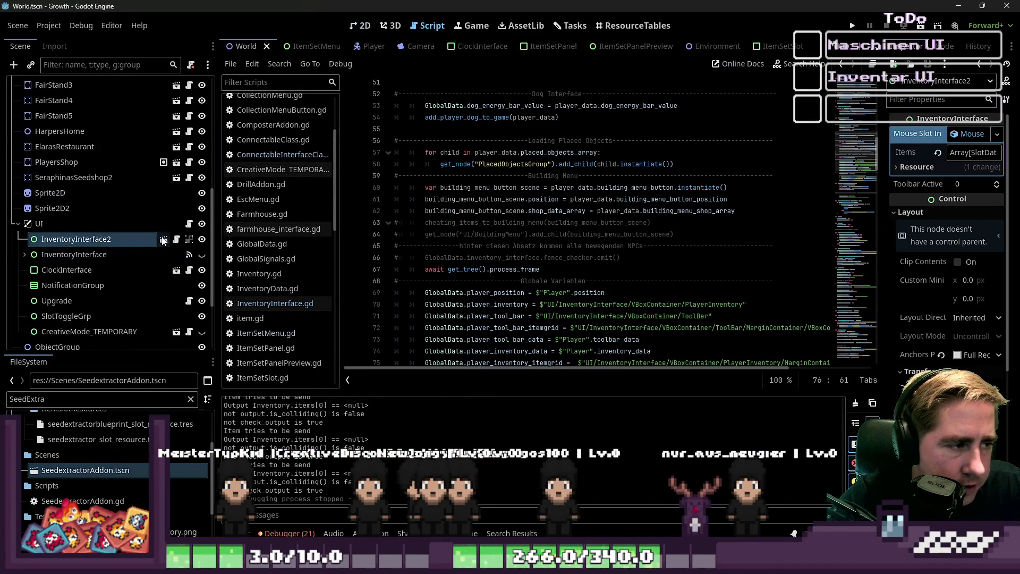
pyautogui.click(163, 239)
pyautogui.click(128, 83)
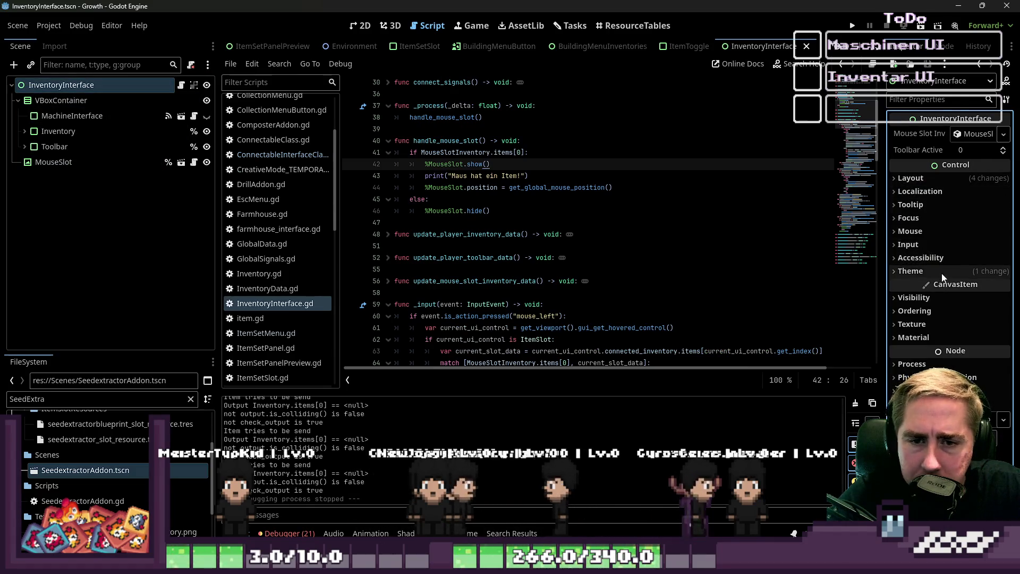
pyautogui.click(931, 231)
pyautogui.click(966, 246)
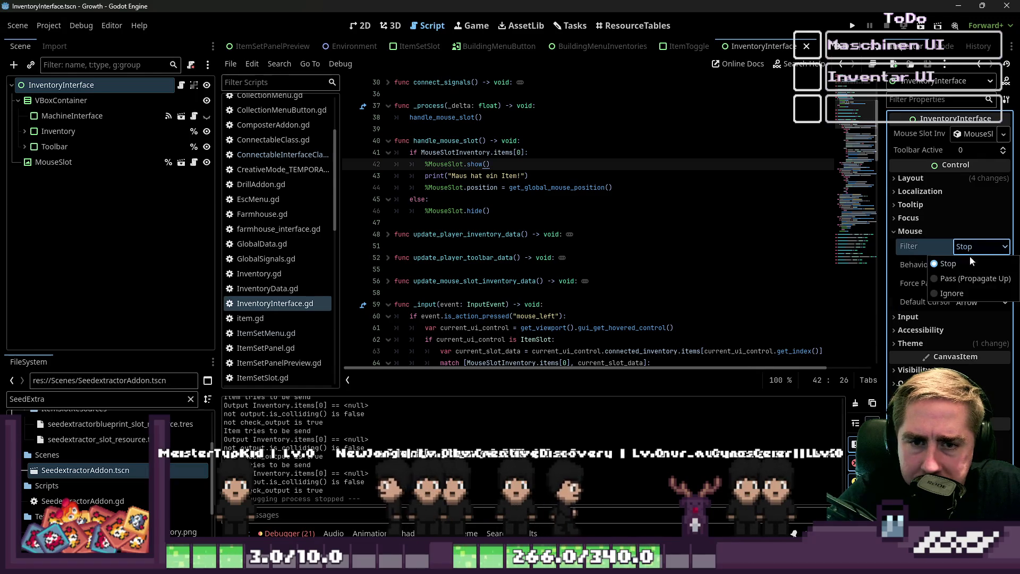
pyautogui.click(968, 288)
# Delete the leftover debug print line from handle_mouse_slot and run the game.
pyautogui.click(723, 212)
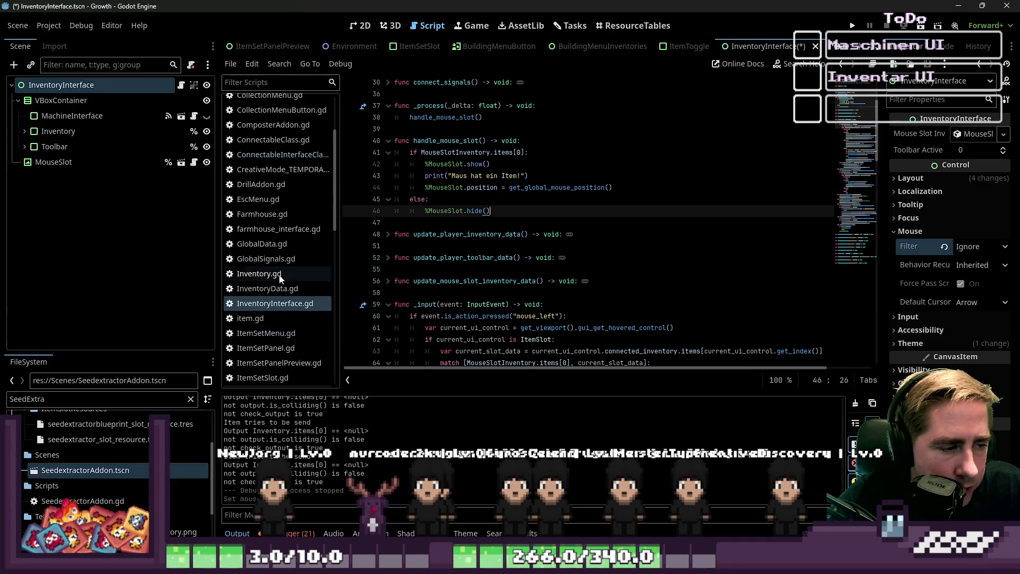
pyautogui.scroll(-5, 287, 279)
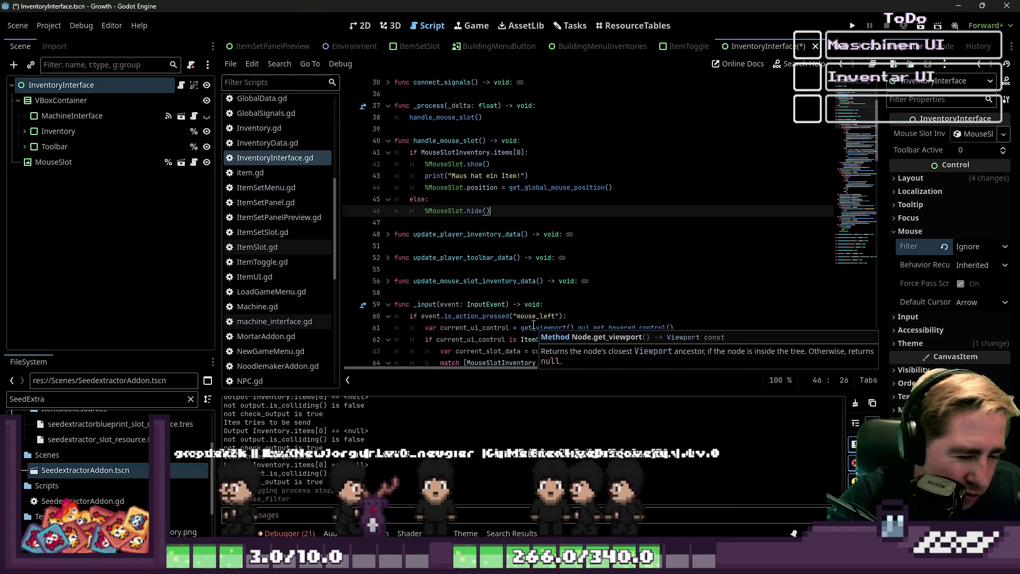
pyautogui.scroll(-3, 531, 318)
pyautogui.scroll(-7, 519, 333)
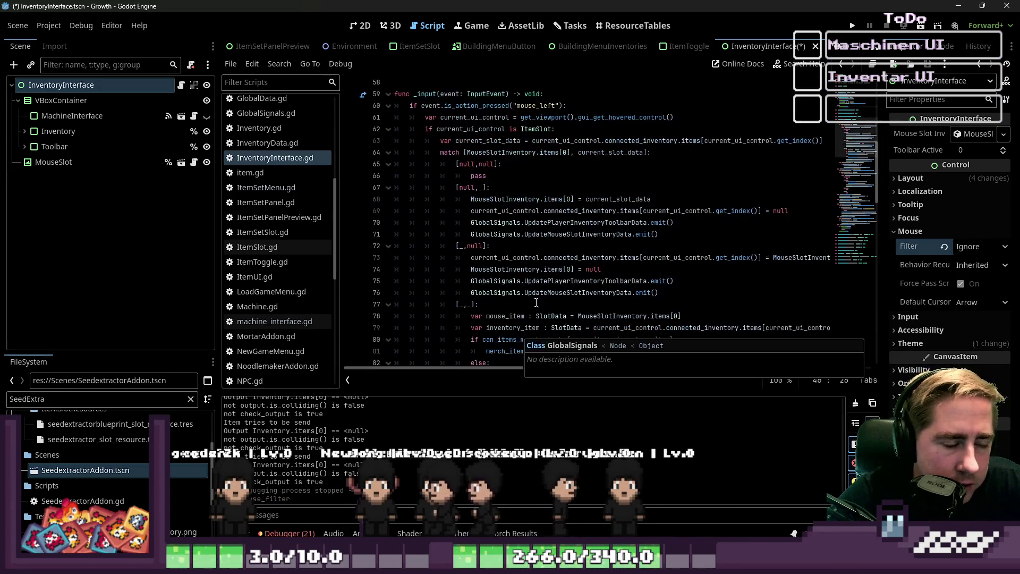
pyautogui.scroll(10, 643, 245)
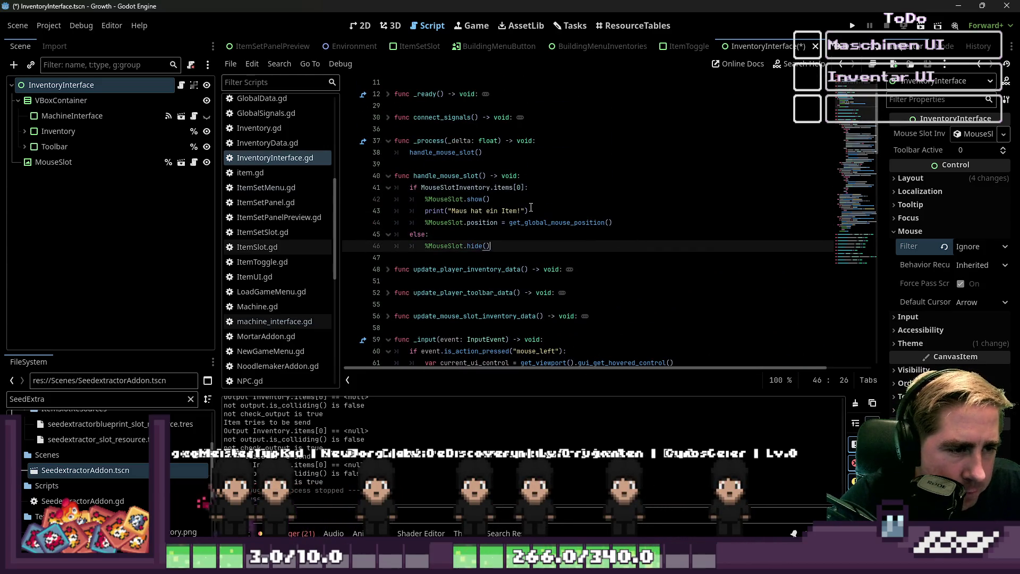
pyautogui.moveTo(531, 207); pyautogui.dragTo(375, 211)
pyautogui.press('BackSpace')
pyautogui.click(851, 25)
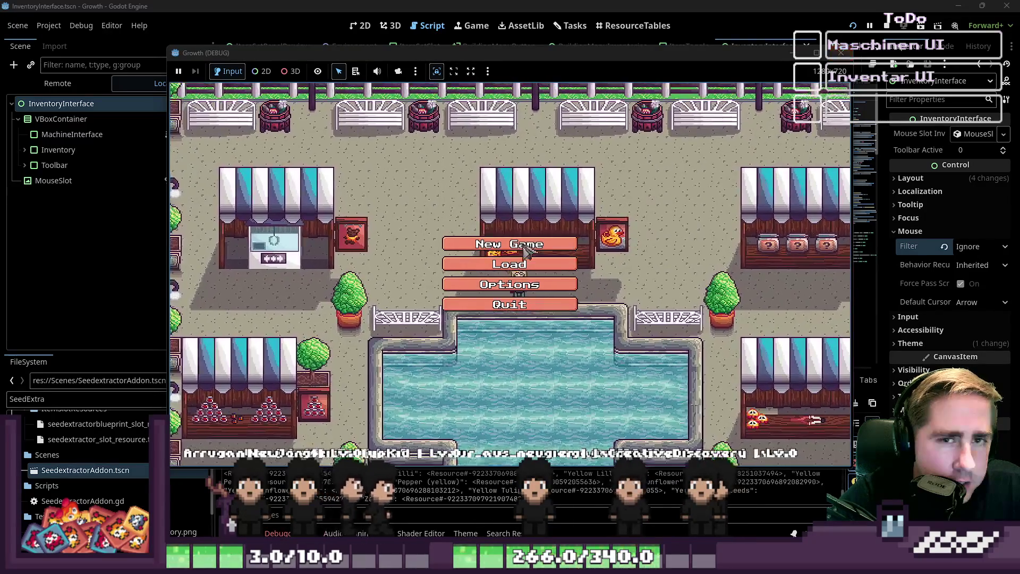
# Start a new game as character 'asd' and walk to the machine.
pyautogui.click(519, 237)
pyautogui.write('asd')
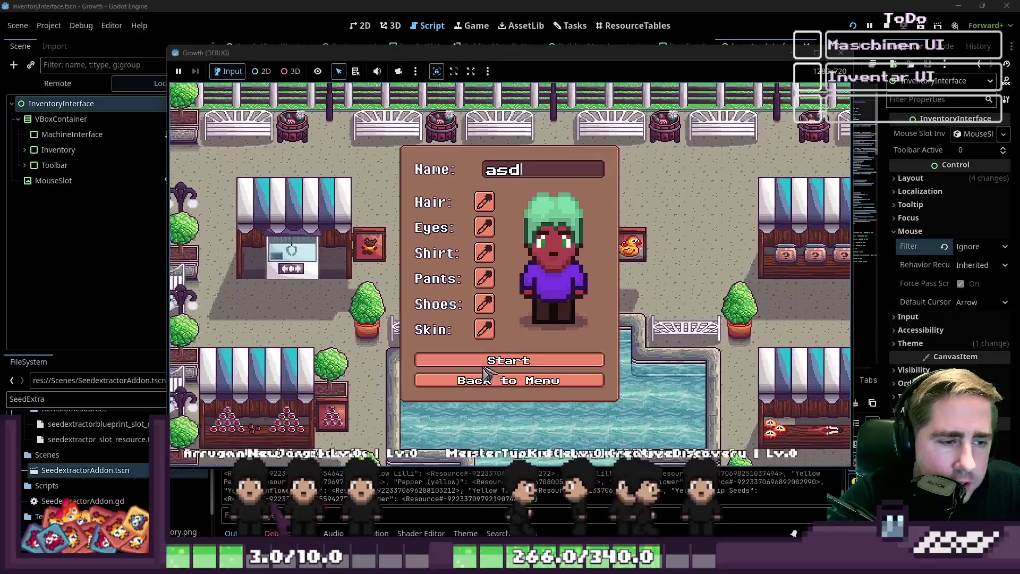
pyautogui.click(509, 360)
pyautogui.press('i')
pyautogui.press('a')
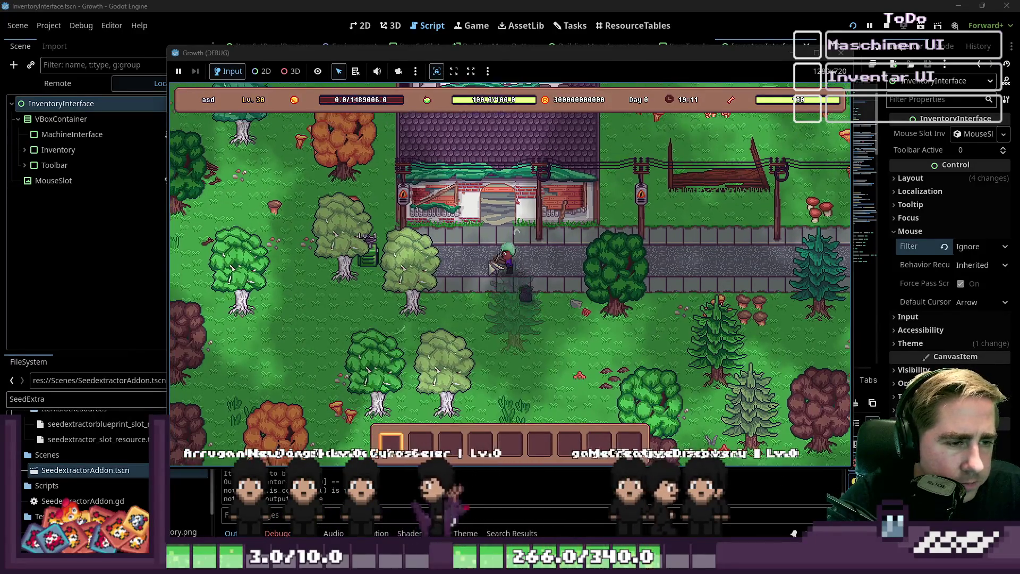
pyautogui.press('i')
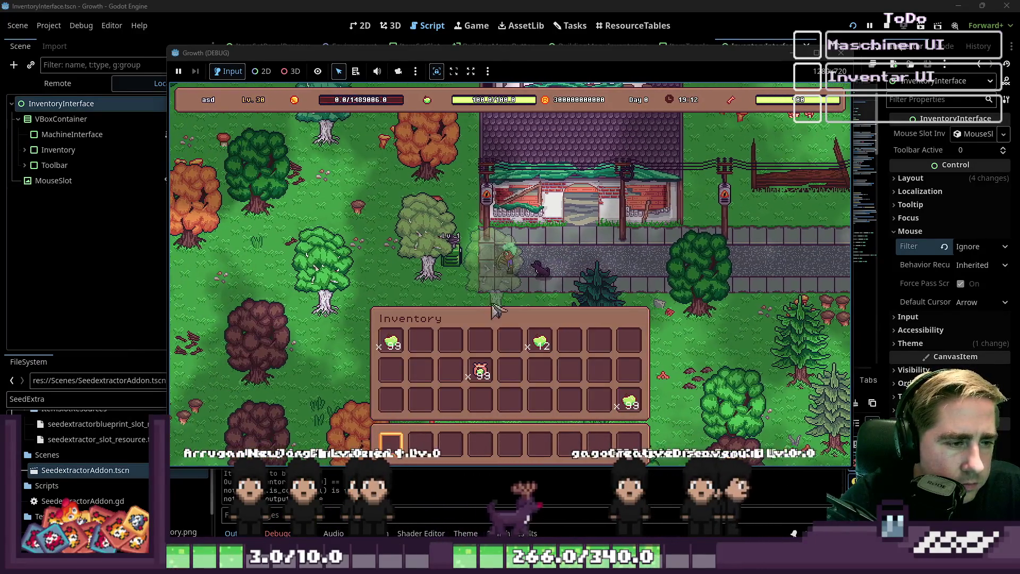
pyautogui.press('i')
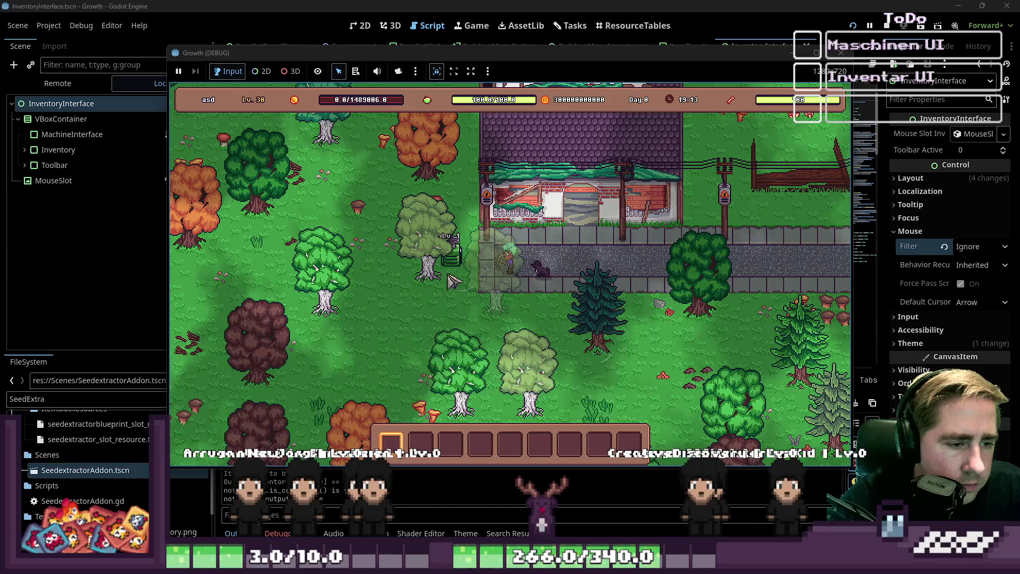
pyautogui.press('w')
pyautogui.press('a')
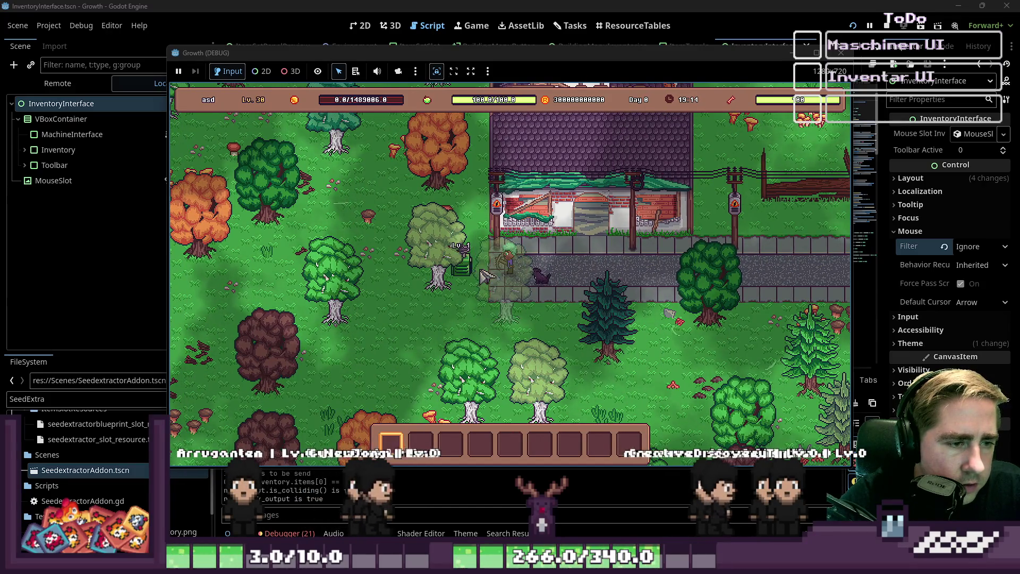
# Open the green machine's panel from its action menu, then stop the game.
pyautogui.rightClick(486, 280)
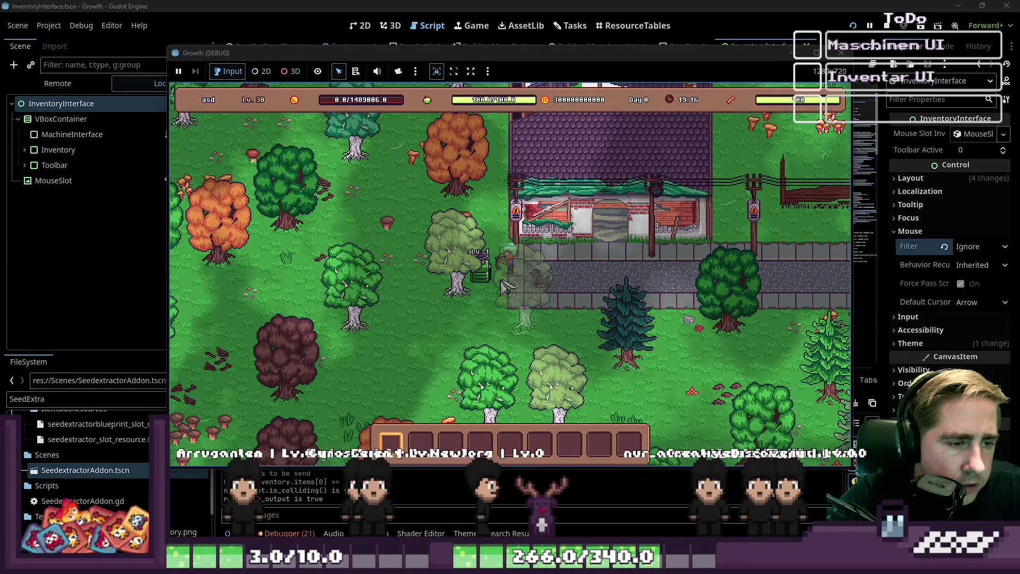
pyautogui.rightClick(507, 287)
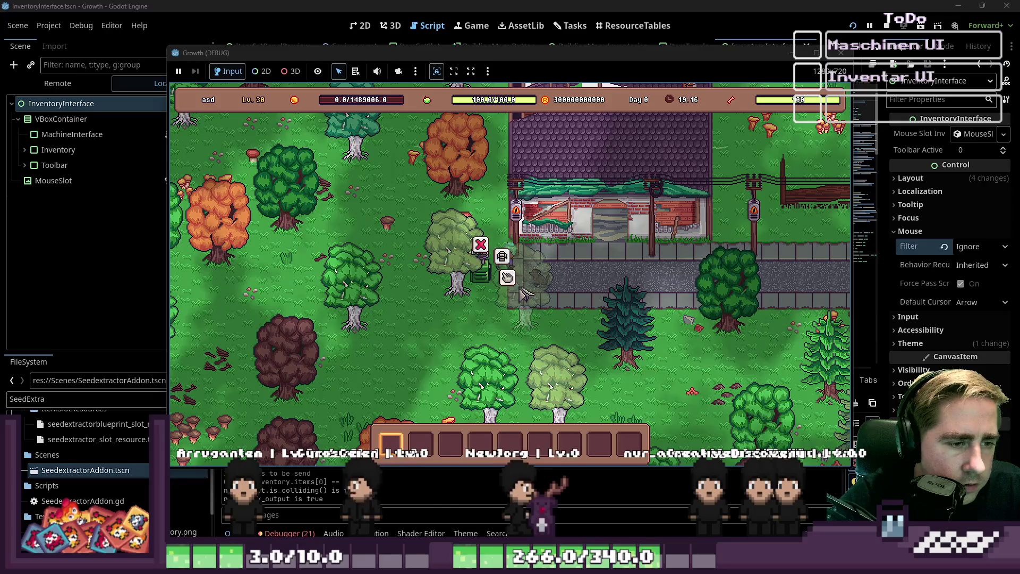
pyautogui.click(498, 275)
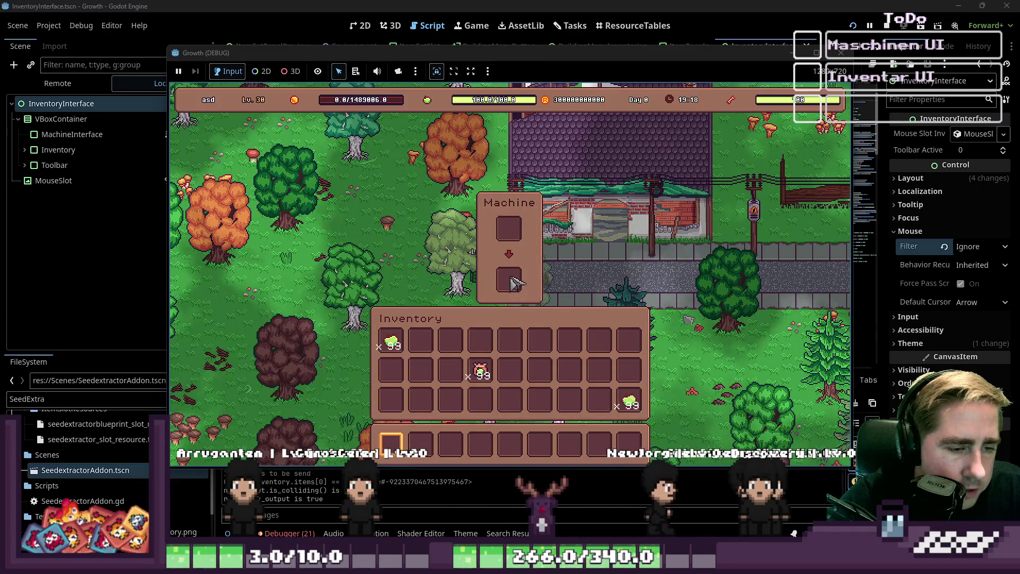
pyautogui.moveTo(521, 284)
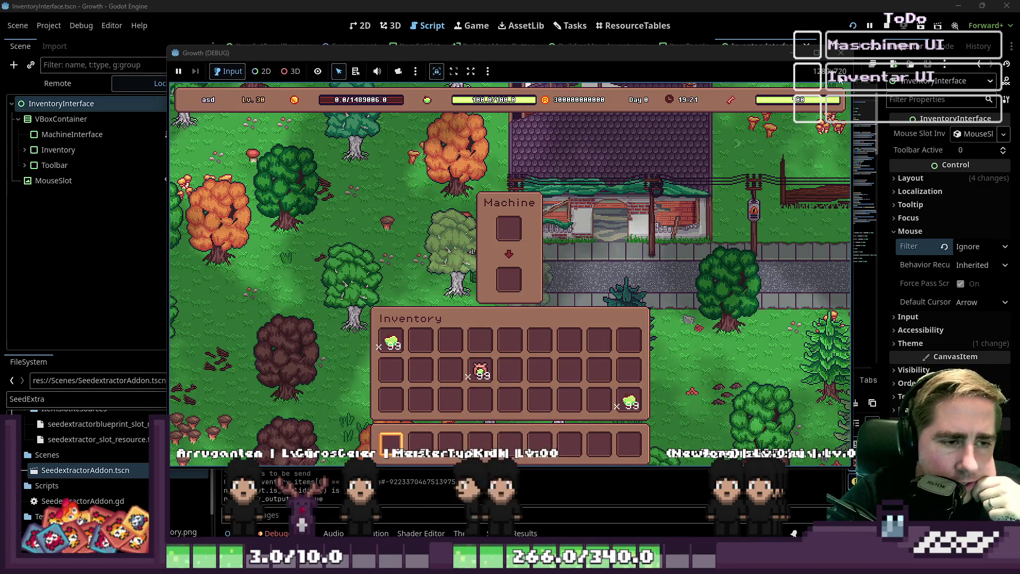
pyautogui.click(841, 54)
pyautogui.click(508, 168)
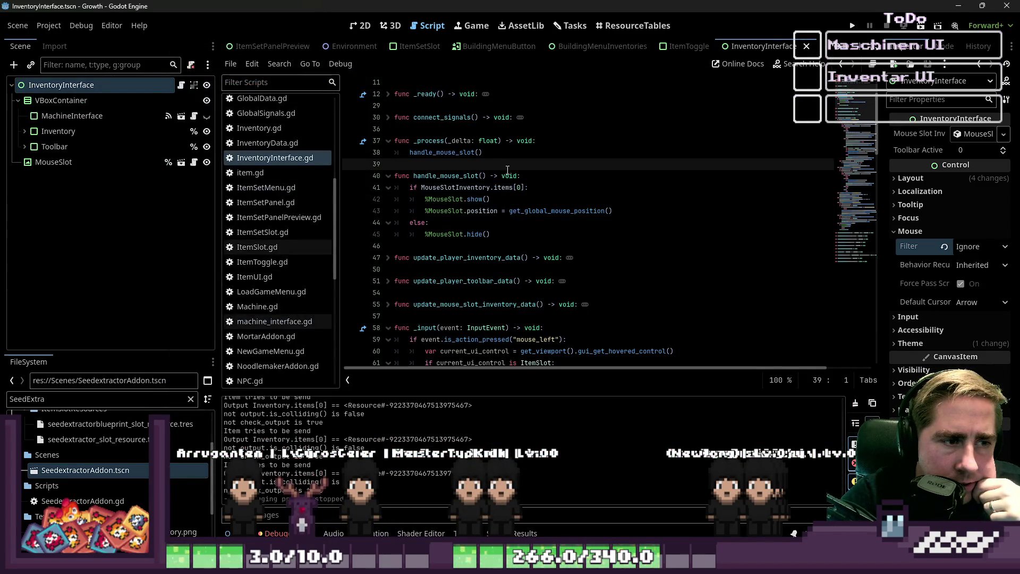
pyautogui.click(359, 26)
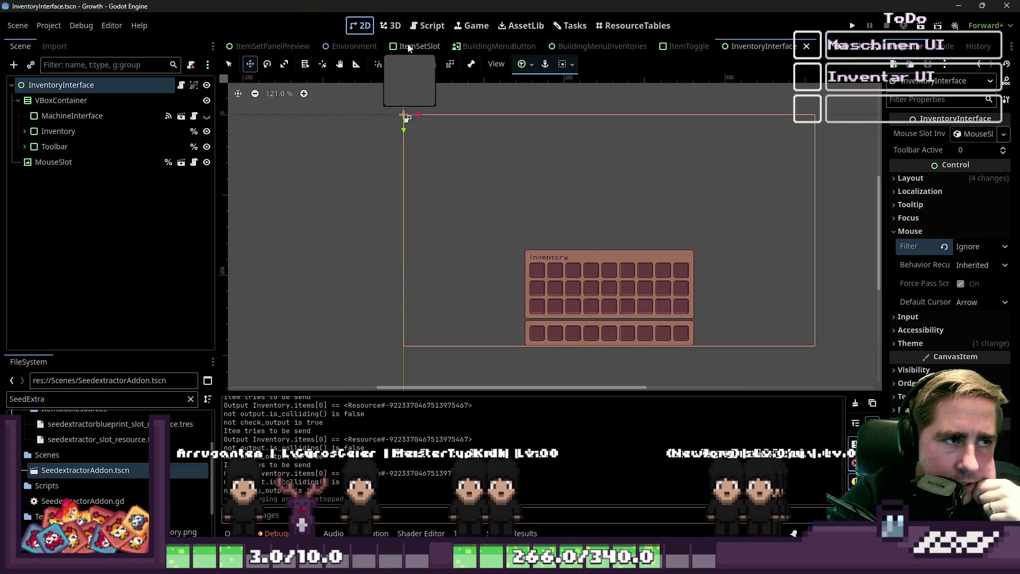
pyautogui.click(427, 26)
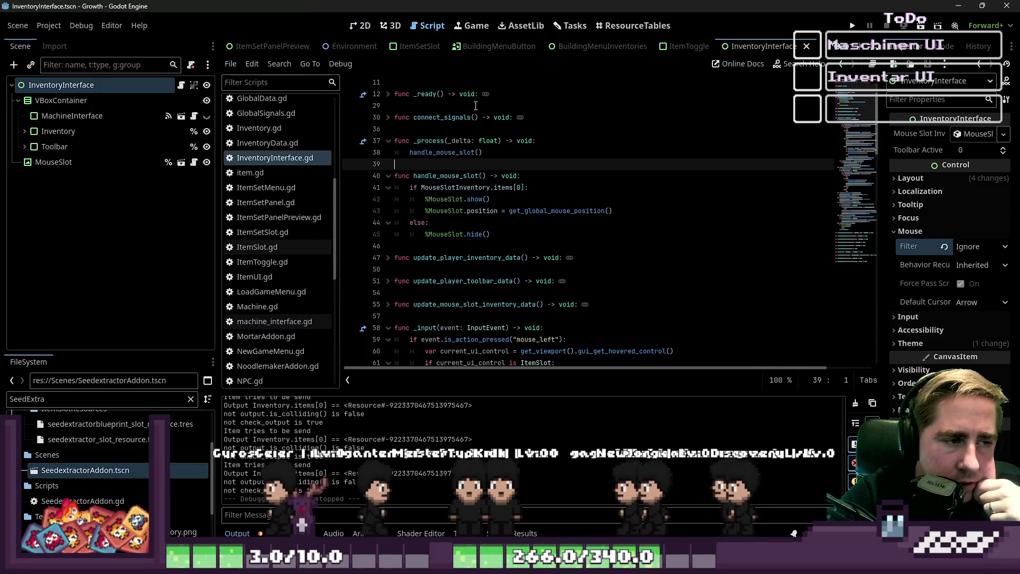
pyautogui.scroll(-2, 520, 169)
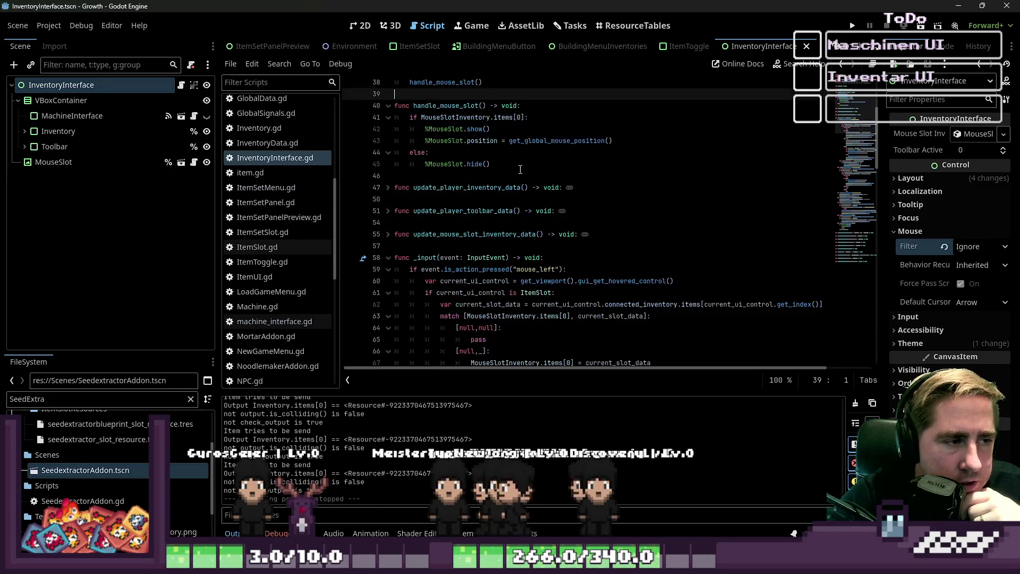
pyautogui.scroll(-5, 520, 169)
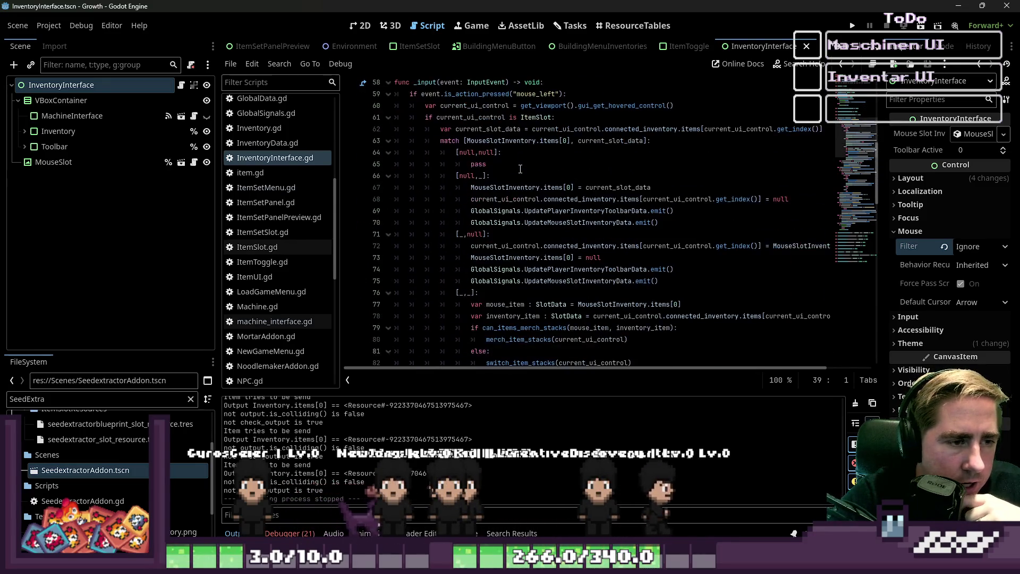
pyautogui.scroll(-2, 520, 169)
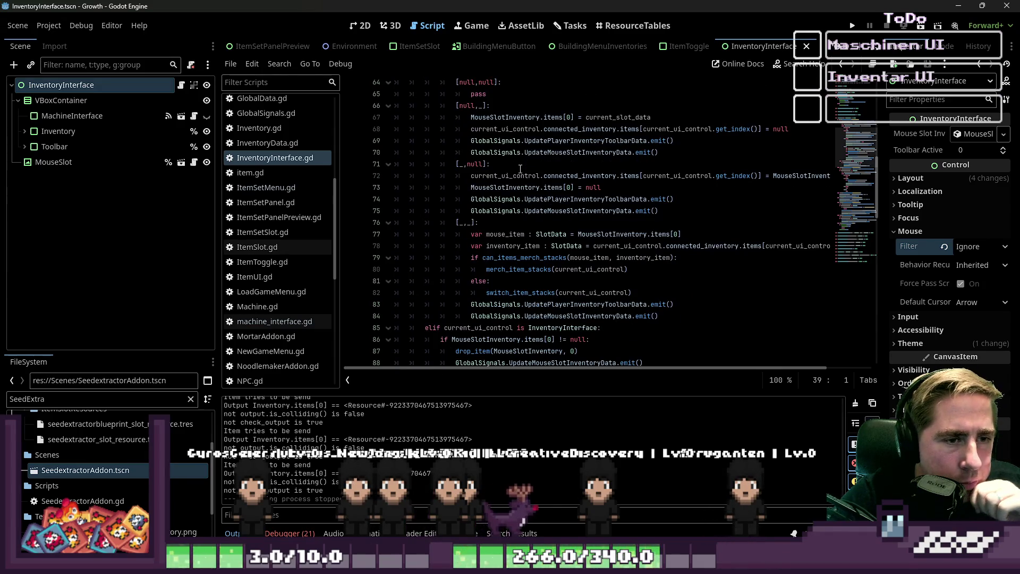
pyautogui.moveTo(663, 146)
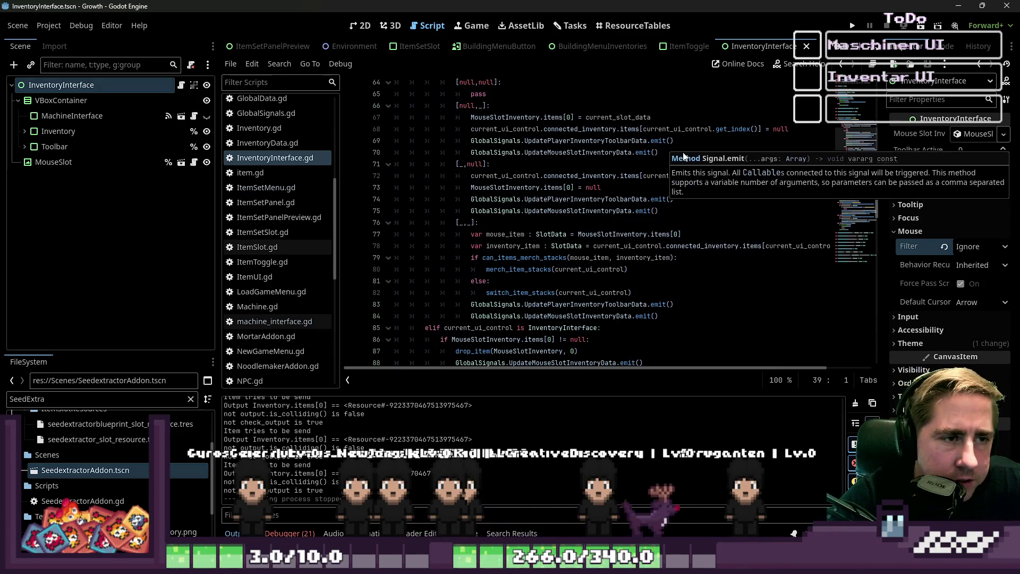
pyautogui.scroll(3, 618, 148)
pyautogui.scroll(-2, 618, 148)
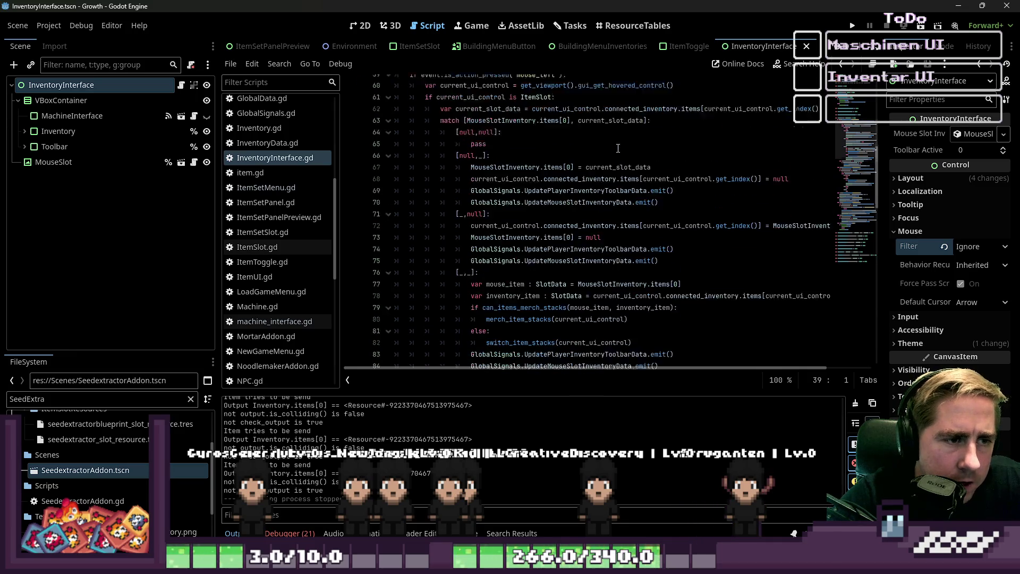
pyautogui.scroll(-3, 617, 148)
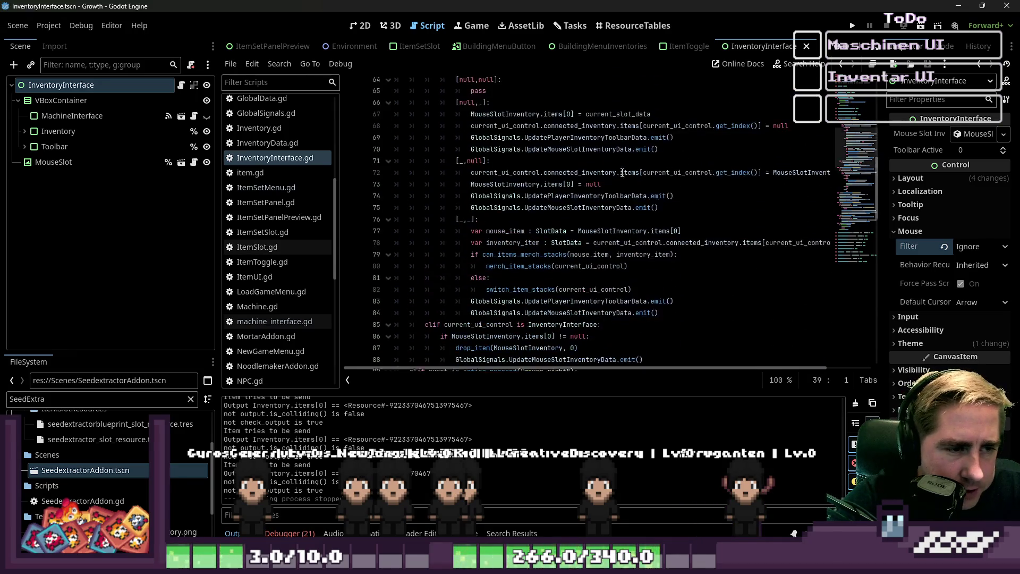
# Add line 76 calling GlobalSignals.UpdateMachineUIInventoryData.emit() after line 75.
pyautogui.click(707, 141)
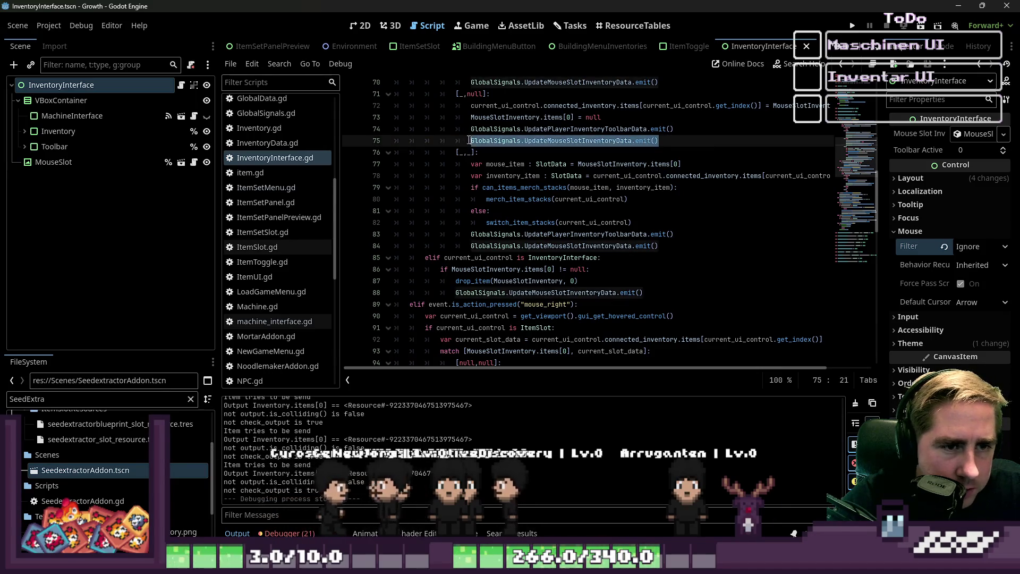
pyautogui.press('Return')
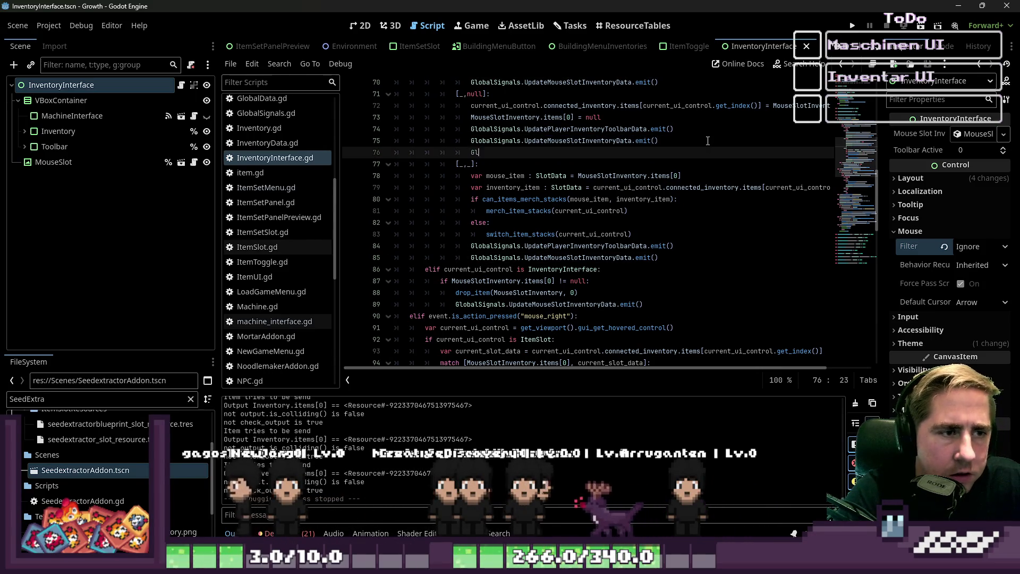
pyautogui.write('Globl')
pyautogui.write('Data.Sin')
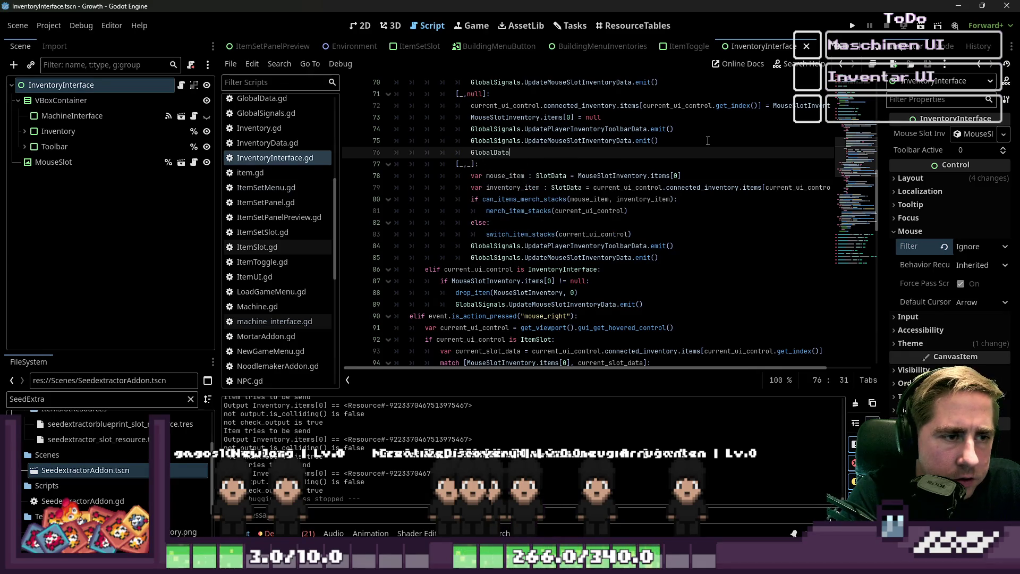
pyautogui.write('n')
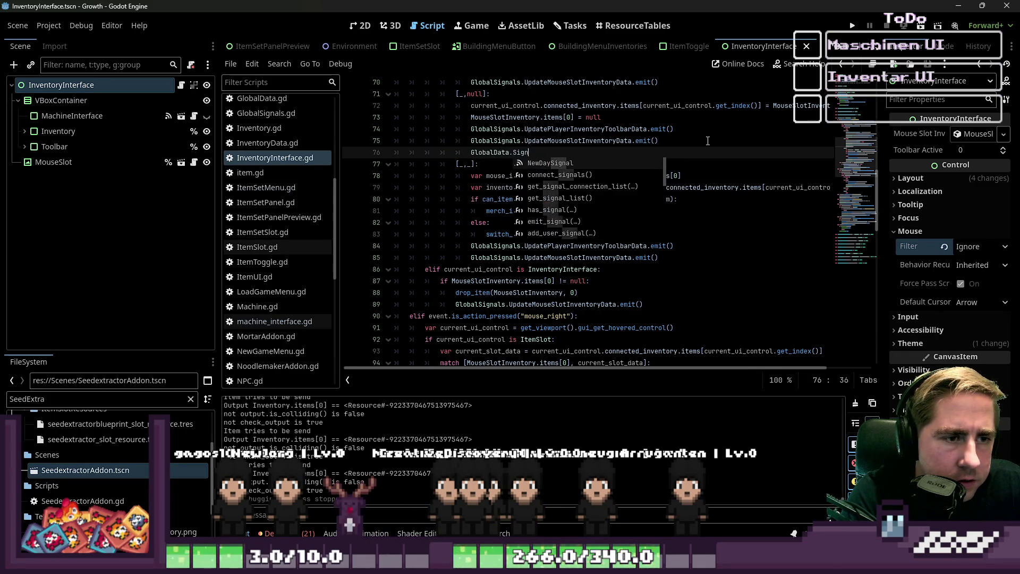
pyautogui.write('.')
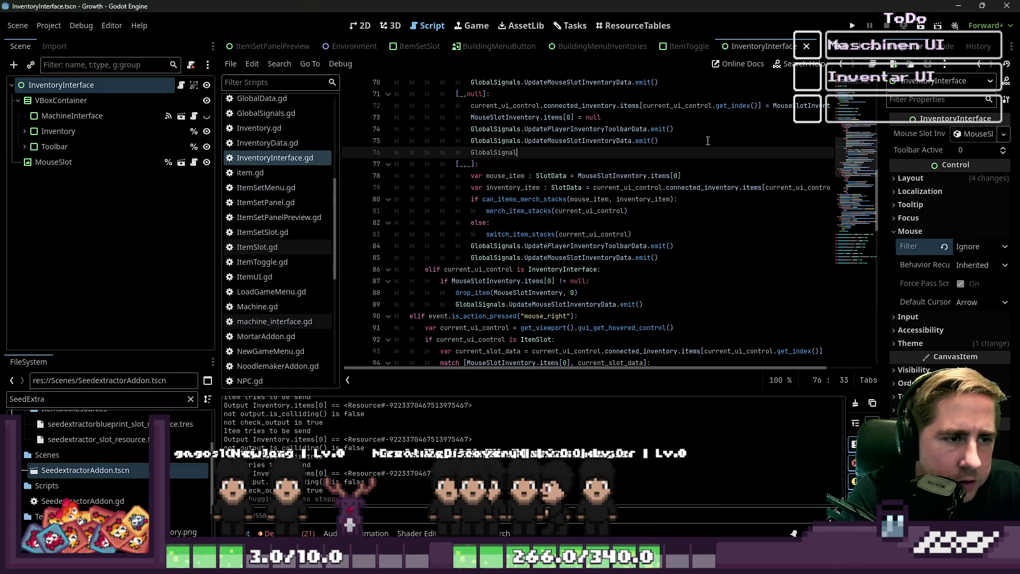
pyautogui.write('UpdateMachine')
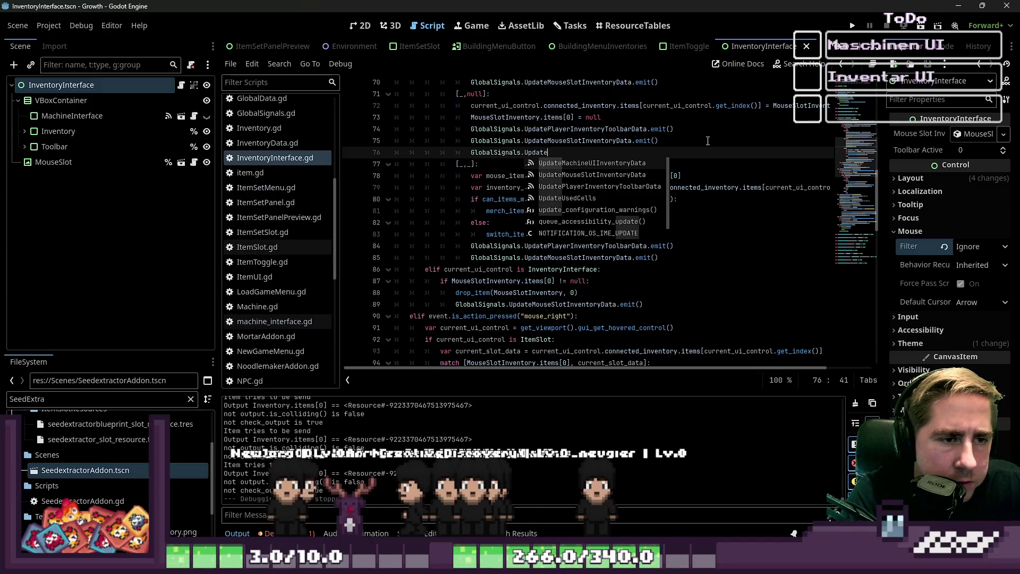
pyautogui.press('Return')
pyautogui.write('.emit/')
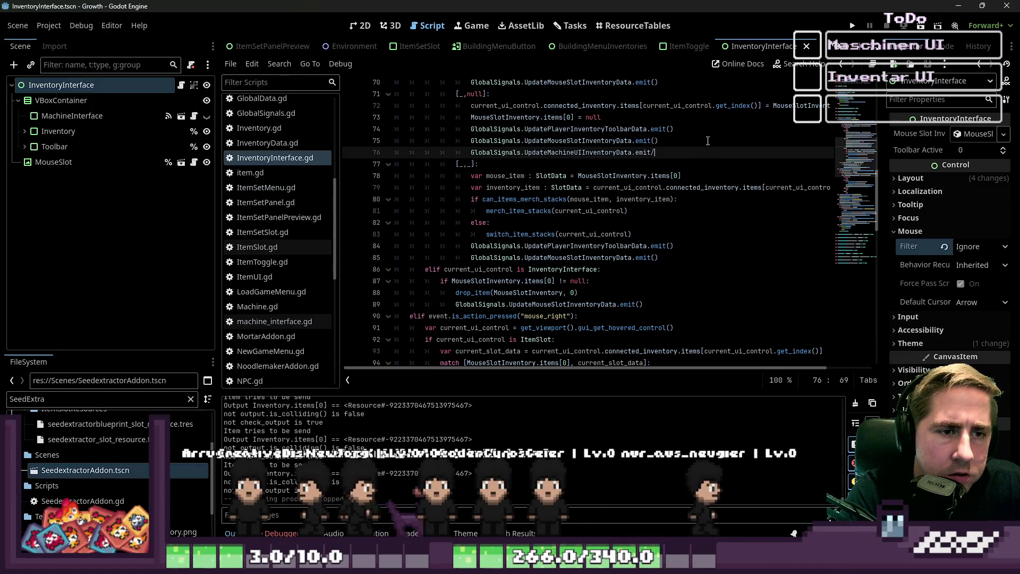
pyautogui.press('Return')
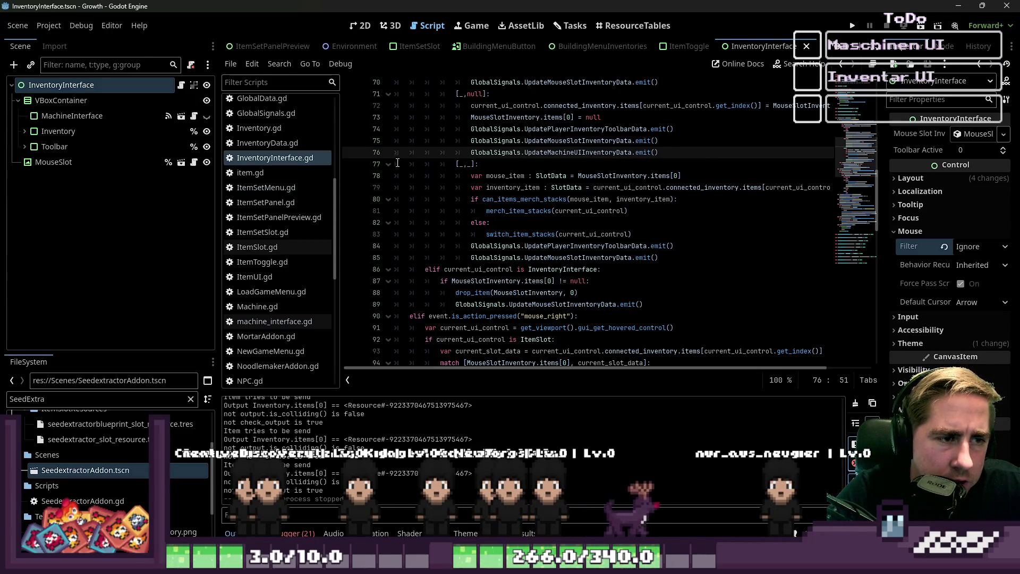
pyautogui.scroll(5, 461, 160)
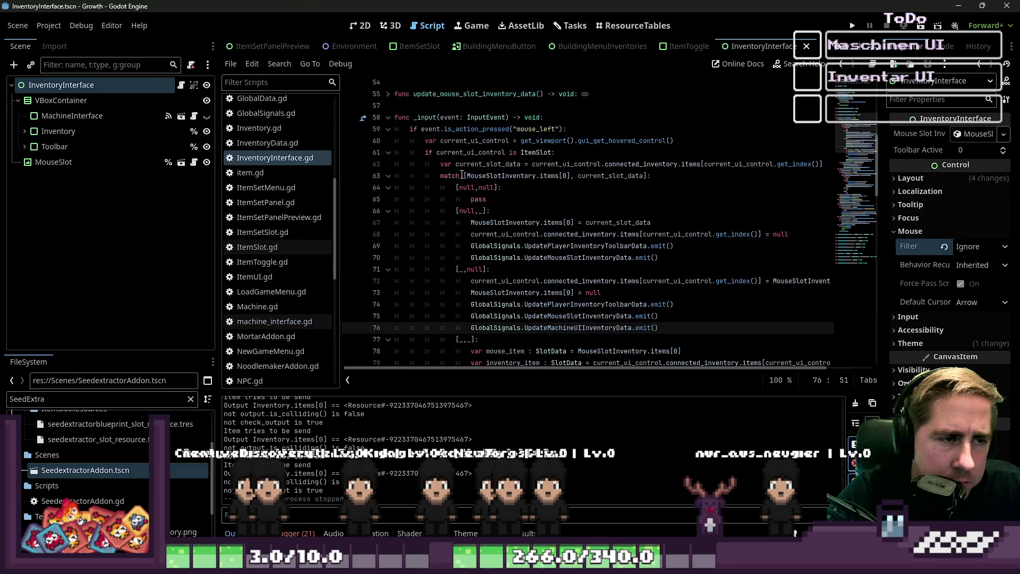
# Run a new game as 'c' and pick up the seed stack, triggering the Nil InputInventory error.
pyautogui.click(853, 27)
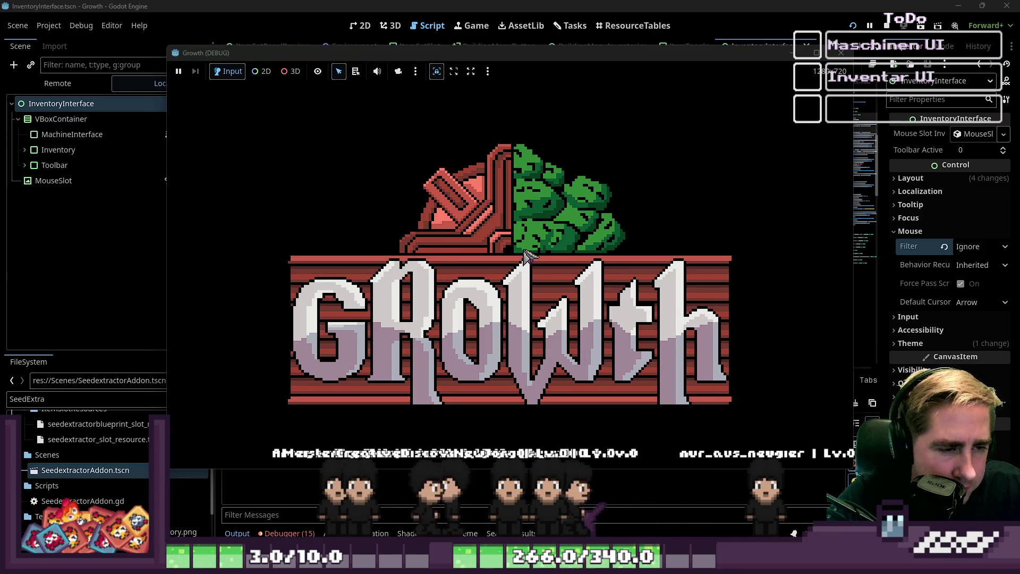
pyautogui.click(544, 242)
pyautogui.write('c')
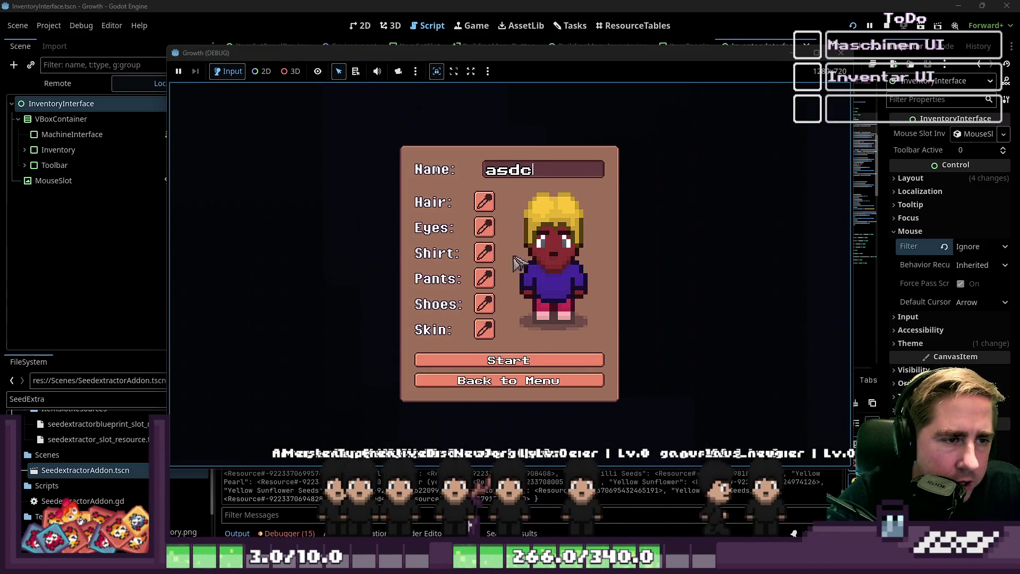
pyautogui.click(494, 363)
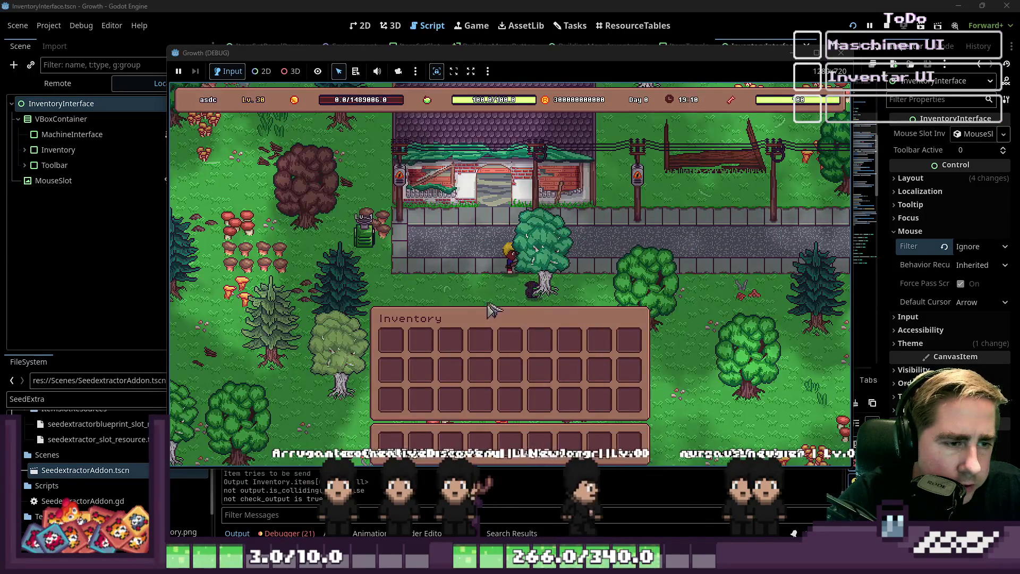
pyautogui.click(481, 369)
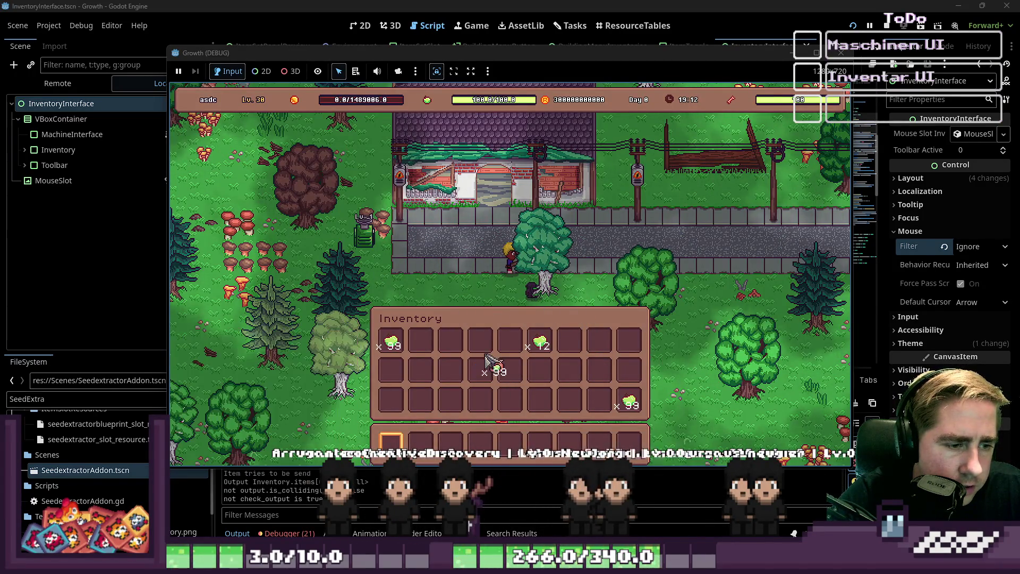
pyautogui.click(485, 325)
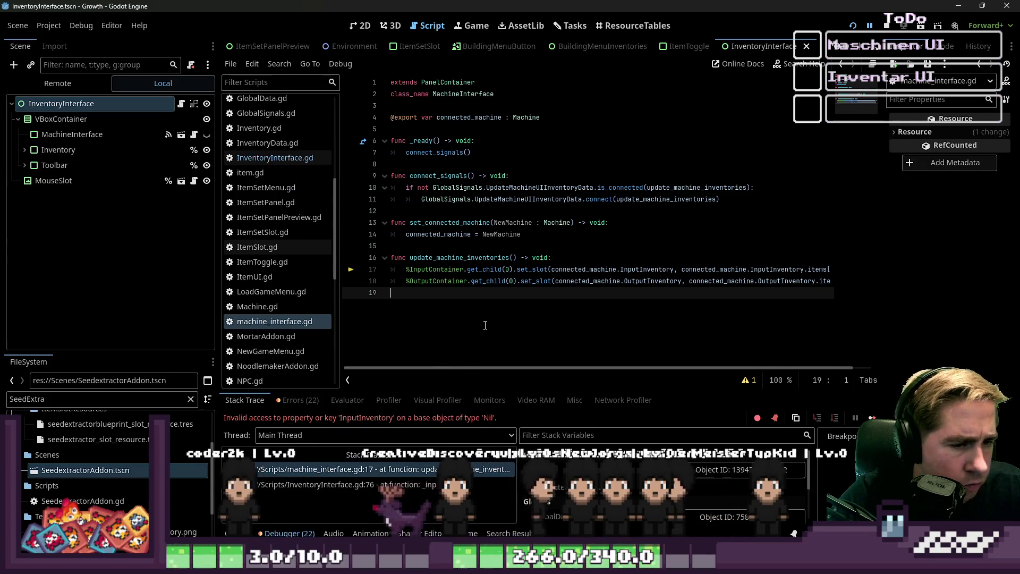
# Stop the debug session and return to InventoryInterface.gd's _input code.
pyautogui.click(449, 259)
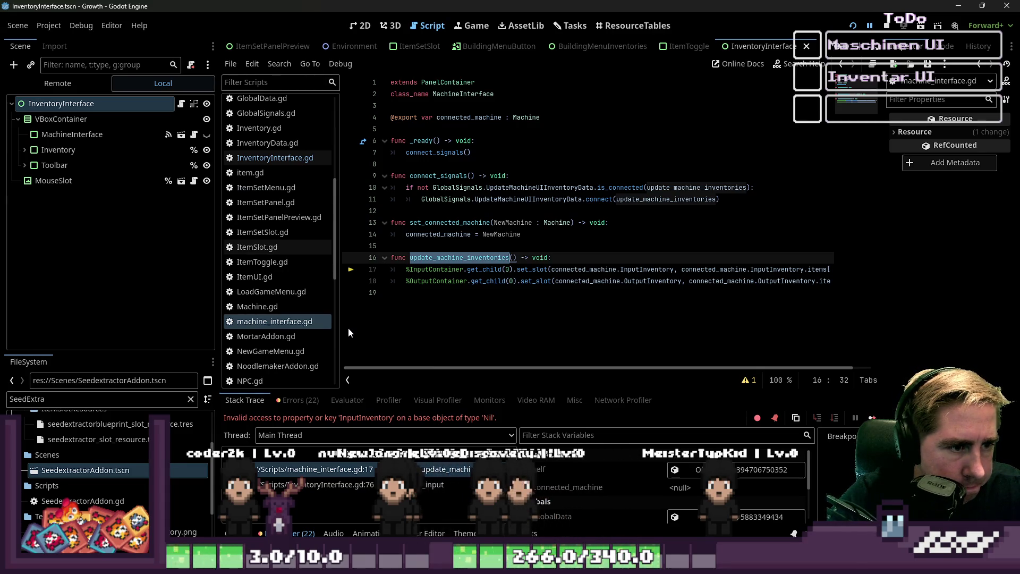
pyautogui.click(884, 25)
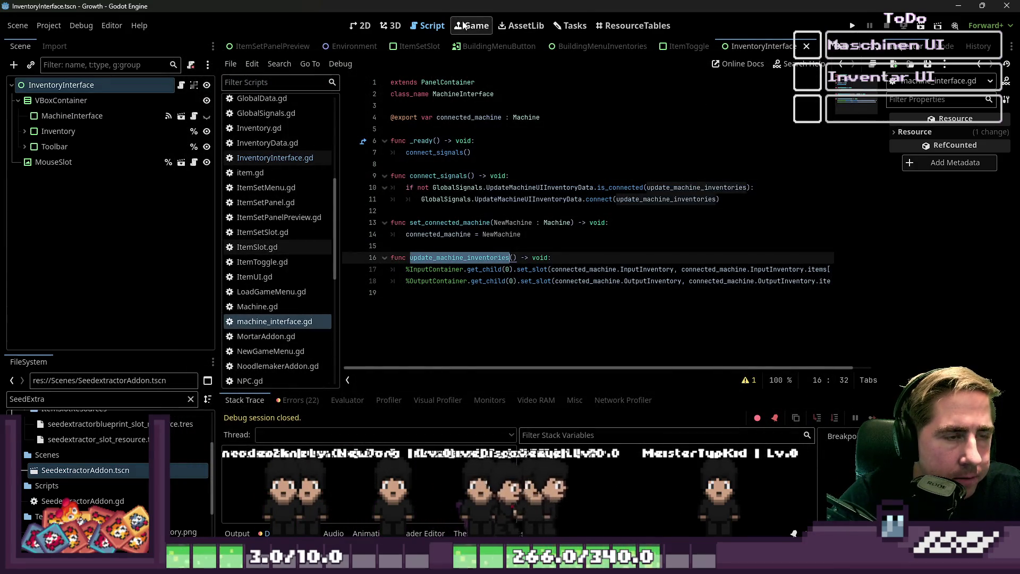
pyautogui.click(275, 157)
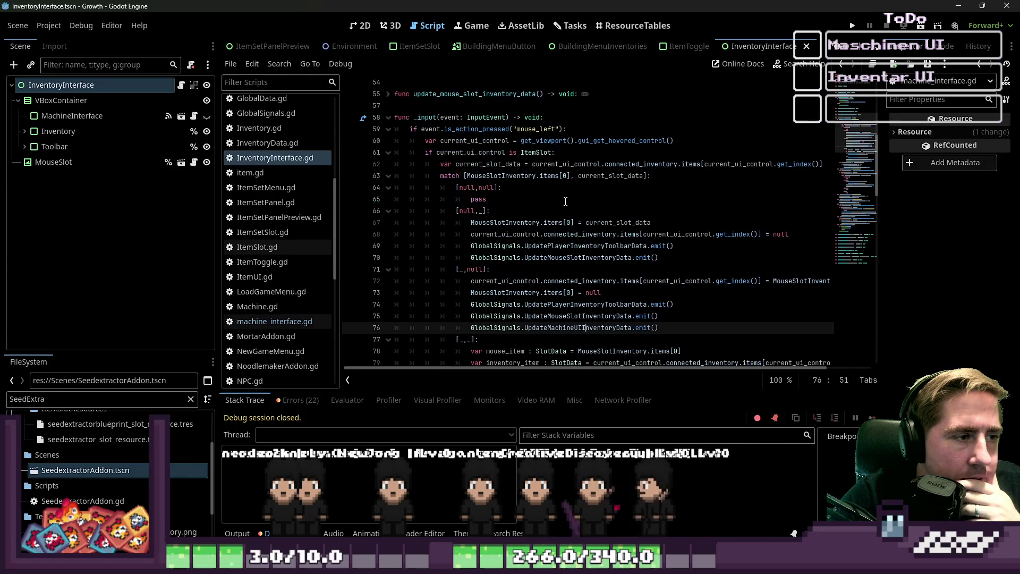
# Delete the UpdateMachineUIInventoryData emit line 76 from the _input handler.
pyautogui.click(676, 257)
pyautogui.scroll(-1, 690, 256)
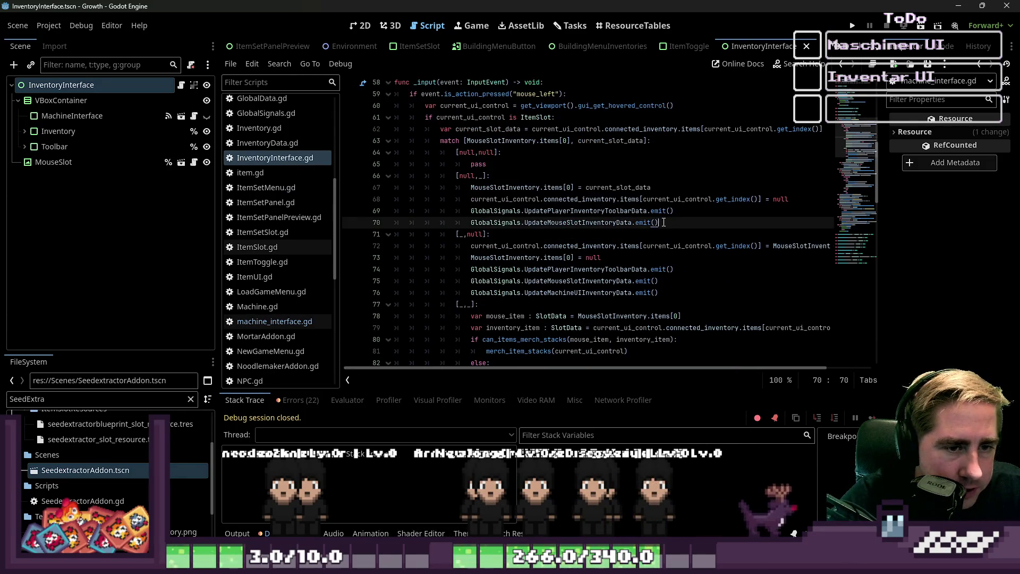
pyautogui.moveTo(659, 293); pyautogui.dragTo(470, 295)
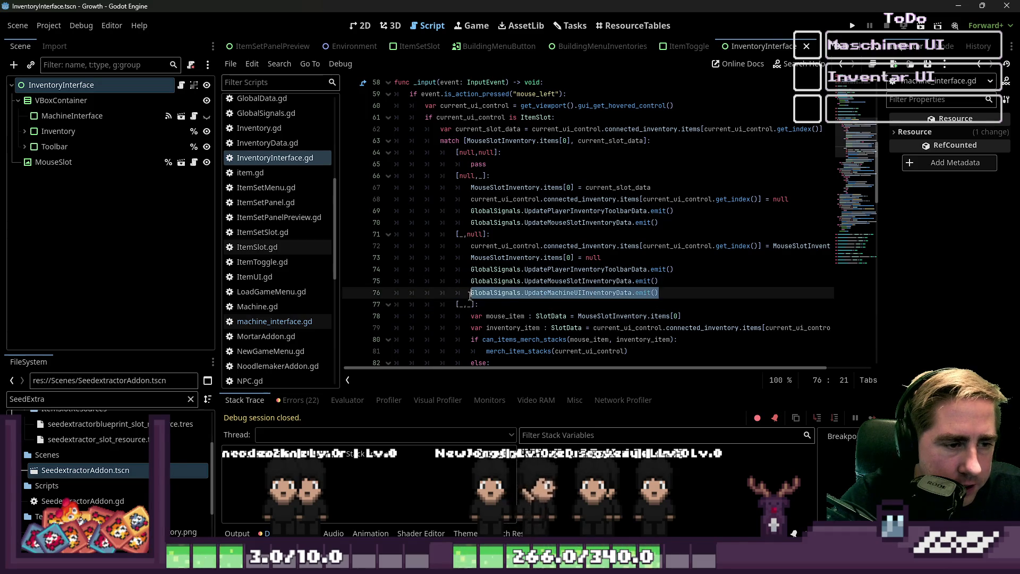
pyautogui.press('BackSpace')
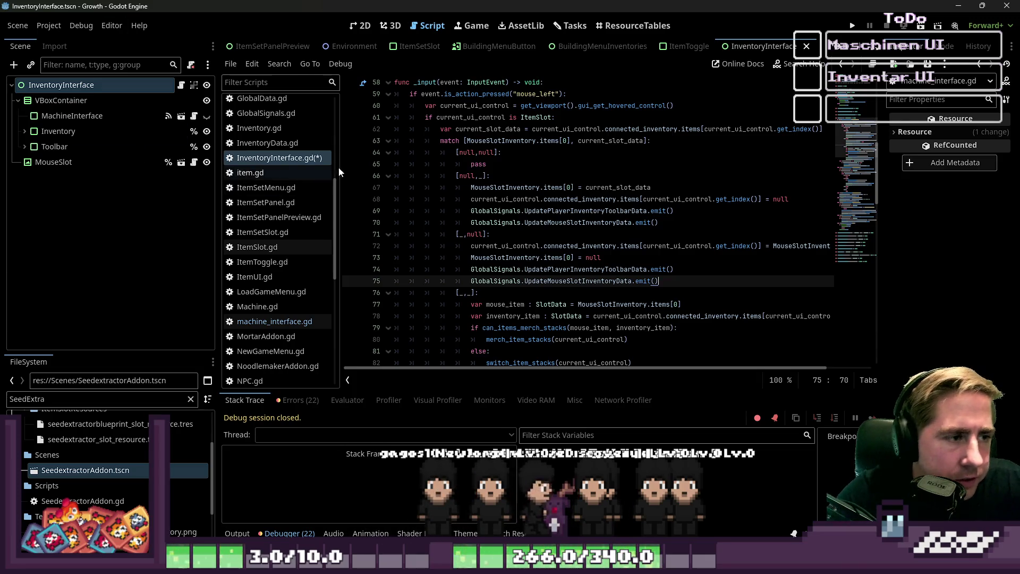
pyautogui.scroll(2, 291, 162)
pyautogui.scroll(-3, 291, 177)
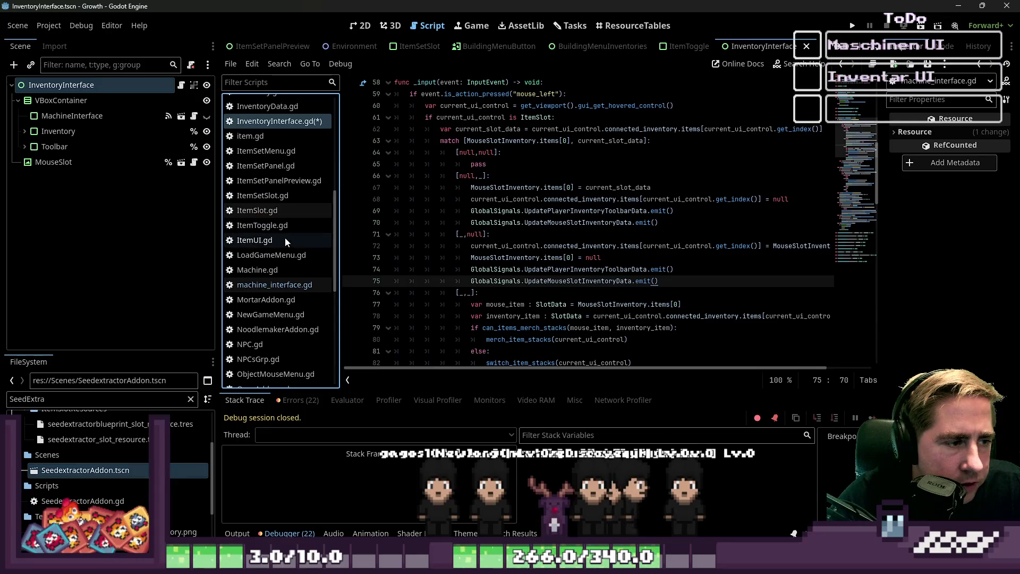
# Open machine_interface.gd and save the scripts with Ctrl+S.
pyautogui.click(272, 285)
pyautogui.click(507, 326)
pyautogui.hotkey('ctrl', 's')
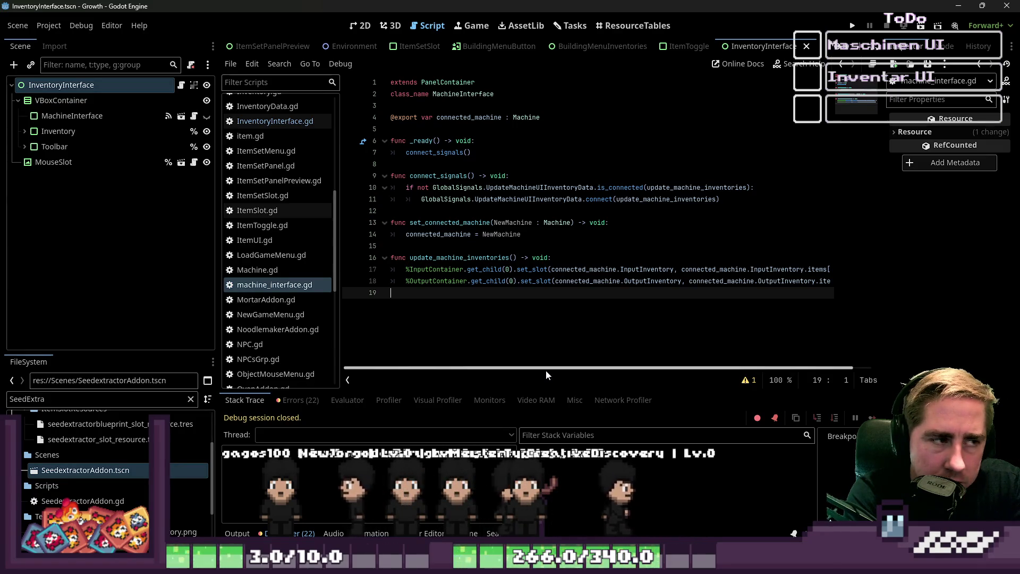
# Return to InventoryInterface.gd and read its _input match block, selecting current_slot_data and current_ui_control.
pyautogui.click(298, 121)
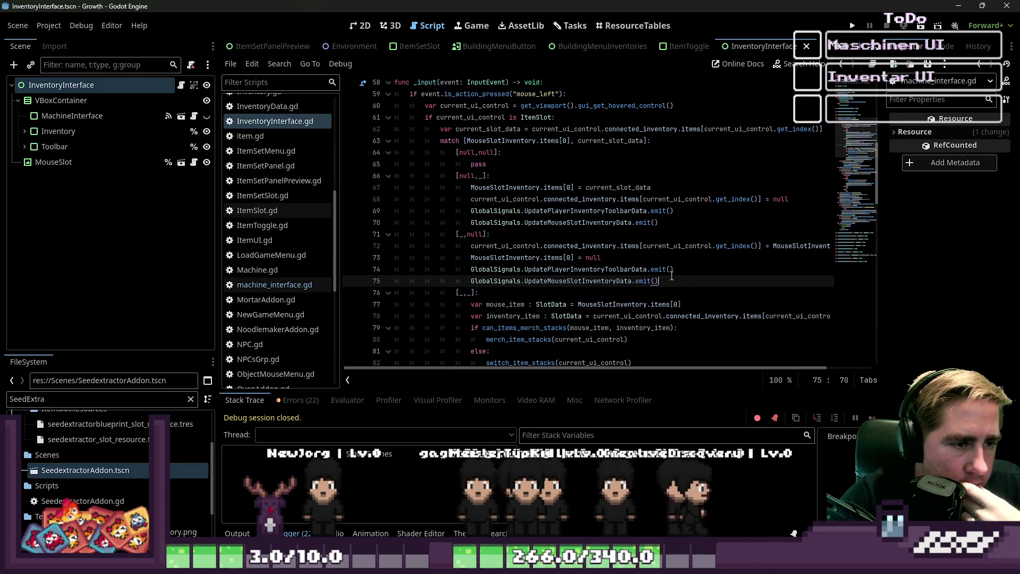
pyautogui.scroll(1, 691, 286)
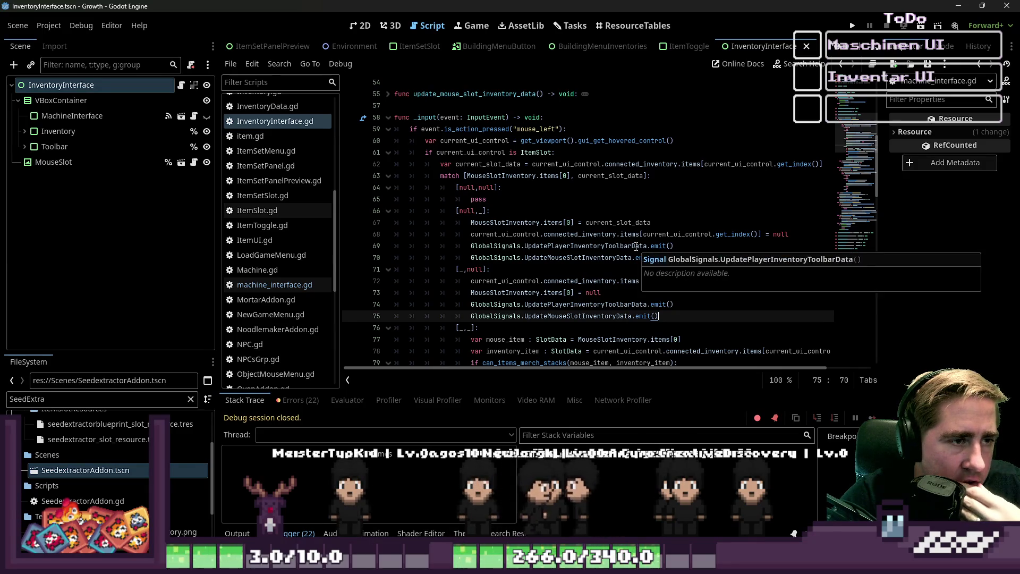
pyautogui.click(576, 164)
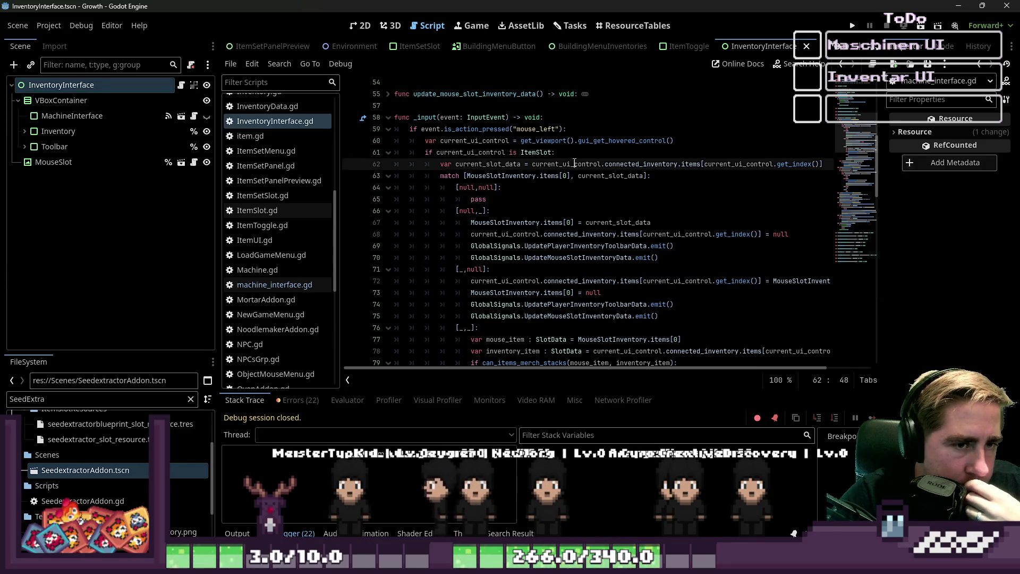
pyautogui.click(507, 268)
pyautogui.scroll(-2, 507, 265)
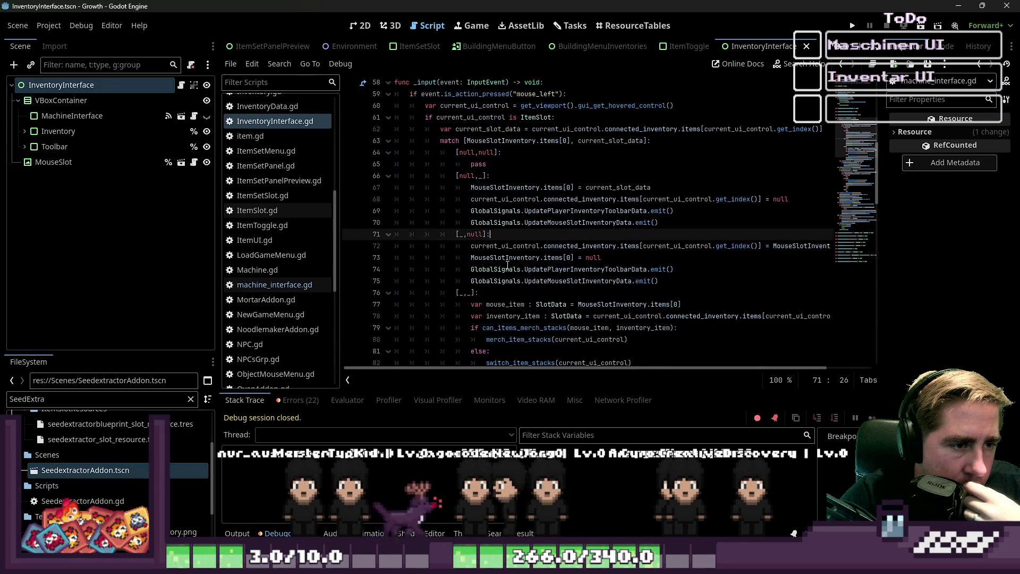
pyautogui.doubleClick(488, 129)
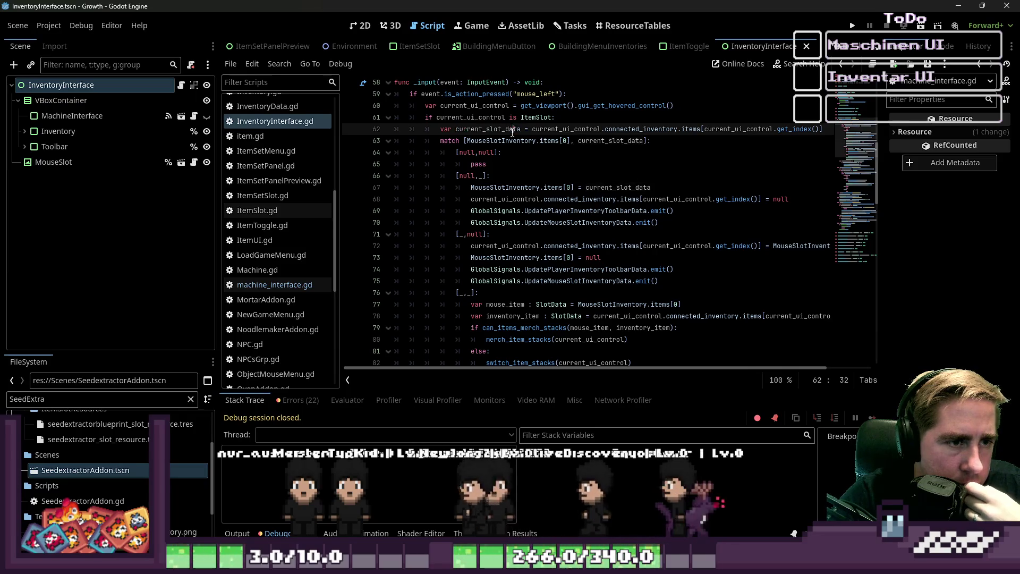
pyautogui.doubleClick(500, 105)
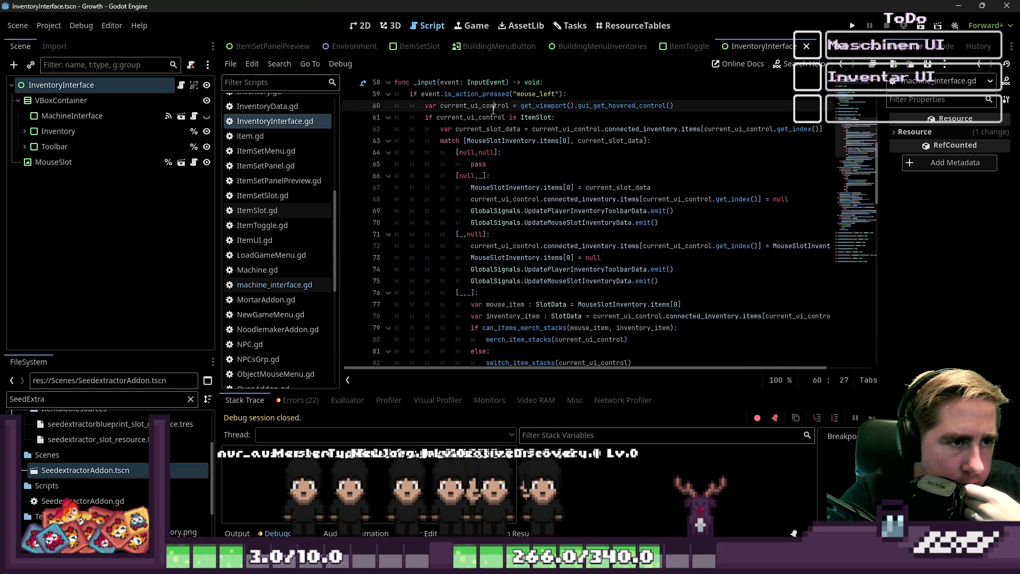
pyautogui.click(588, 117)
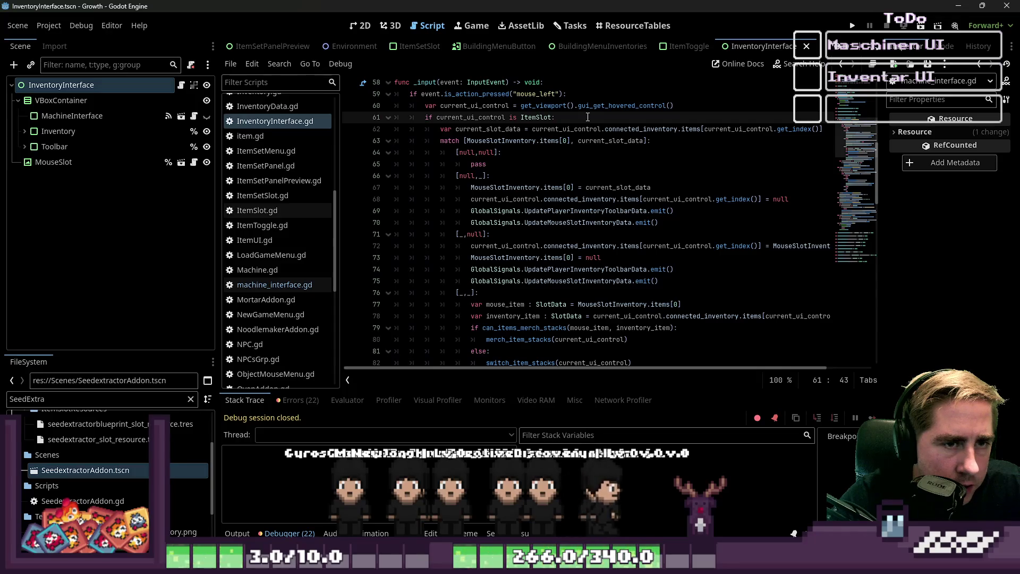
pyautogui.click(675, 106)
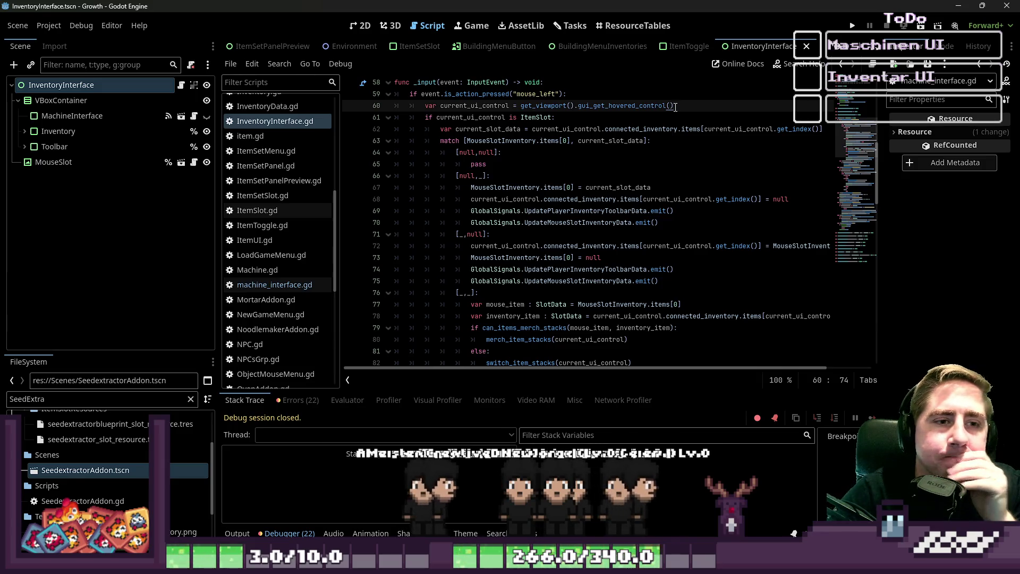
pyautogui.scroll(-1, 596, 219)
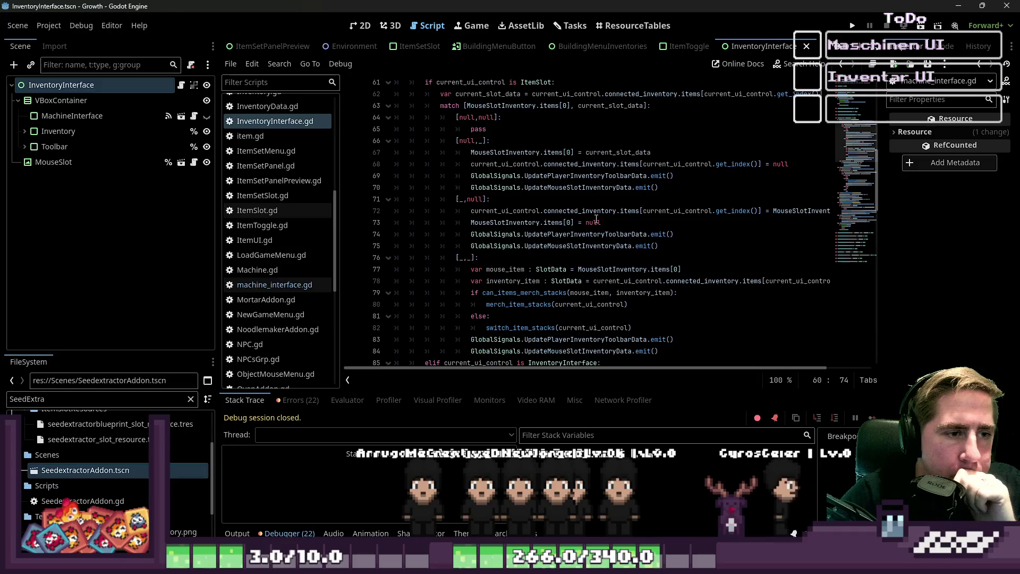
pyautogui.scroll(2, 596, 219)
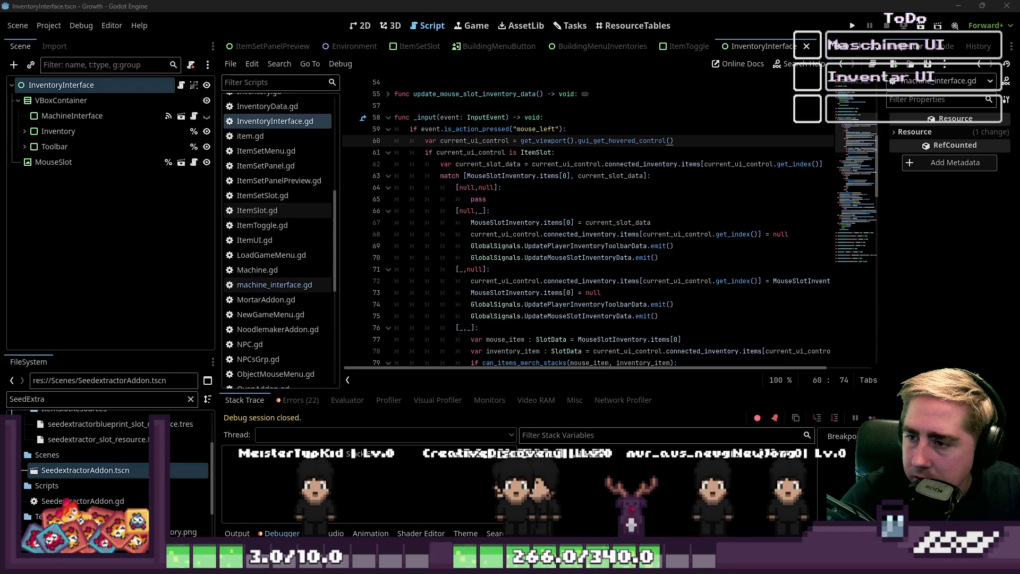
pyautogui.click(509, 170)
pyautogui.press('Down')
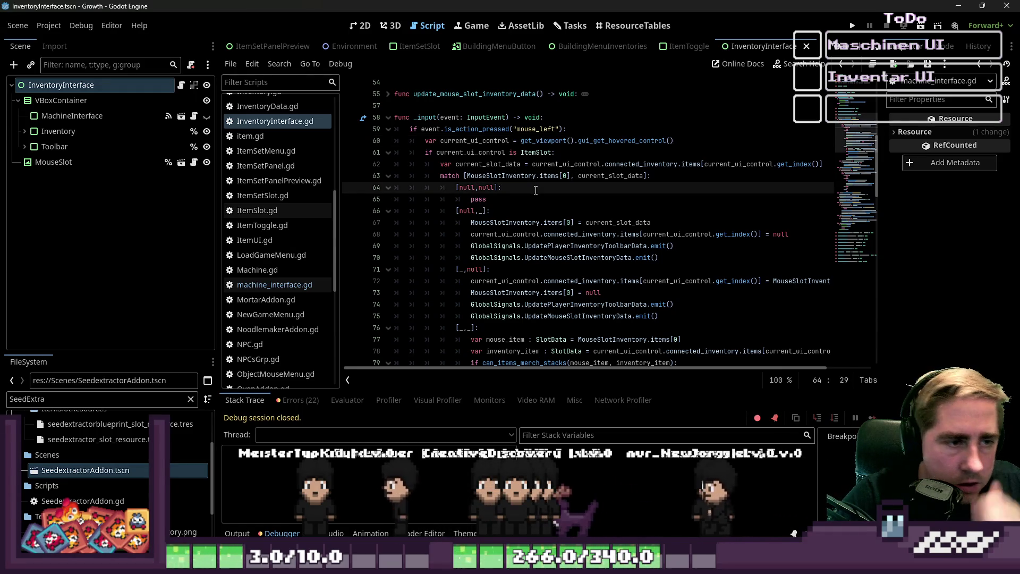
pyautogui.doubleClick(474, 140)
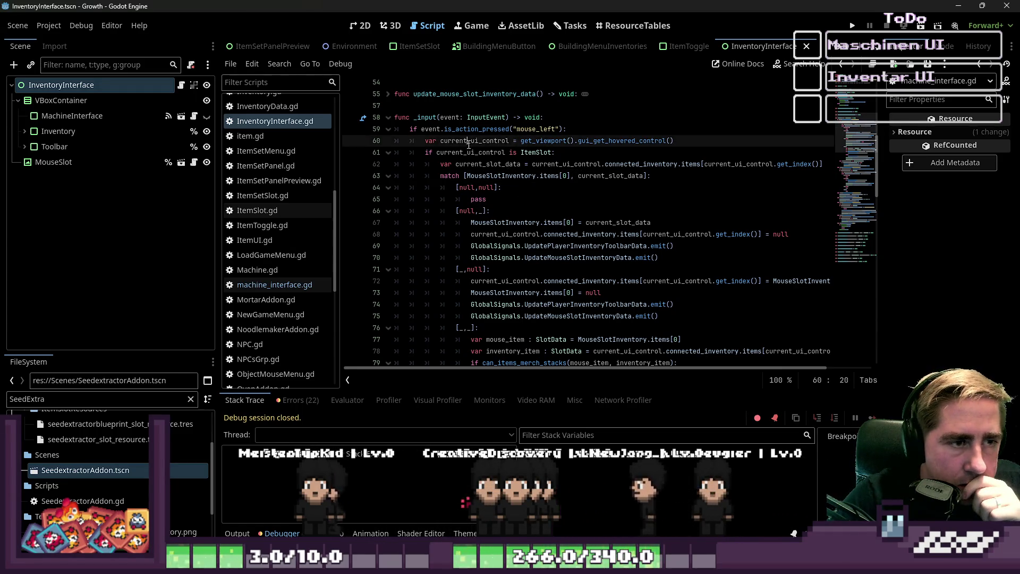
pyautogui.scroll(-1, 575, 227)
pyautogui.click(578, 211)
pyautogui.doubleClick(579, 200)
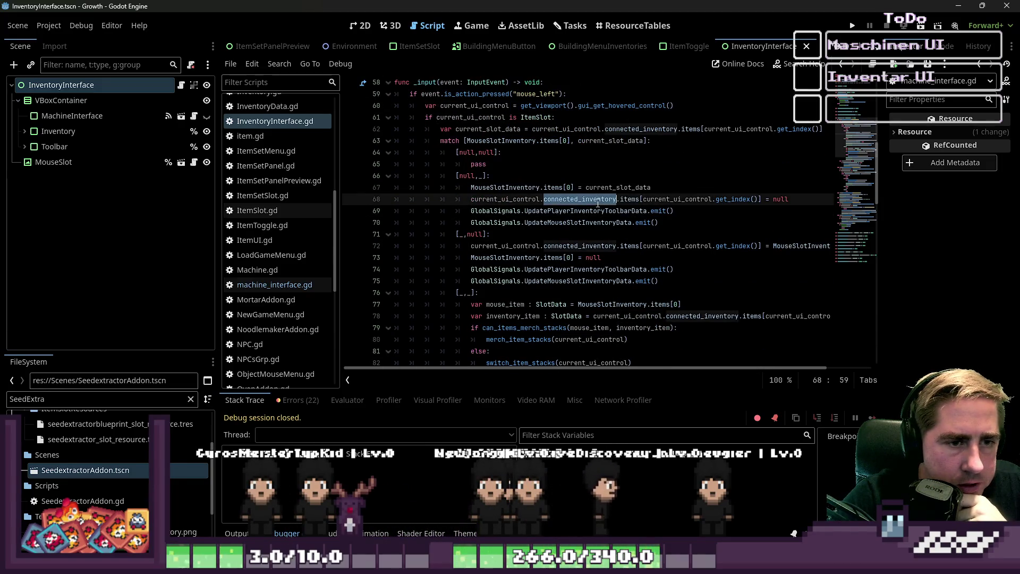
pyautogui.click(630, 202)
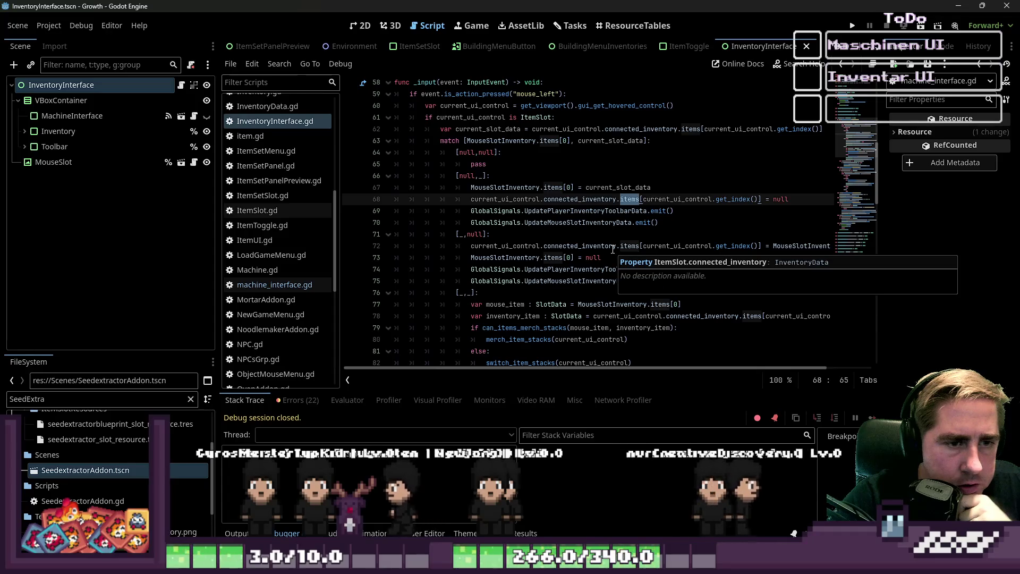
pyautogui.doubleClick(620, 222)
pyautogui.click(585, 222)
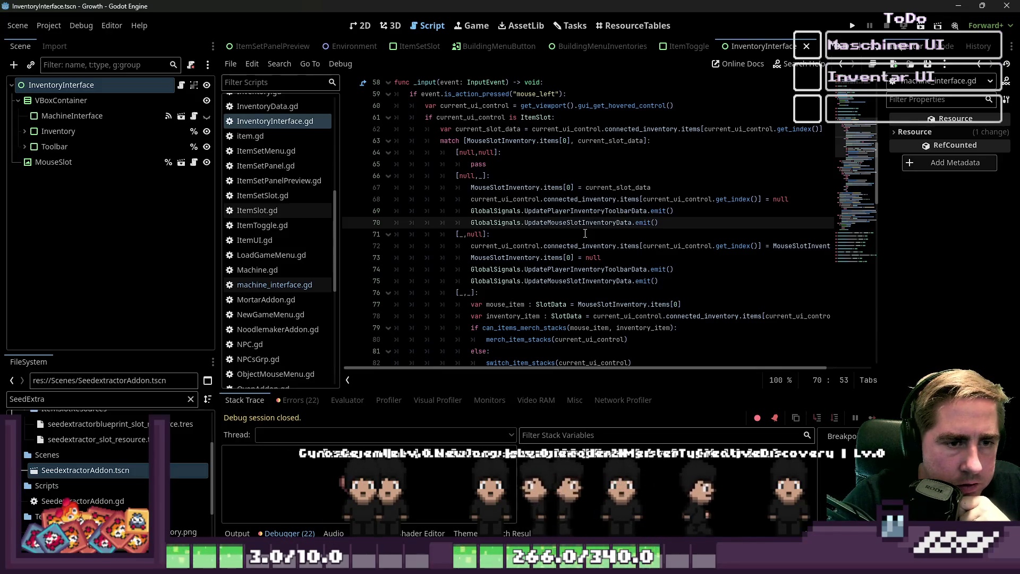
pyautogui.scroll(-1, 809, 162)
pyautogui.click(798, 165)
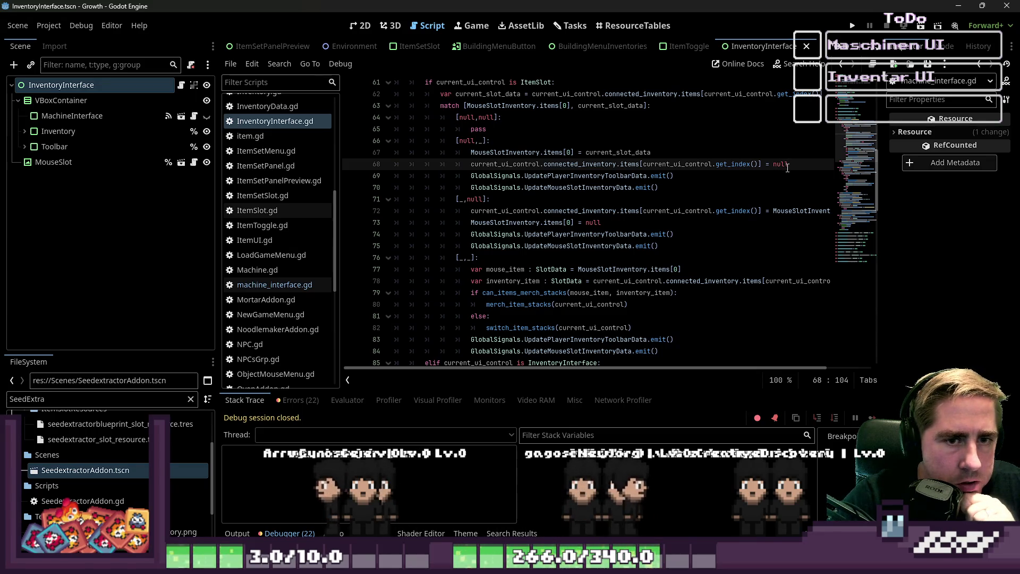
pyautogui.scroll(1, 728, 187)
# Collapse handle_mouse_slot and add blank lines above the _ready function.
pyautogui.scroll(9, 729, 187)
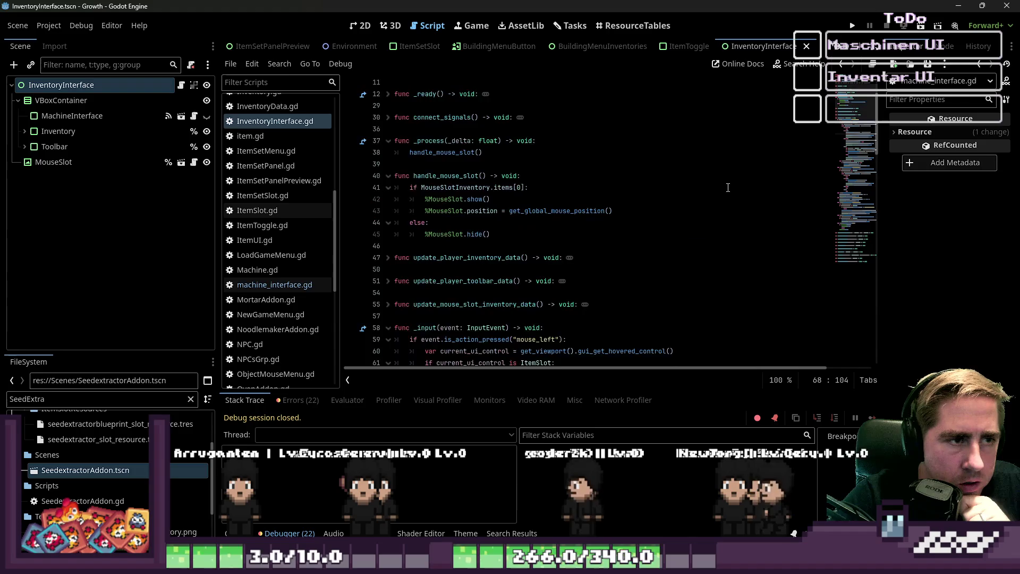
pyautogui.click(389, 248)
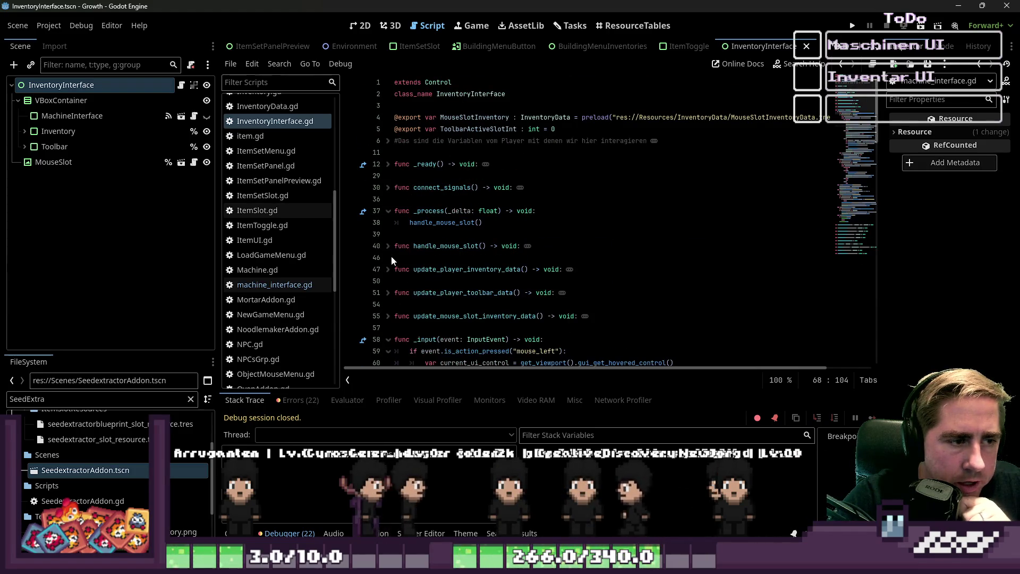
pyautogui.click(411, 153)
pyautogui.press('Return')
pyautogui.press('Return')
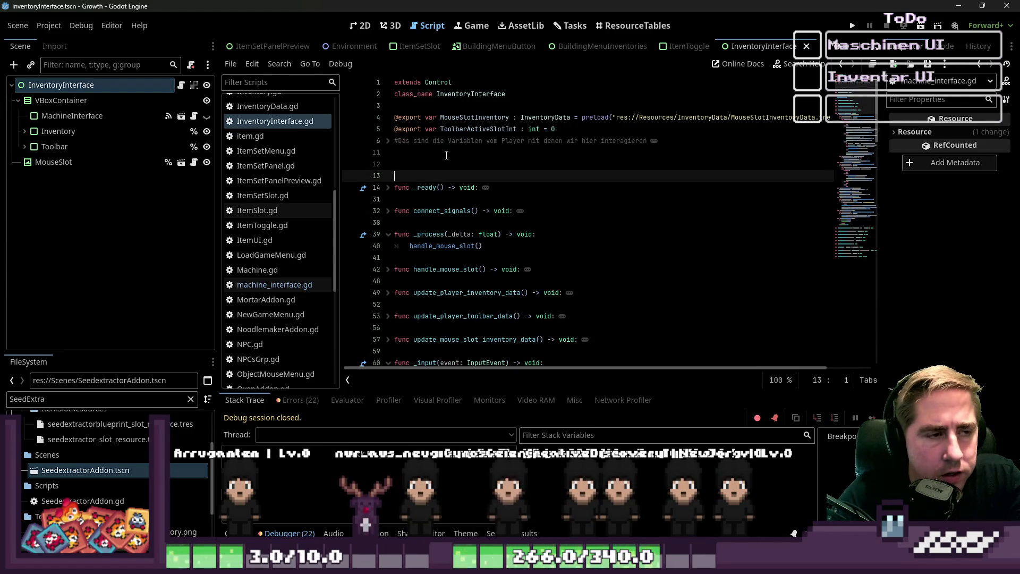
pyautogui.press('Up')
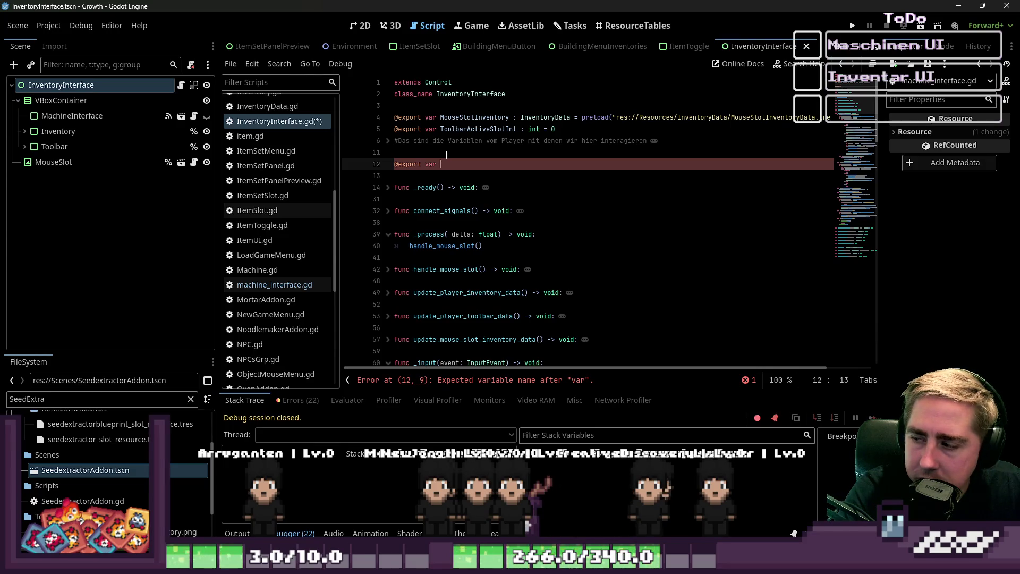
# Undo the half-written export line and collapse the long _input function at line 58.
pyautogui.hotkey('ctrl', 'z')
pyautogui.hotkey('ctrl', 'z')
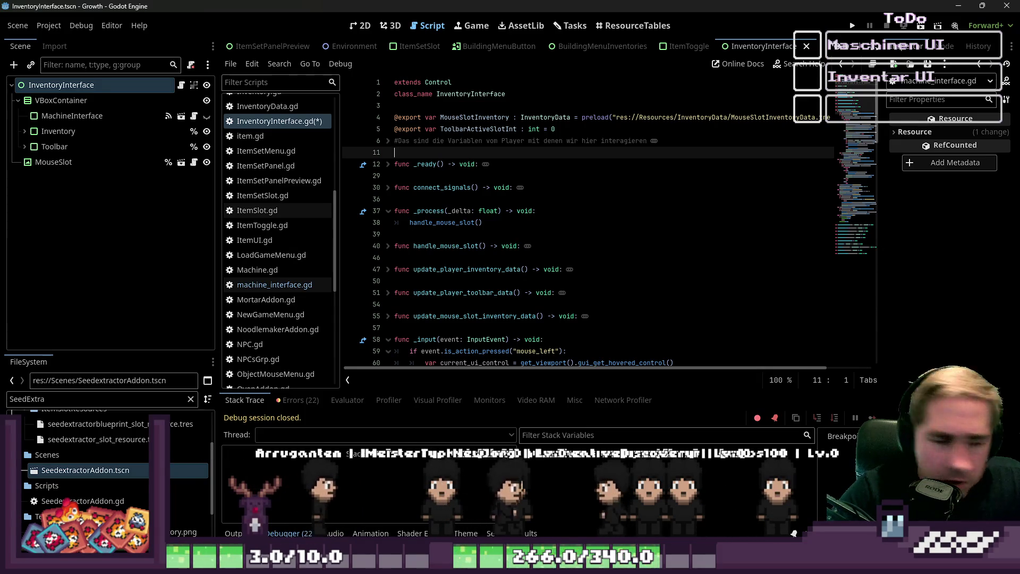
pyautogui.scroll(-4, 515, 244)
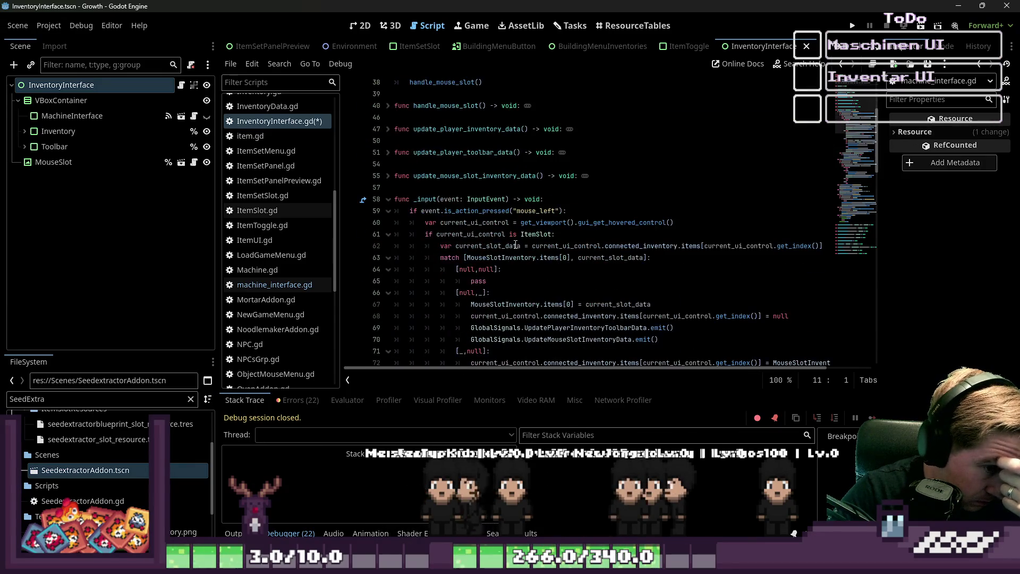
pyautogui.click(388, 199)
pyautogui.click(408, 210)
pyautogui.scroll(-3, 408, 265)
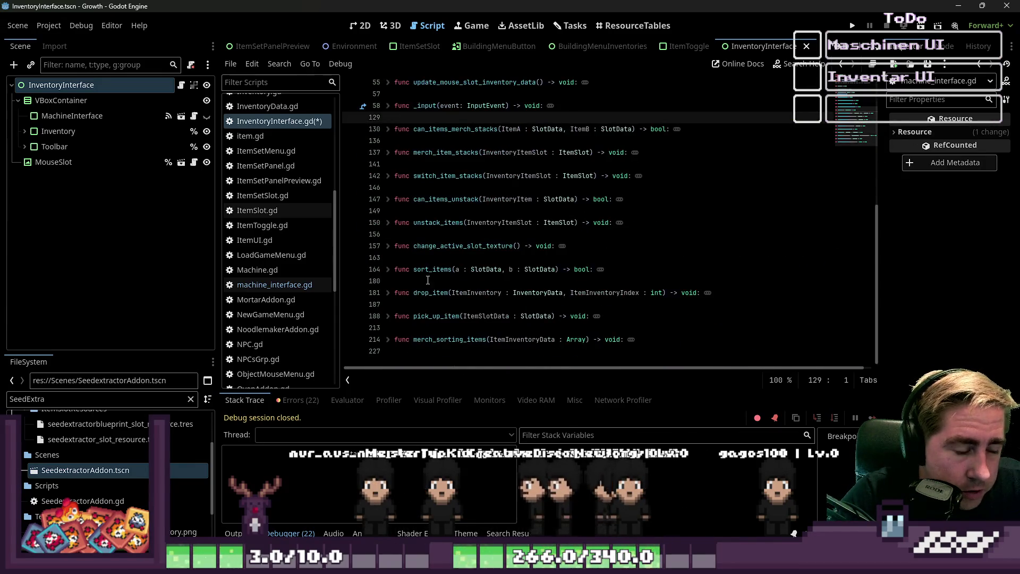
# Begin a func call_signals header with a Signal parameter on line 228, leaving it unfinished.
pyautogui.click(408, 354)
pyautogui.press('Return')
pyautogui.write('func ')
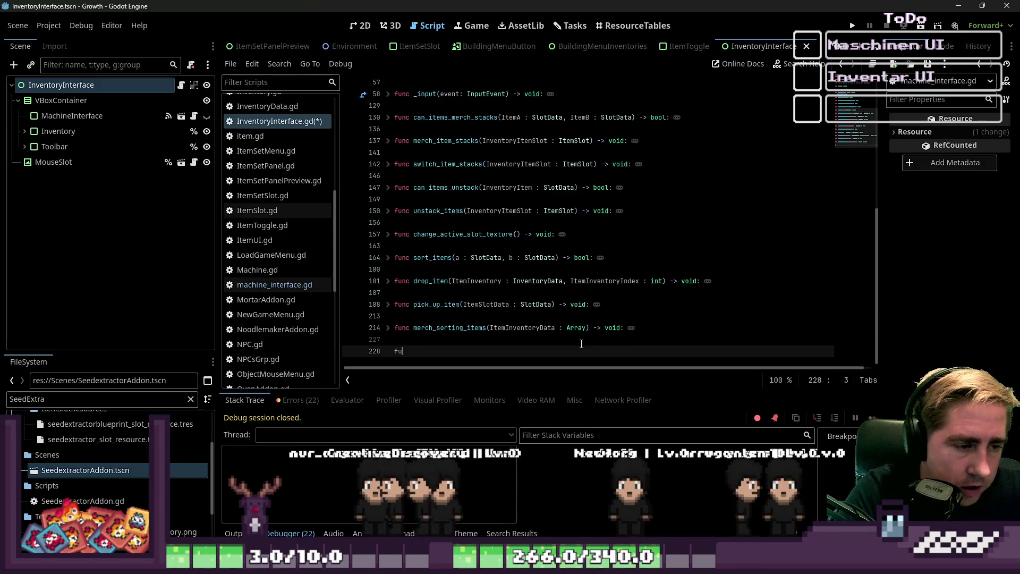
pyautogui.write('call_s')
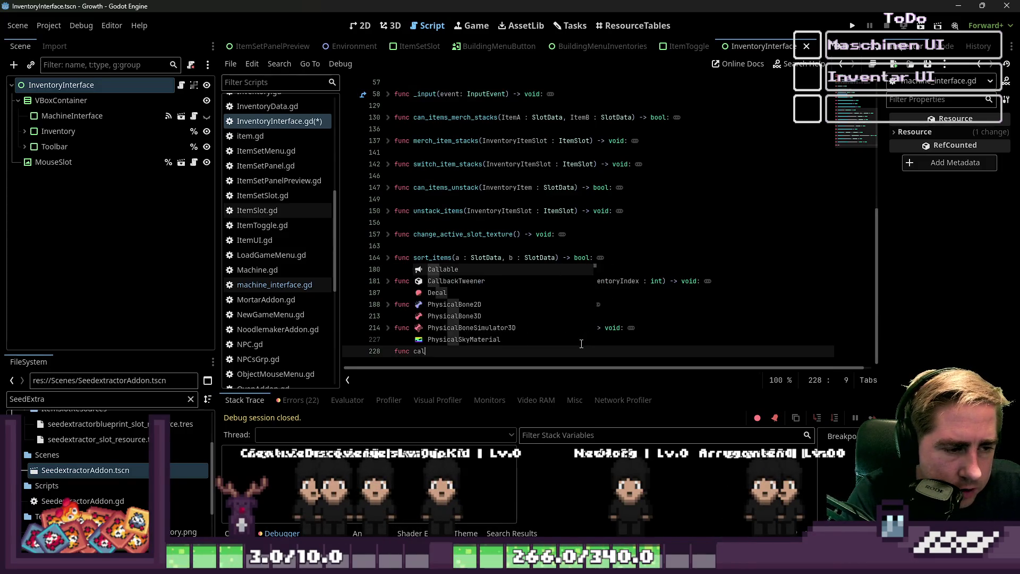
pyautogui.write('ing')
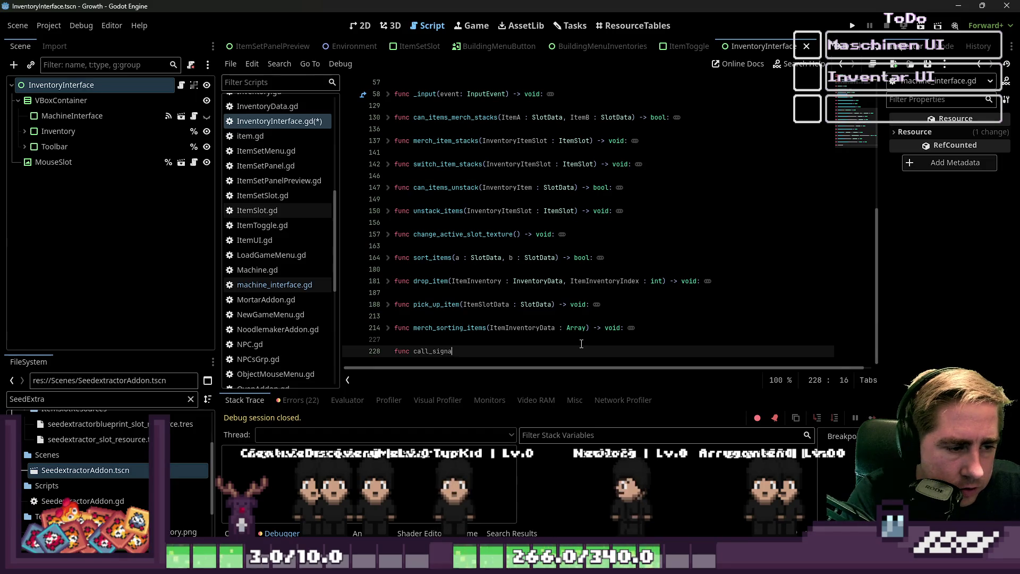
pyautogui.write('l($')
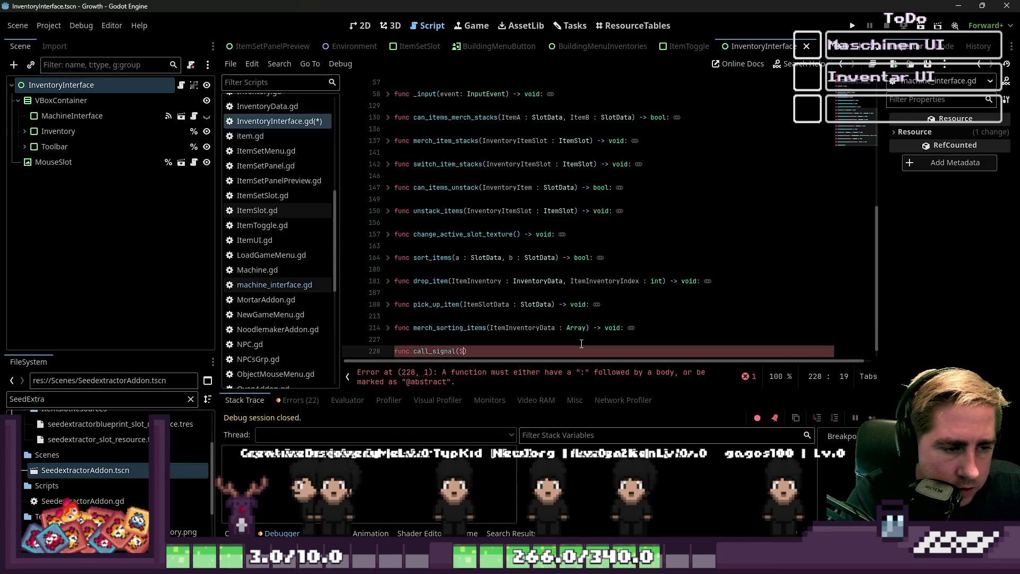
pyautogui.write('ignalA : String')
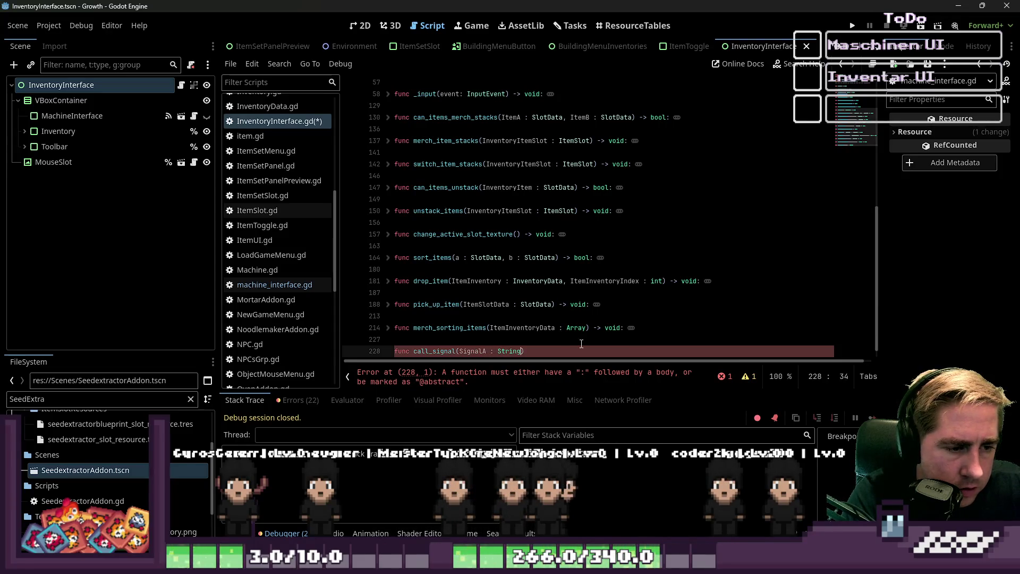
pyautogui.write(', S')
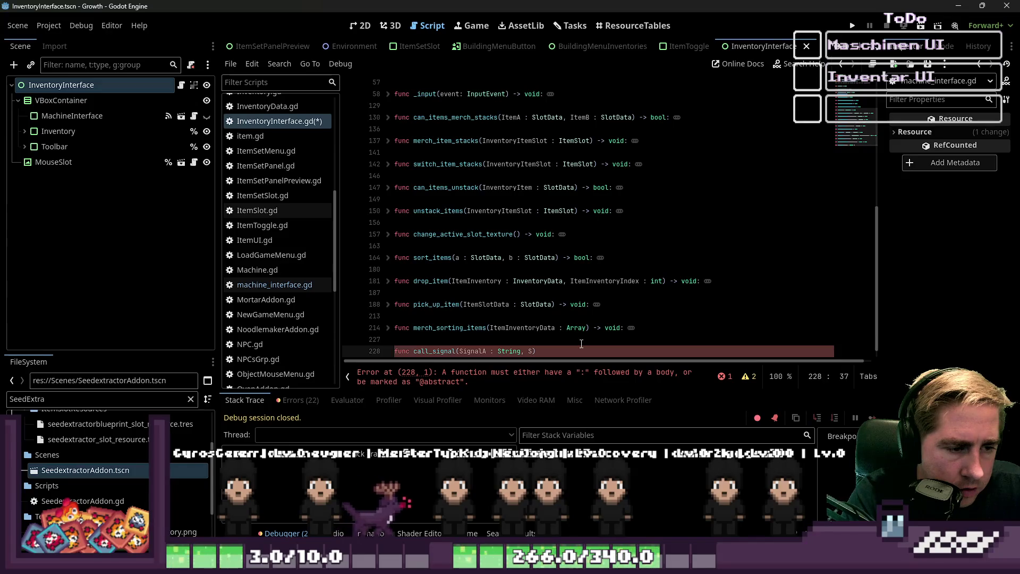
pyautogui.write('ignal')
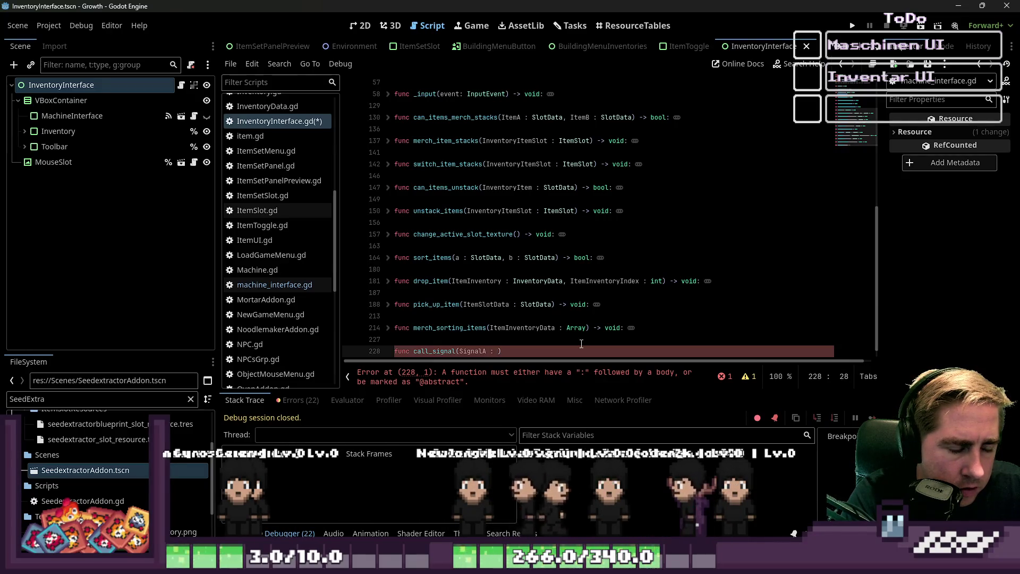
pyautogui.press('BackSpace')
pyautogui.press('BackSpace')
pyautogui.press('BackSpace')
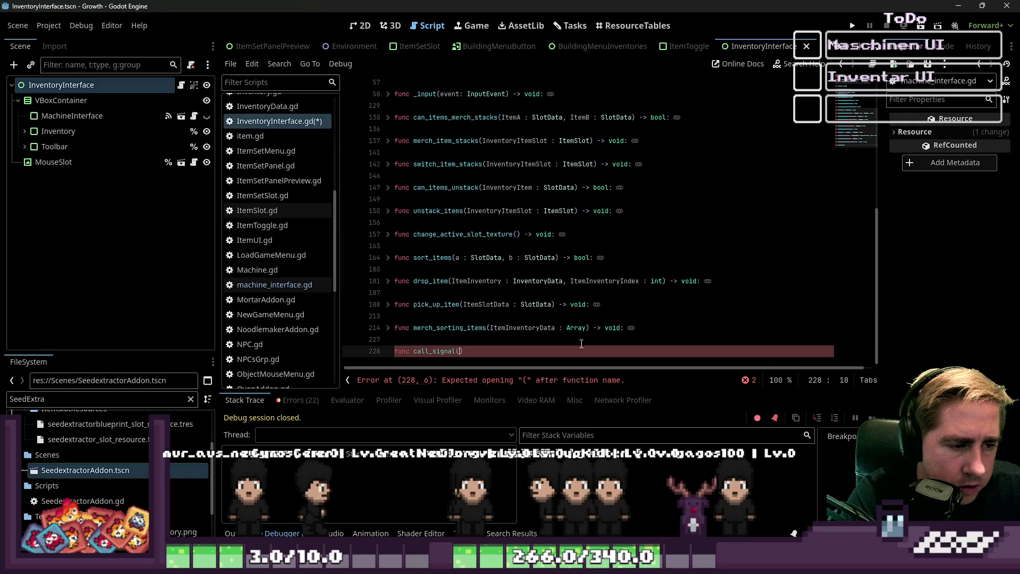
pyautogui.press('Left')
pyautogui.write('s')
pyautogui.press('End')
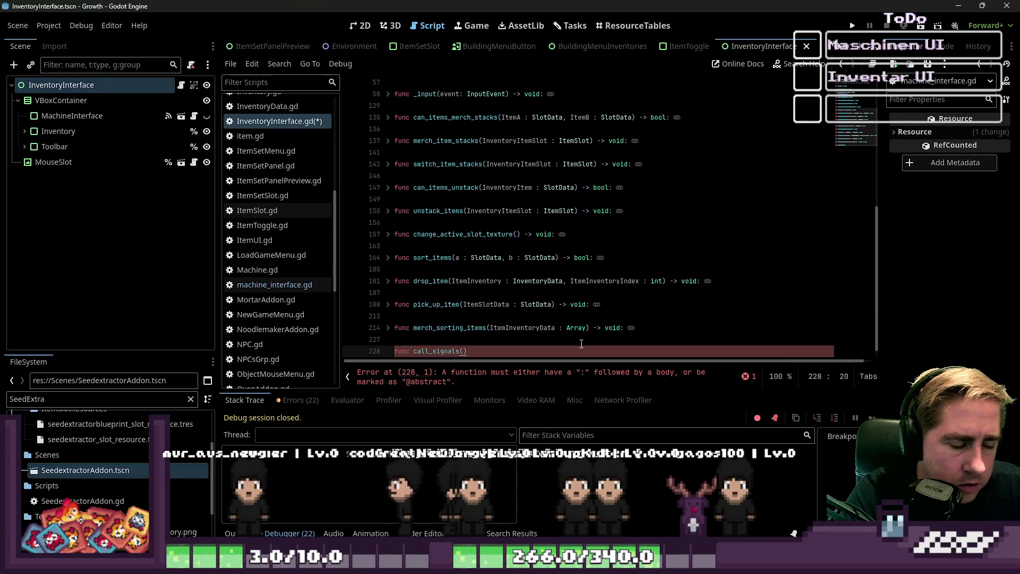
pyautogui.press('Left')
pyautogui.scroll(8, 610, 319)
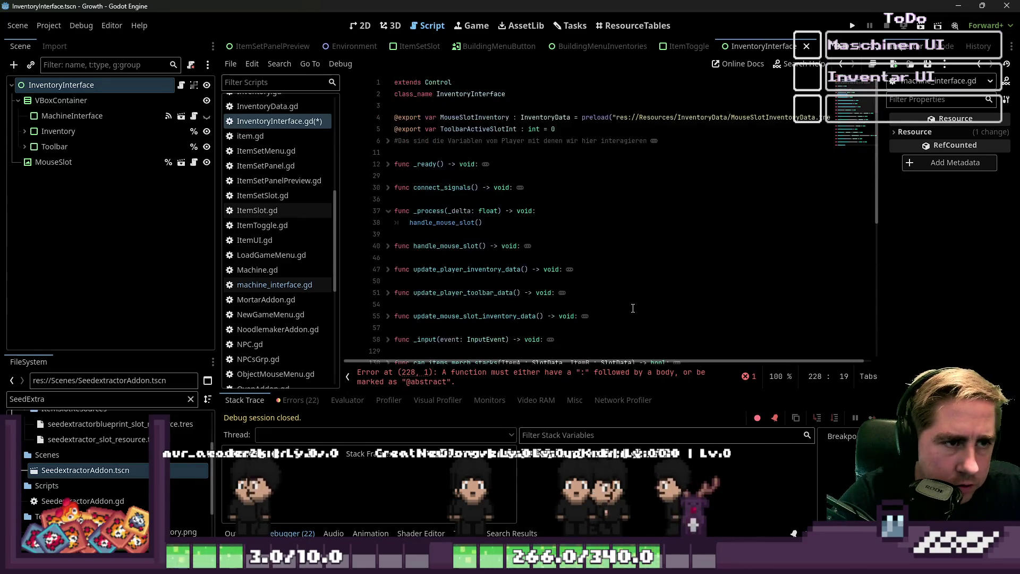
pyautogui.scroll(-8, 633, 308)
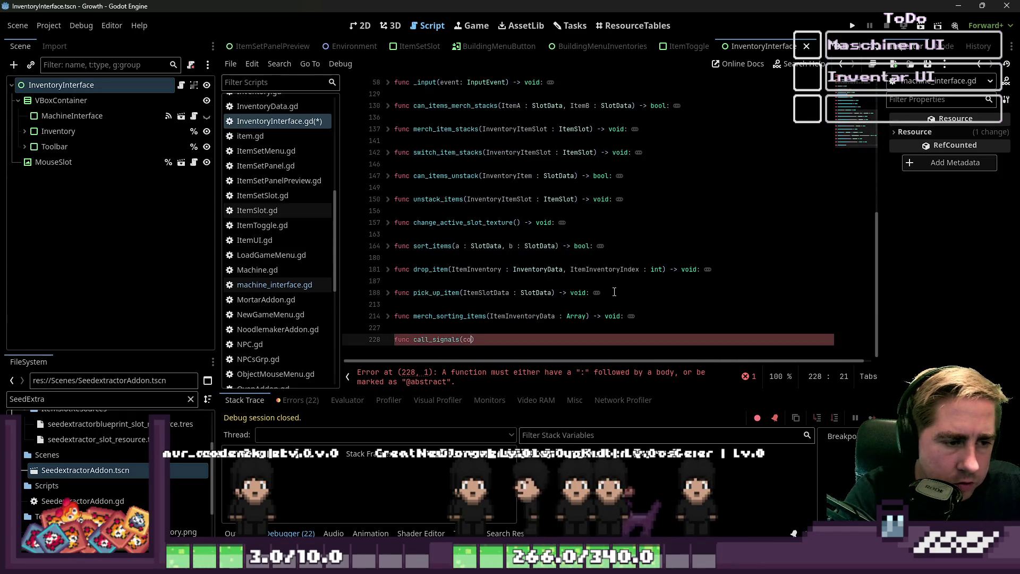
pyautogui.write('ntrol')
pyautogui.scroll(8, 610, 291)
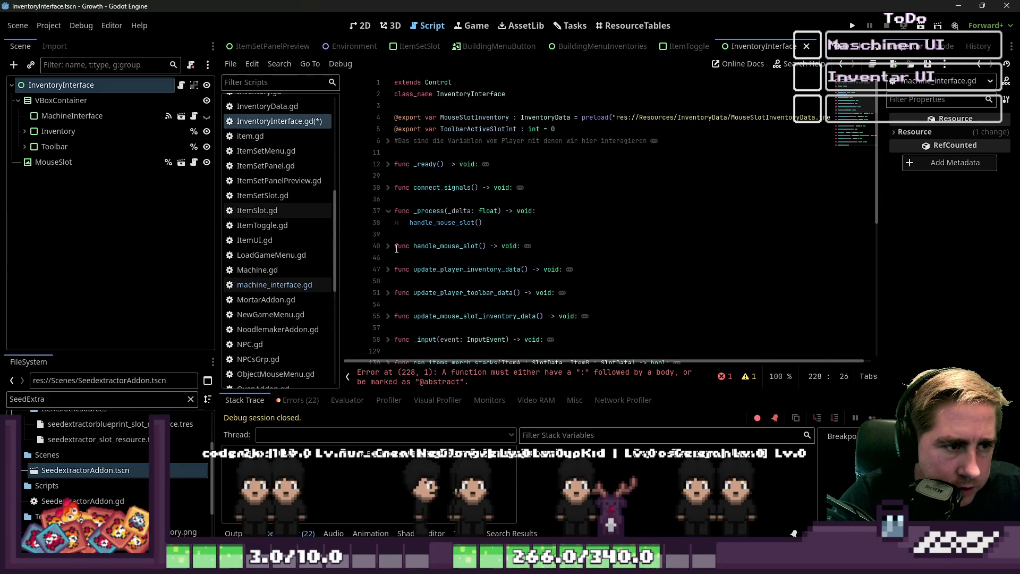
# Peek inside update_player_inventory_data, handle_mouse_slot and _input, checking the current_ui_control variable.
pyautogui.click(388, 270)
pyautogui.click(388, 269)
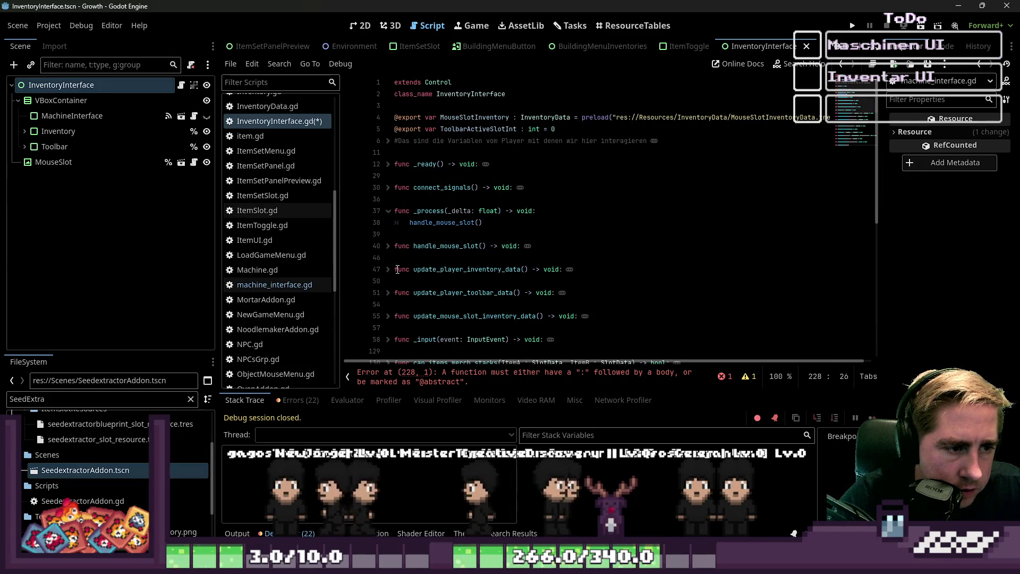
pyautogui.click(387, 246)
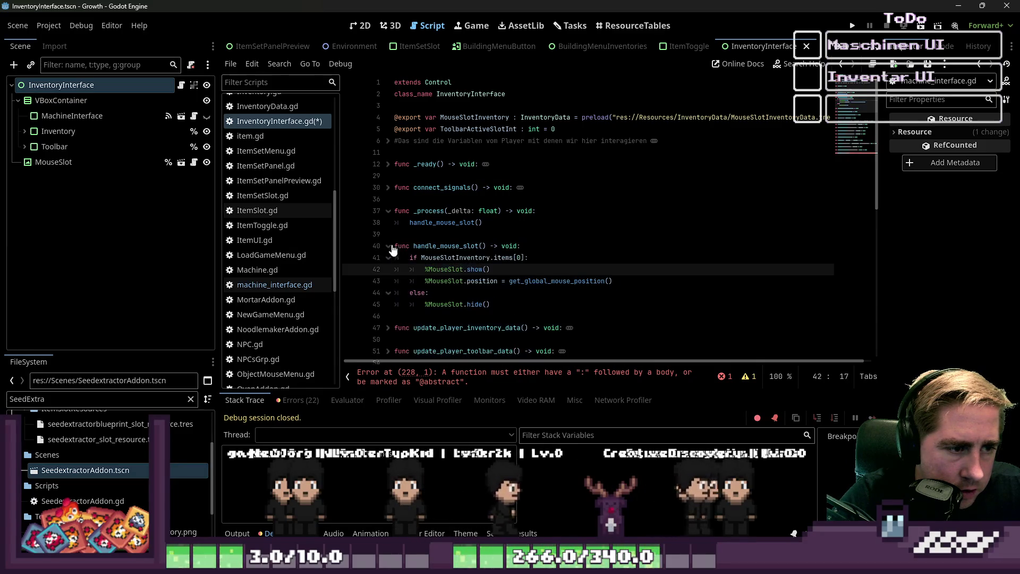
pyautogui.click(387, 246)
pyautogui.scroll(-3, 392, 212)
pyautogui.scroll(3, 392, 196)
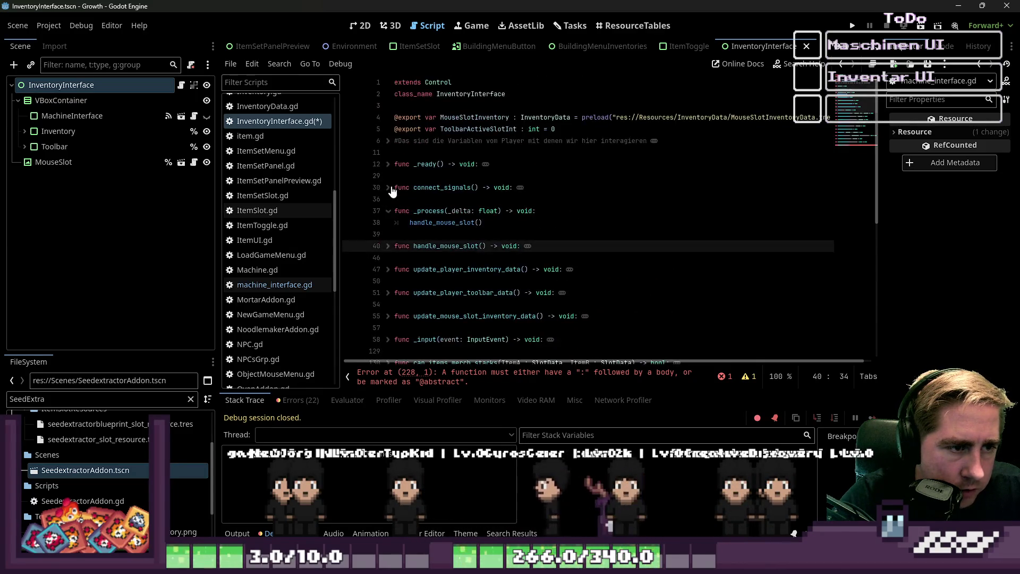
pyautogui.scroll(-4, 385, 212)
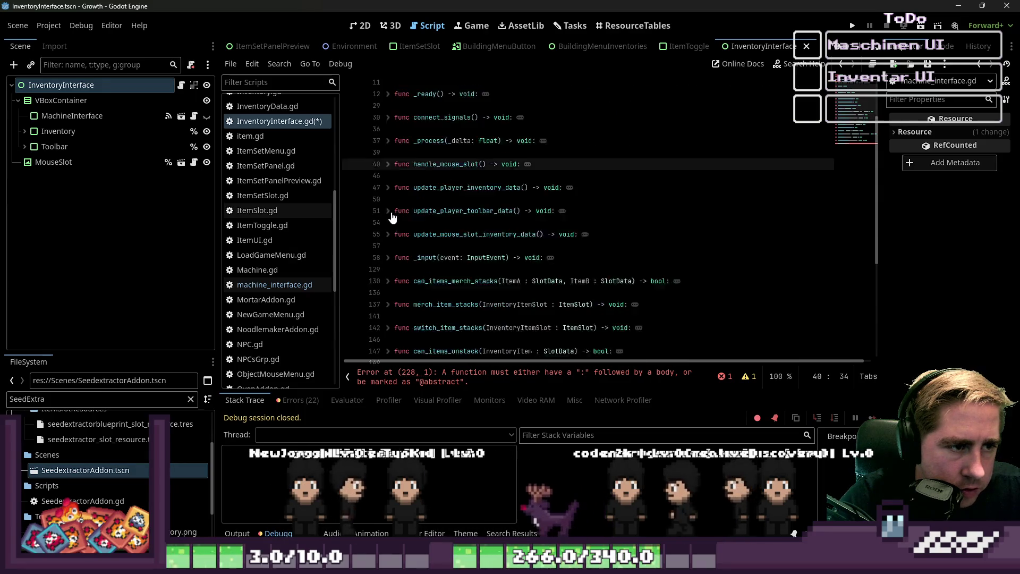
pyautogui.click(387, 223)
pyautogui.doubleClick(474, 246)
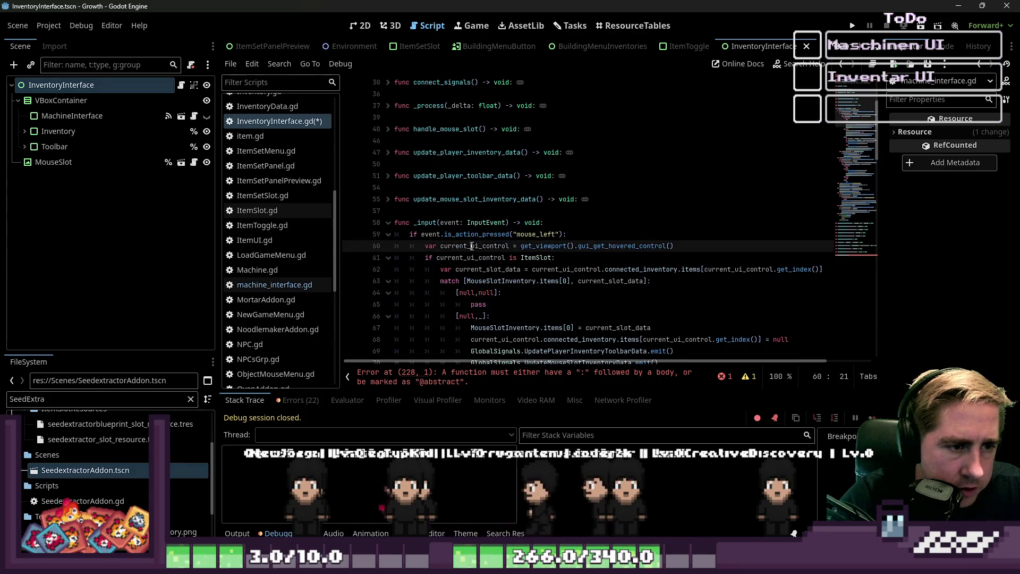
pyautogui.scroll(-20, 457, 317)
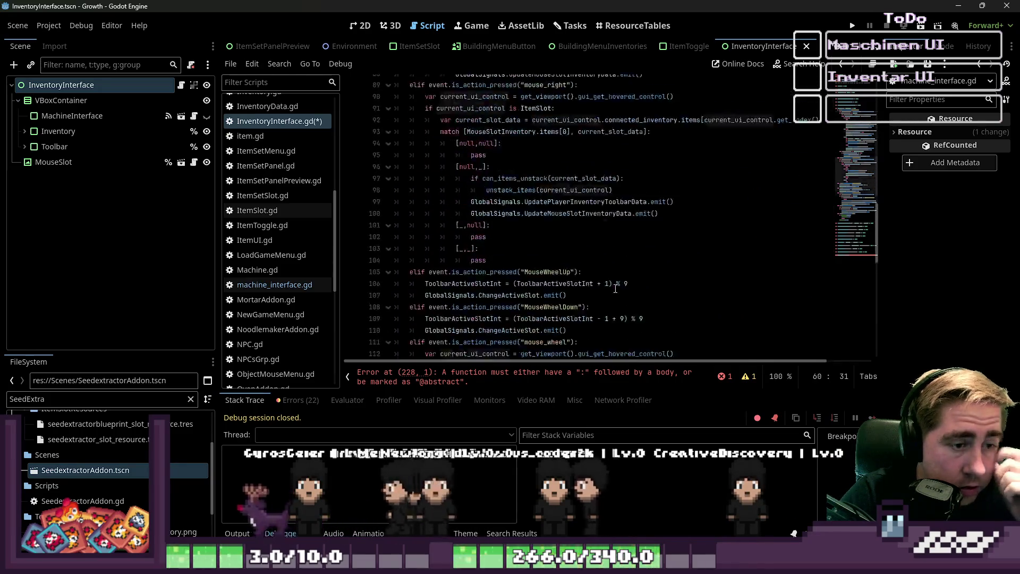
pyautogui.scroll(-1, 457, 317)
# Give call_signals the parameter ClickedSlot : ItemSlot, a -> void return and a pass body.
pyautogui.doubleClick(477, 339)
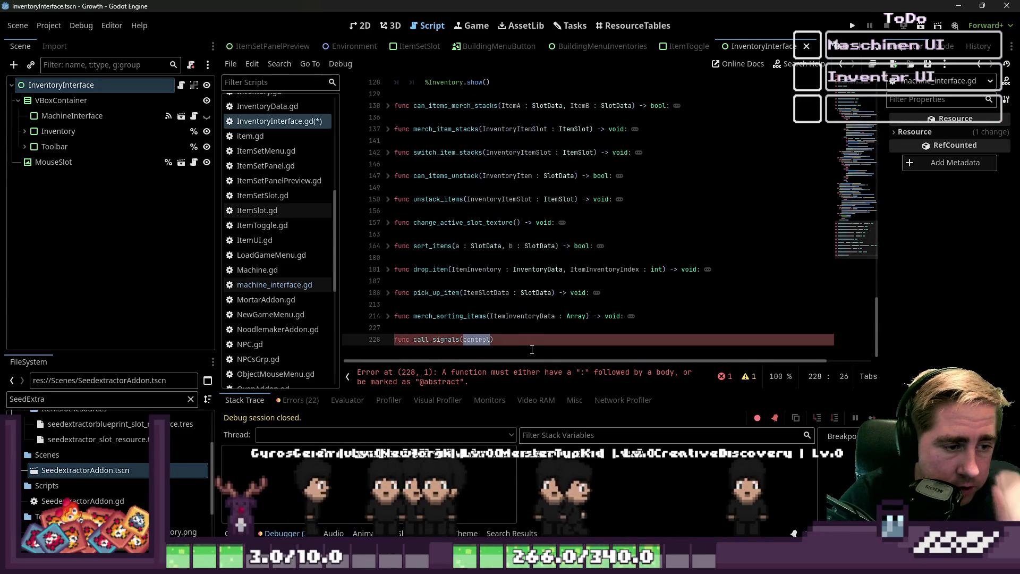
pyautogui.write('U')
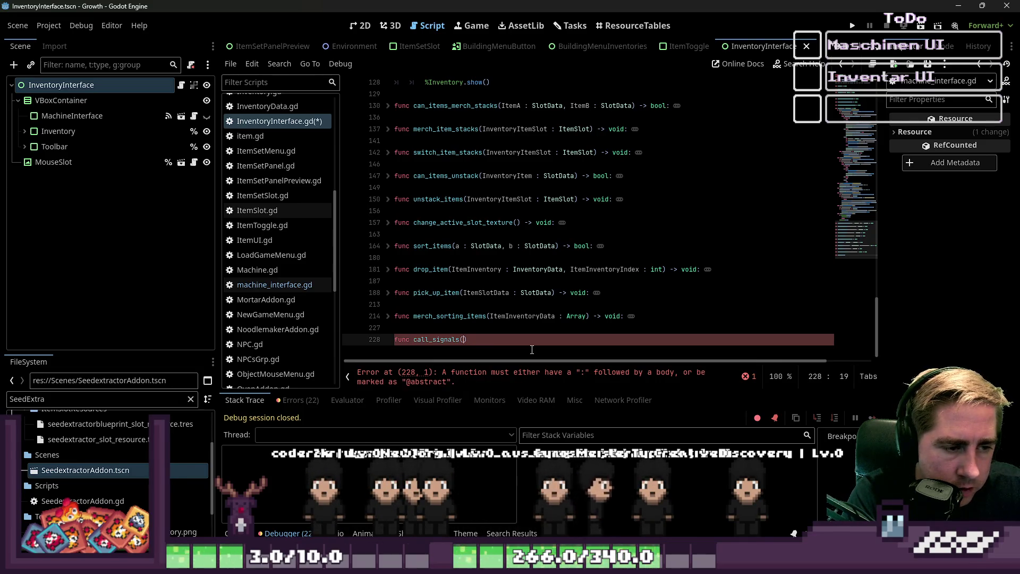
pyautogui.write('dSlot')
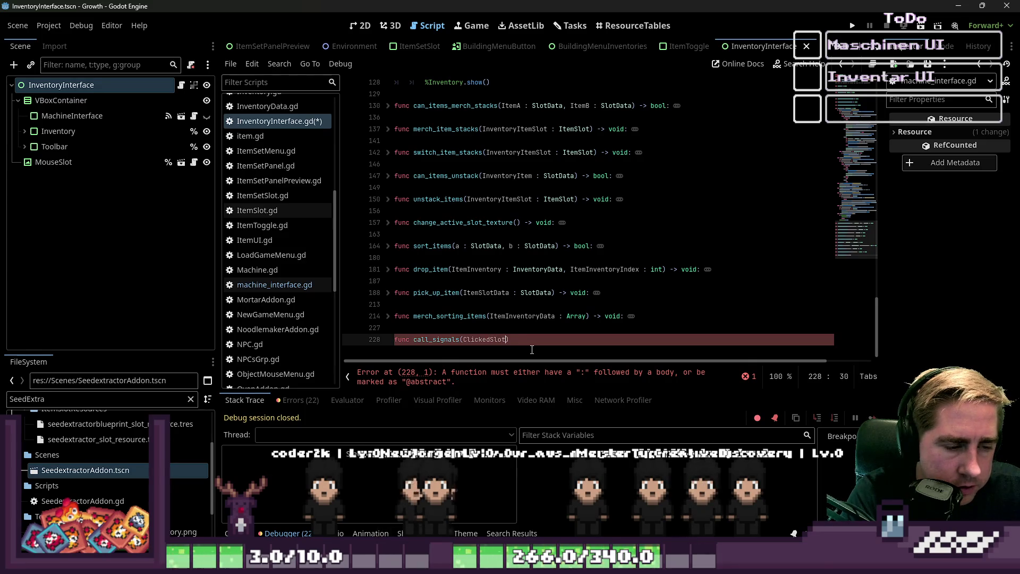
pyautogui.write('Ite')
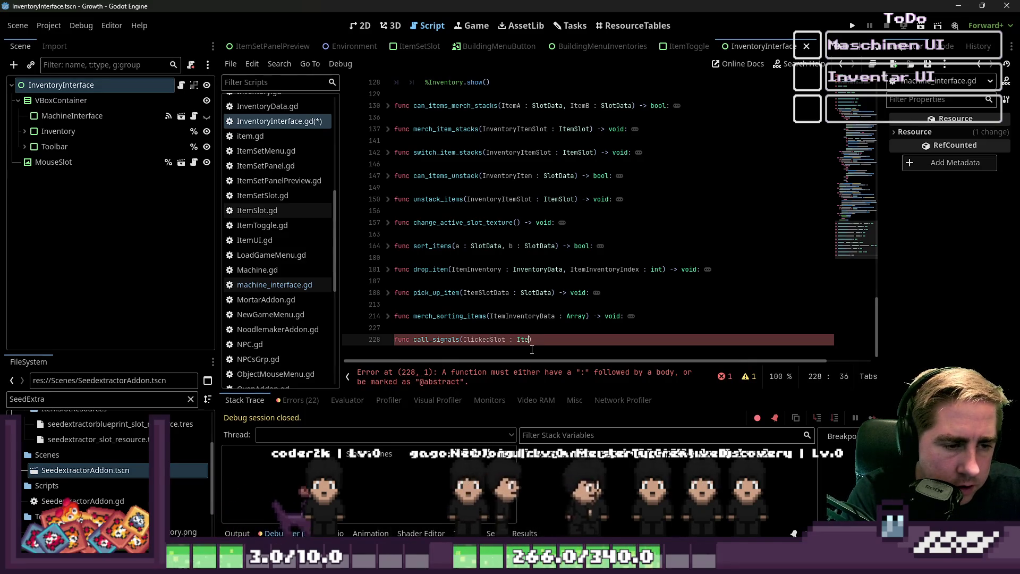
pyautogui.write('ot)-')
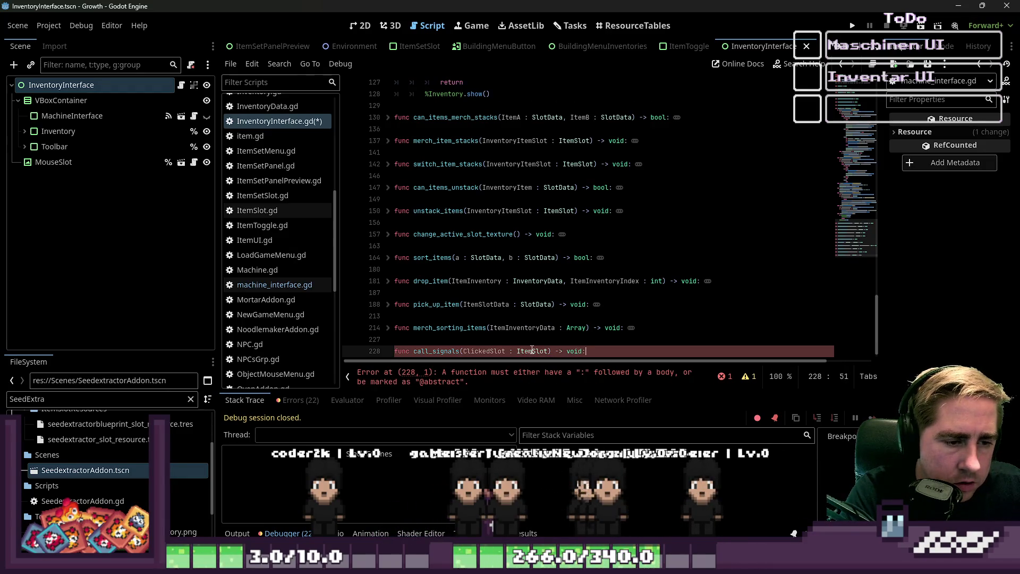
pyautogui.press('Return')
pyautogui.write('pas')
pyautogui.press('Return')
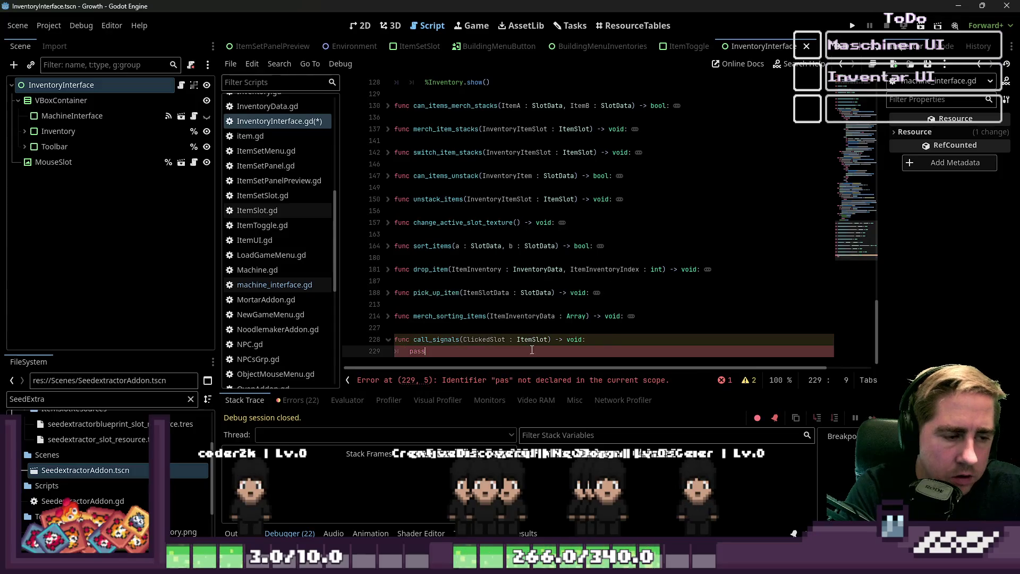
# Save the edited InventoryInterface.gd script.
pyautogui.click(630, 291)
pyautogui.hotkey('ctrl', 's')
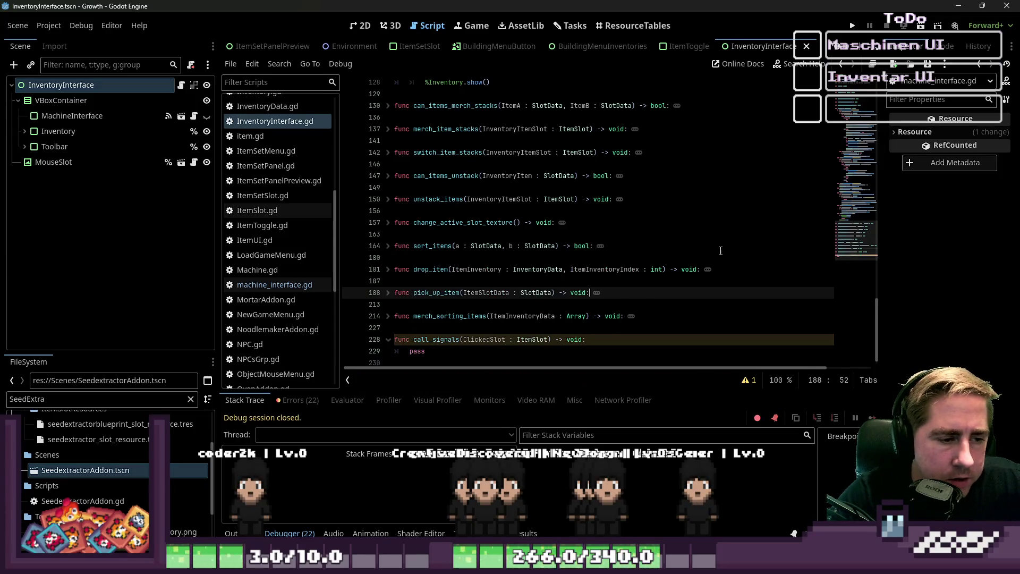
pyautogui.scroll(6, 276, 183)
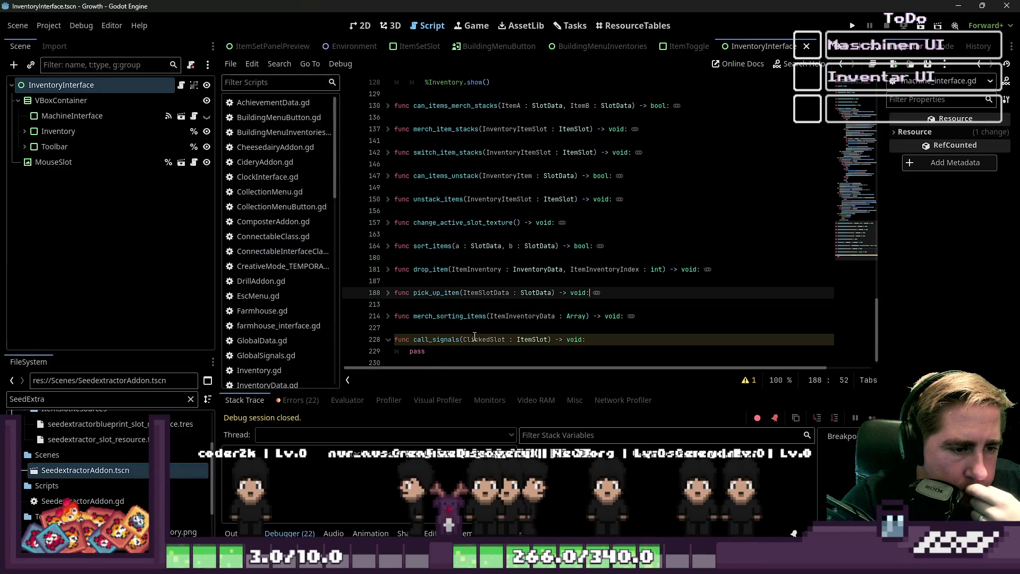
pyautogui.scroll(-2, 325, 291)
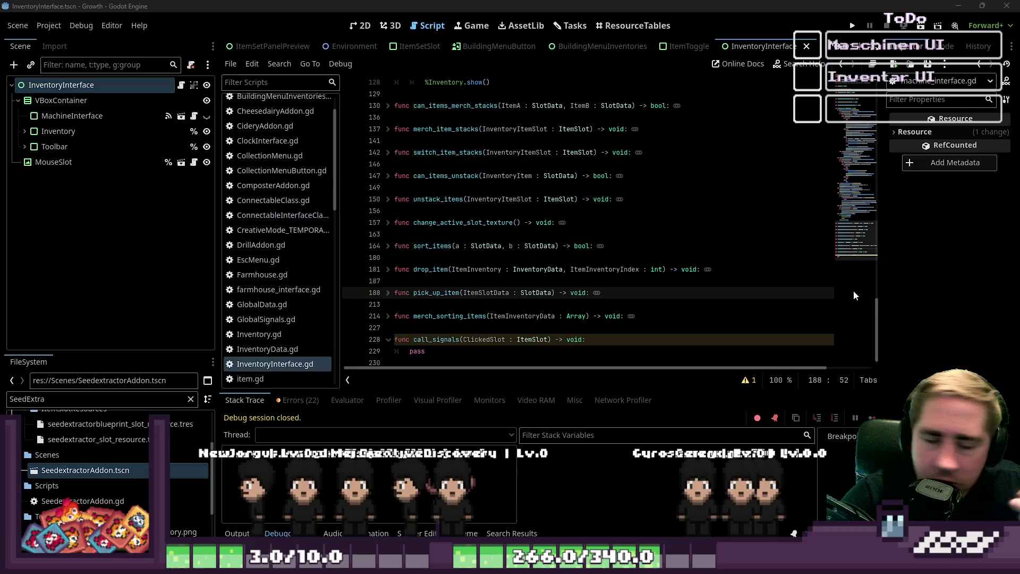
# Open InventoryData.gd, delete its trailing empty line and save it.
pyautogui.click(244, 350)
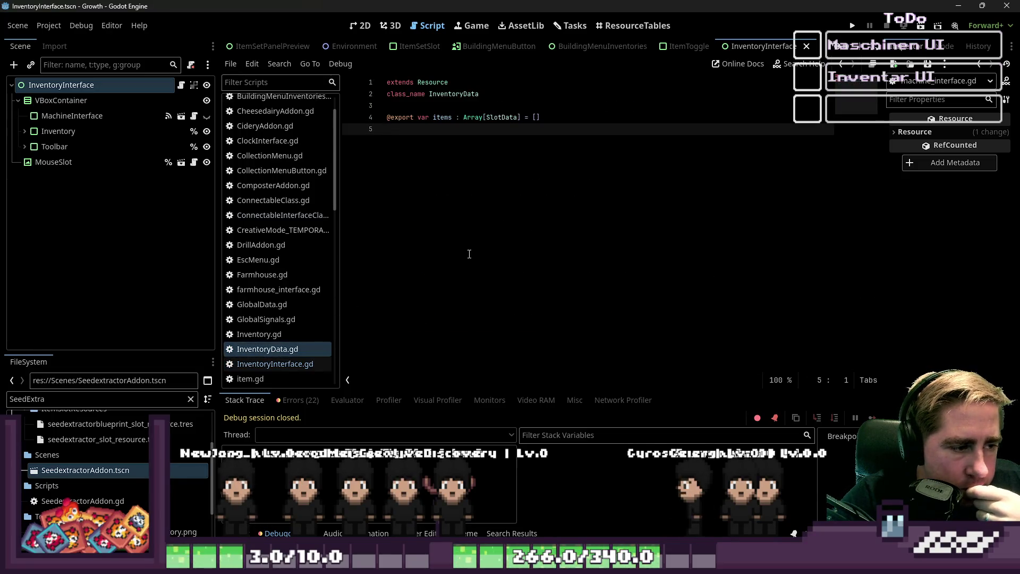
pyautogui.press('Up')
pyautogui.press('Up')
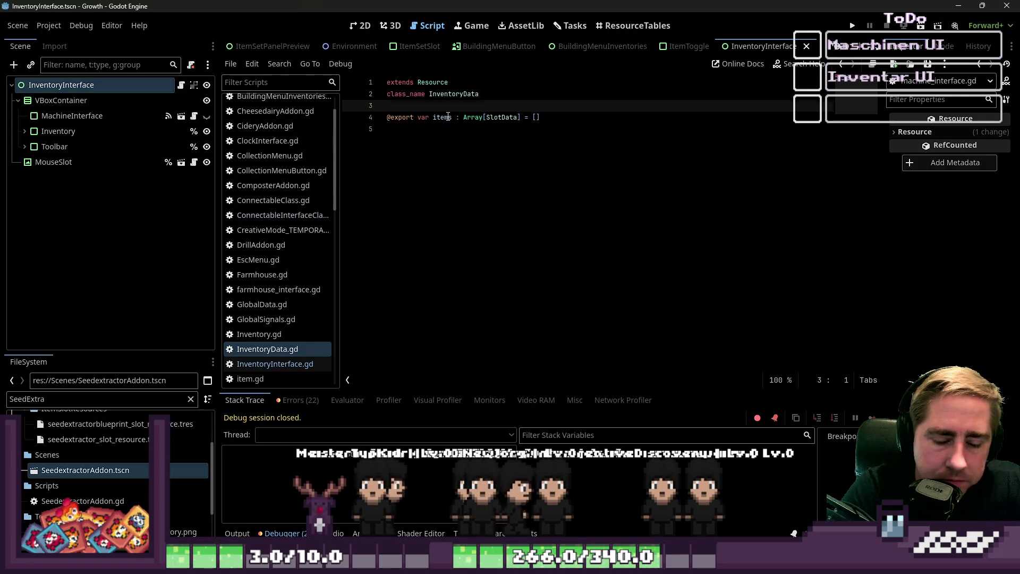
pyautogui.press('Down')
pyautogui.press('Down')
pyautogui.press('BackSpace')
pyautogui.hotkey('ctrl', 's')
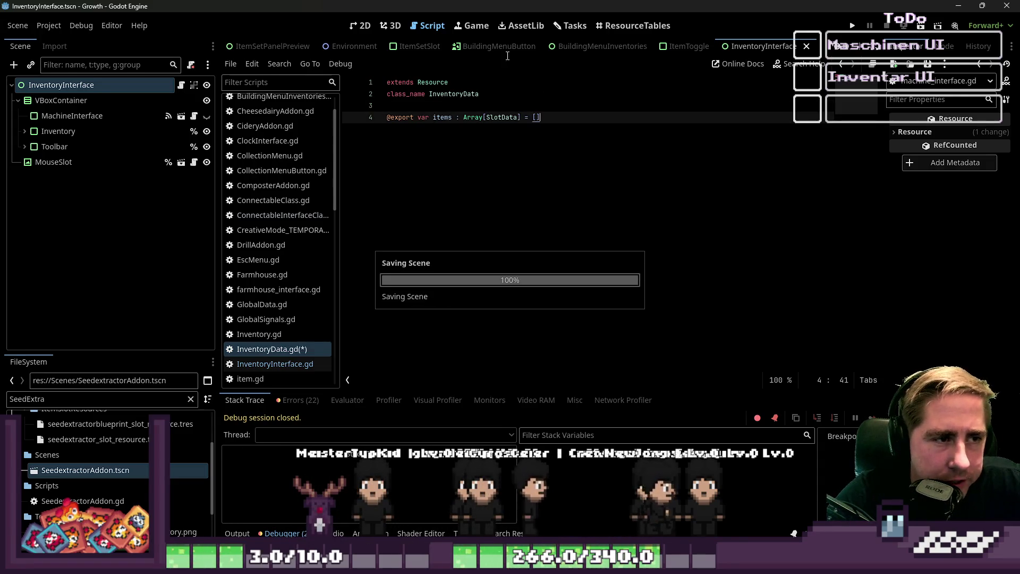
# Open machine_interface.gd from the script list.
pyautogui.click(432, 107)
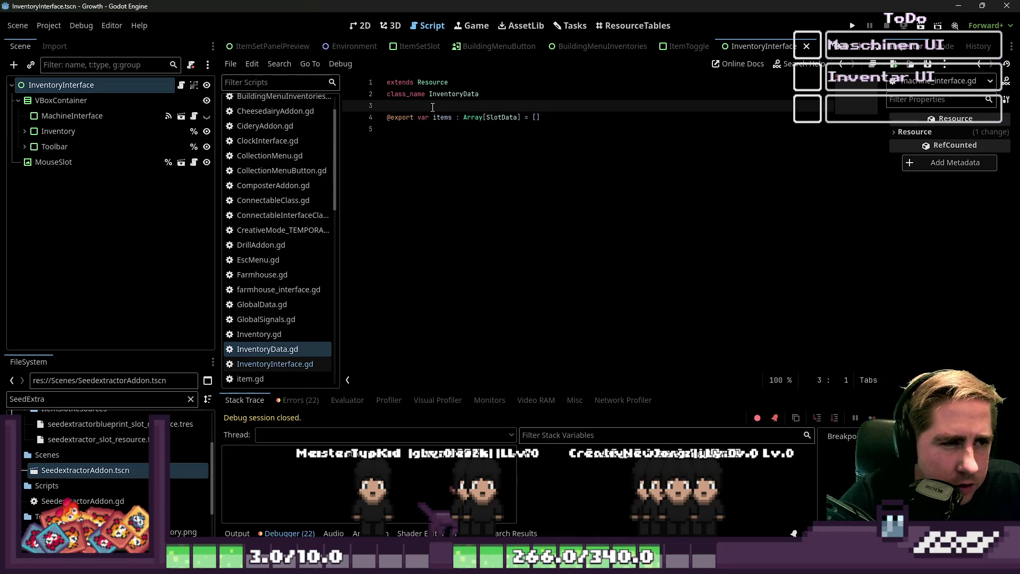
pyautogui.click(286, 355)
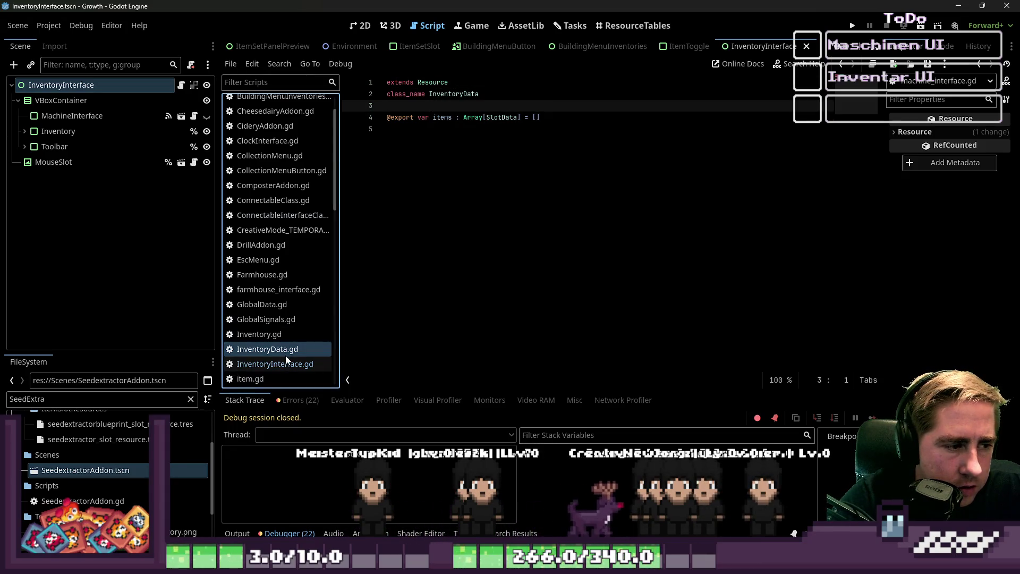
pyautogui.scroll(-5, 284, 318)
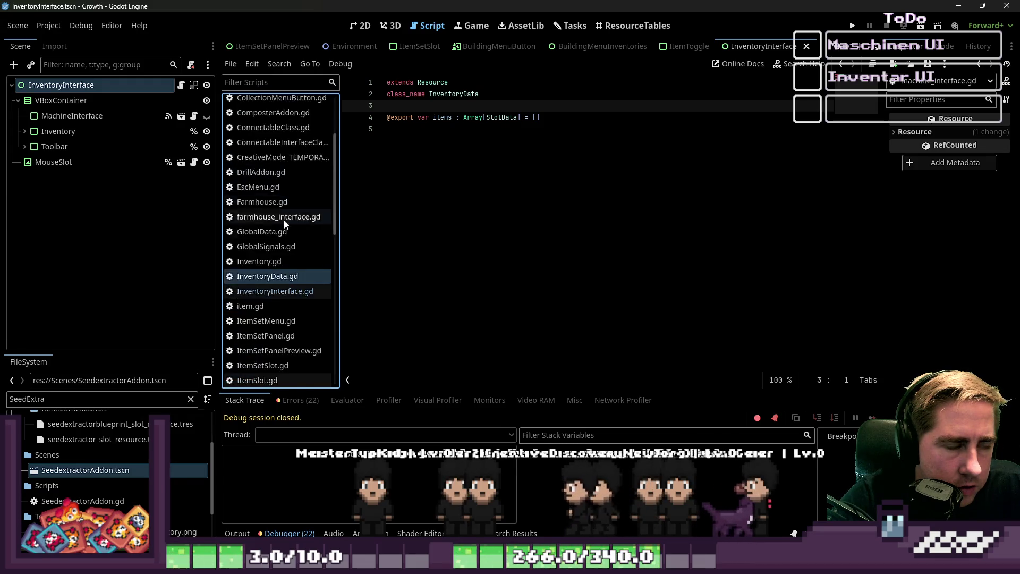
pyautogui.click(284, 273)
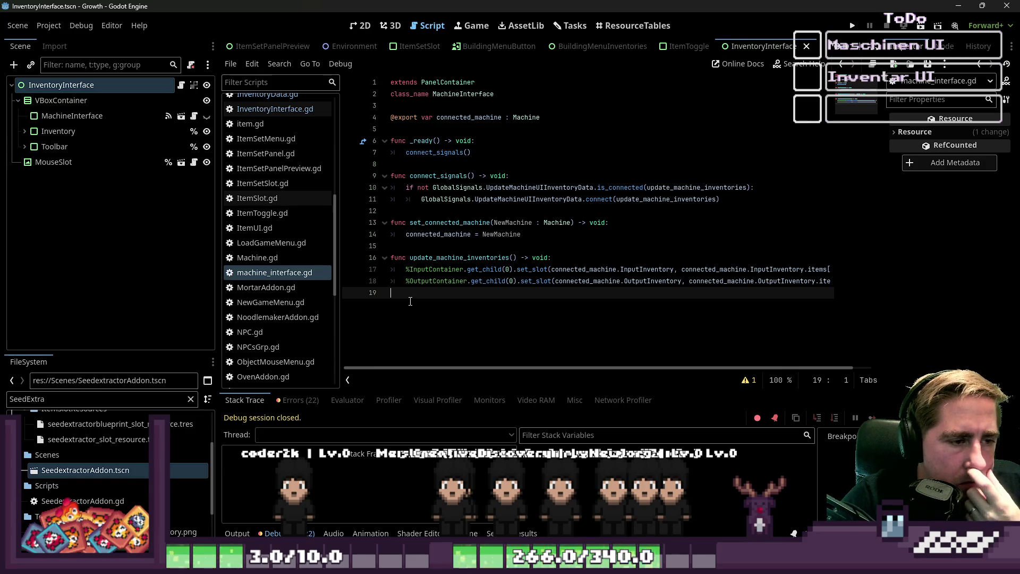
# Scroll the script list and switch back to InventoryData.gd with its items array.
pyautogui.scroll(-5, 288, 331)
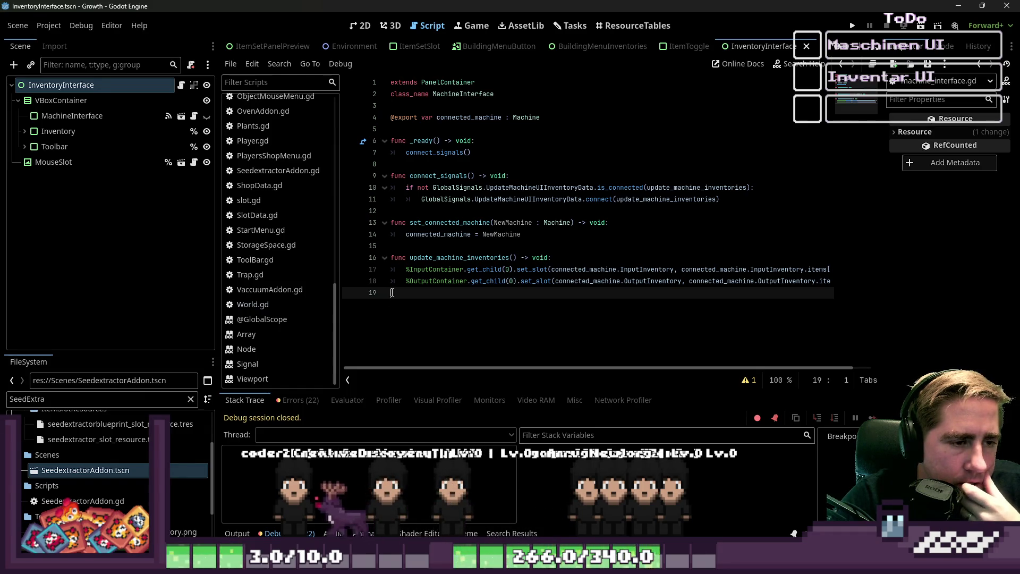
pyautogui.scroll(5, 295, 323)
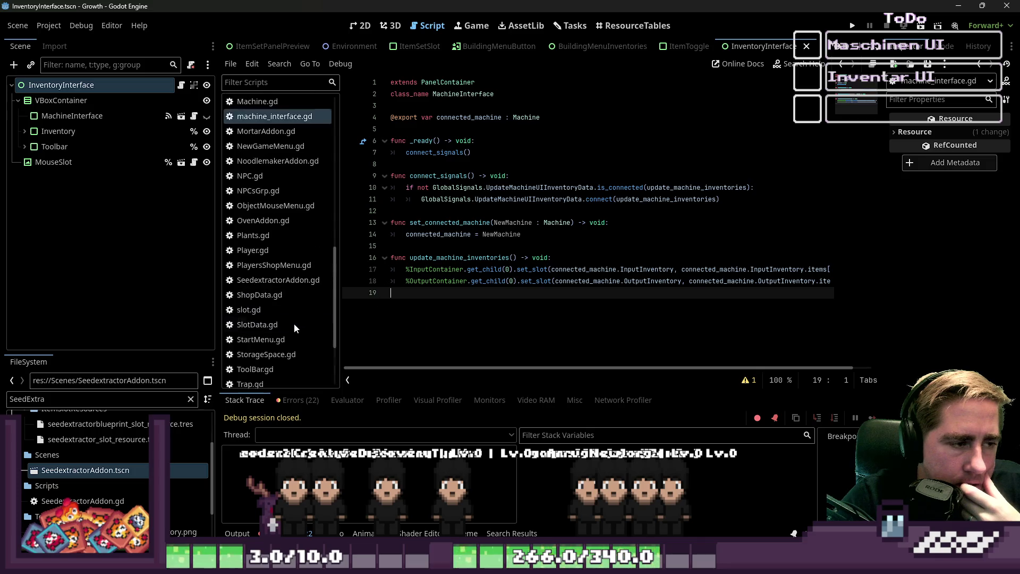
pyautogui.scroll(-3, 287, 271)
pyautogui.scroll(5, 288, 291)
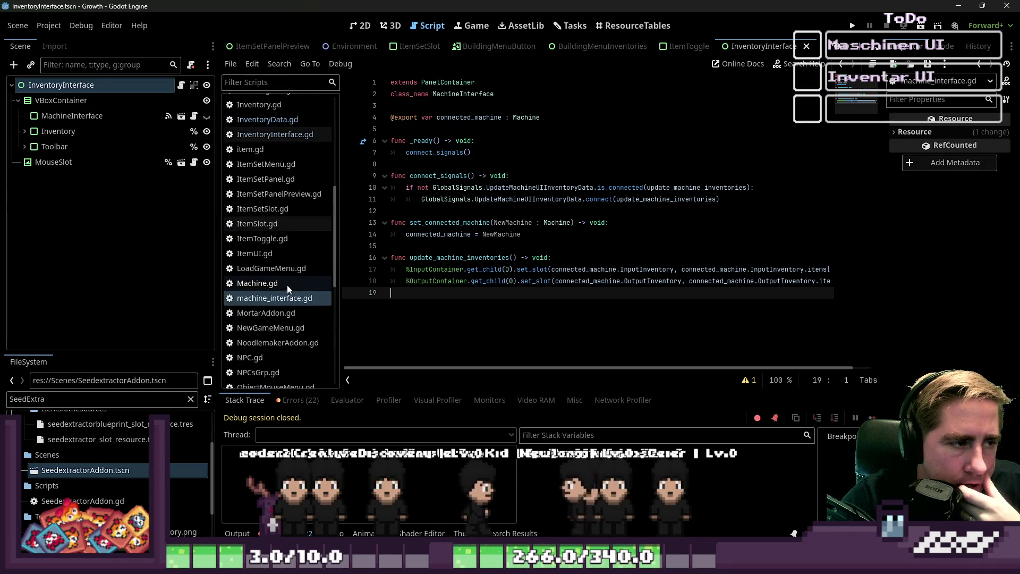
pyautogui.click(279, 122)
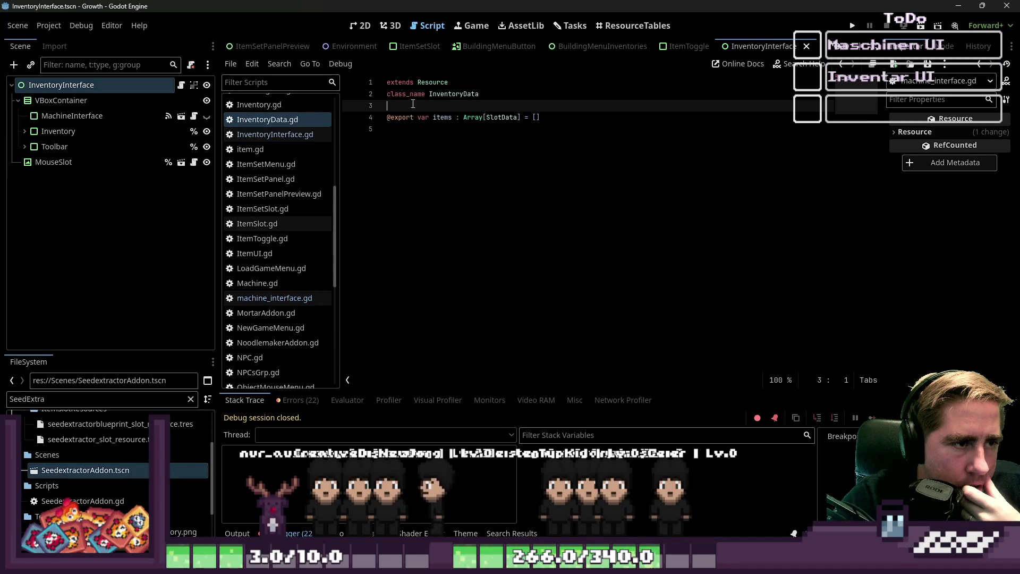
pyautogui.press('Down')
pyautogui.press('Down')
pyautogui.write('@')
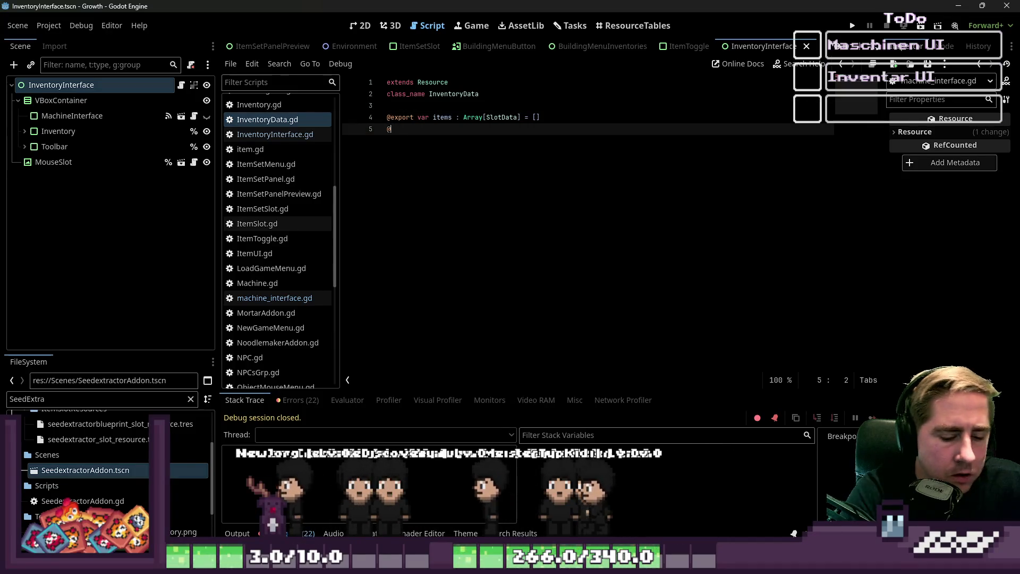
pyautogui.write('export var connected_signal :')
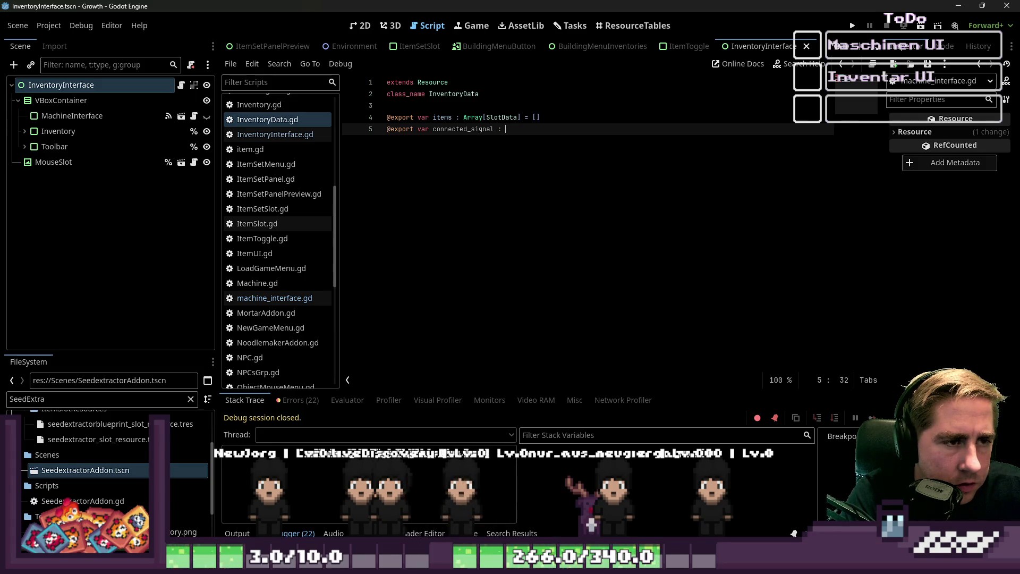
pyautogui.write('S')
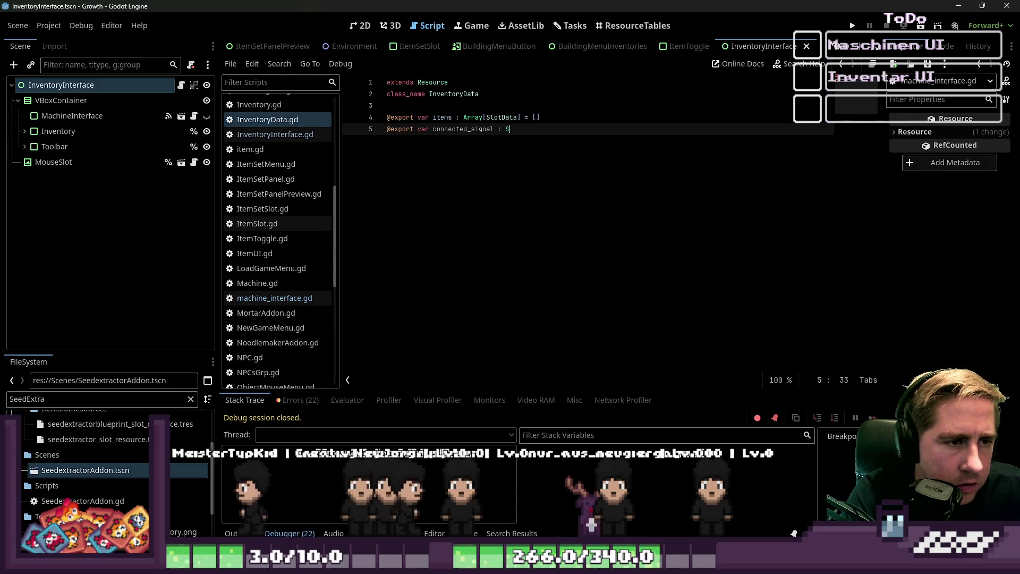
pyautogui.write('ignal')
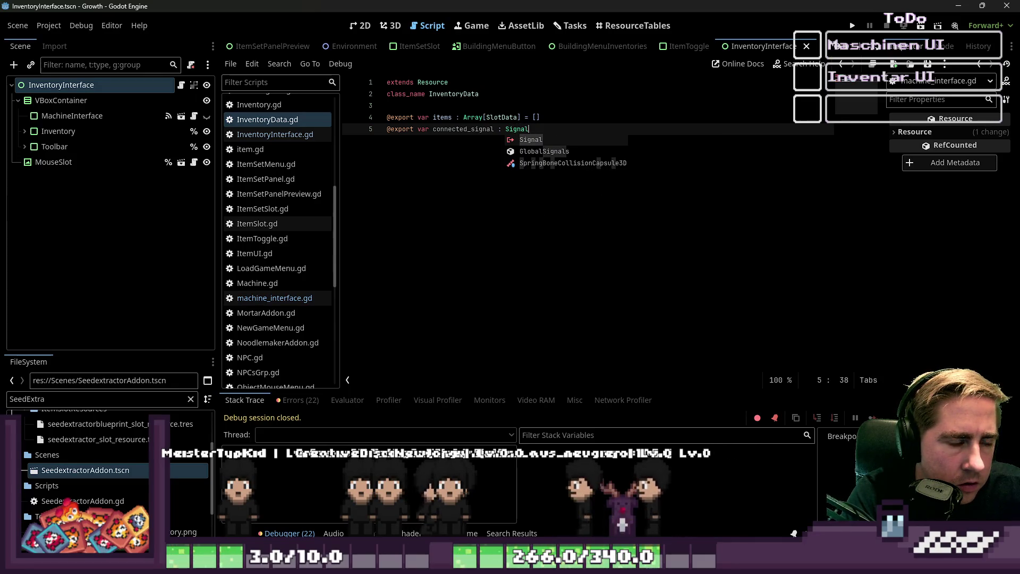
pyautogui.press('Escape')
pyautogui.press('Return')
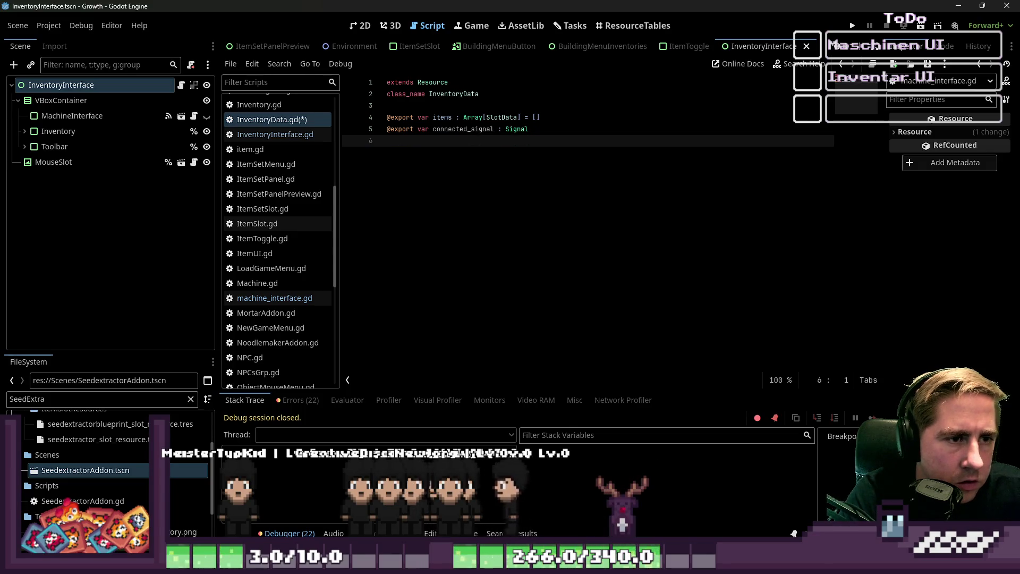
pyautogui.press('BackSpace')
pyautogui.hotkey('ctrl', 's')
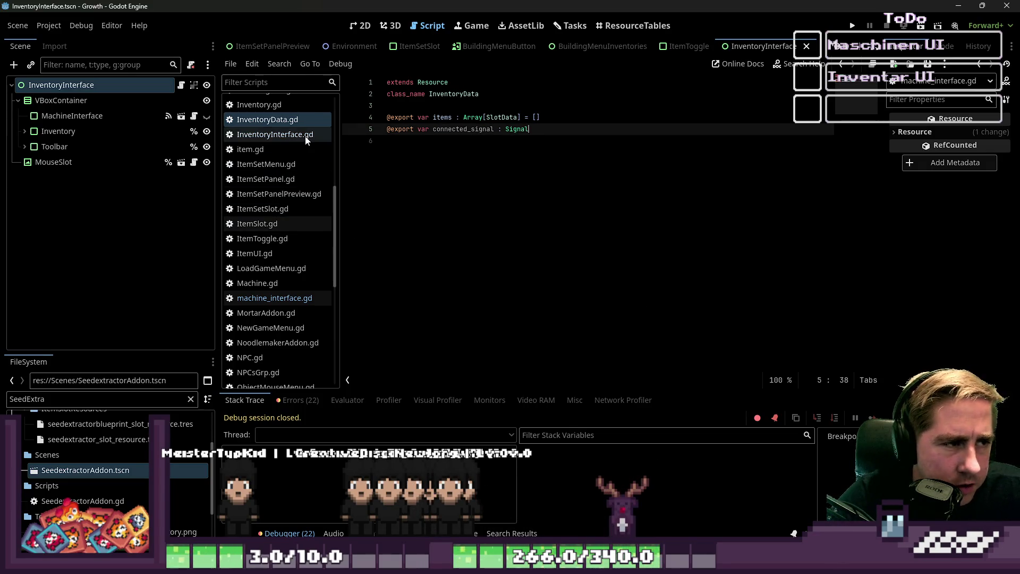
# Glance at InventoryInterface.gd in the script list and return.
pyautogui.click(301, 136)
pyautogui.click(298, 123)
pyautogui.click(295, 136)
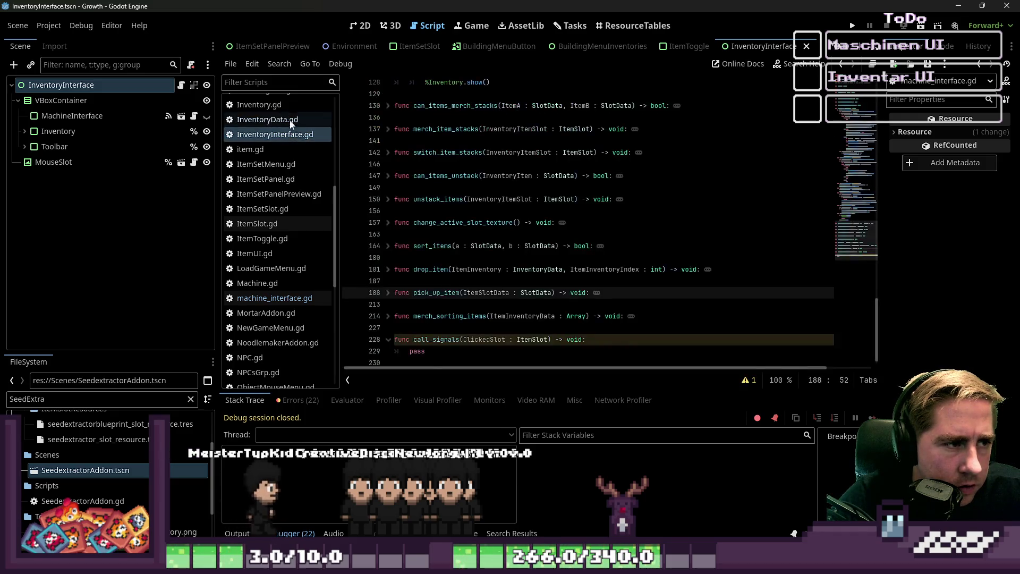
pyautogui.click(288, 127)
pyautogui.click(287, 133)
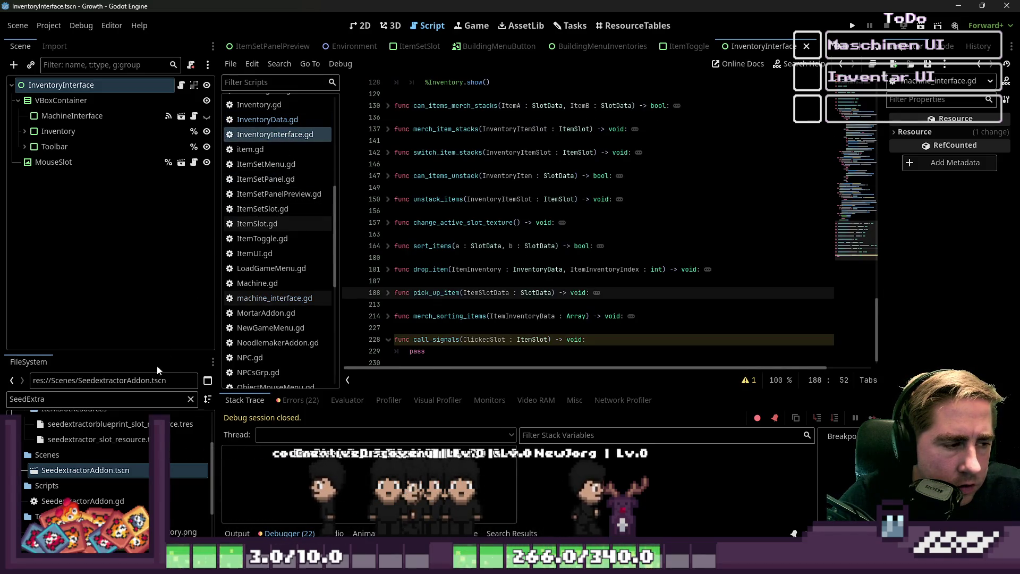
pyautogui.scroll(2, 70, 464)
# Filter the FileSystem by 'Inventory', reopen InventoryData.gd and browse to Inventory.gd.
pyautogui.doubleClick(88, 399)
pyautogui.write('Inventor')
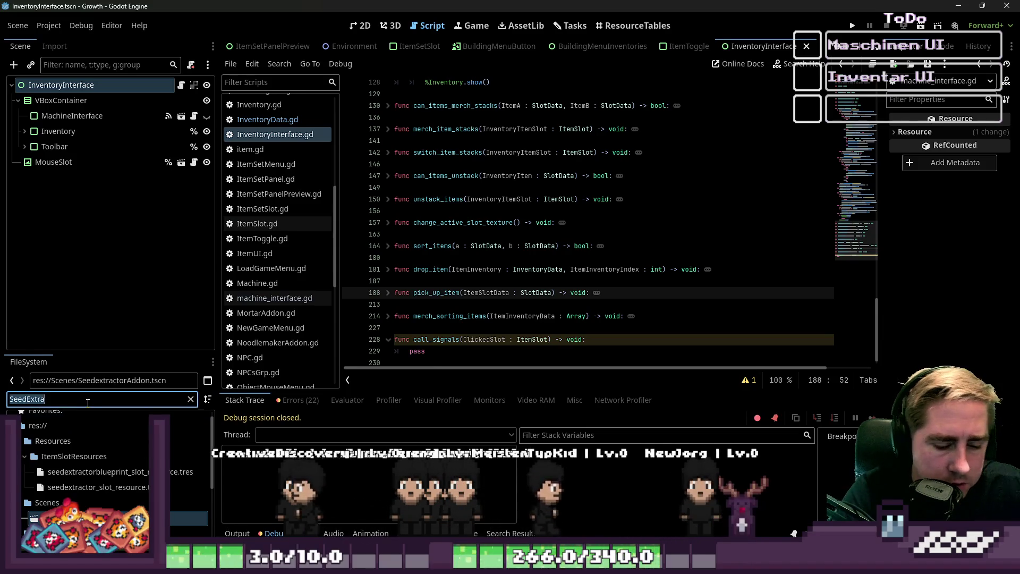
pyautogui.write('y')
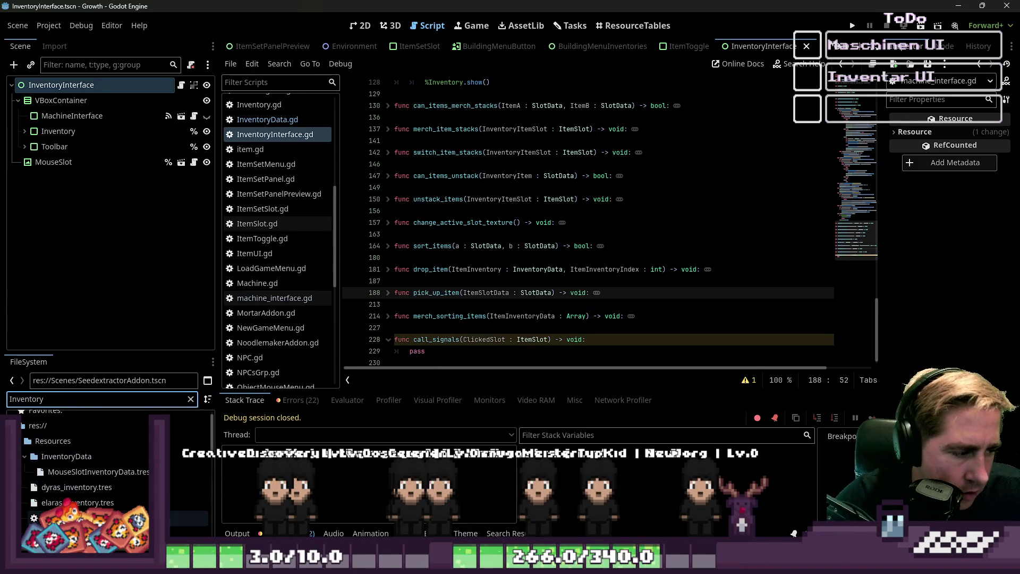
pyautogui.doubleClick(107, 518)
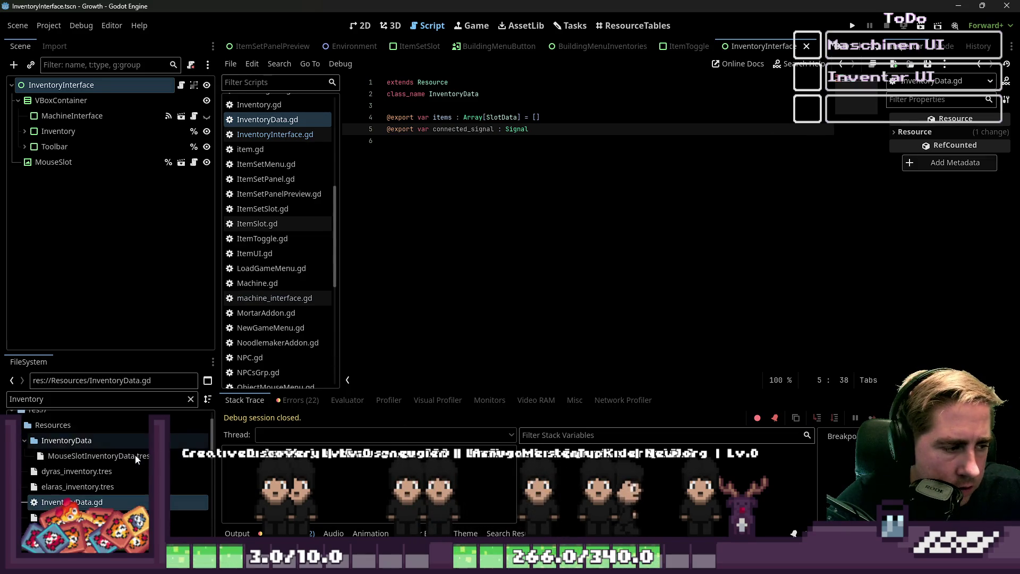
pyautogui.scroll(-5, 136, 459)
pyautogui.click(111, 509)
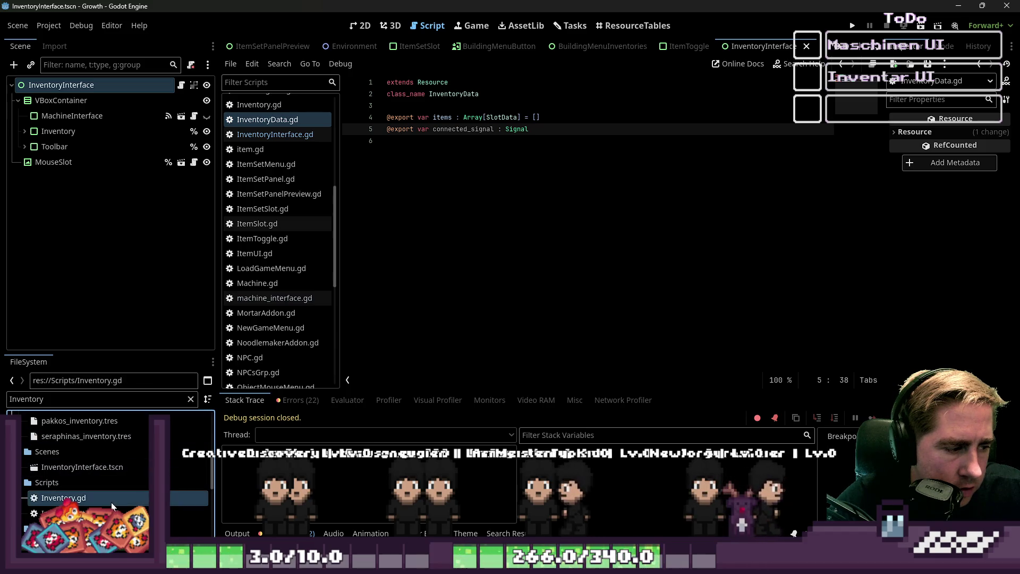
pyautogui.scroll(-1, 113, 503)
pyautogui.scroll(3, 116, 489)
pyautogui.scroll(-8, 118, 464)
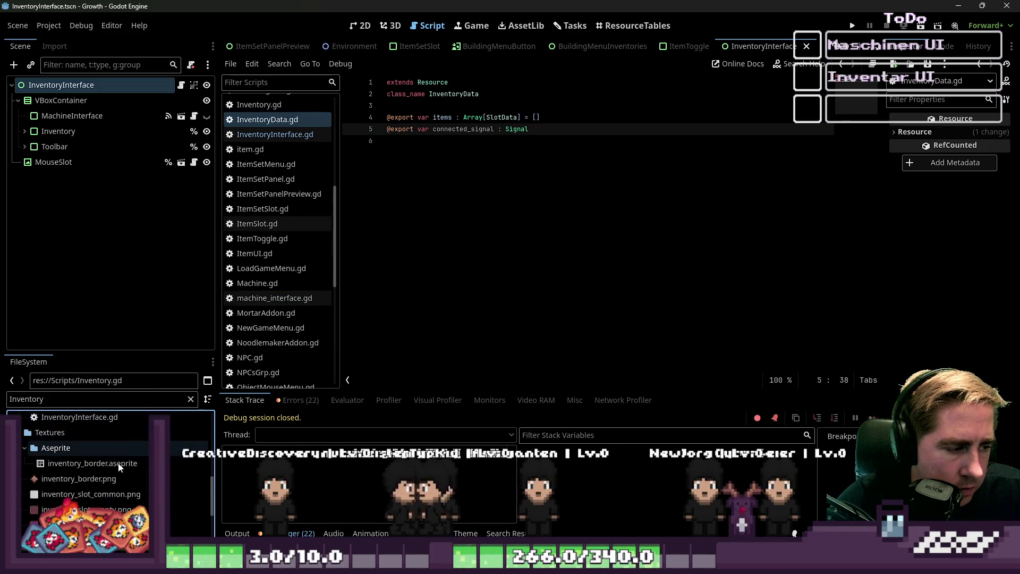
pyautogui.scroll(10, 120, 465)
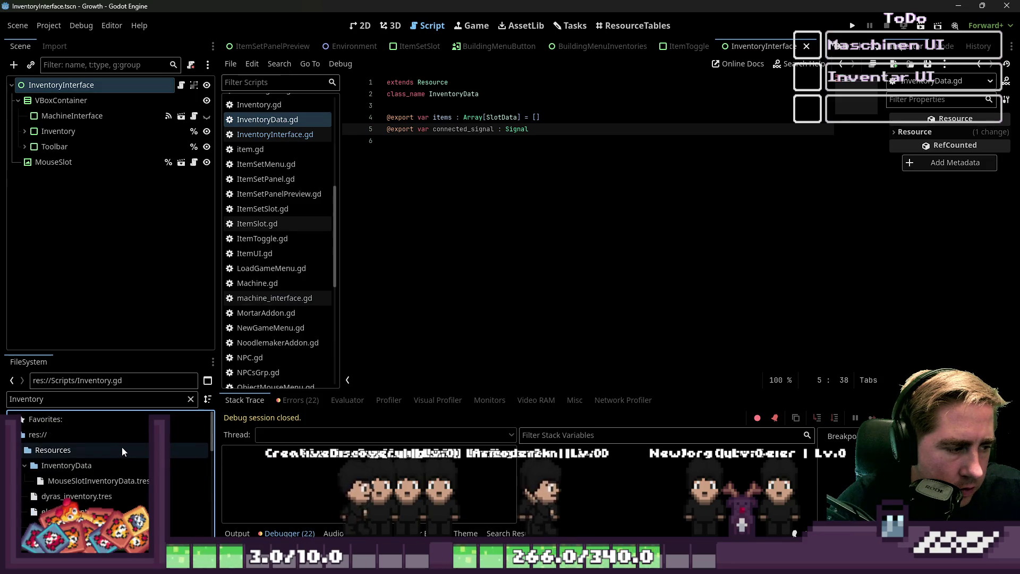
# Run the game, start a new game with an edited character name and toggle the inventory.
pyautogui.click(851, 25)
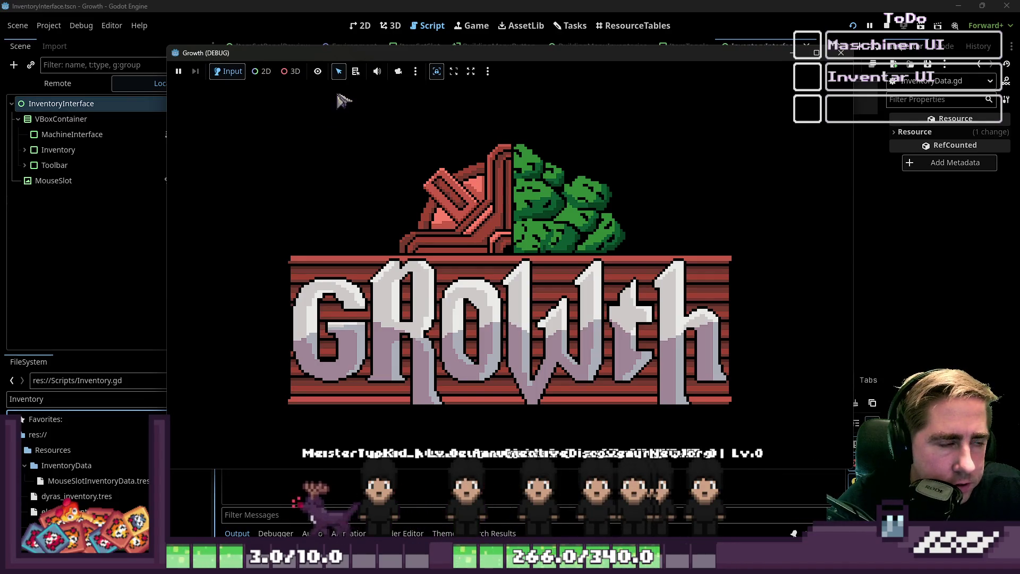
pyautogui.click(538, 239)
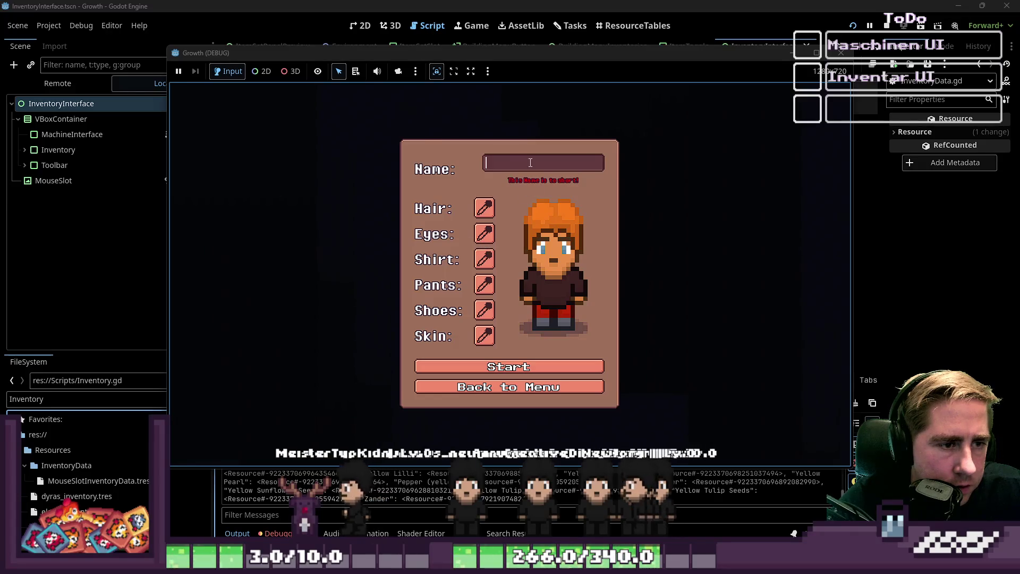
pyautogui.press('BackSpace')
pyautogui.write('fv')
pyautogui.click(507, 366)
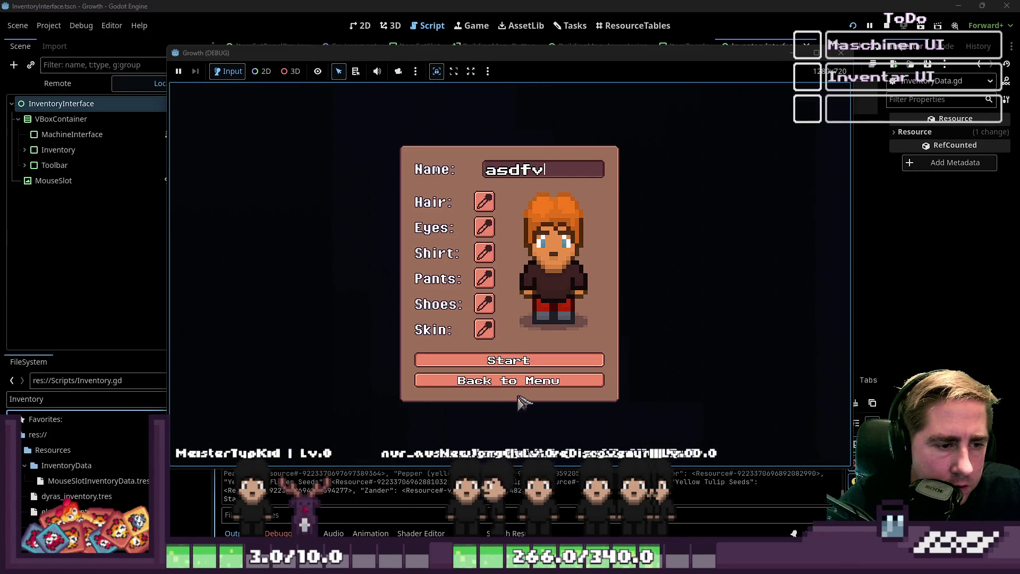
pyautogui.press('i')
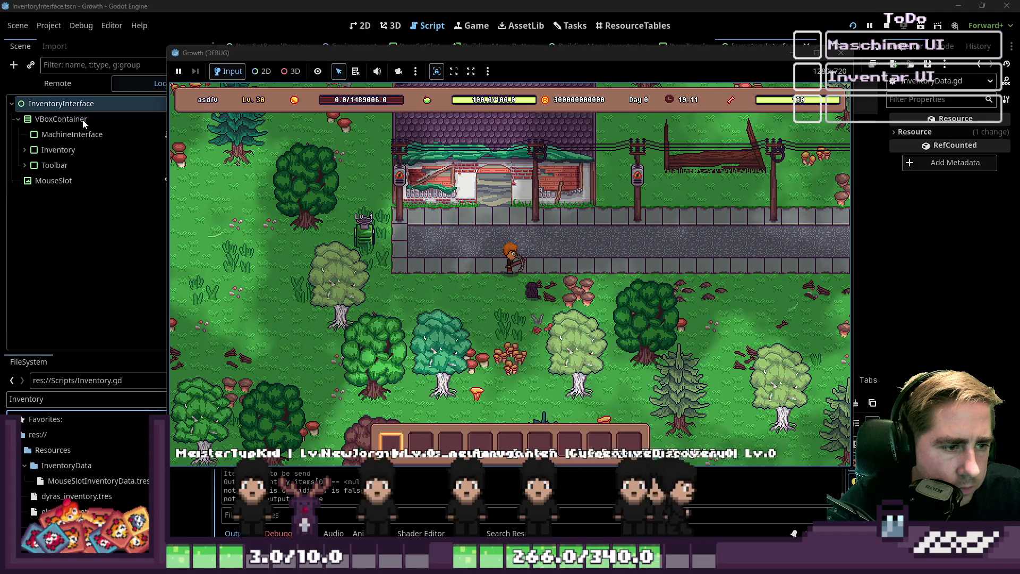
# Inspect the live Player node remotely, widening the Inspector and expanding its Inventory Data.
pyautogui.click(47, 87)
pyautogui.doubleClick(26, 183)
pyautogui.scroll(-5, 87, 234)
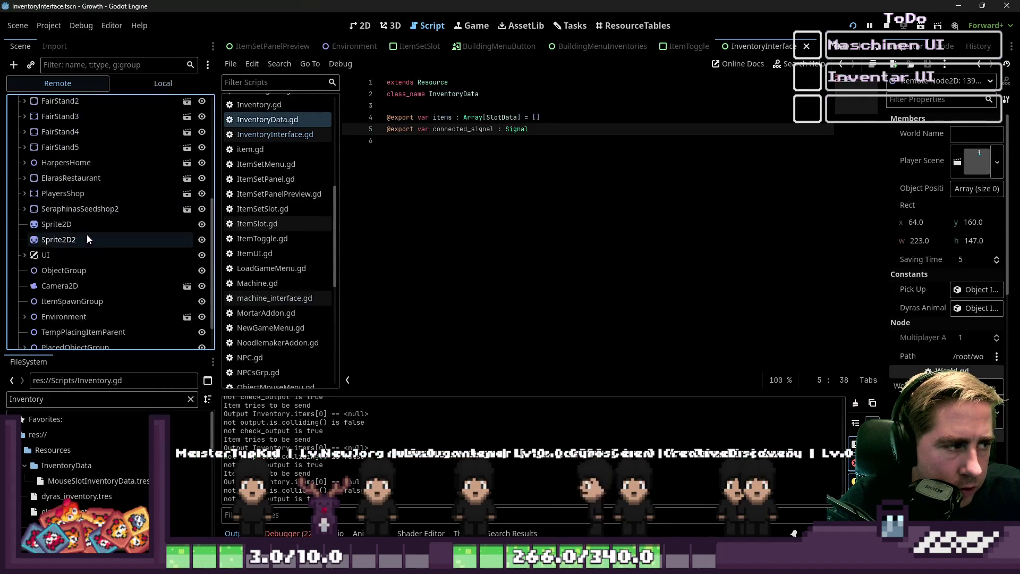
pyautogui.scroll(2, 31, 207)
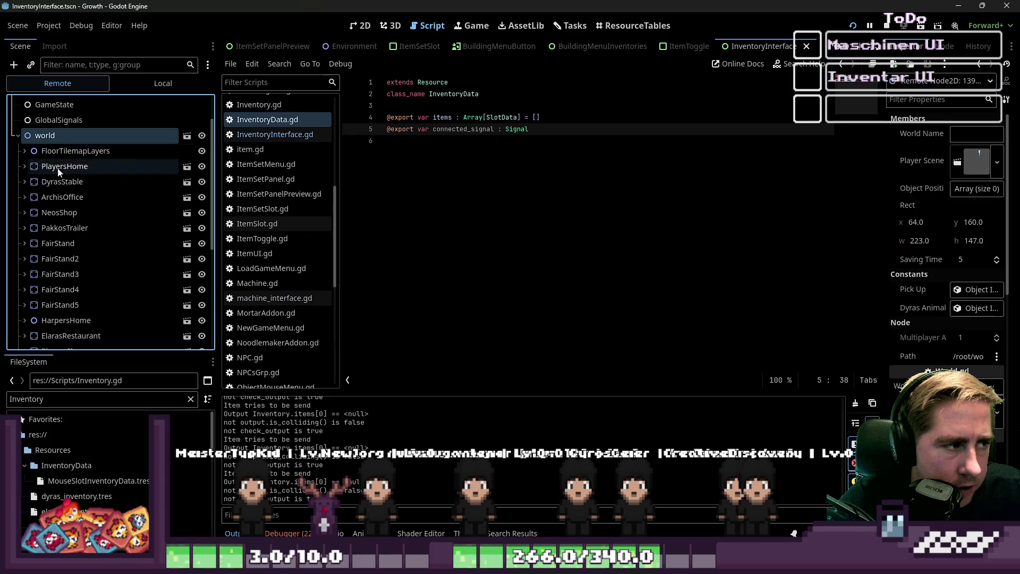
pyautogui.scroll(-5, 65, 329)
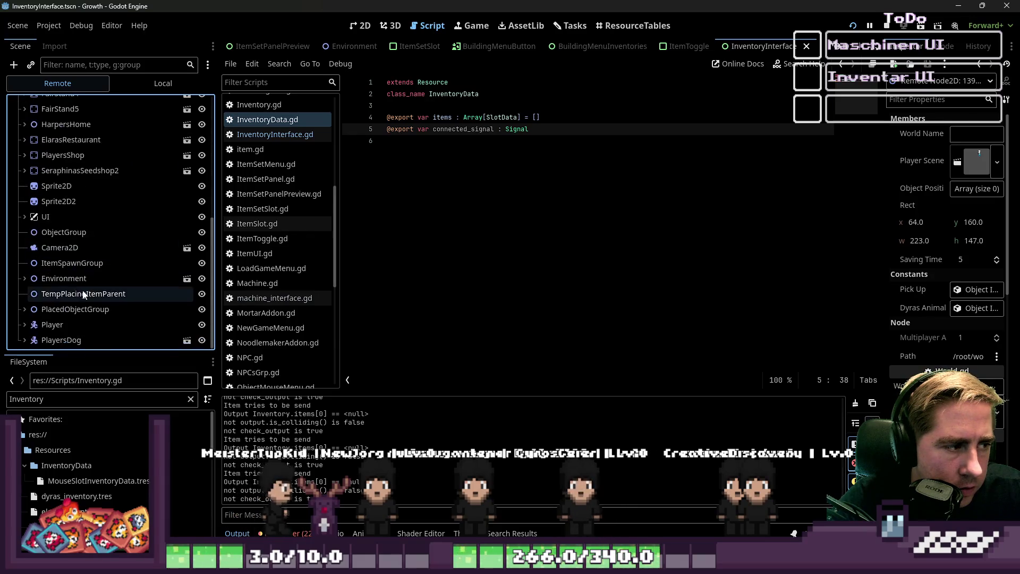
pyautogui.doubleClick(64, 326)
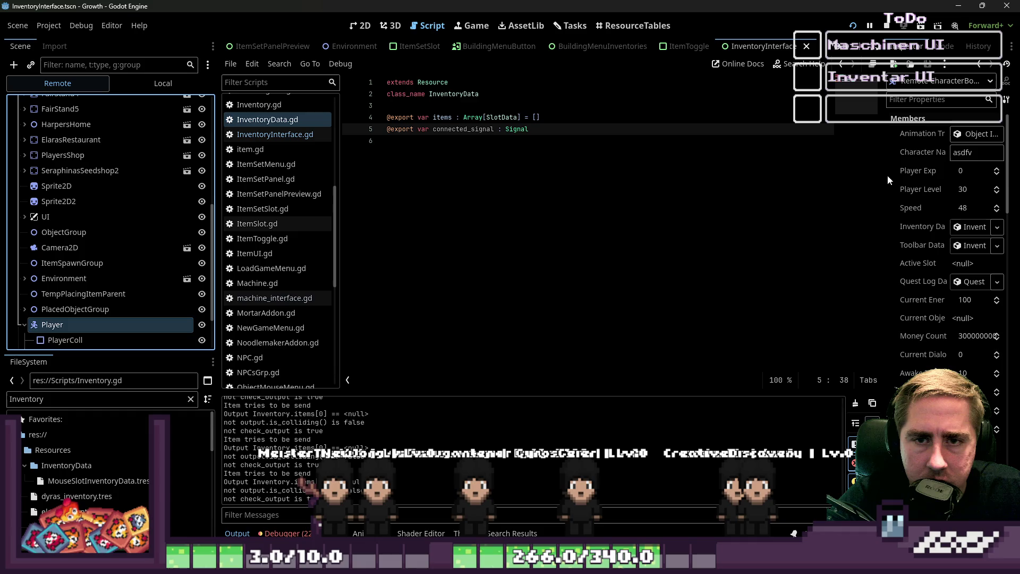
pyautogui.moveTo(881, 183); pyautogui.dragTo(643, 183)
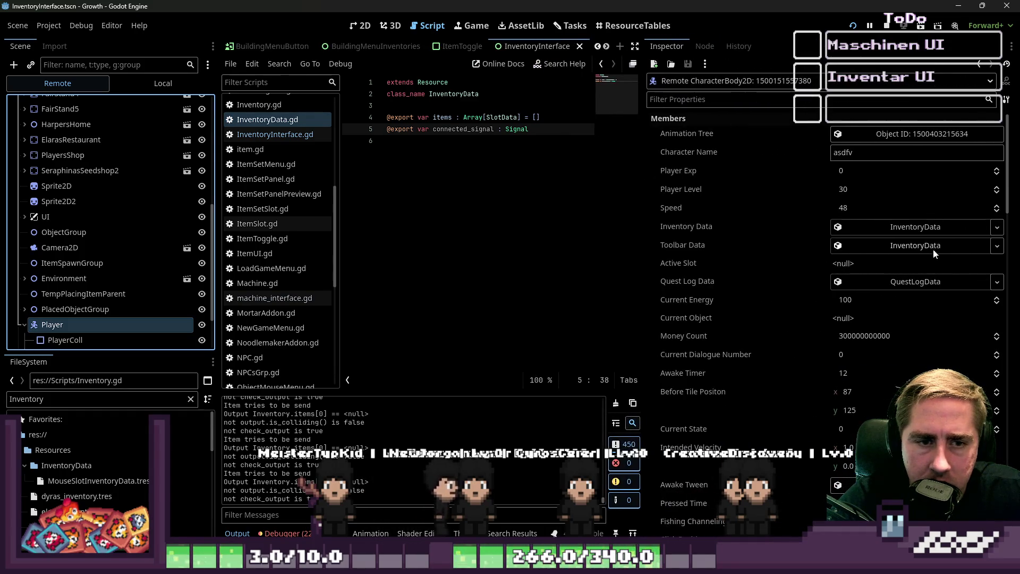
pyautogui.click(922, 227)
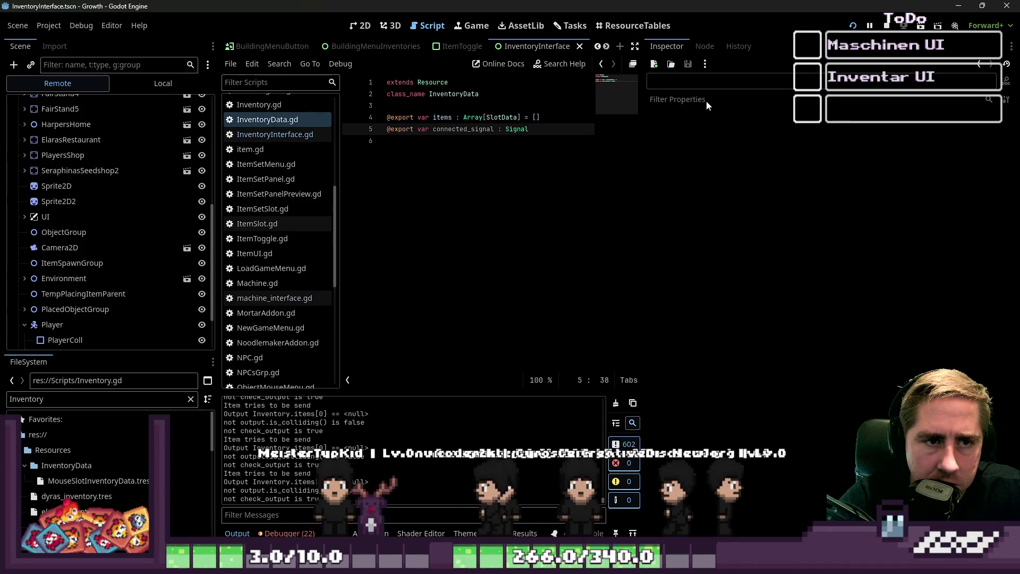
pyautogui.click(680, 100)
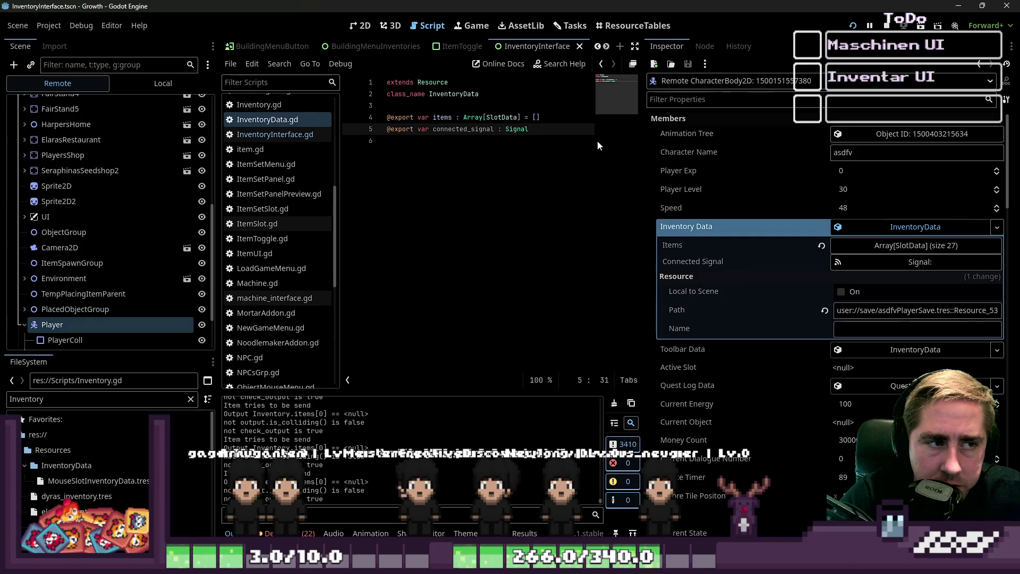
# Select the connected_signal : Signal export line in InventoryData.gd.
pyautogui.moveTo(531, 129); pyautogui.dragTo(334, 135)
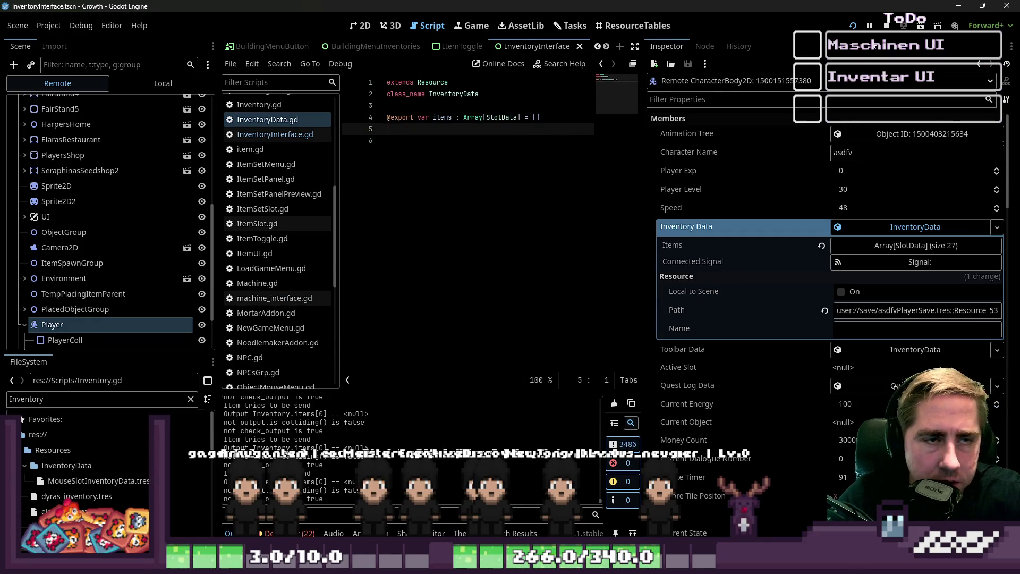
# Stop the game, trial an inventory_name export in InventoryData.gd, then undo it.
pyautogui.click(886, 24)
pyautogui.click(485, 105)
pyautogui.press('Return')
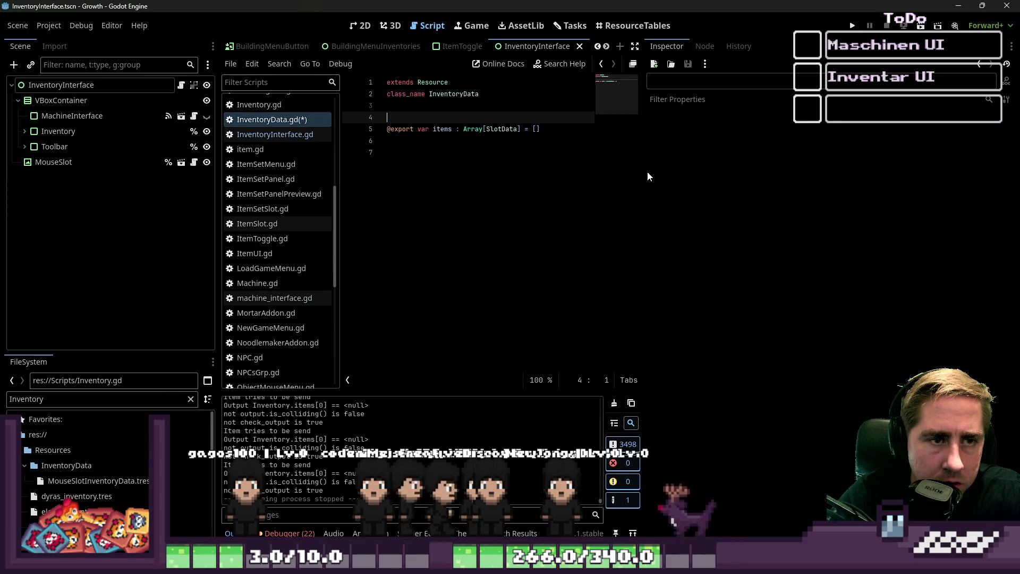
pyautogui.moveTo(643, 171); pyautogui.dragTo(943, 161)
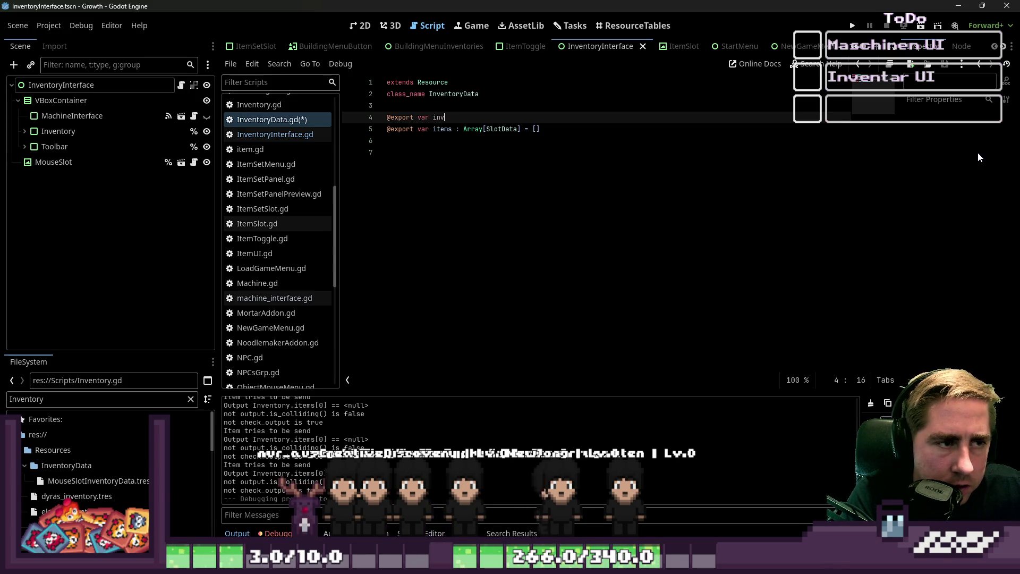
pyautogui.write('_name')
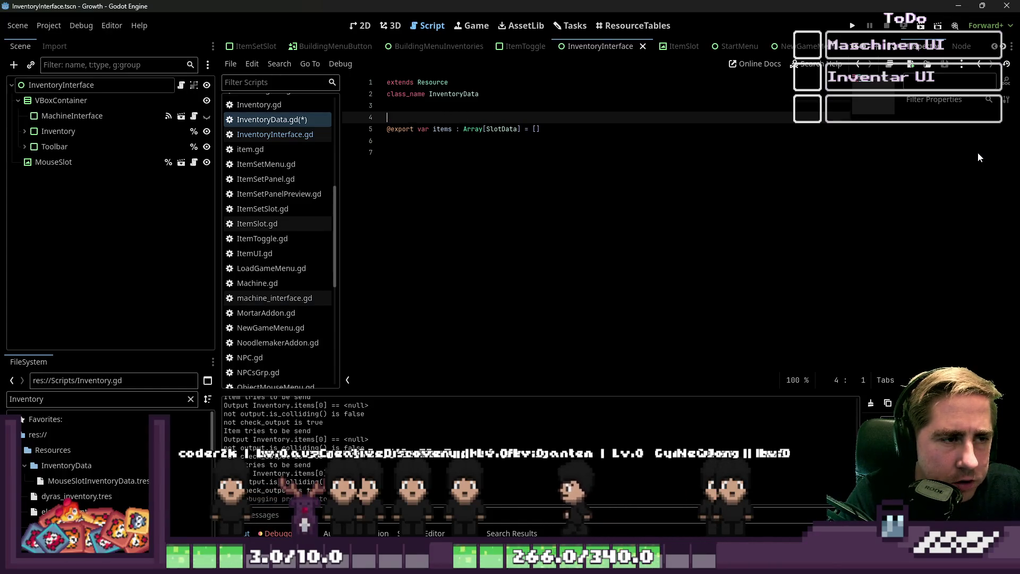
pyautogui.hotkey('ctrl', 'z')
pyautogui.hotkey('ctrl', 'z')
pyautogui.hotkey('ctrl', 'z')
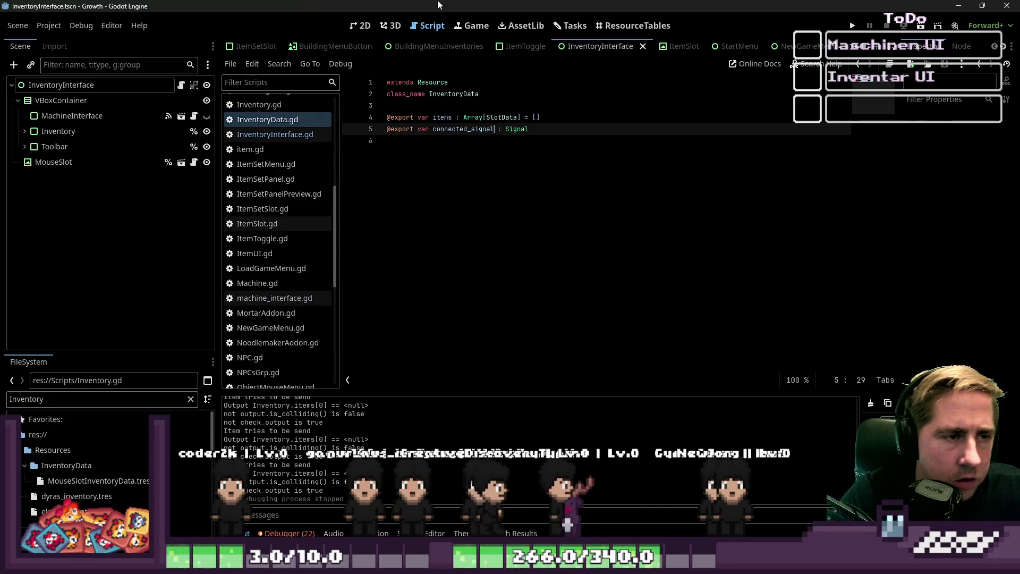
# Select connected_signal, check the MachineInterface node, then switch to the World.tscn scene.
pyautogui.doubleClick(475, 129)
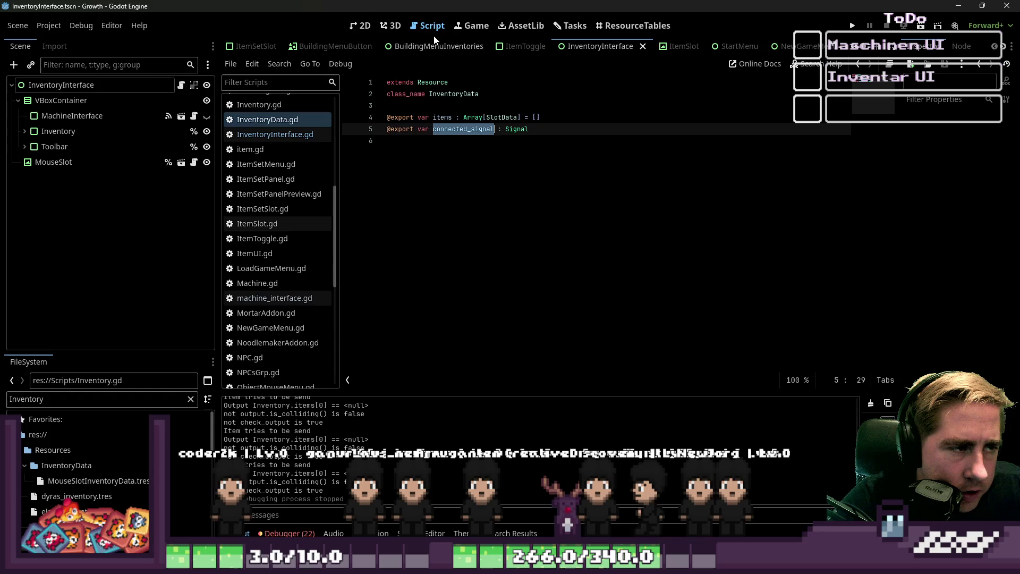
pyautogui.scroll(5, 308, 154)
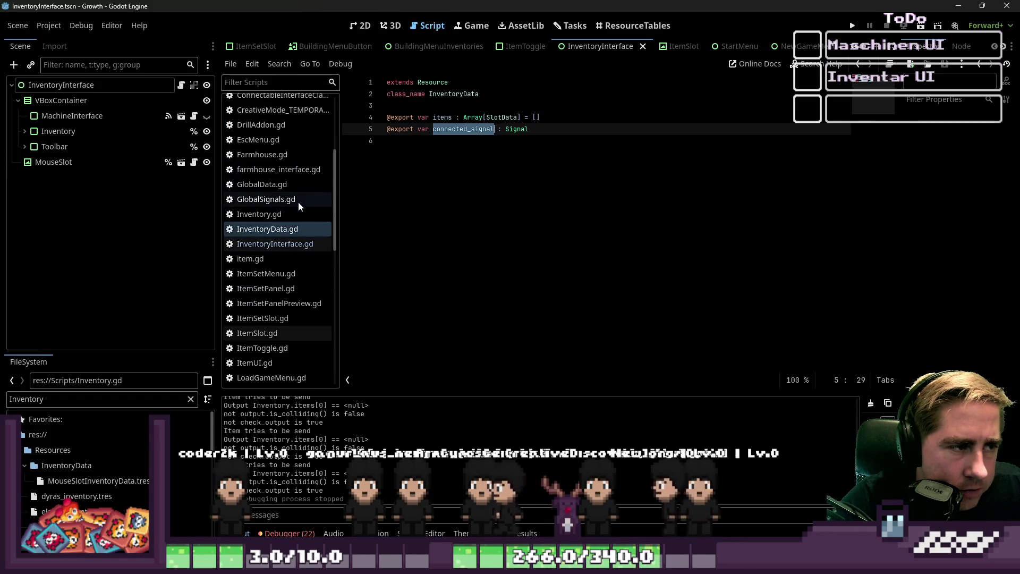
pyautogui.scroll(4, 291, 258)
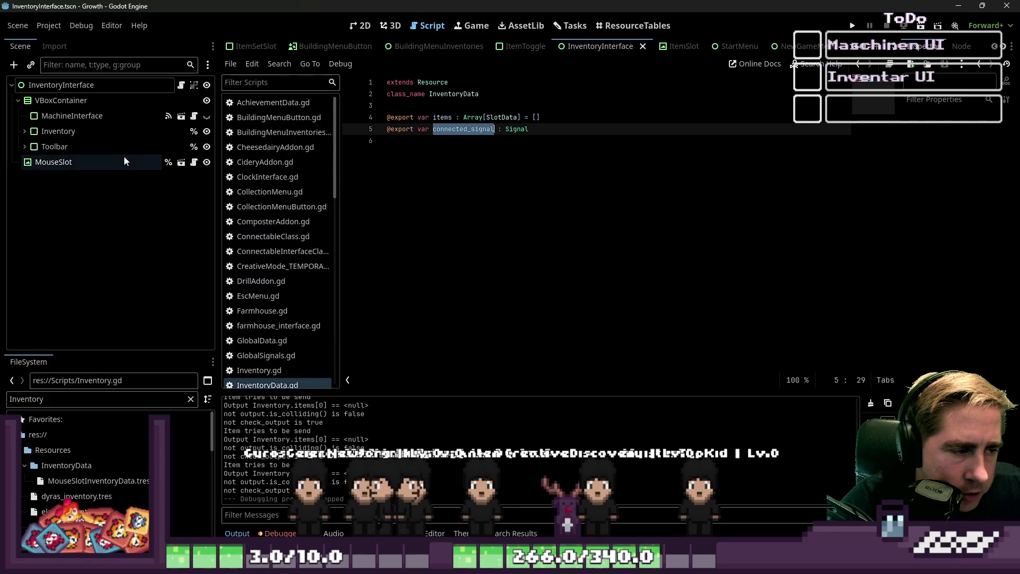
pyautogui.click(71, 116)
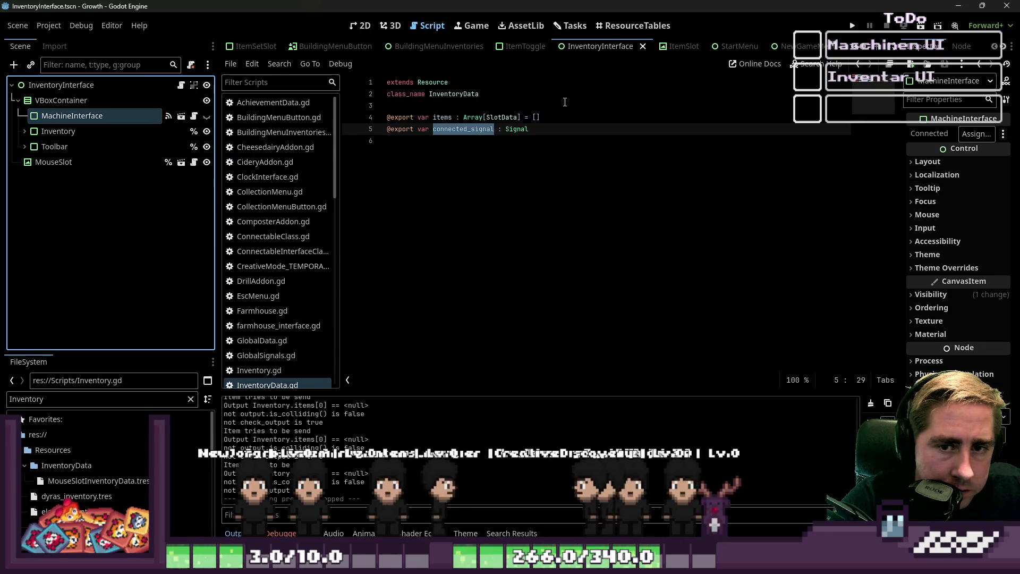
pyautogui.click(348, 31)
pyautogui.hotkey('ctrl', 'F3')
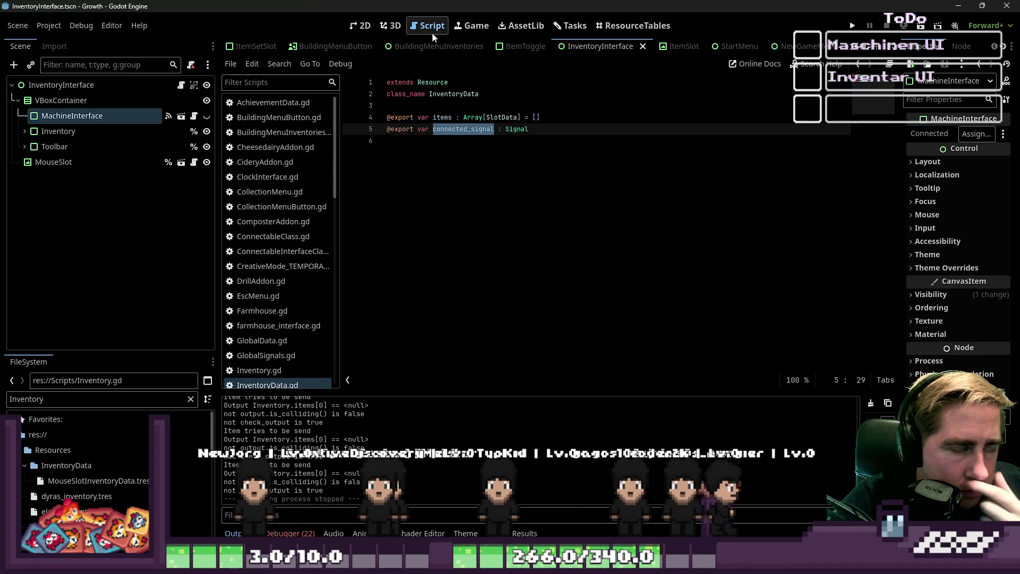
pyautogui.scroll(5, 425, 48)
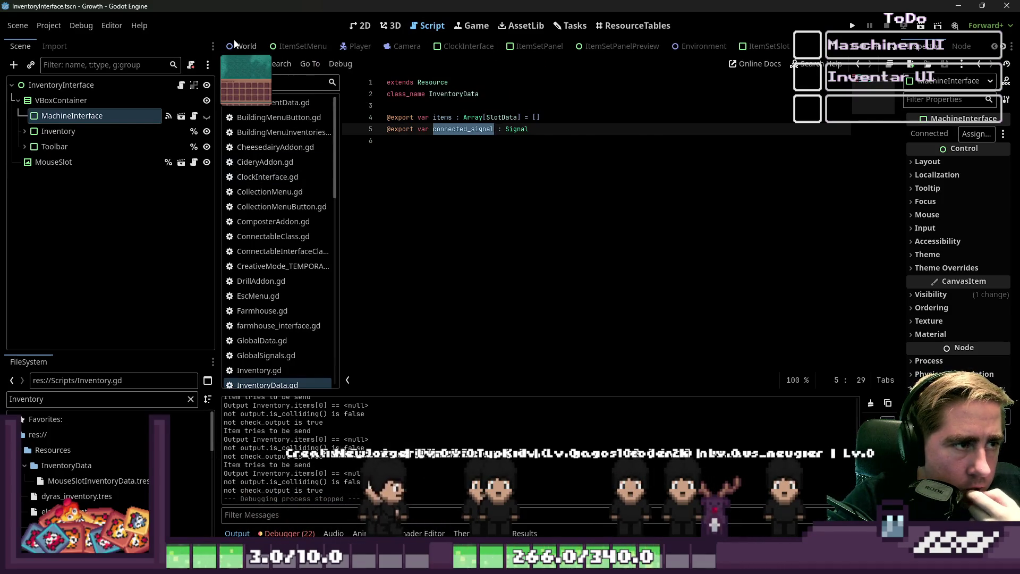
pyautogui.click(242, 46)
pyautogui.click(458, 28)
# Open Machine.gd and set InputInventory.connected_signal to GlobalSignals.UpdateMachineUIInventoryData in set_inventories.
pyautogui.click(426, 28)
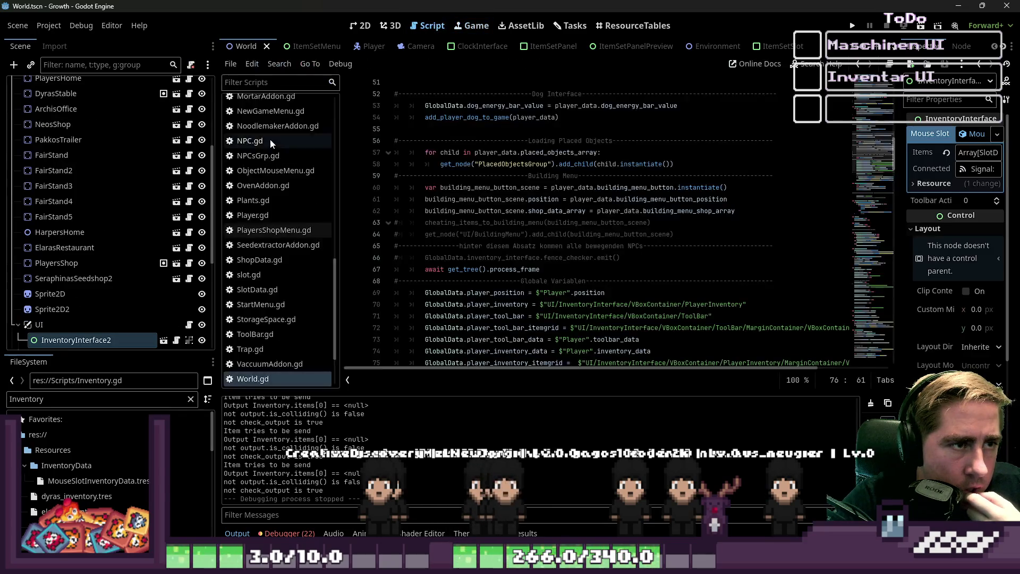
pyautogui.click(257, 248)
pyautogui.scroll(-4, 472, 235)
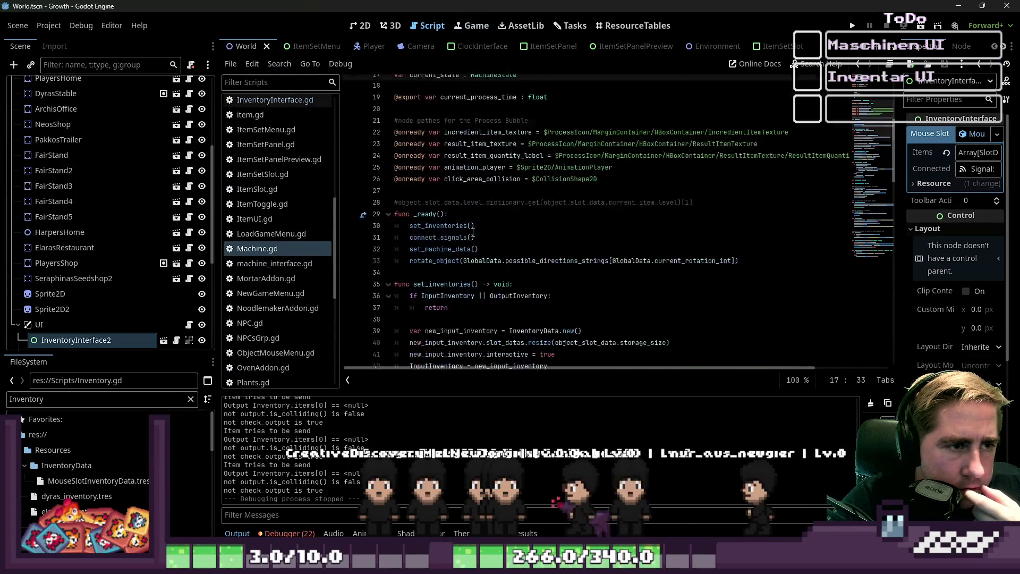
pyautogui.click(461, 164)
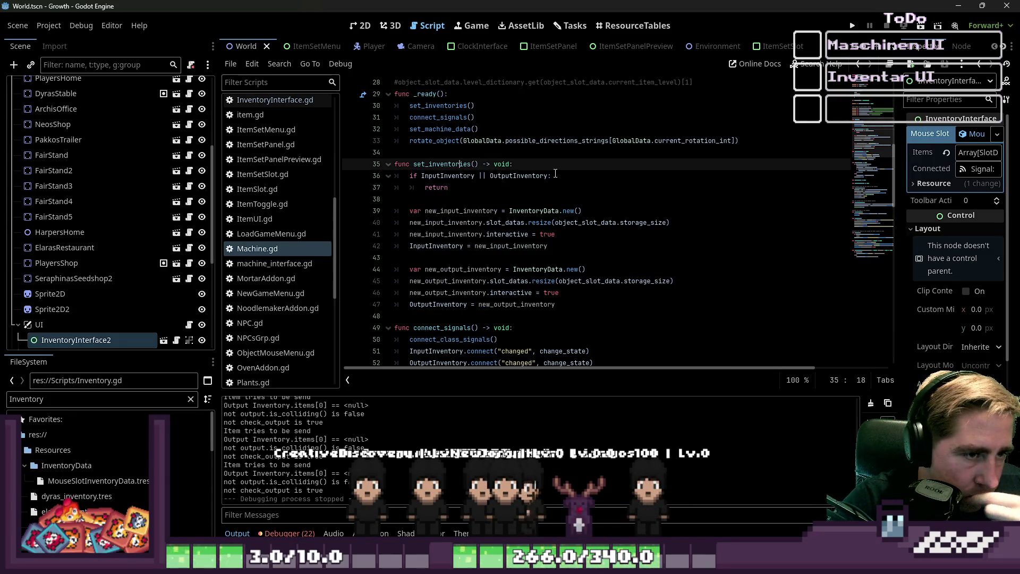
pyautogui.press('Return')
pyautogui.write('#')
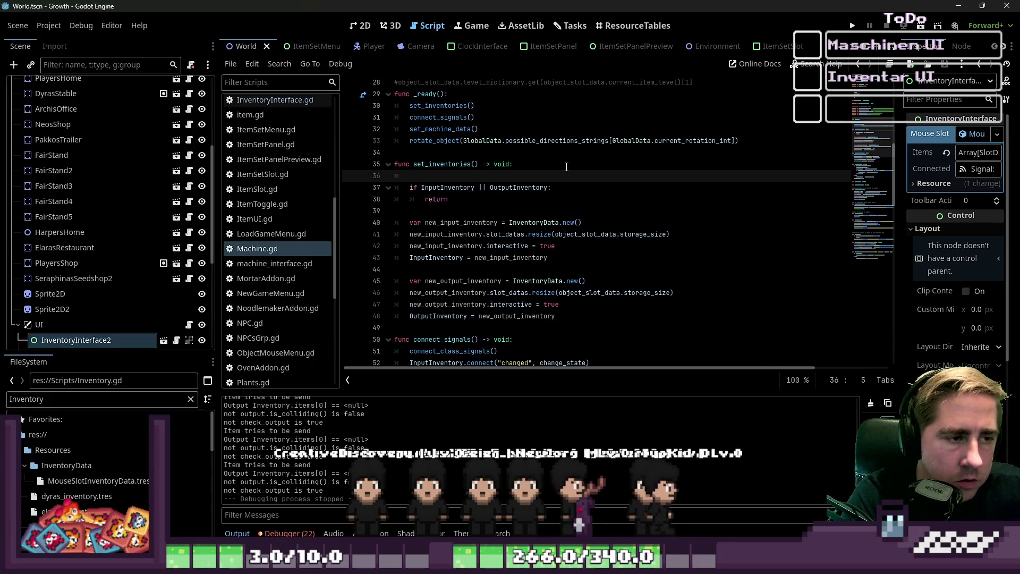
pyautogui.write('InputInventory.')
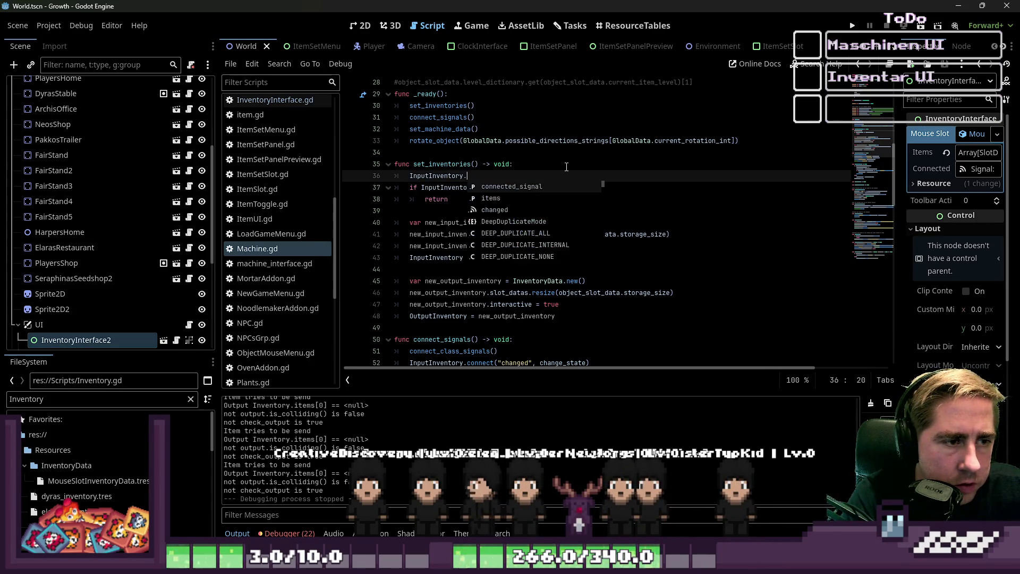
pyautogui.press('Return')
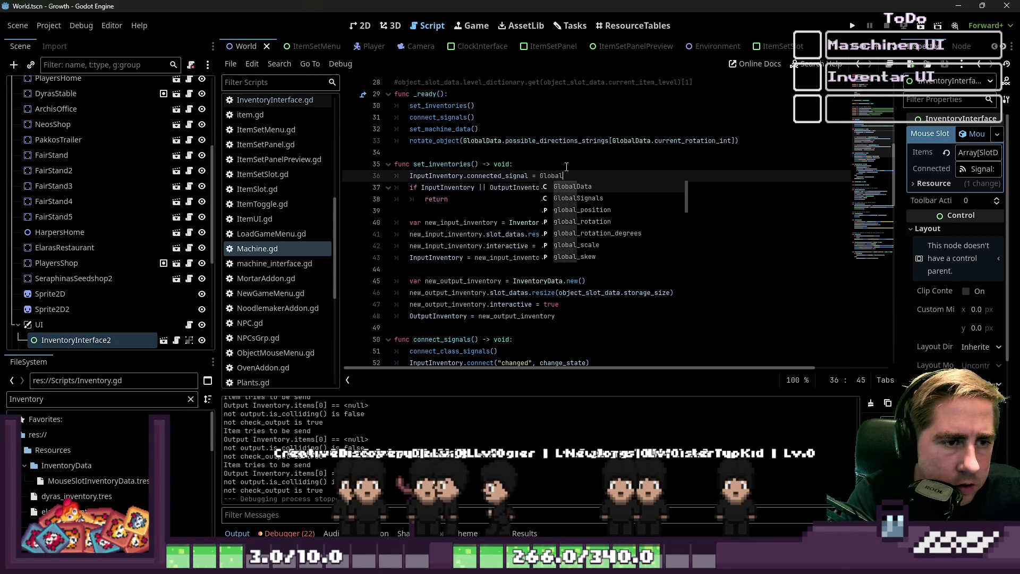
pyautogui.write('Data')
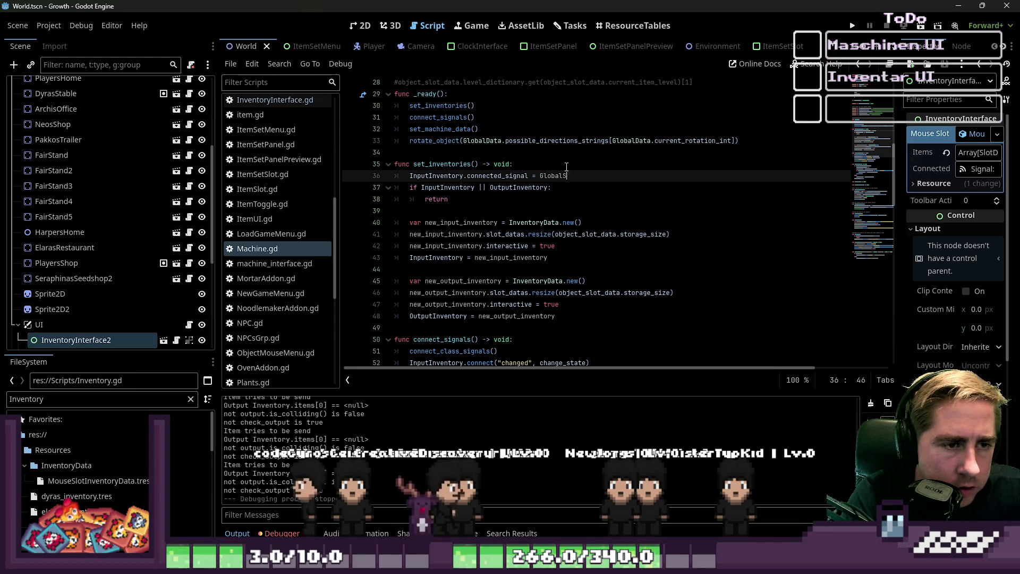
pyautogui.write('ignals.')
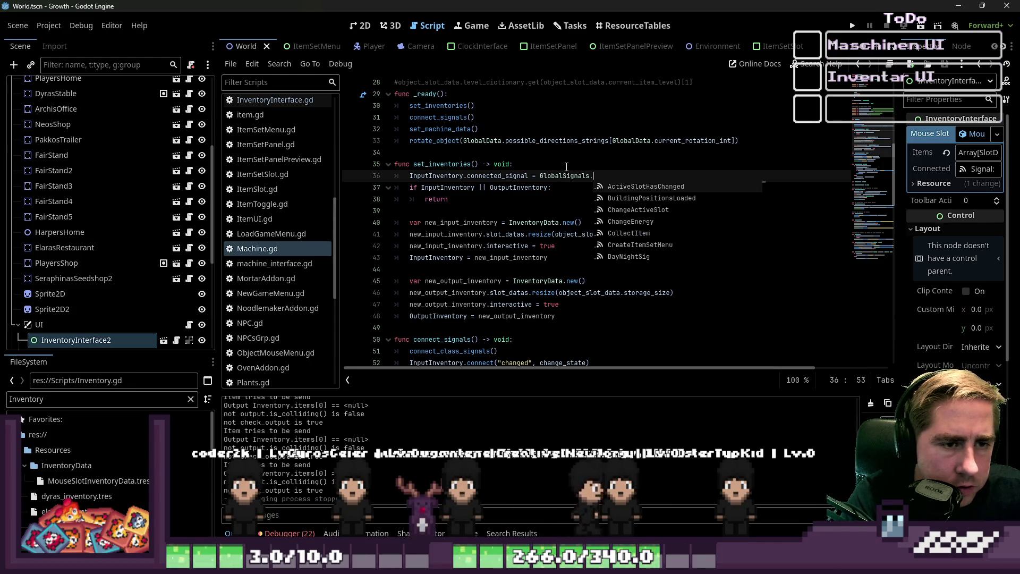
pyautogui.write('UpdateMachineUIInventoryData')
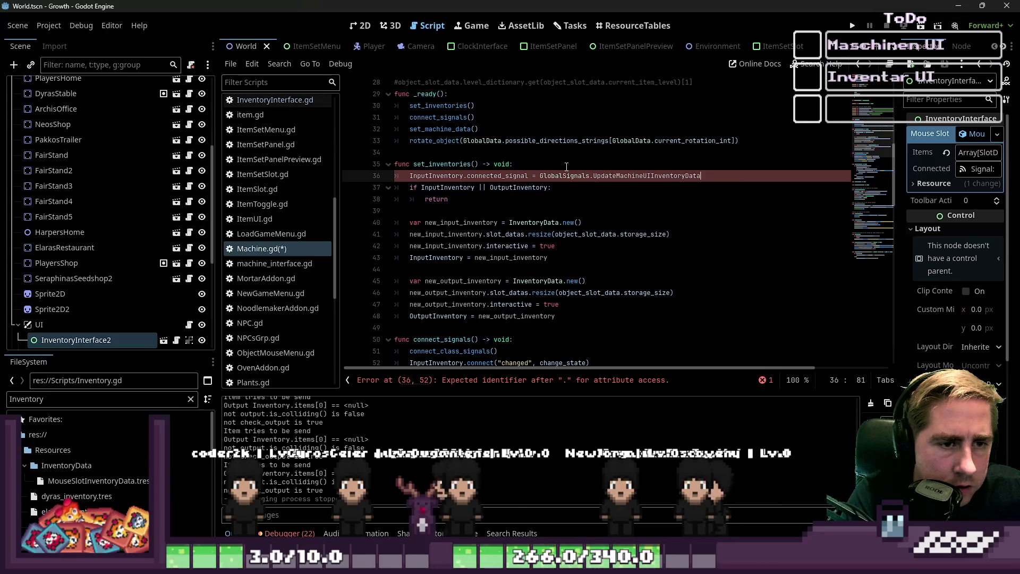
pyautogui.write('(')
pyautogui.press('Return')
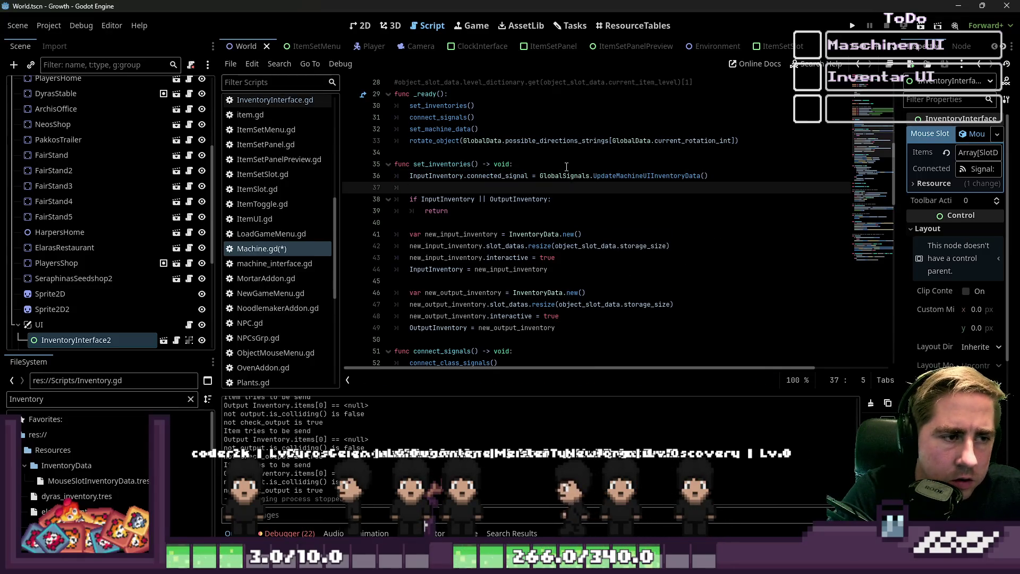
# Give OutputInventory the same connected_signal, remove the stray call parentheses, and save Machine.gd.
pyautogui.write('OutputInventory.co')
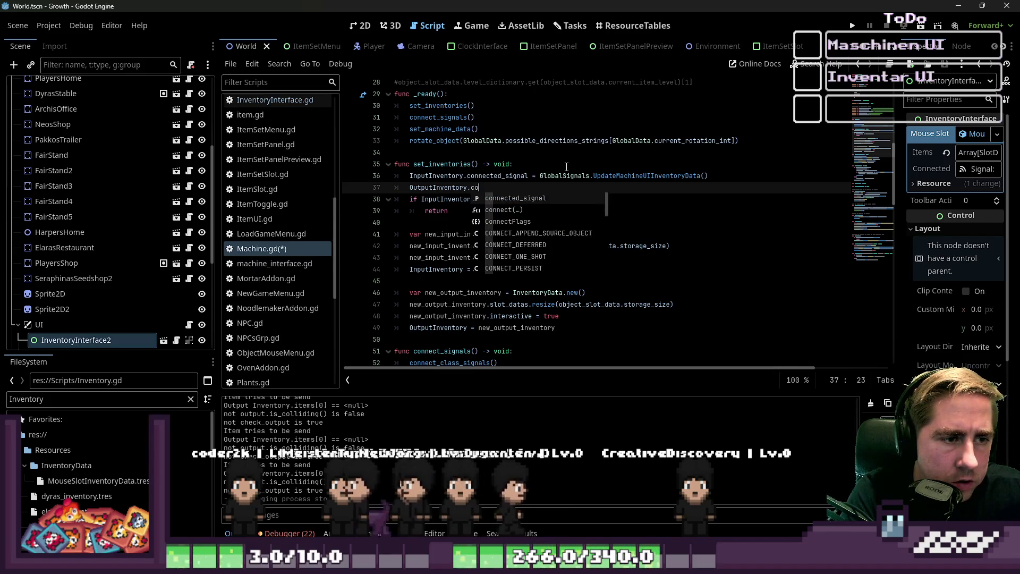
pyautogui.press('Return')
pyautogui.write('=')
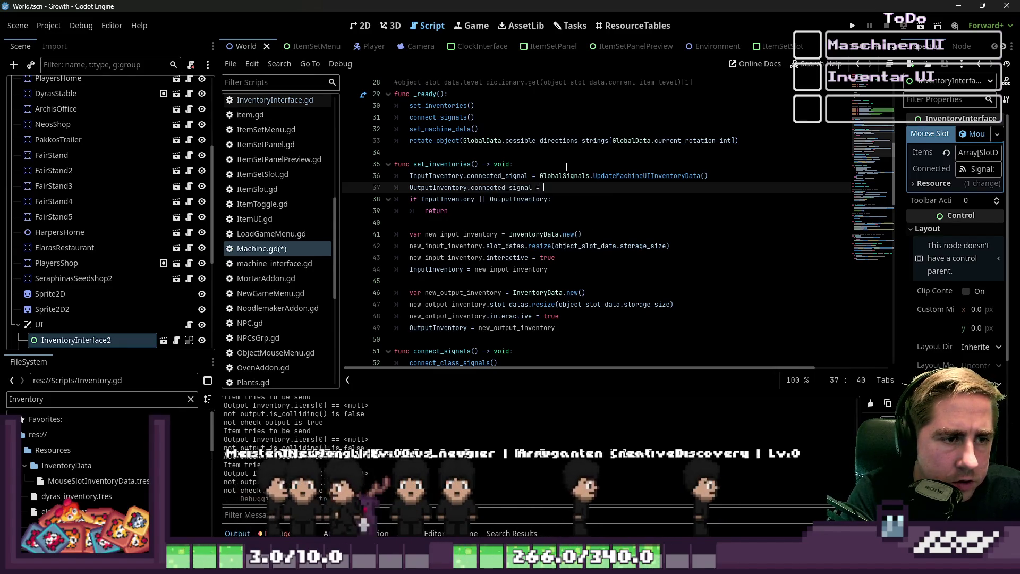
pyautogui.hotkey('ctrl', 'v')
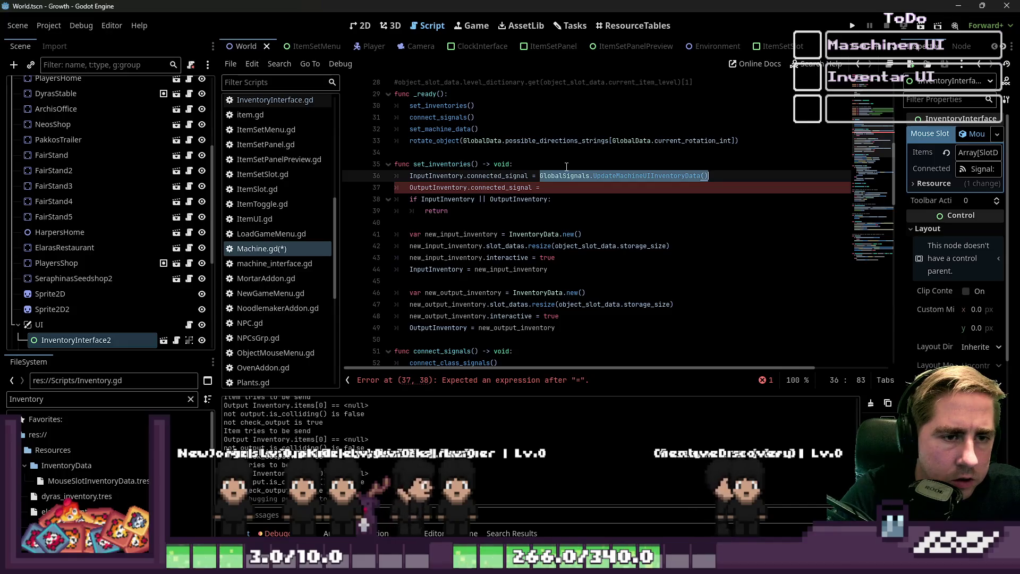
pyautogui.press('BackSpace')
pyautogui.press('BackSpace')
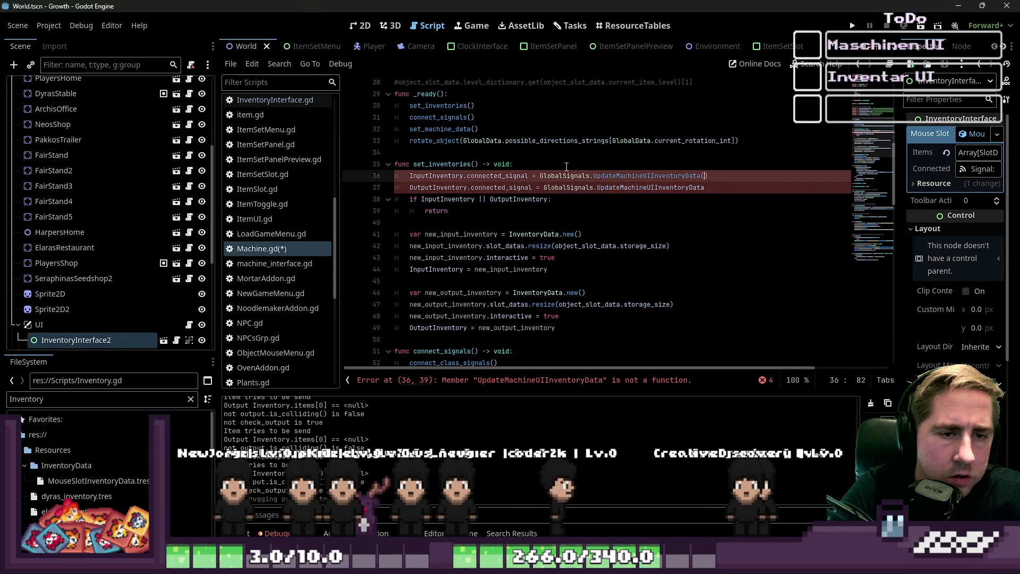
pyautogui.press('Up')
pyautogui.press('BackSpace')
pyautogui.press('Down')
pyautogui.press('Down')
pyautogui.press('Down')
pyautogui.hotkey('ctrl', 's')
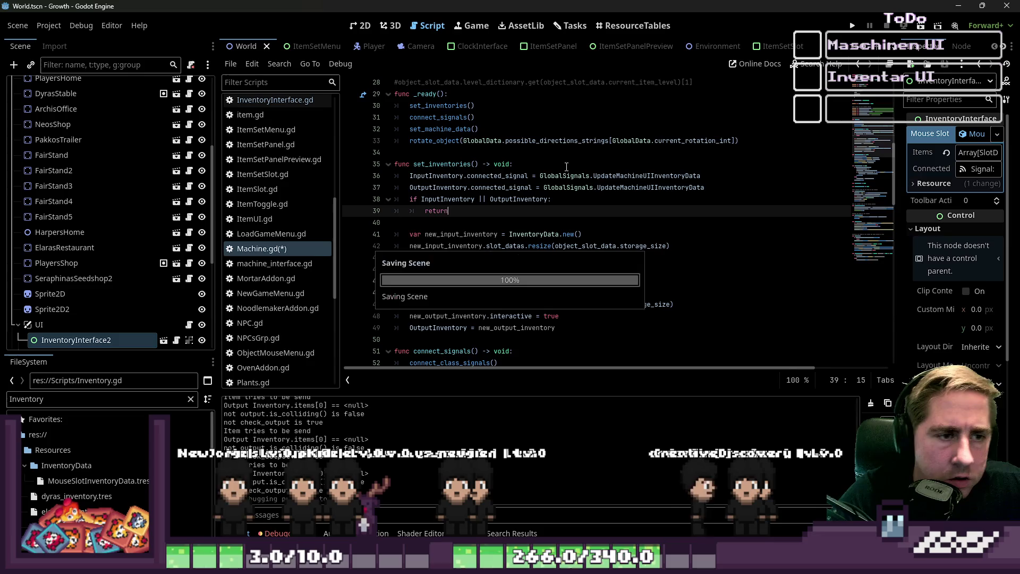
pyautogui.click(572, 141)
pyautogui.click(645, 208)
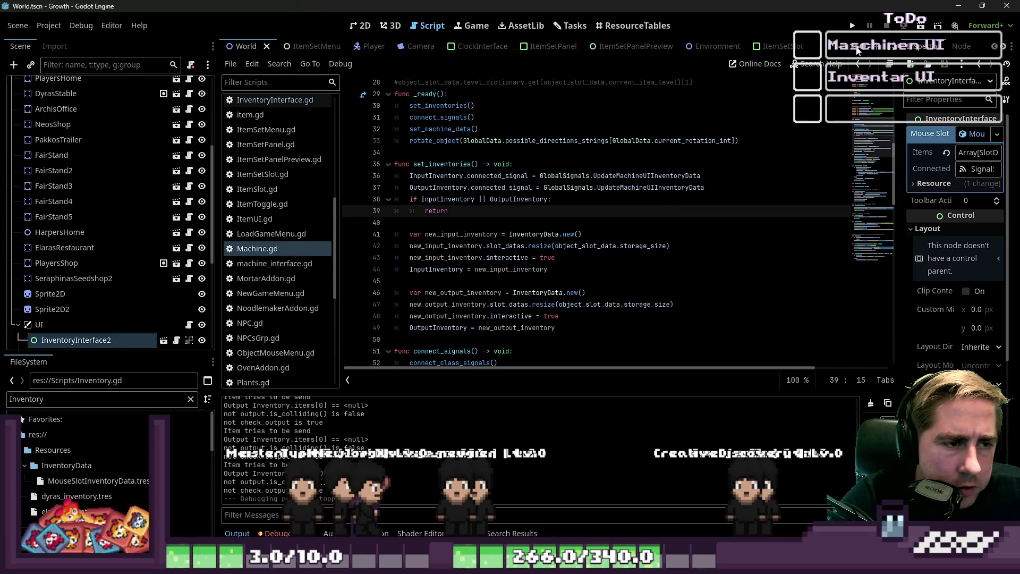
# Run Growth, delete an old save from Load, and start a new game with a fresh character.
pyautogui.click(852, 26)
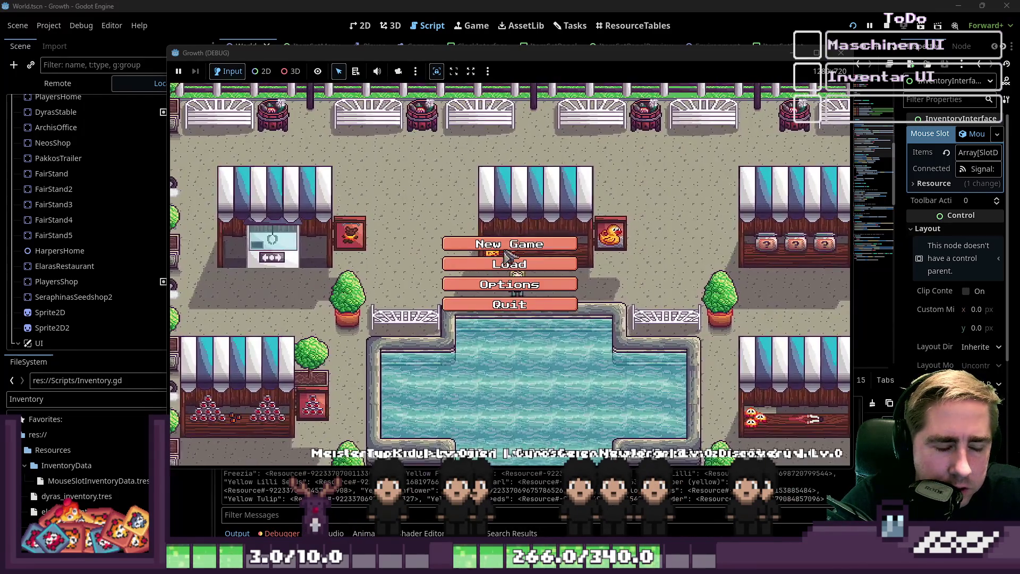
pyautogui.click(526, 239)
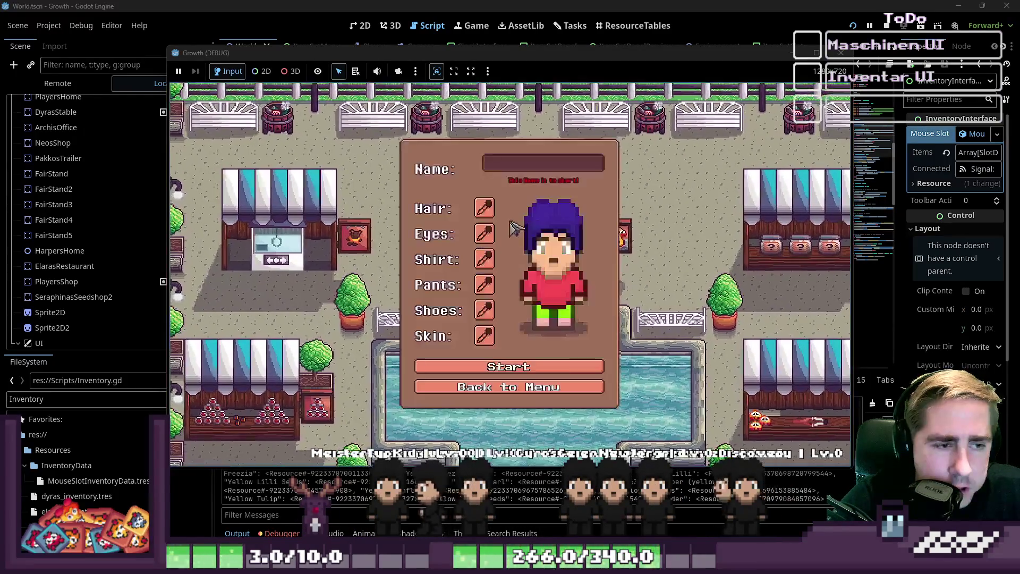
pyautogui.write('asdfvnbi')
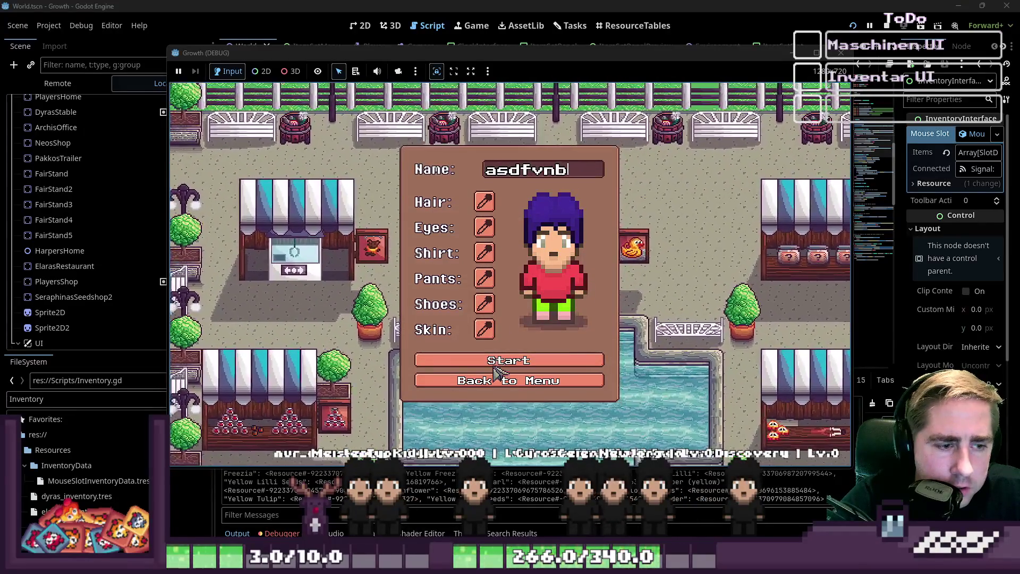
pyautogui.click(495, 365)
pyautogui.click(547, 264)
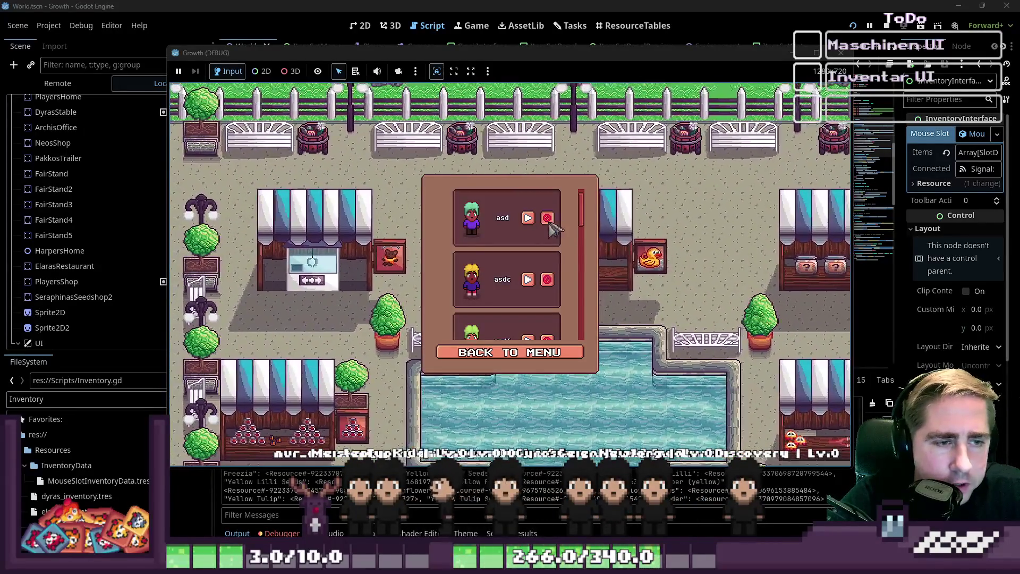
pyautogui.click(547, 217)
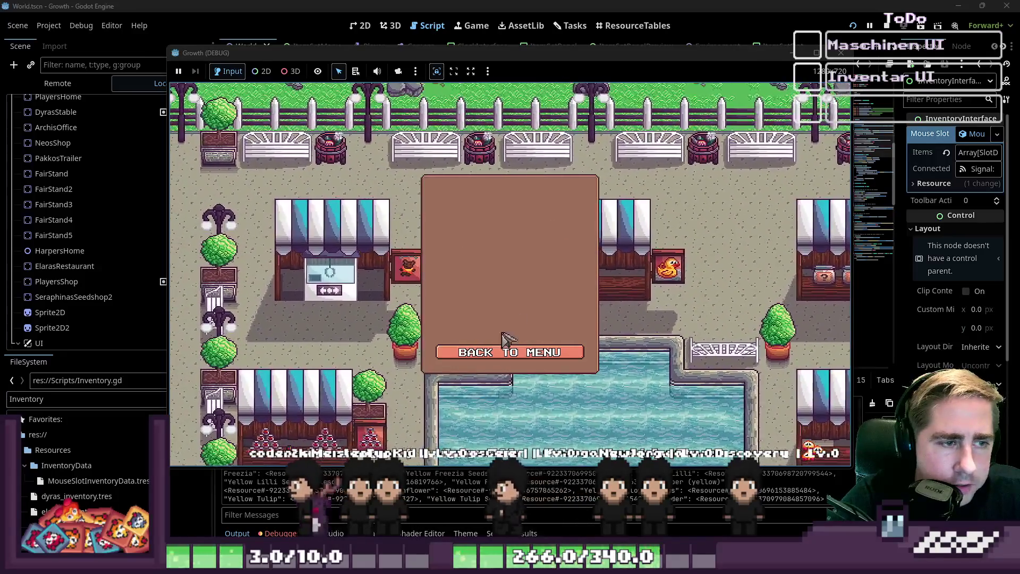
pyautogui.click(509, 353)
pyautogui.click(526, 239)
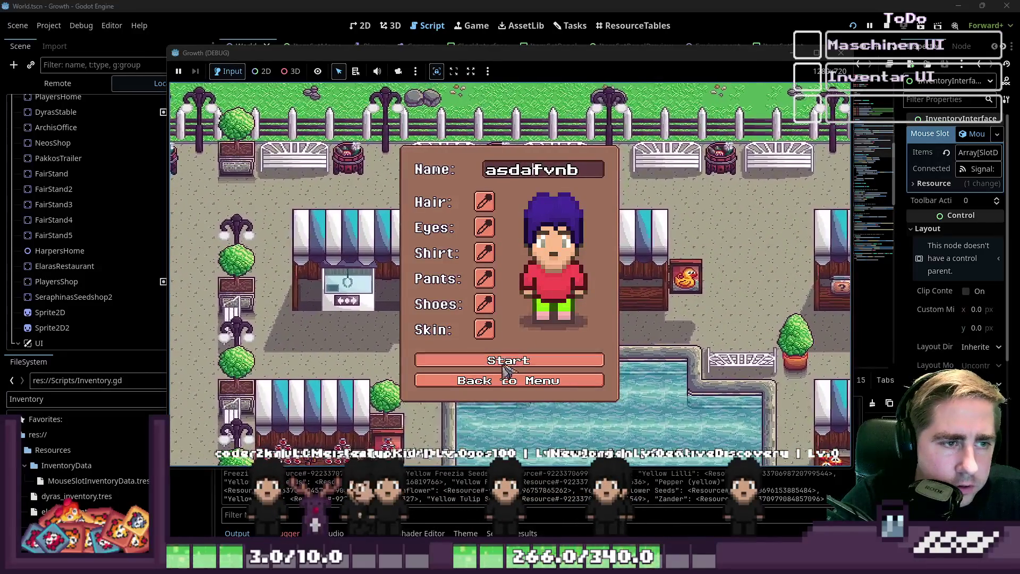
pyautogui.click(509, 360)
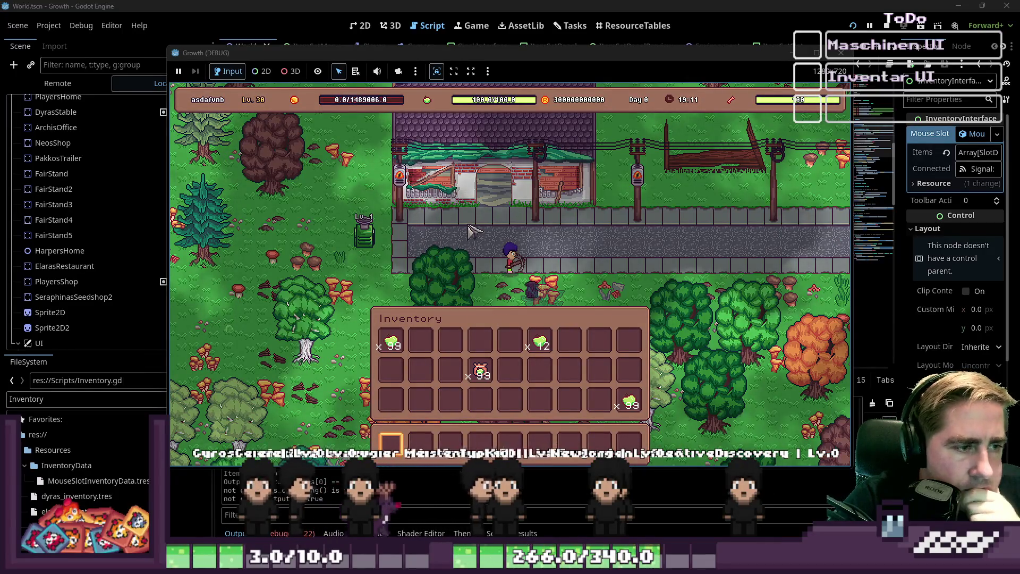
# Close the in-game inventory and inspect the running Machine node's Input Inventory in the Remote tree.
pyautogui.press('i')
pyautogui.click(75, 97)
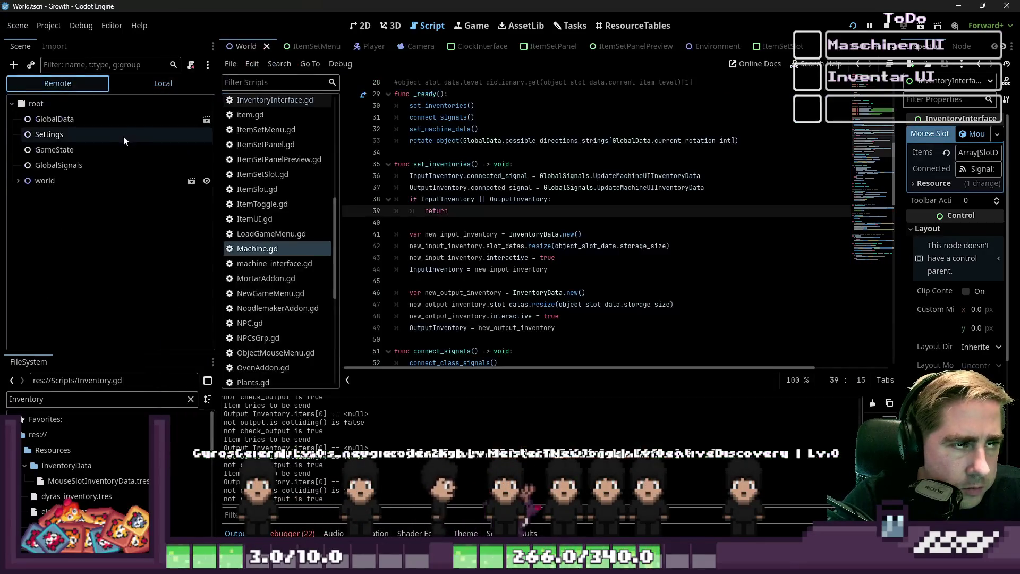
pyautogui.click(18, 181)
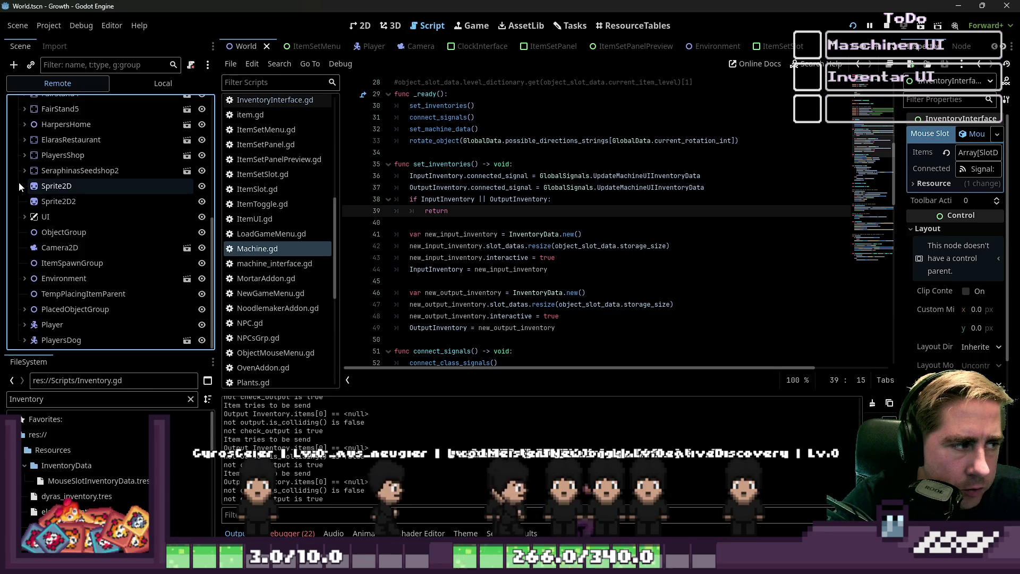
pyautogui.click(24, 310)
pyautogui.click(38, 326)
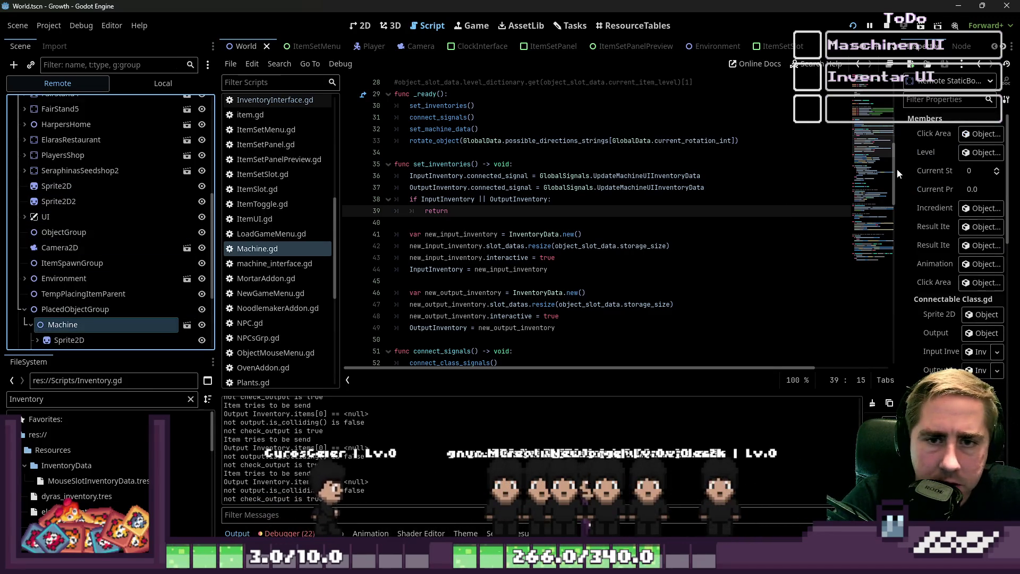
pyautogui.moveTo(898, 168); pyautogui.dragTo(677, 174)
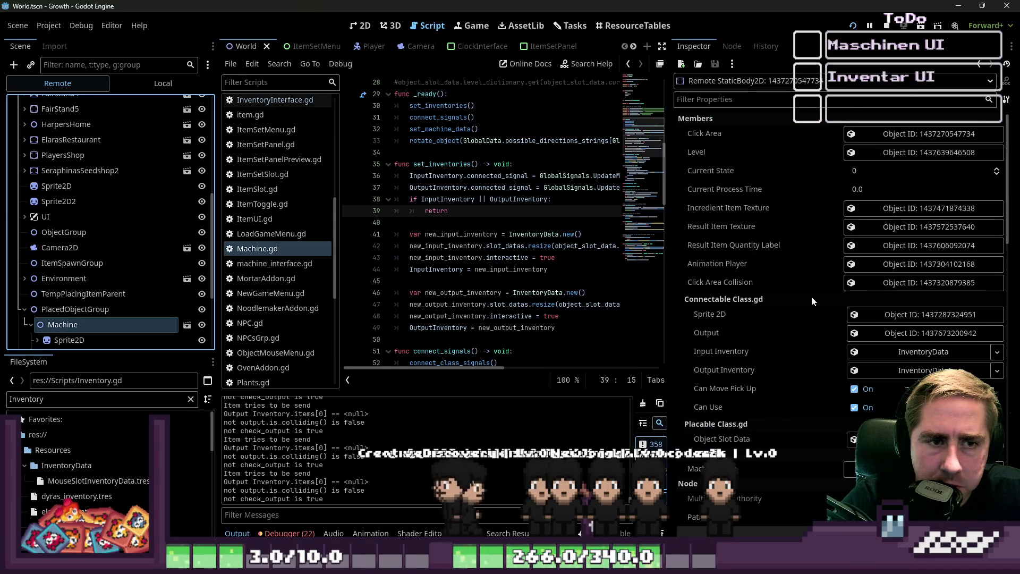
pyautogui.click(868, 353)
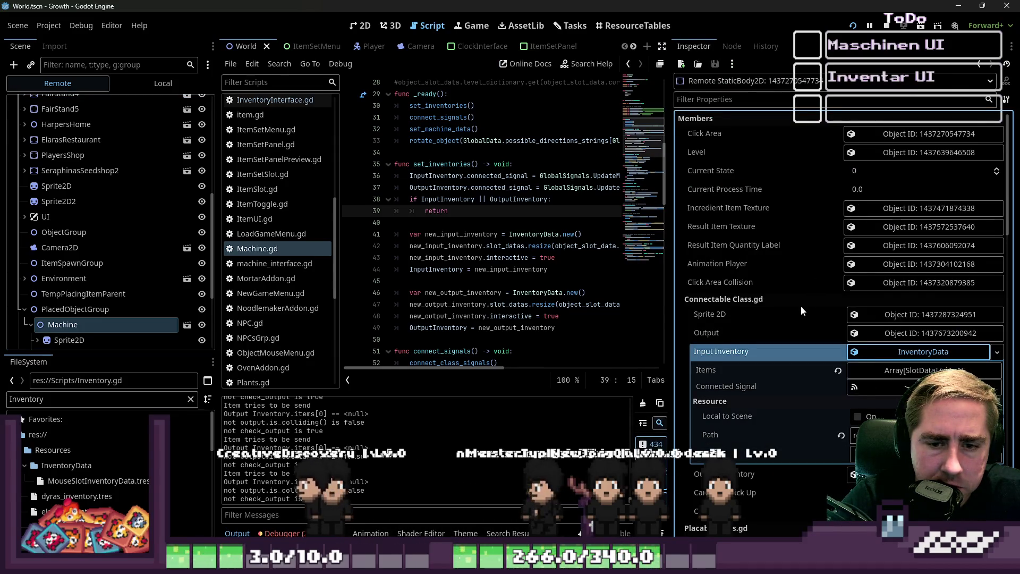
pyautogui.click(771, 104)
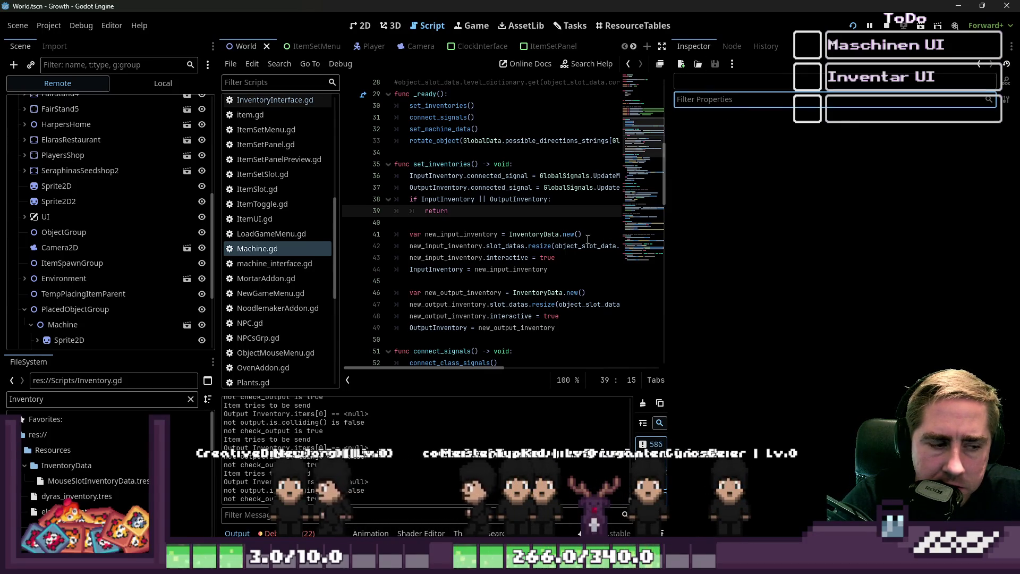
pyautogui.click(500, 234)
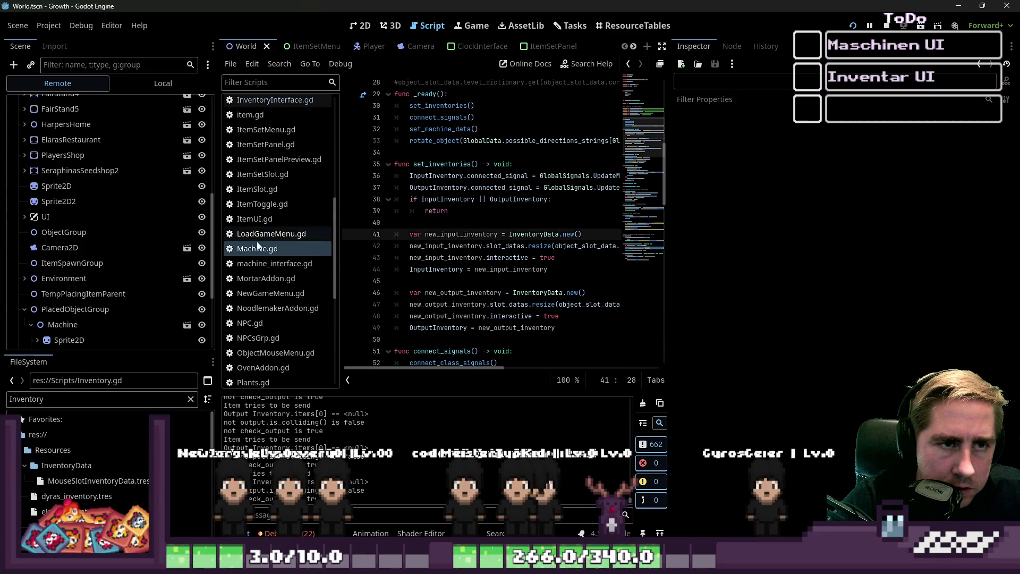
pyautogui.click(101, 264)
# Recheck the Machine node's Input and Output Inventory Connected Signal values, then return to Machine.gd.
pyautogui.click(365, 26)
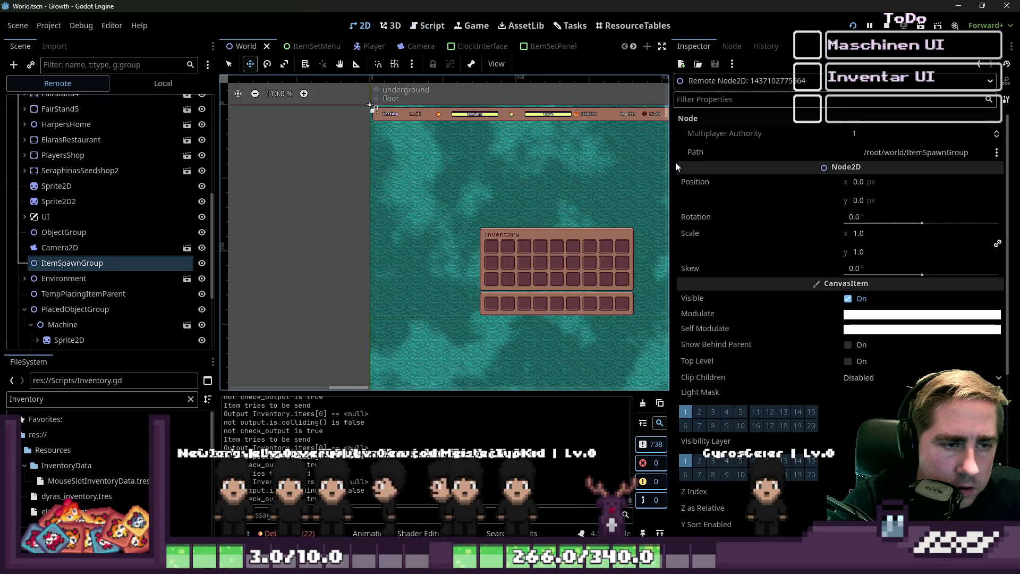
pyautogui.moveTo(671, 162); pyautogui.dragTo(810, 161)
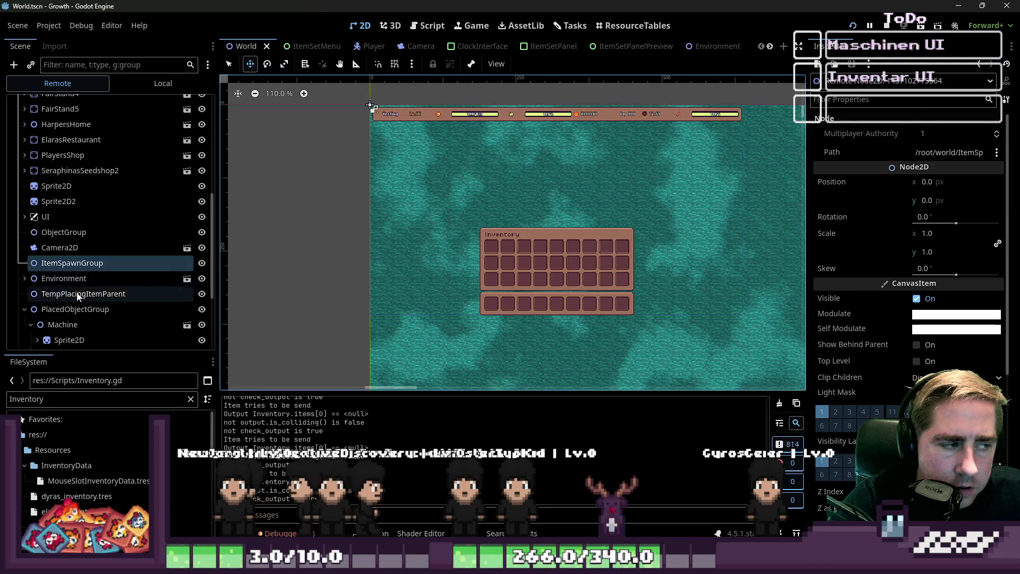
pyautogui.scroll(-2, 85, 303)
pyautogui.click(91, 297)
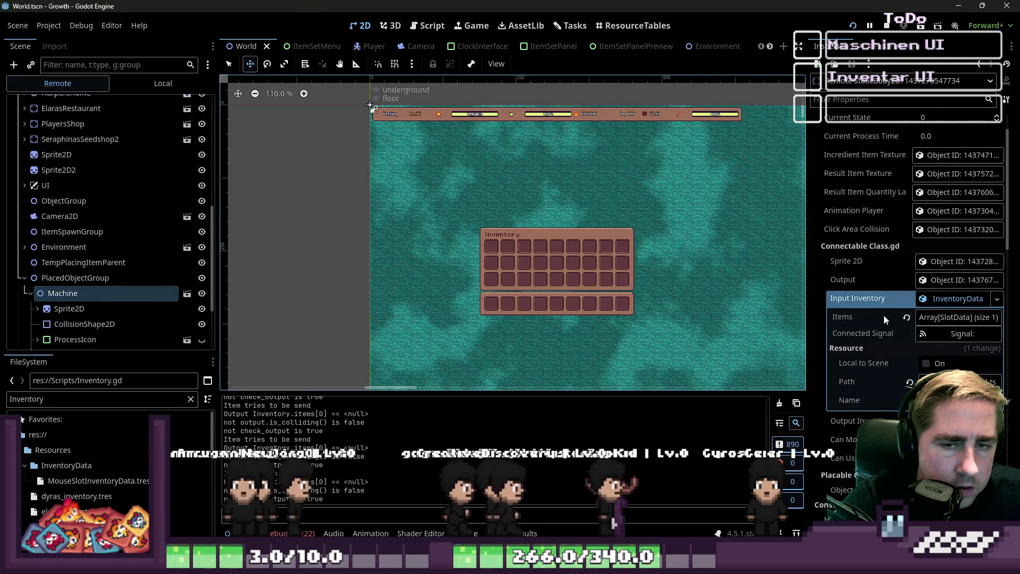
pyautogui.click(957, 298)
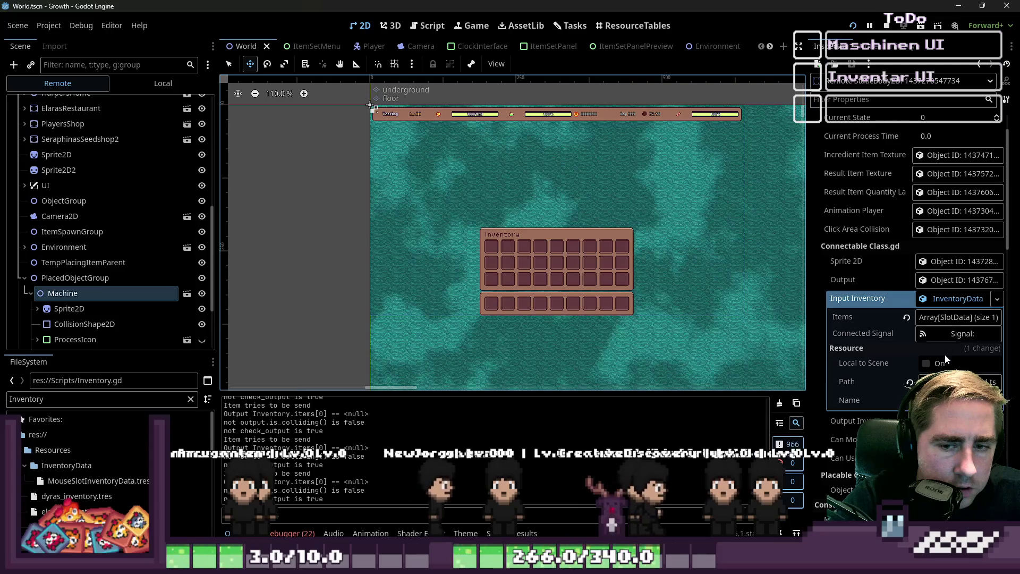
pyautogui.click(926, 300)
pyautogui.click(938, 318)
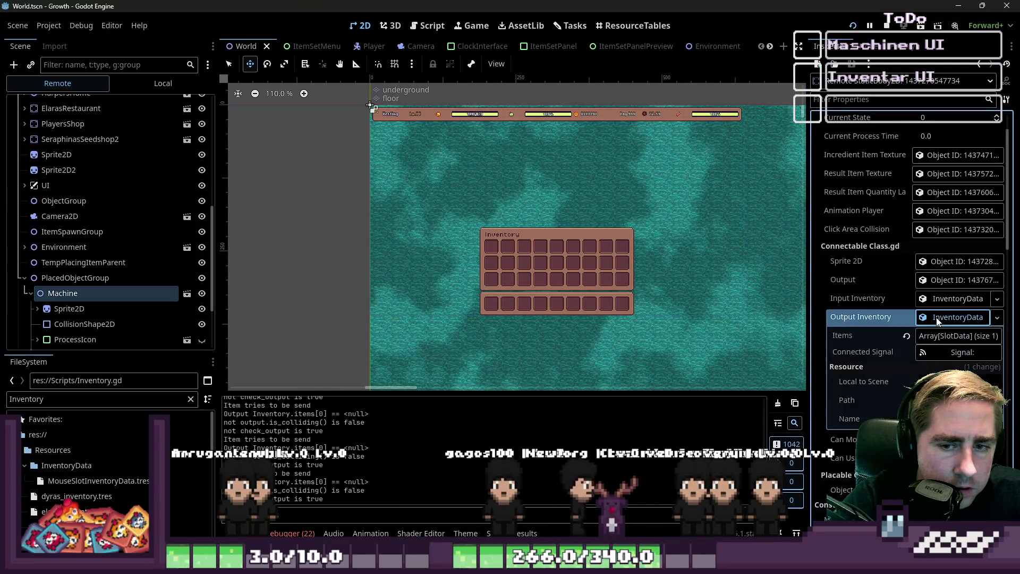
pyautogui.click(958, 351)
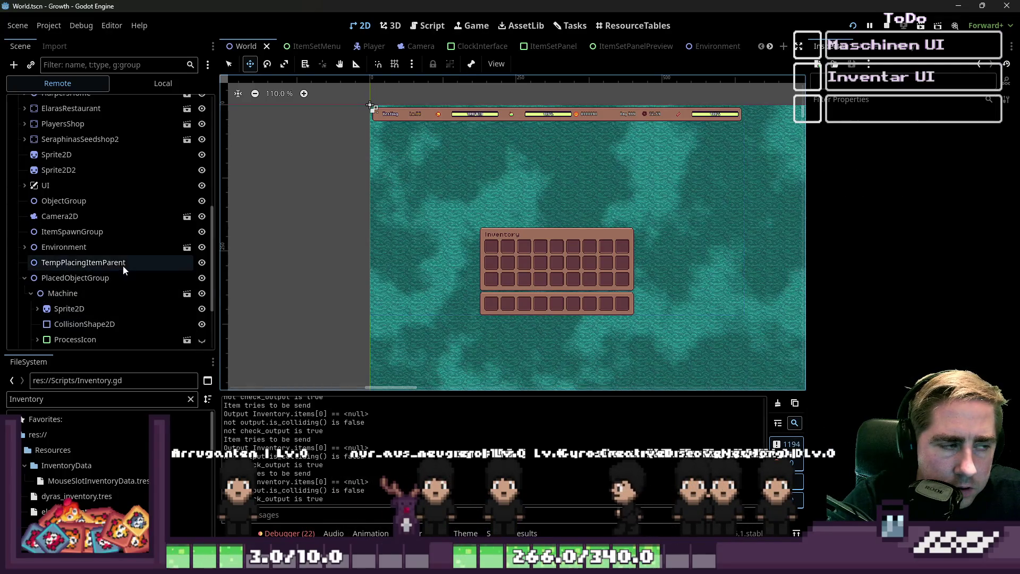
pyautogui.scroll(-2, 122, 286)
pyautogui.click(421, 30)
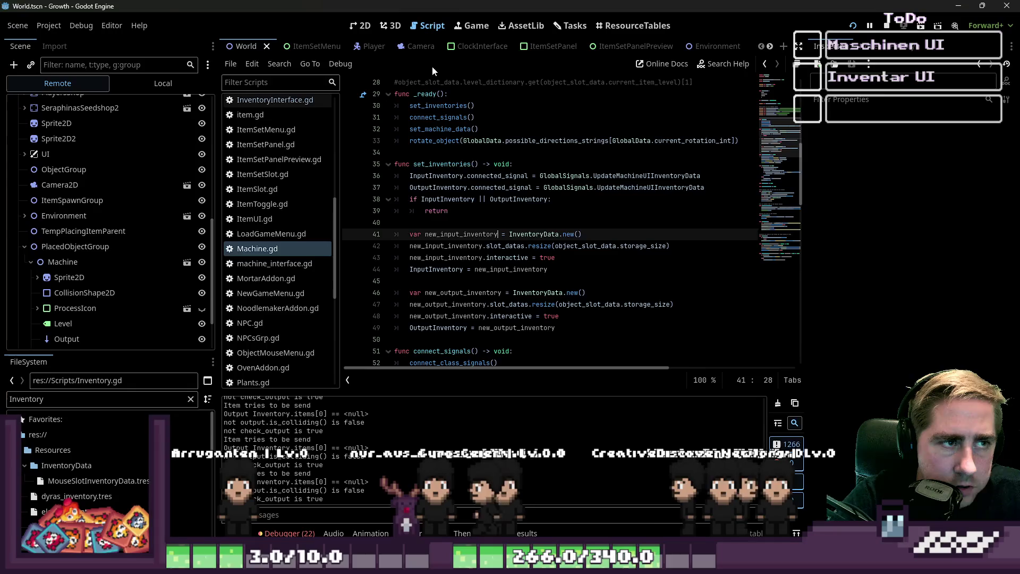
# Reopen Machine.gd and locate the set_inventories function.
pyautogui.scroll(4, 532, 223)
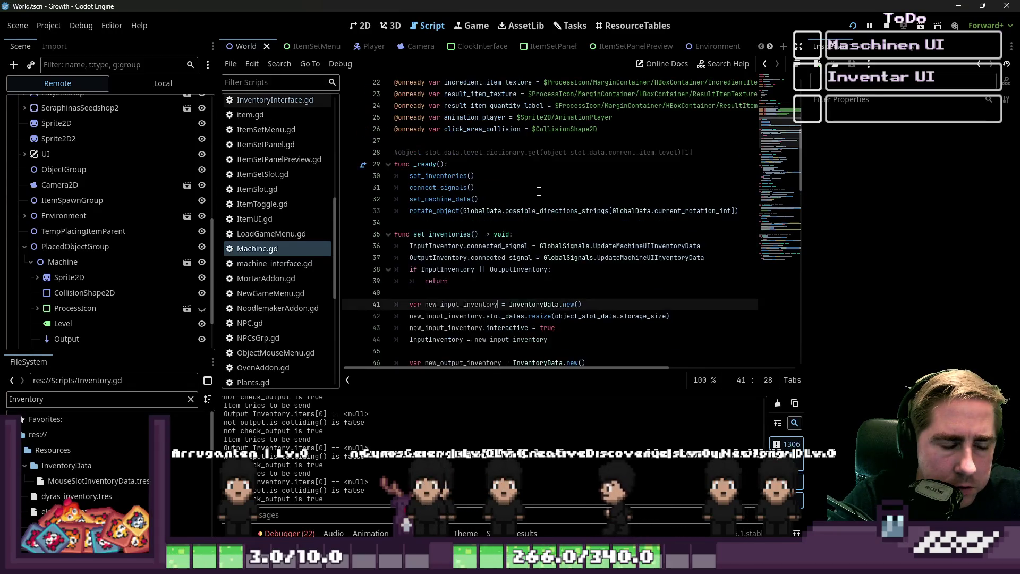
pyautogui.click(276, 265)
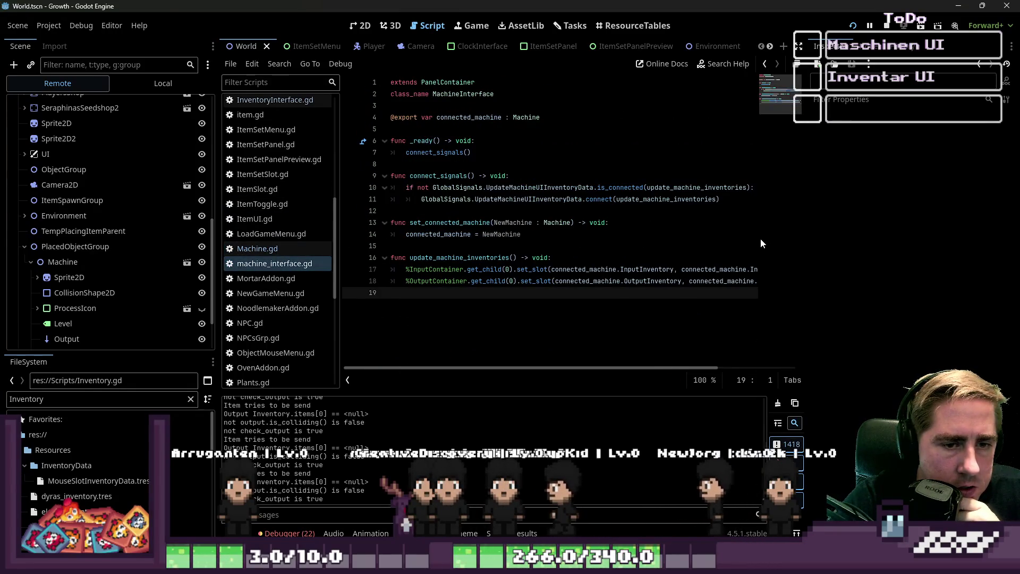
pyautogui.scroll(2, 263, 272)
pyautogui.click(263, 284)
pyautogui.click(457, 257)
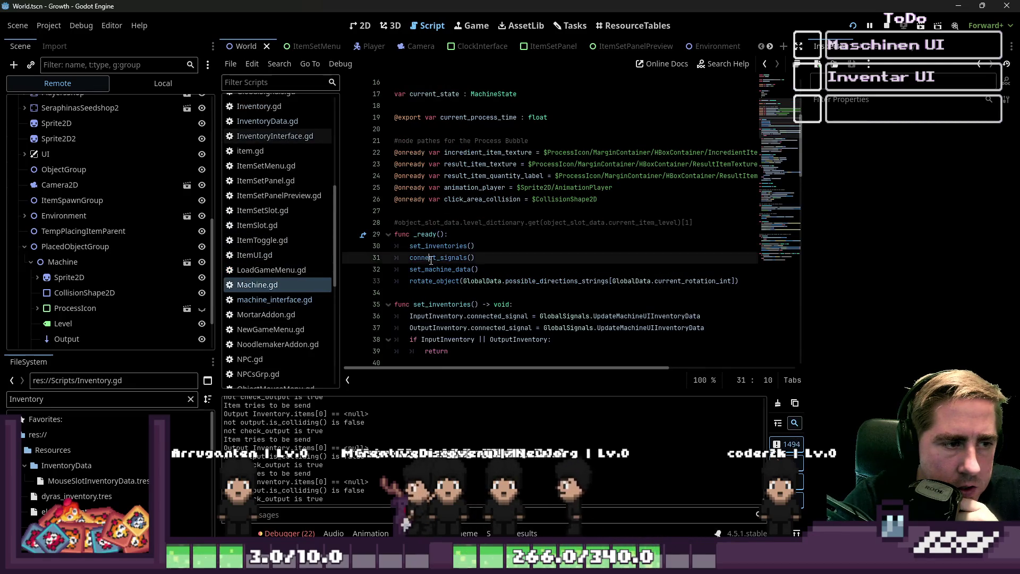
pyautogui.scroll(-2, 454, 255)
pyautogui.click(460, 246)
pyautogui.click(509, 235)
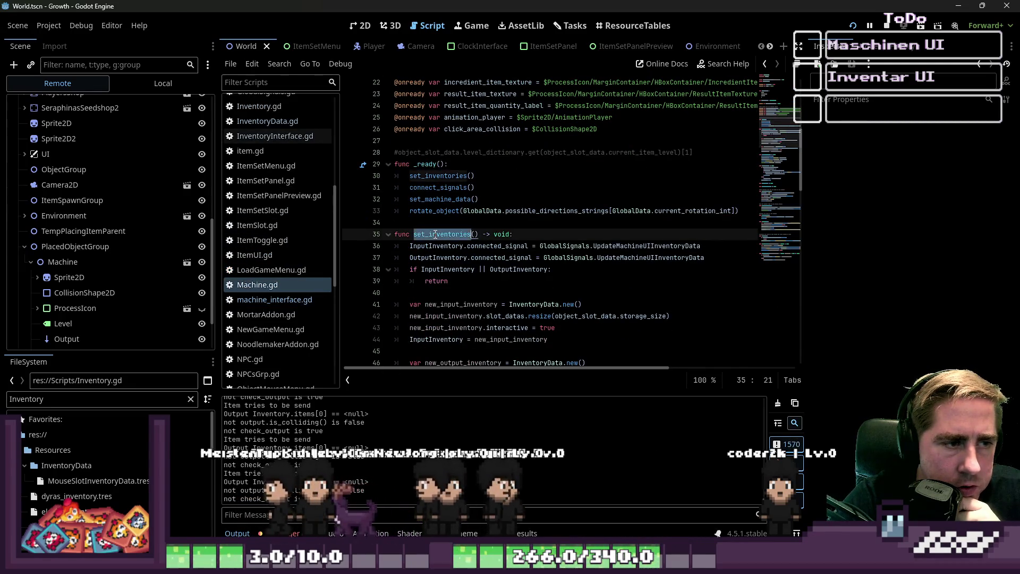
# Add a print(OutputInventory.connected_signal) debug line below the signal assignments.
pyautogui.click(711, 258)
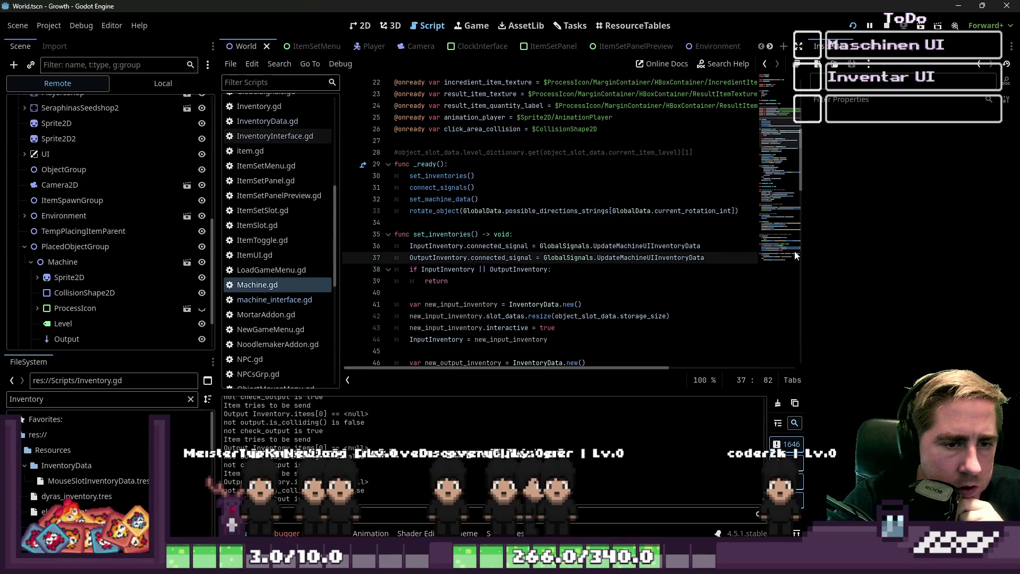
pyautogui.press('Return')
pyautogui.write('print(')
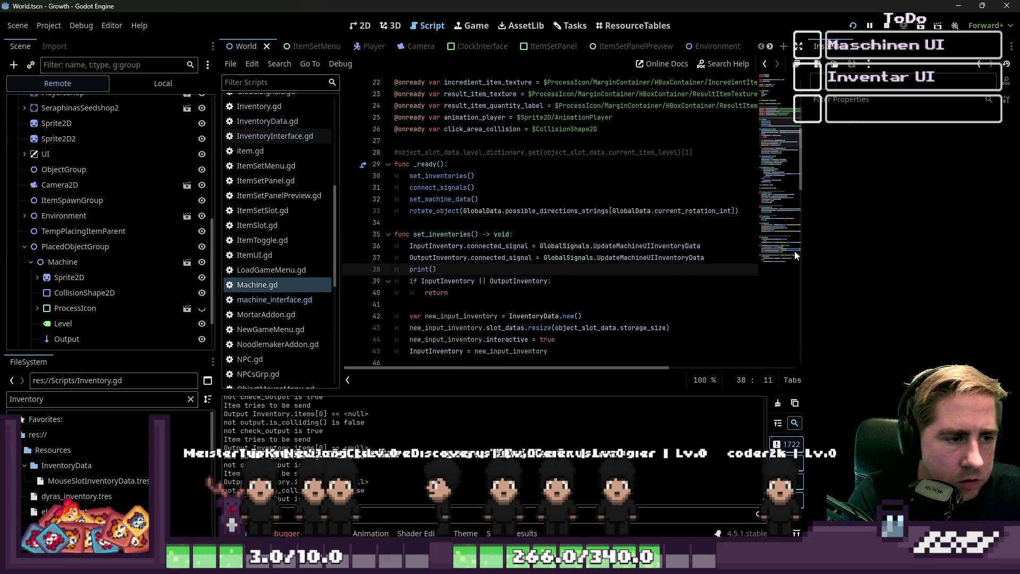
pyautogui.press('Up')
pyautogui.press('Home')
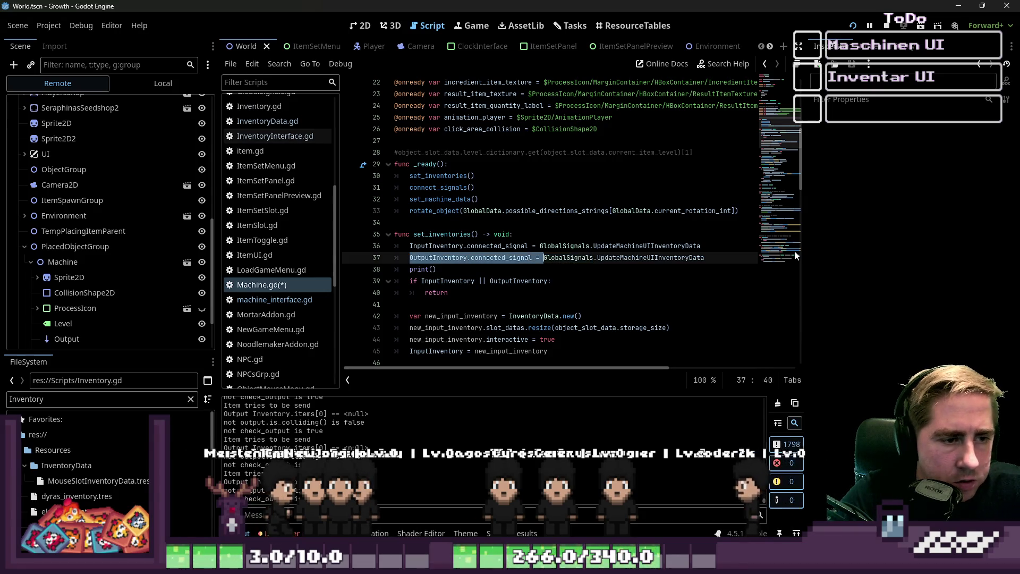
pyautogui.hotkey('ctrl', 'c')
pyautogui.press('Down')
pyautogui.press('Left')
pyautogui.hotkey('ctrl', 'v')
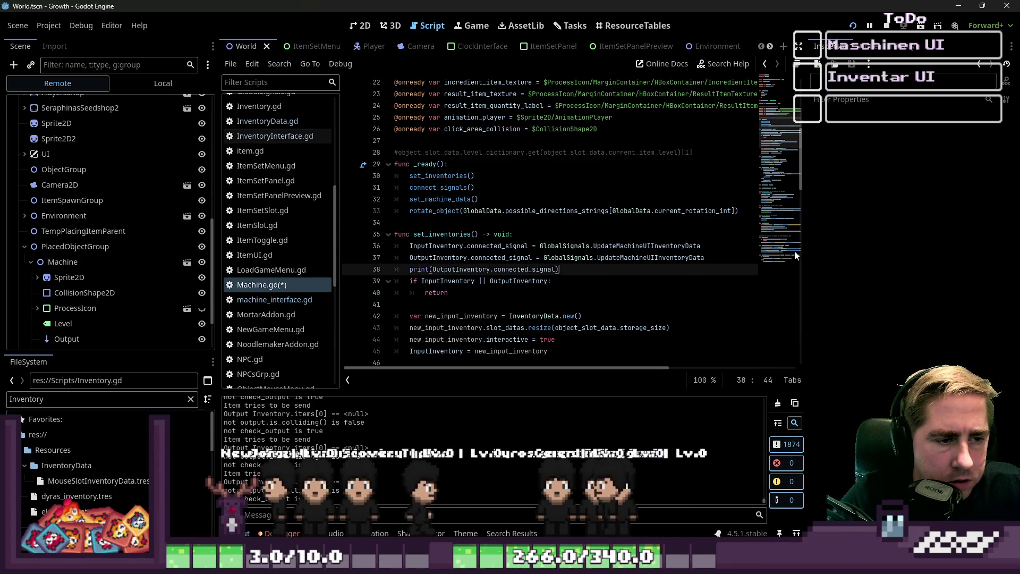
pyautogui.press('End')
pyautogui.press('Return')
pyautogui.press('BackSpace')
pyautogui.press('BackSpace')
pyautogui.press('BackSpace')
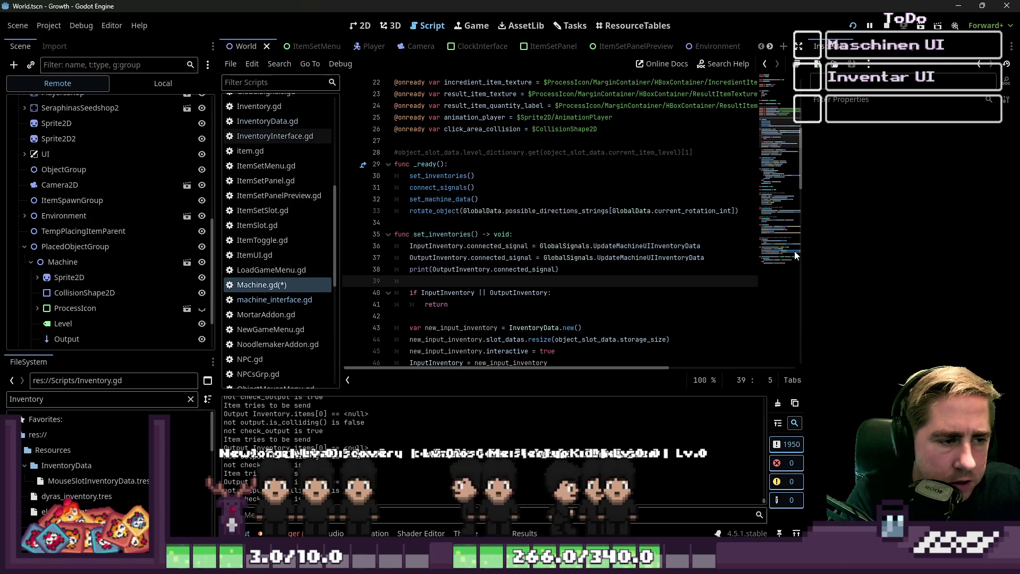
pyautogui.press('Up')
# Add InputInventory.connected_signal as a second print argument and run the game with F5.
pyautogui.press('Down')
pyautogui.press('Left')
pyautogui.write(',')
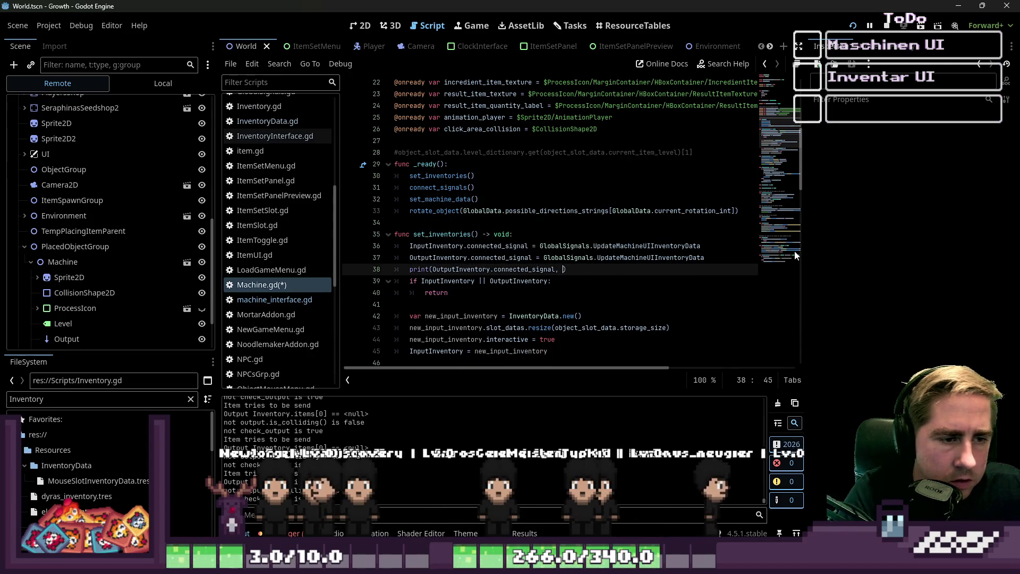
pyautogui.press('Up')
pyautogui.press('Up')
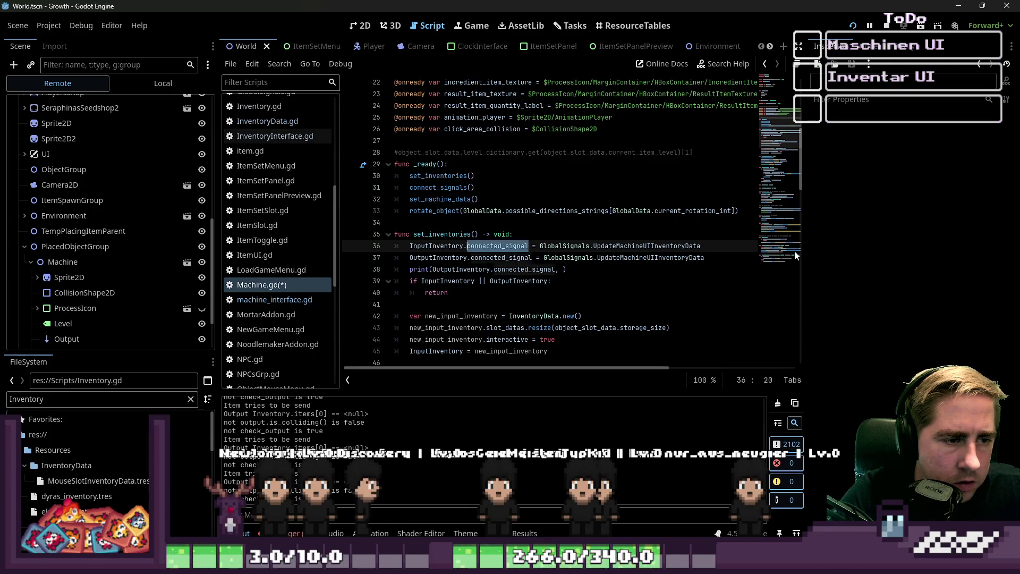
pyautogui.press('Down')
pyautogui.press('Down')
pyautogui.press('Down')
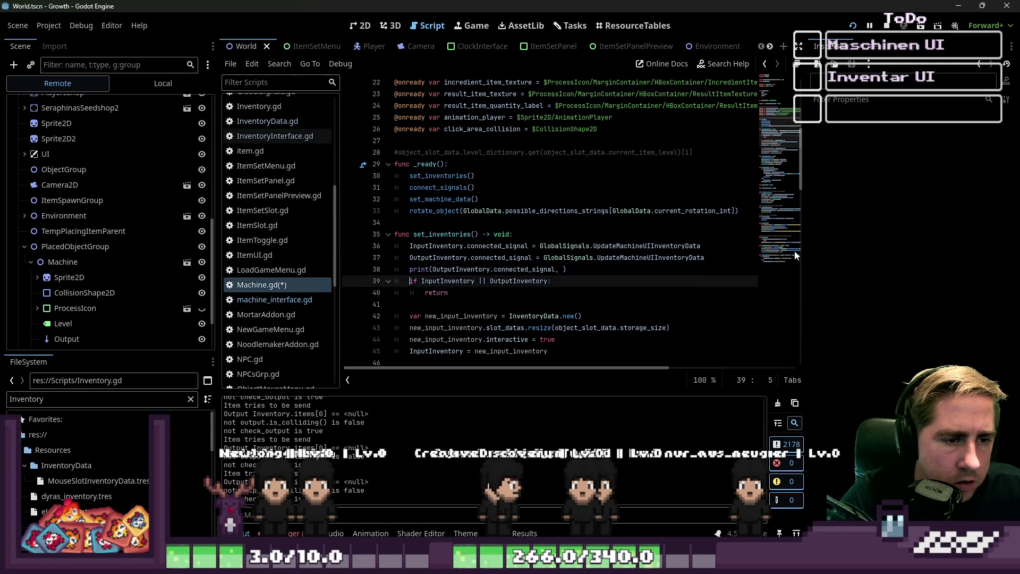
pyautogui.press('Up')
pyautogui.hotkey('ctrl', 'Right')
pyautogui.hotkey('ctrl', 'Right')
pyautogui.hotkey('ctrl', 'Right')
pyautogui.hotkey('ctrl', 'v')
pyautogui.press('Up')
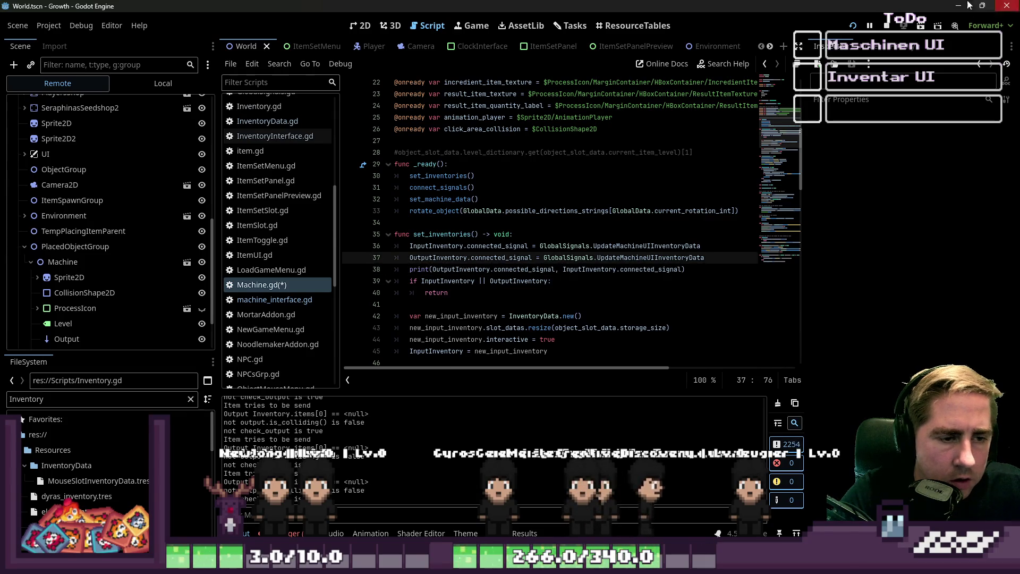
pyautogui.press('F5')
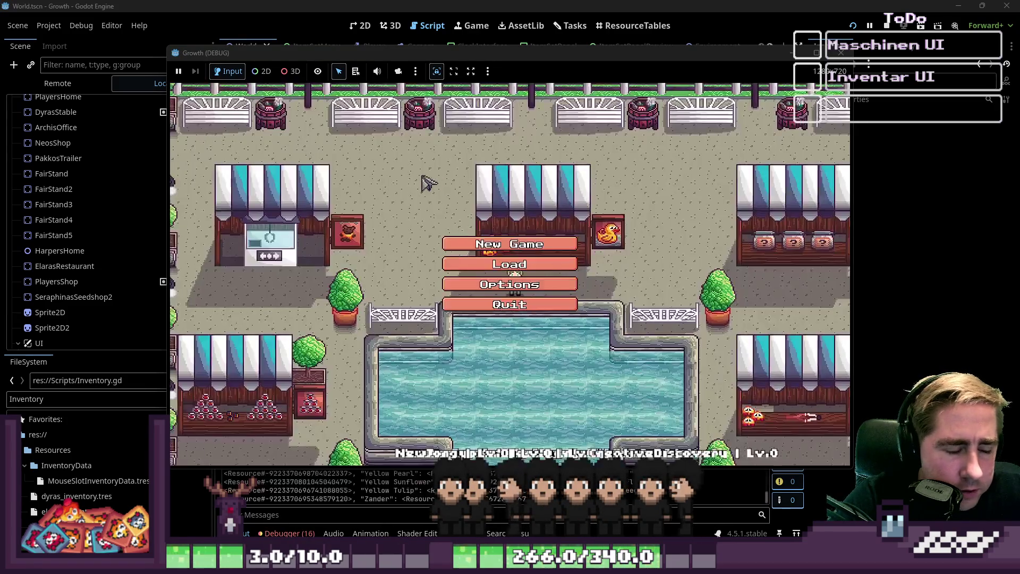
# Start a new game with character 'asdv' and move the game window beside the editor.
pyautogui.click(481, 246)
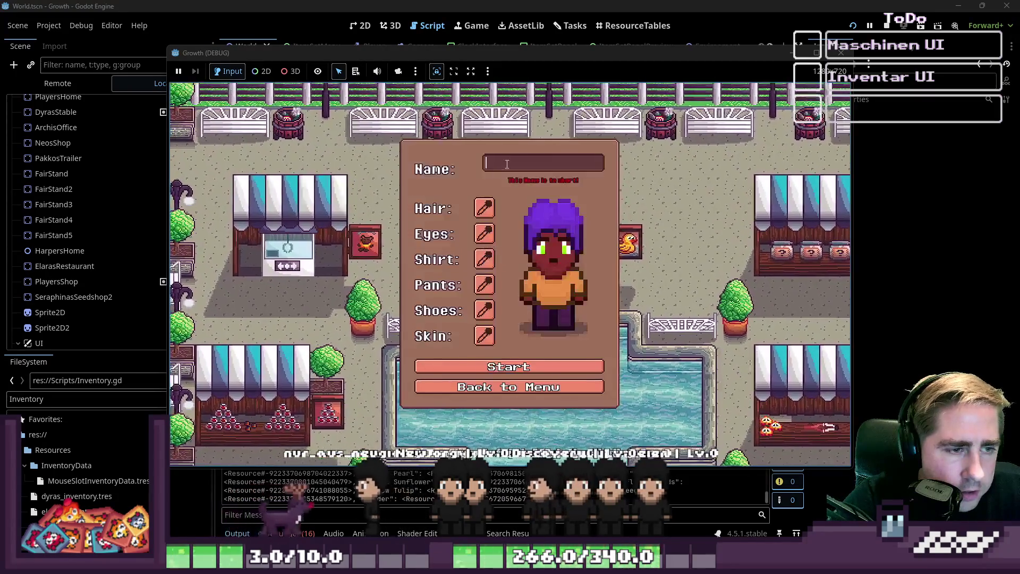
pyautogui.write('asdv')
pyautogui.click(508, 361)
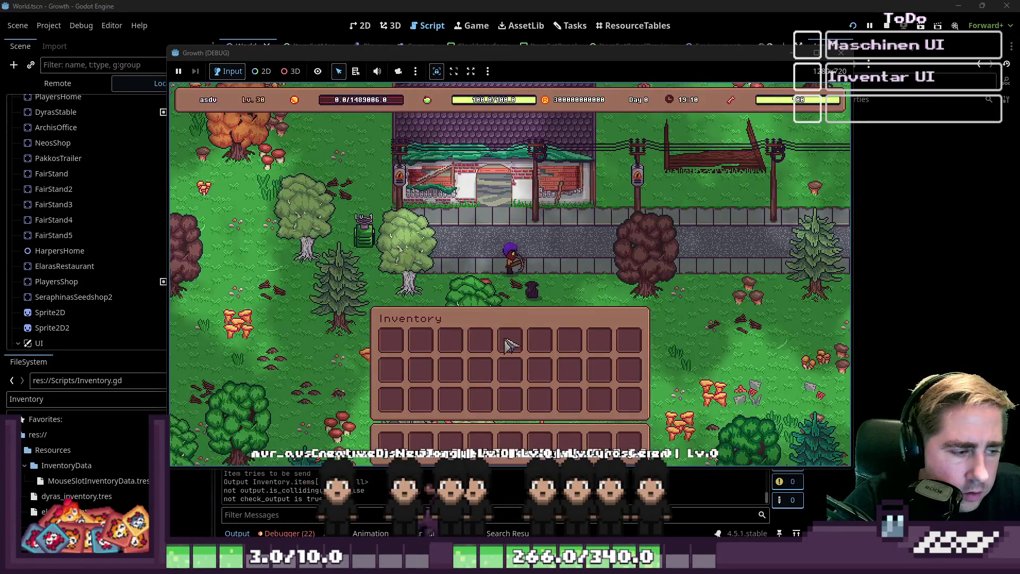
pyautogui.moveTo(473, 67); pyautogui.dragTo(755, 51)
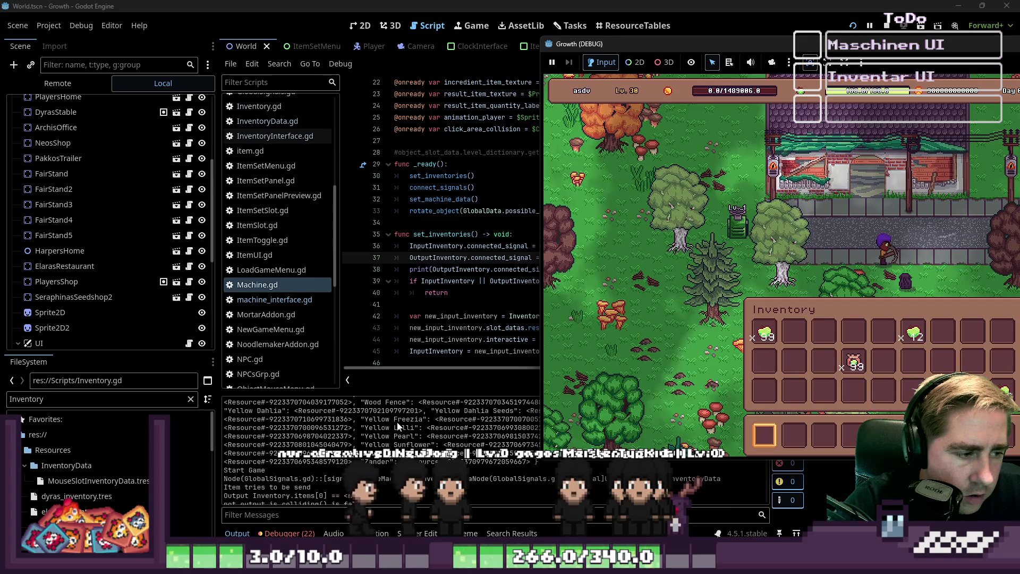
# Stop the running game and narrow the scene dock to widen the script editor.
pyautogui.click(374, 427)
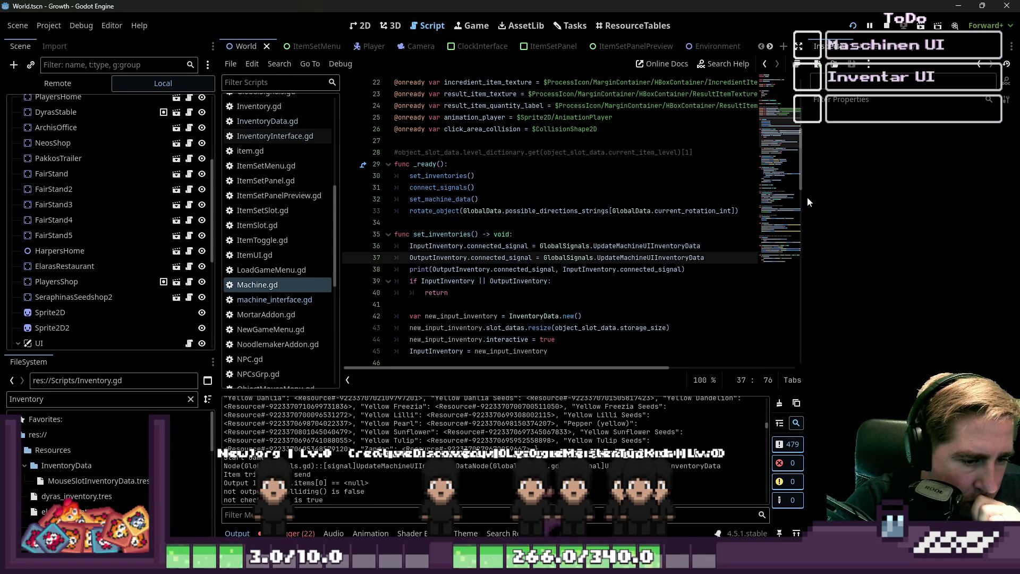
pyautogui.click(884, 27)
pyautogui.scroll(5, 278, 154)
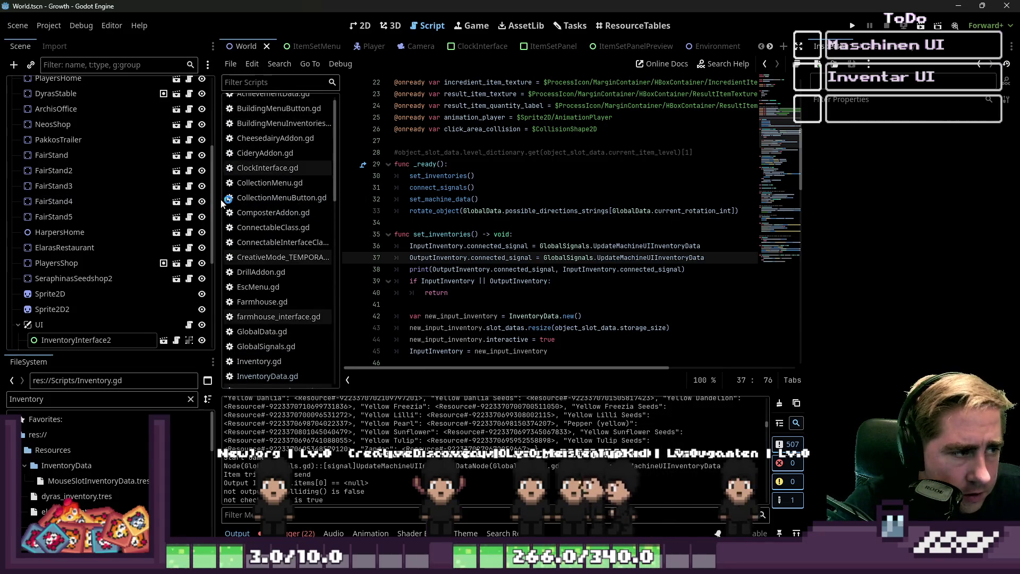
pyautogui.moveTo(217, 204); pyautogui.dragTo(145, 203)
pyautogui.click(433, 222)
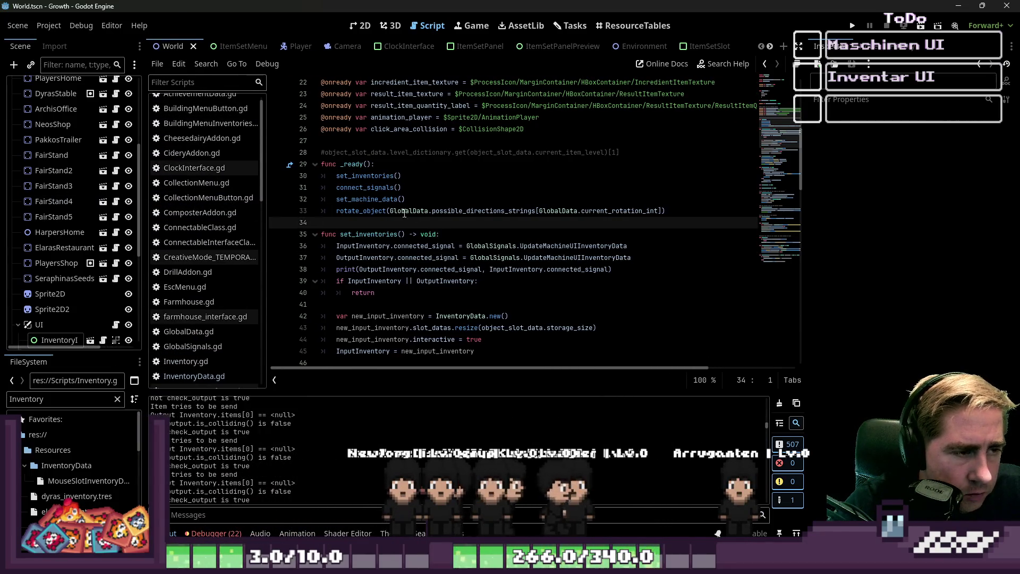
pyautogui.scroll(-5, 220, 241)
pyautogui.scroll(-5, 220, 241)
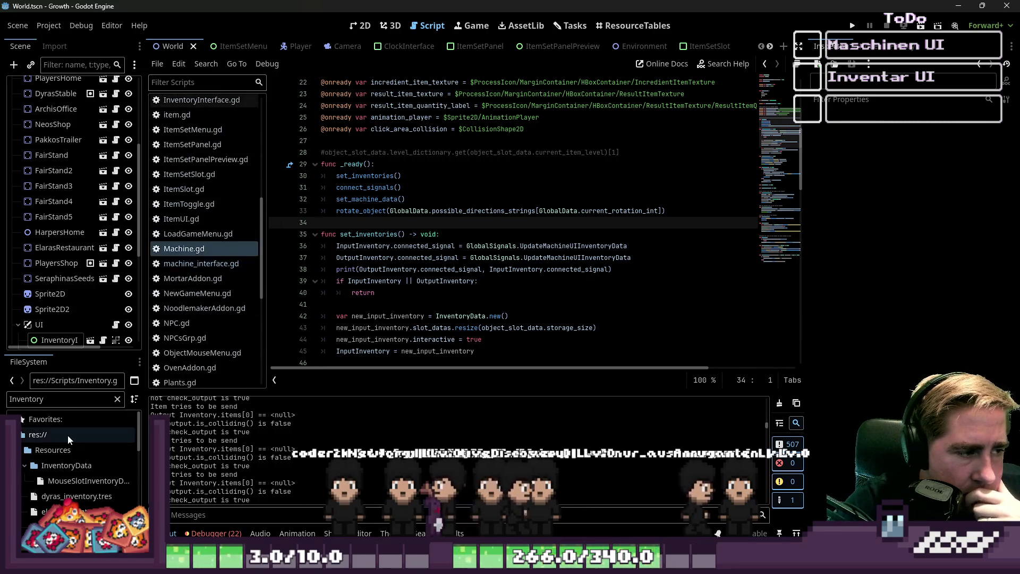
# Filter the file list for 'Player' and open NewGameMenu.gd.
pyautogui.doubleClick(69, 399)
pyautogui.write('Player')
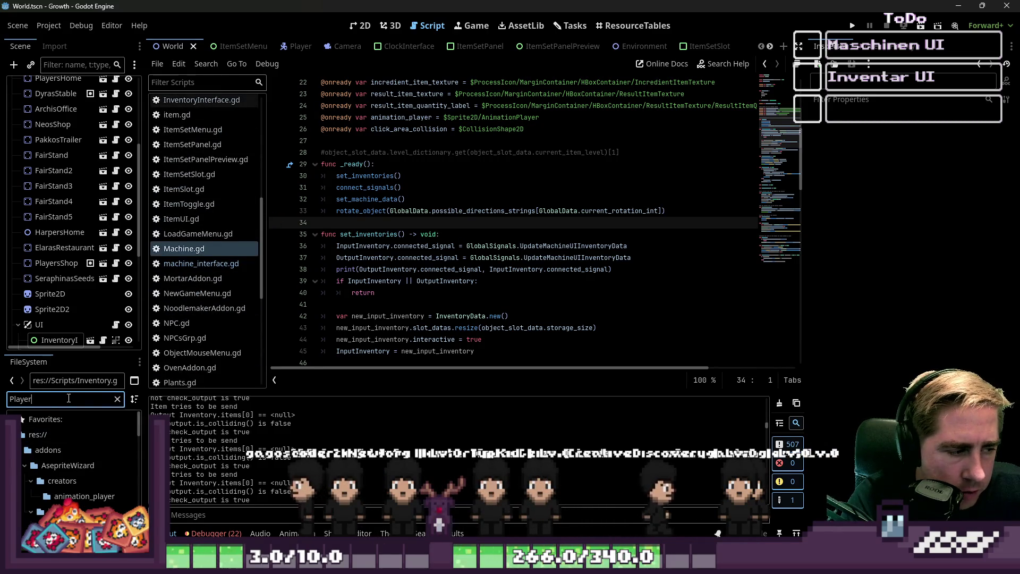
pyautogui.scroll(-2, 191, 271)
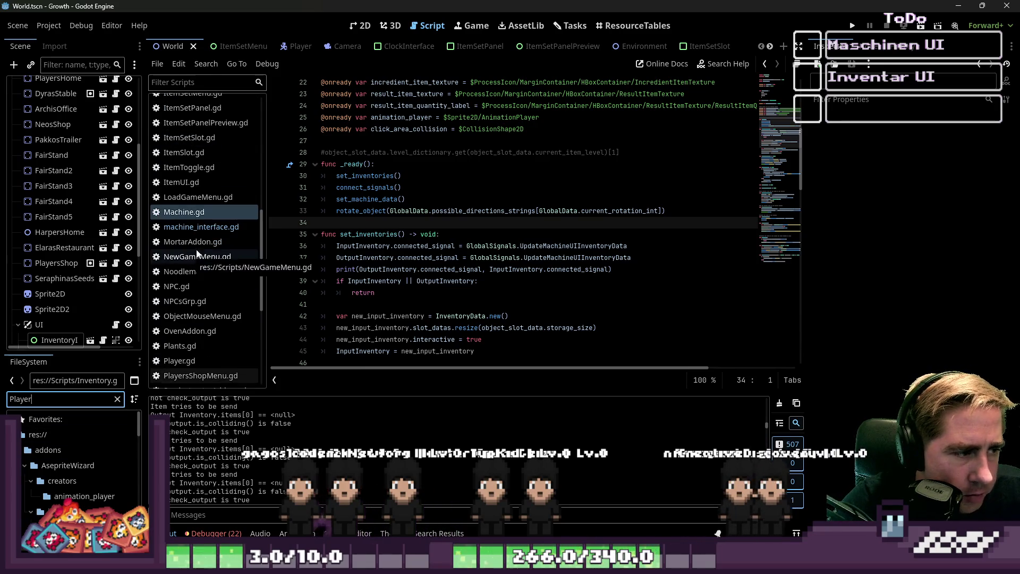
pyautogui.click(197, 256)
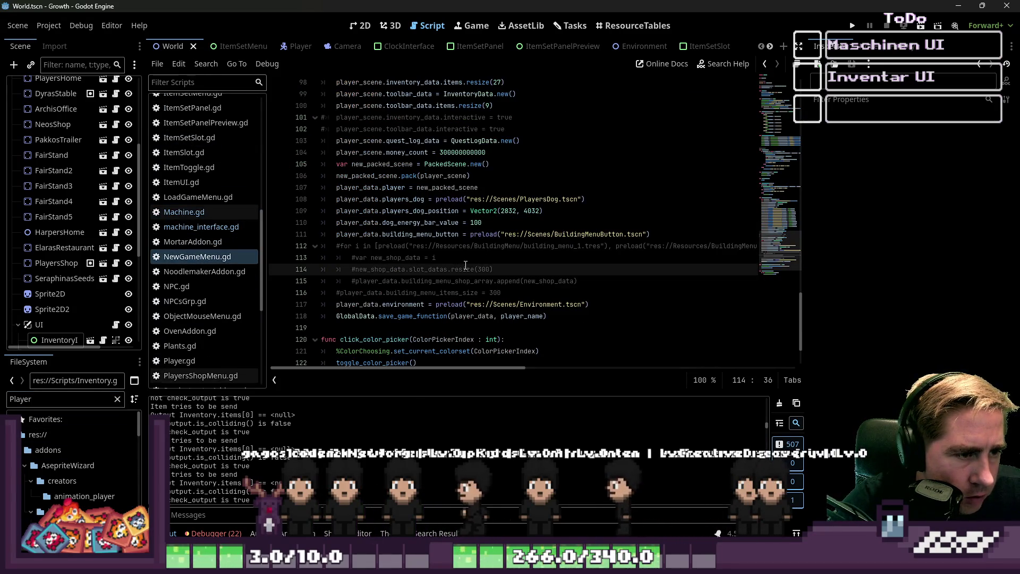
pyautogui.scroll(3, 465, 265)
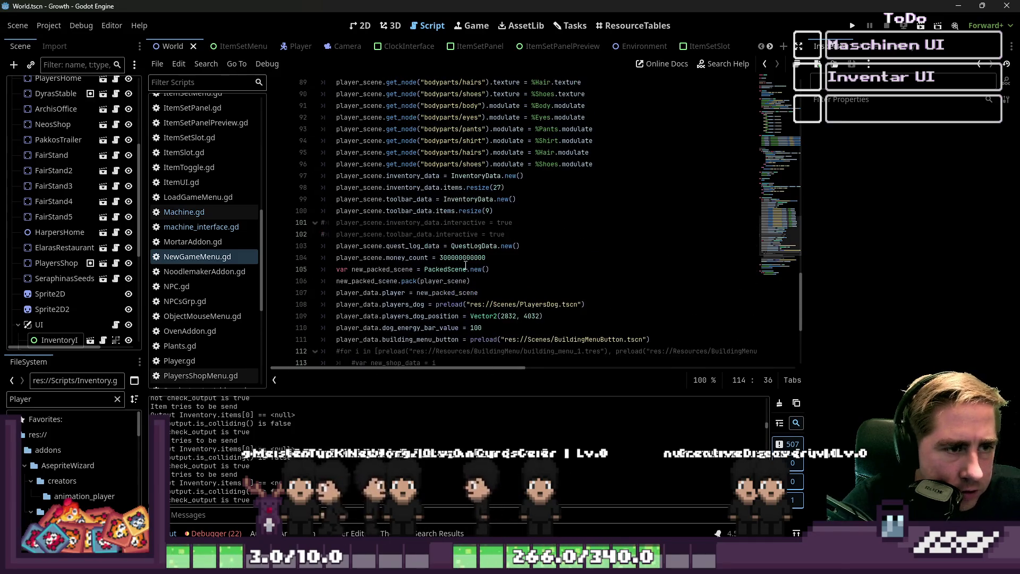
pyautogui.scroll(1, 477, 223)
# Set player_scene.inventory_data.connected_signal to GlobalSignals.UpdatePlayerInventoryToolbarData below line 97.
pyautogui.click(584, 206)
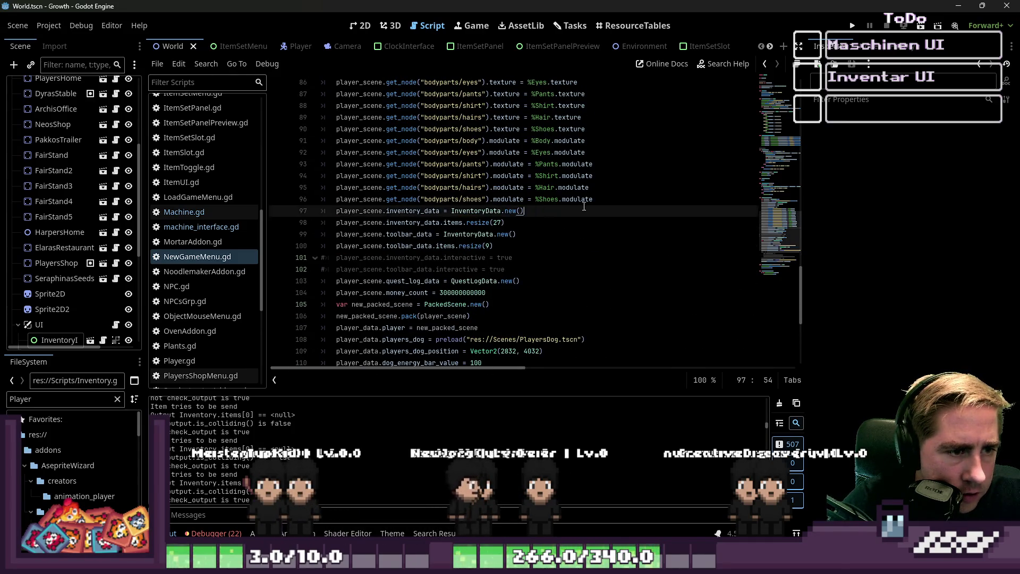
pyautogui.press('Return')
pyautogui.write('player_s')
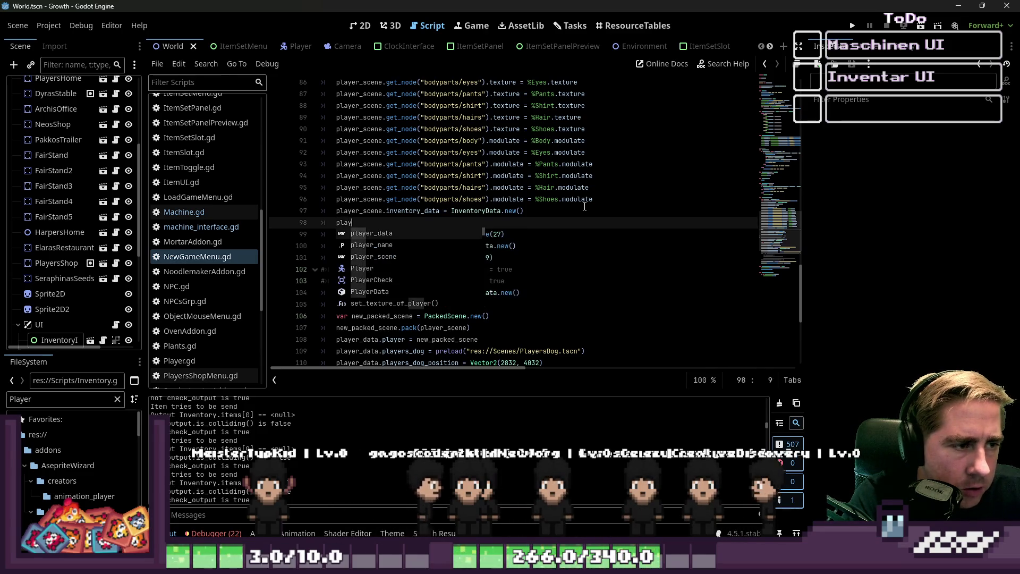
pyautogui.press('Return')
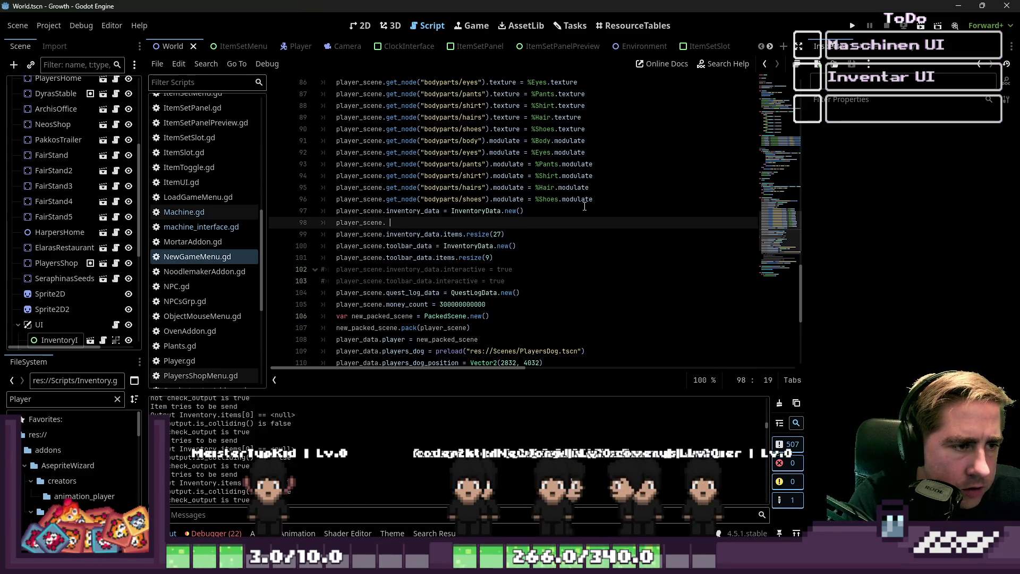
pyautogui.write('nven')
pyautogui.press('BackSpace')
pyautogui.press('BackSpace')
pyautogui.press('BackSpace')
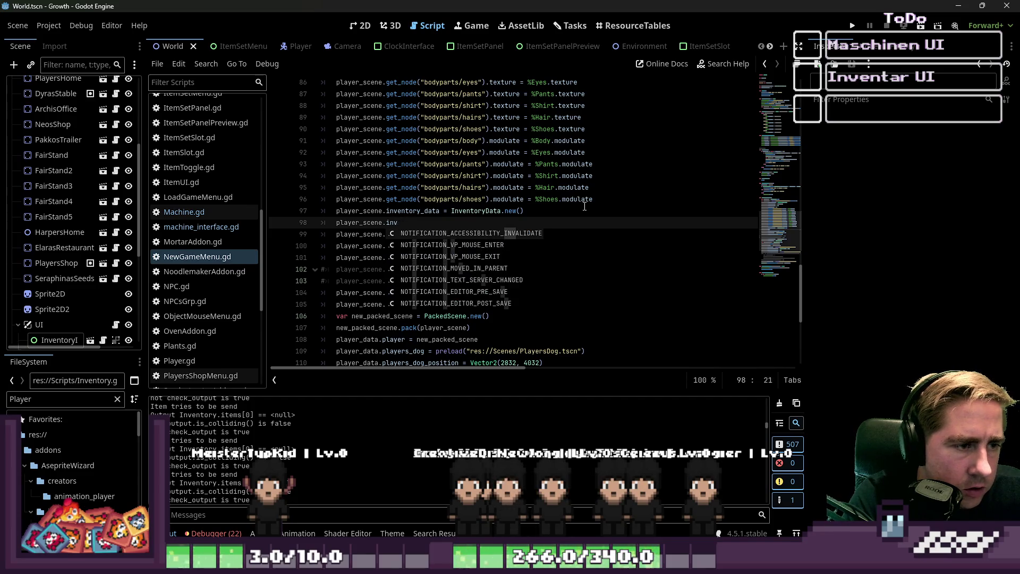
pyautogui.write('entory_data.co')
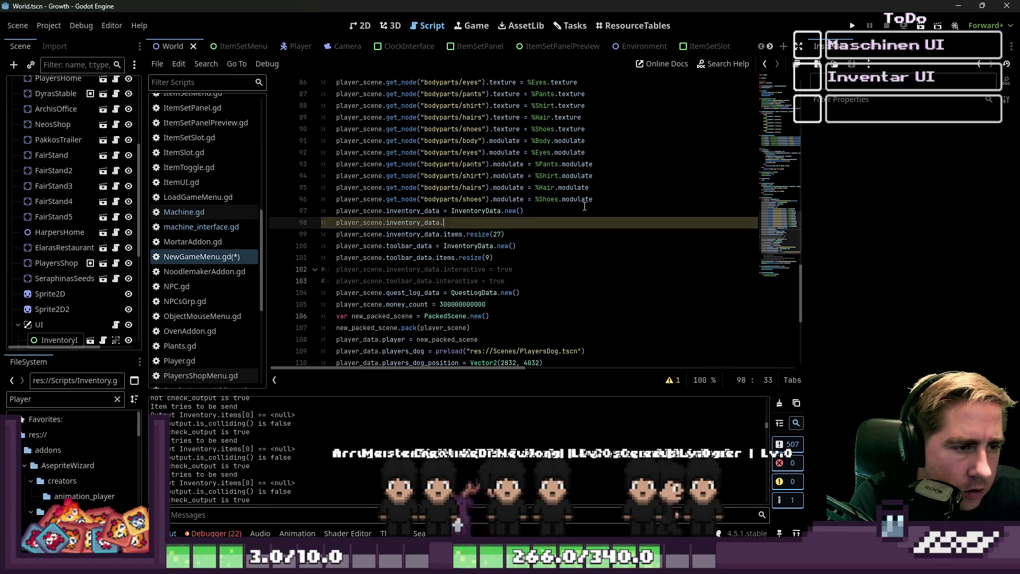
pyautogui.write('nnected_signal')
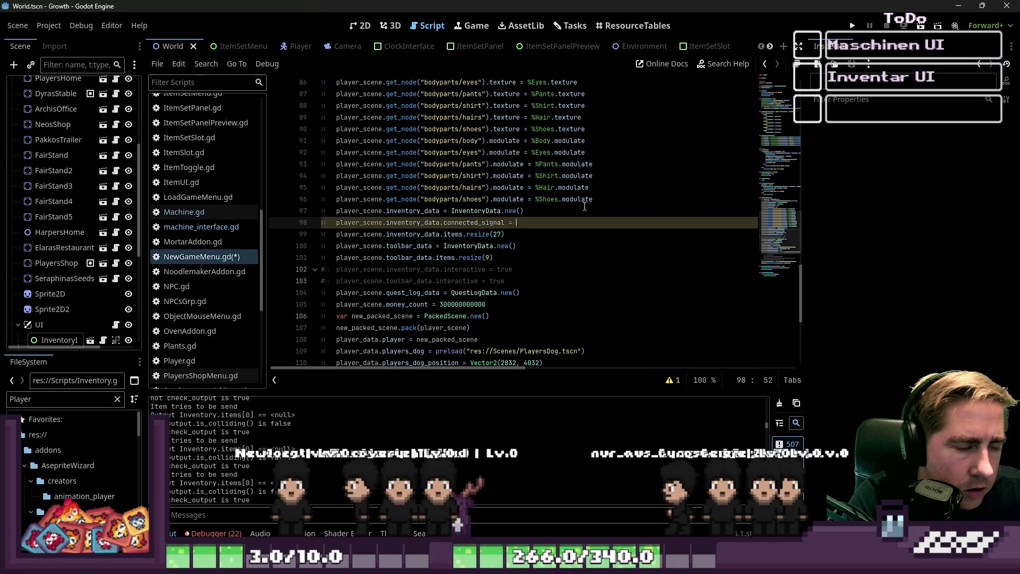
pyautogui.write(' = GlobalSignals.')
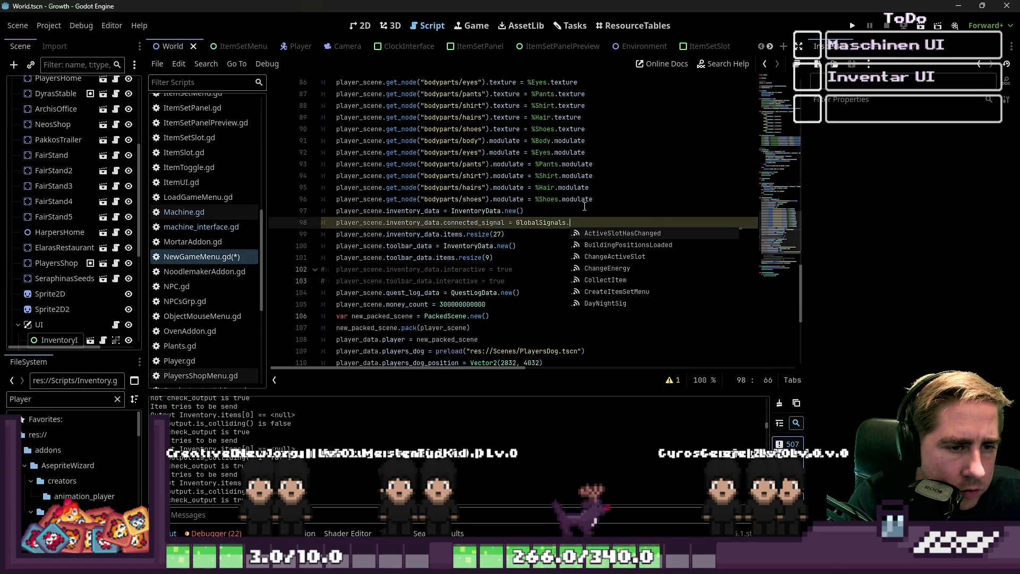
pyautogui.write('U')
pyautogui.press('Down')
pyautogui.press('Down')
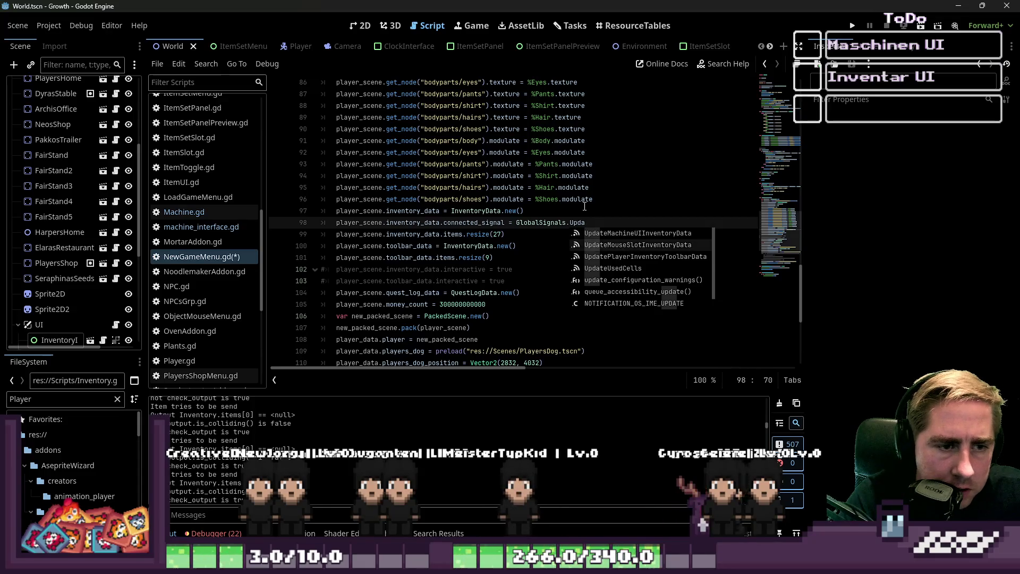
pyautogui.press('Return')
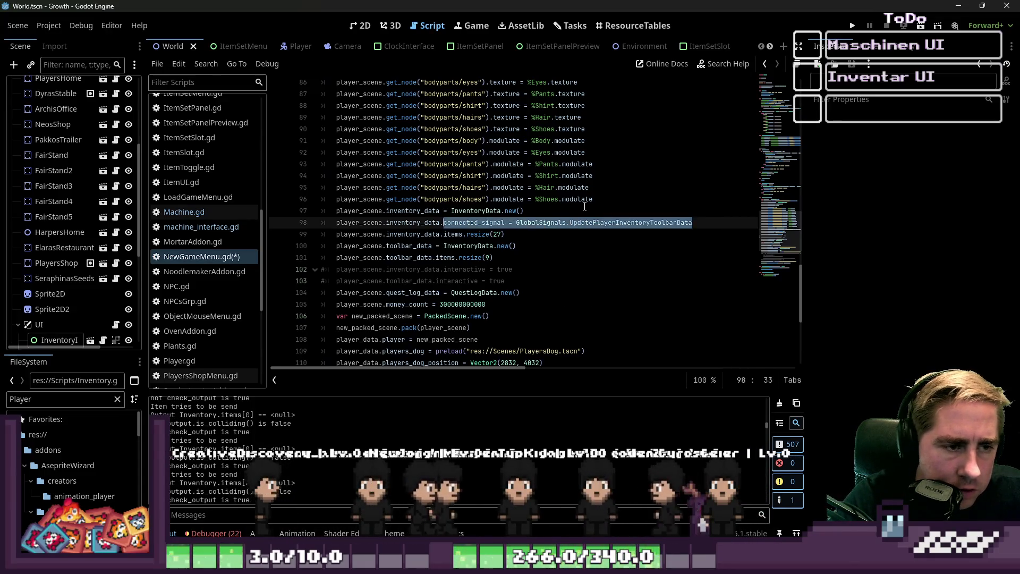
# Add the same connected_signal assignment for toolbar_data and save NewGameMenu.gd.
pyautogui.press('Down')
pyautogui.press('Down')
pyautogui.press('Home')
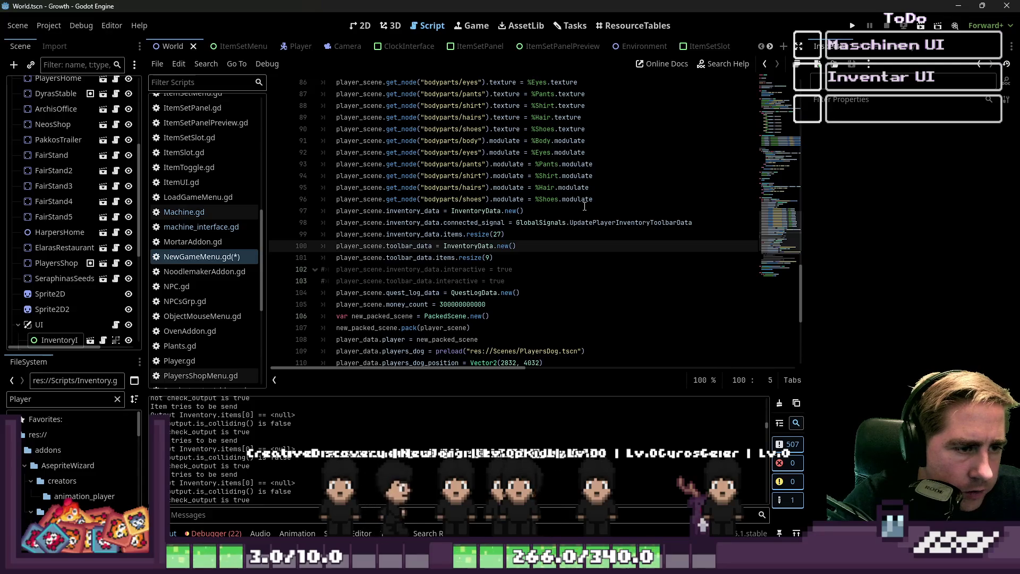
pyautogui.press('End')
pyautogui.press('Return')
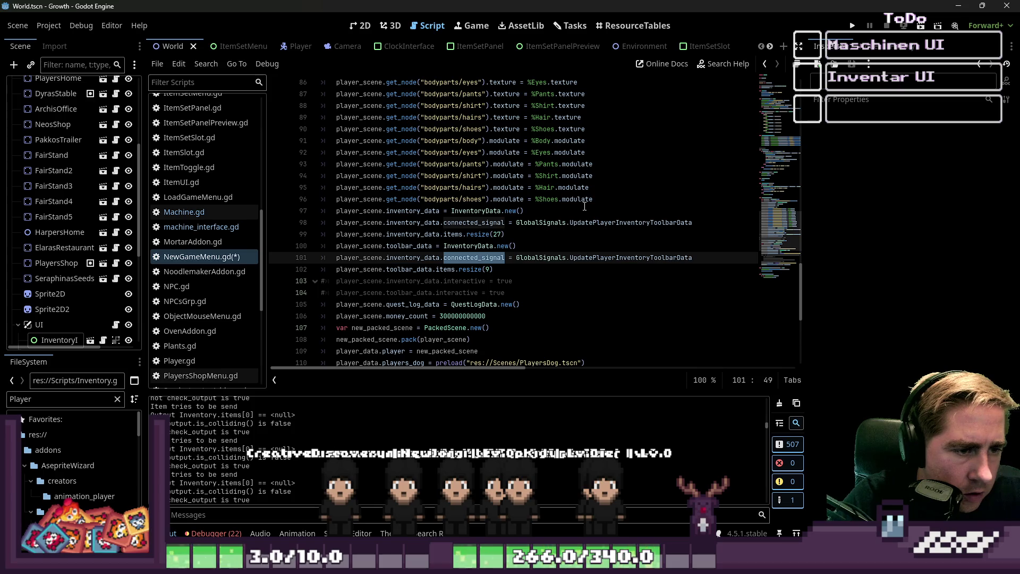
pyautogui.write('t')
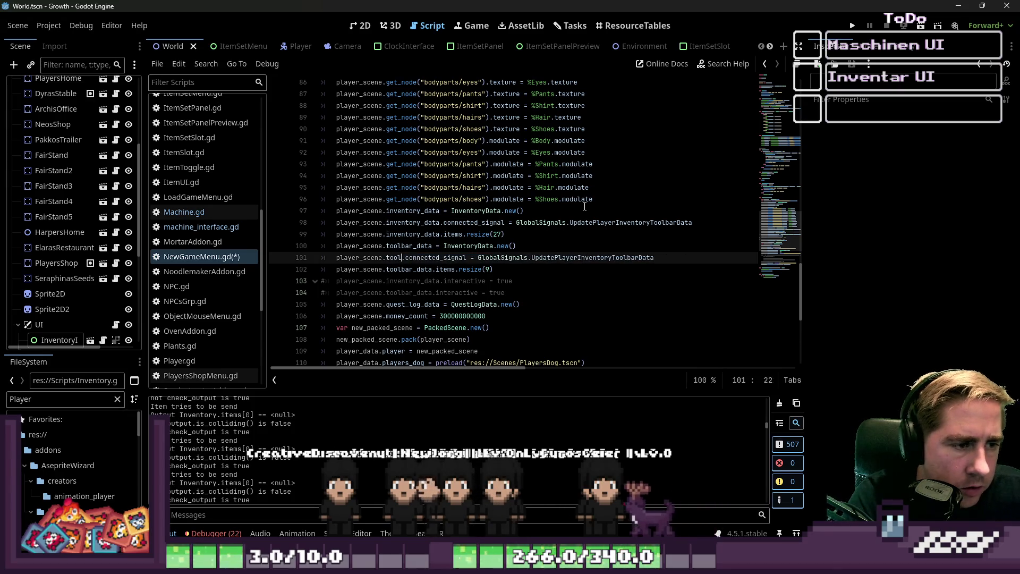
pyautogui.click(633, 238)
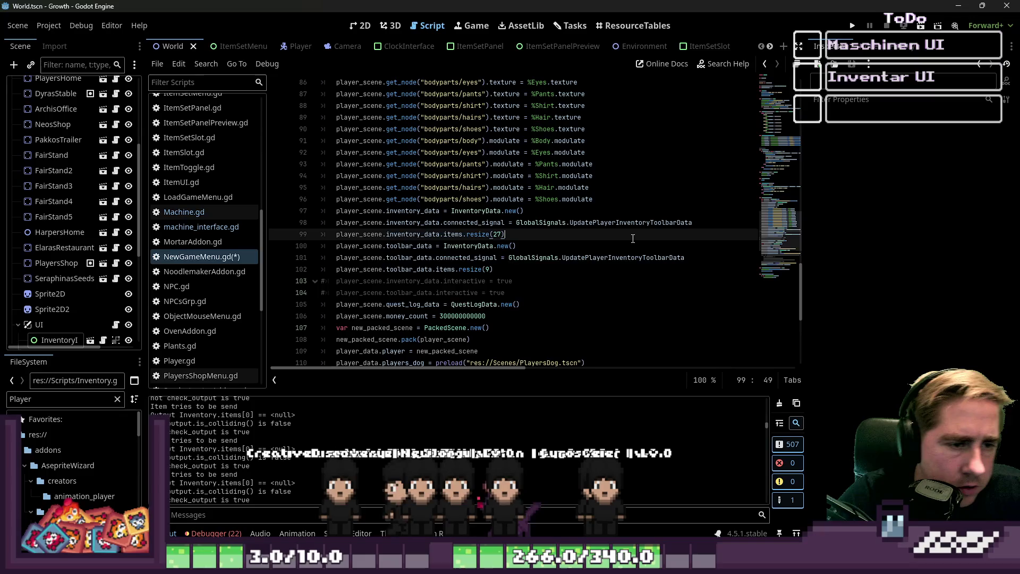
pyautogui.hotkey('ctrl', 's')
pyautogui.scroll(8, 220, 135)
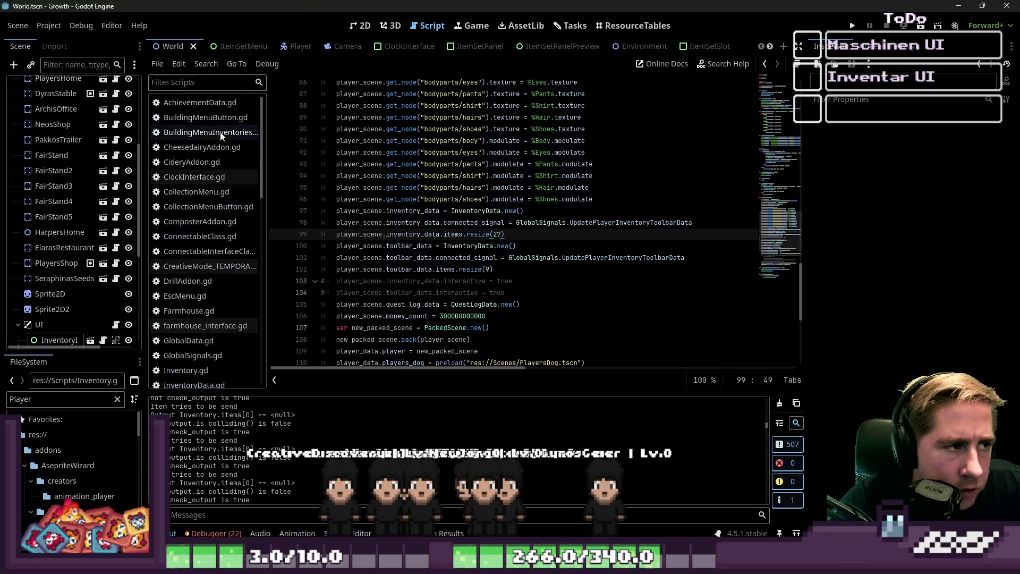
# In InventoryInterface.gd, delete the call_signals function and its trailing blank line.
pyautogui.scroll(-4, 250, 260)
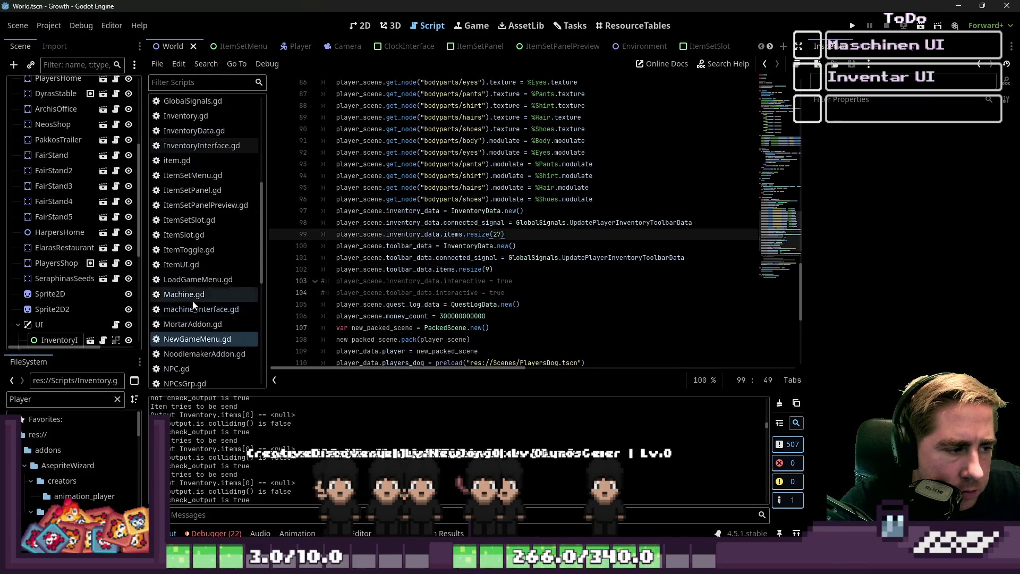
pyautogui.click(223, 309)
pyautogui.click(215, 133)
pyautogui.click(223, 149)
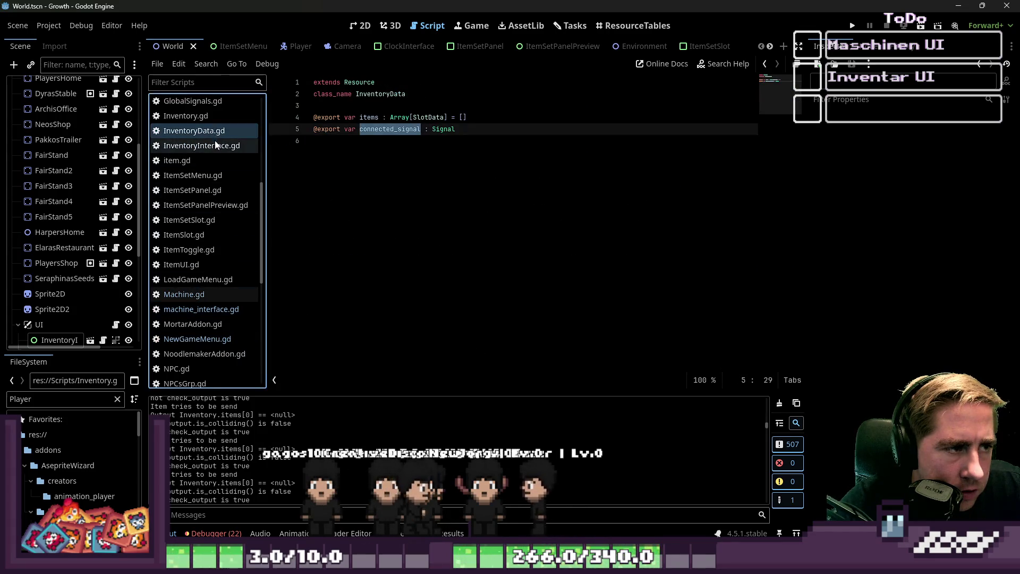
pyautogui.click(350, 339)
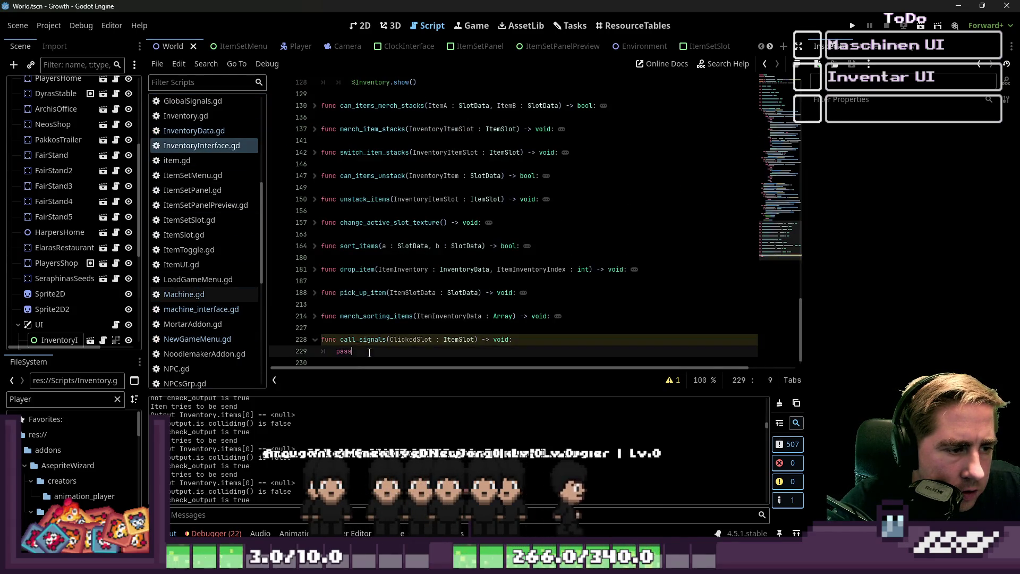
pyautogui.moveTo(352, 351); pyautogui.dragTo(321, 339)
pyautogui.press('BackSpace')
pyautogui.press('Delete')
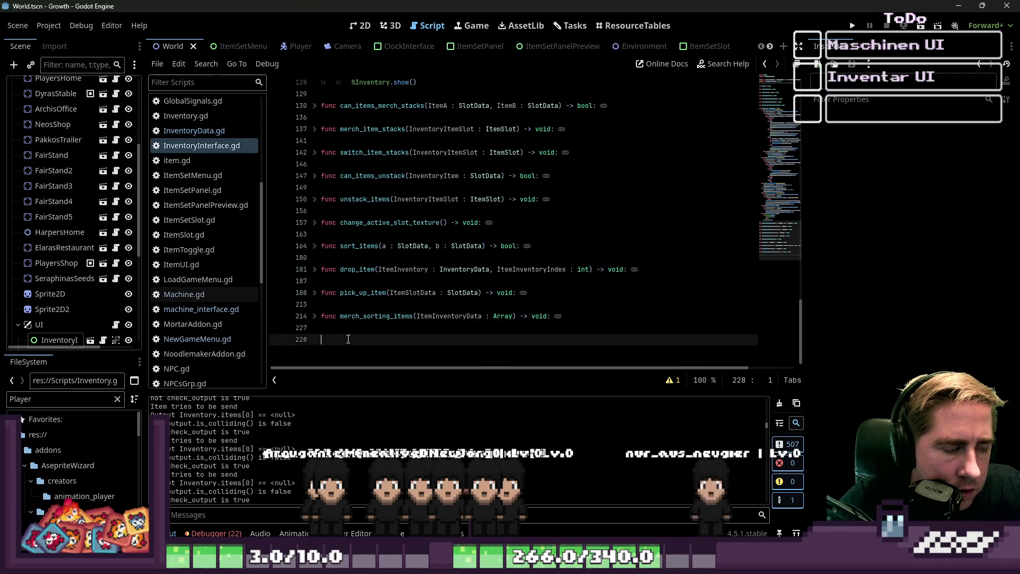
# Scroll back up past line 117's connected_inventory usage to the toolbar update call on line 99.
pyautogui.scroll(10, 372, 292)
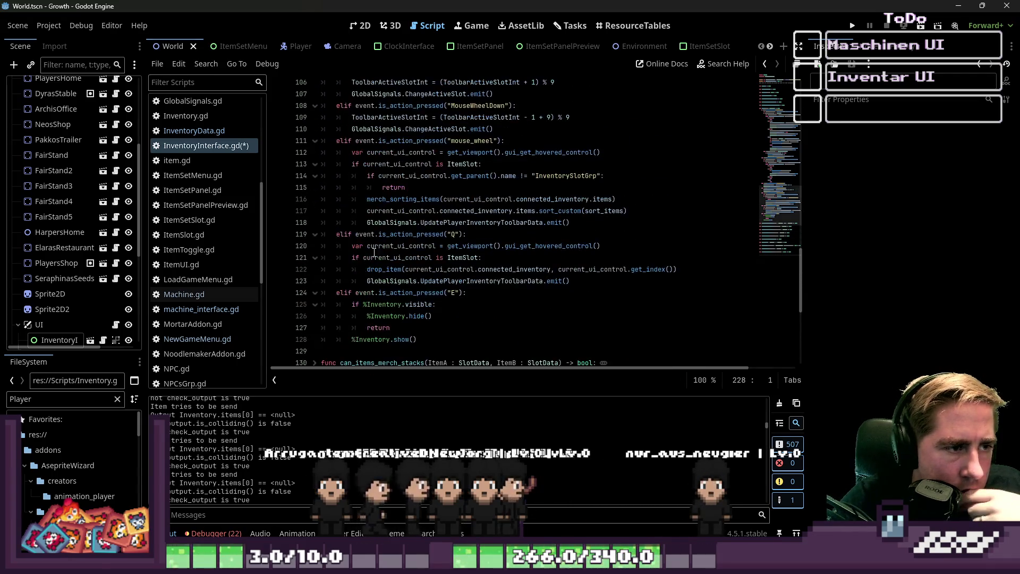
pyautogui.click(453, 281)
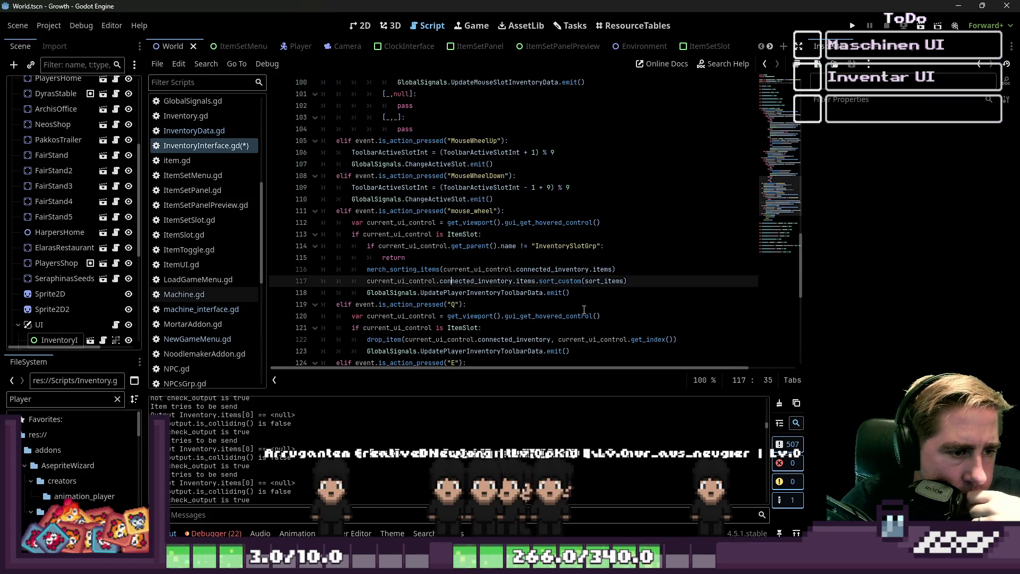
pyautogui.scroll(6, 356, 233)
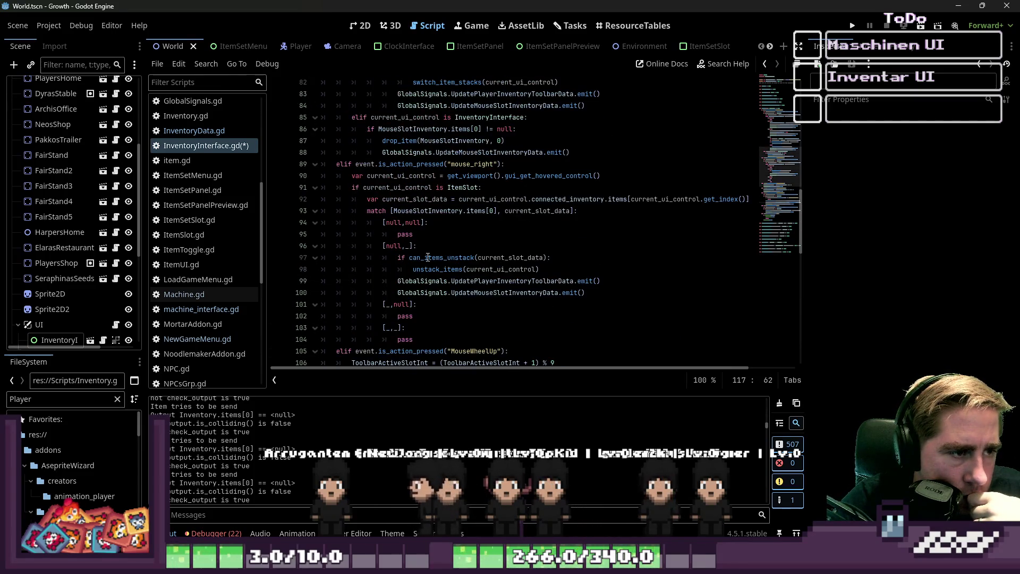
pyautogui.click(469, 282)
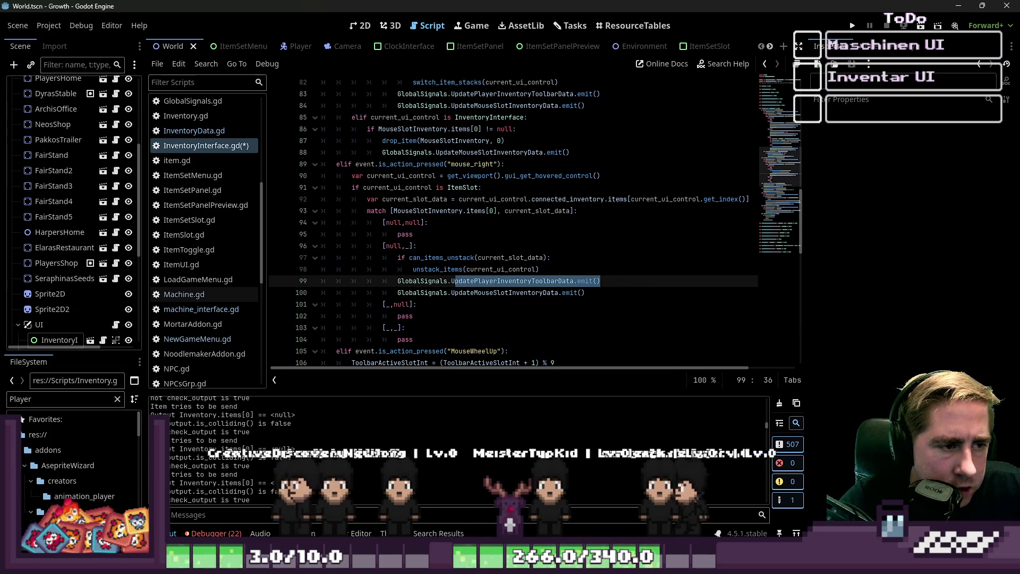
# Make line 99 call current_ui_control.connected_inventory.connected_signal.emit() instead of the global toolbar update, and save.
pyautogui.press('BackSpace')
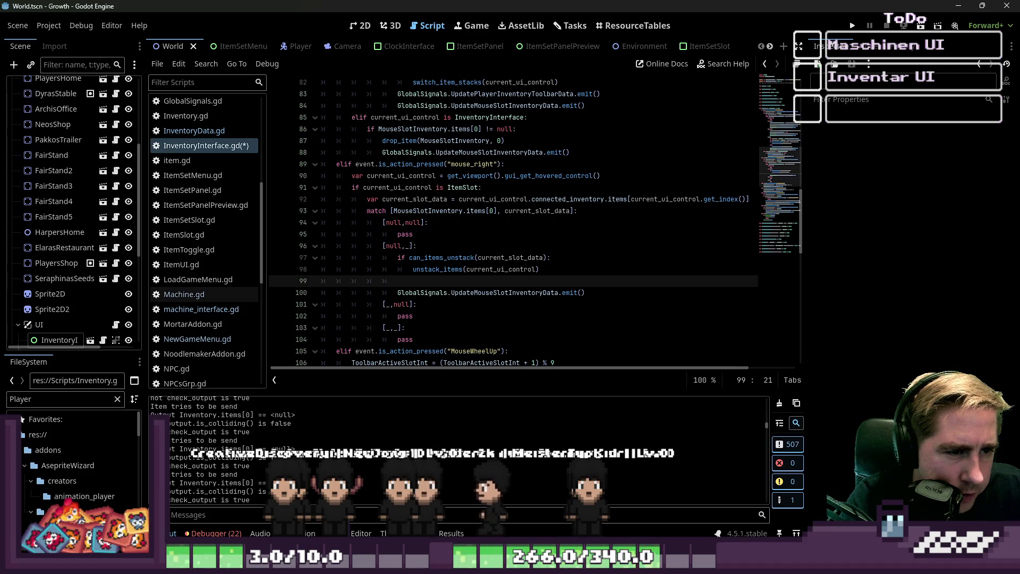
pyautogui.write('cu')
pyautogui.press('Return')
pyautogui.write('.')
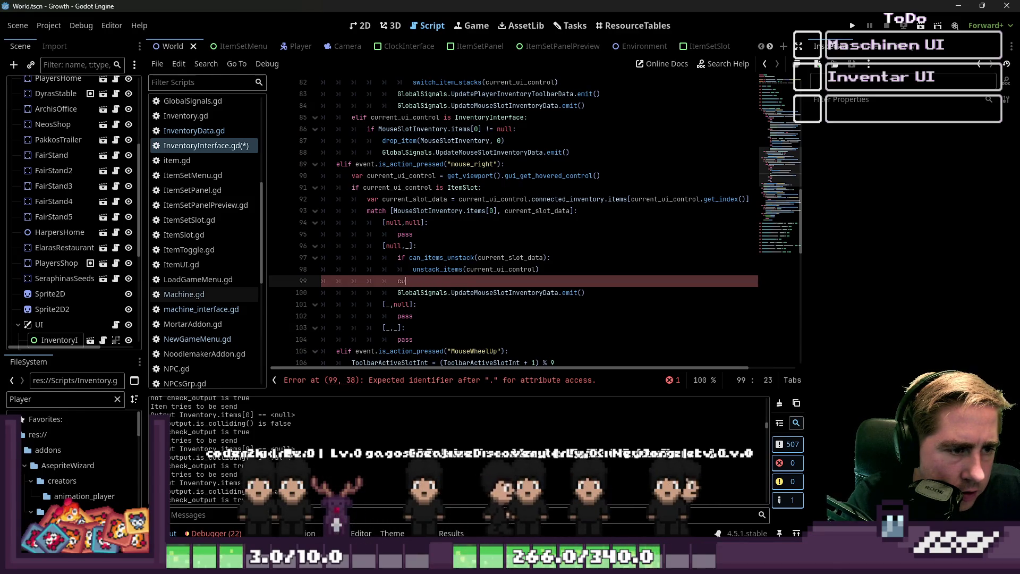
pyautogui.write('rrent_ui_control.in')
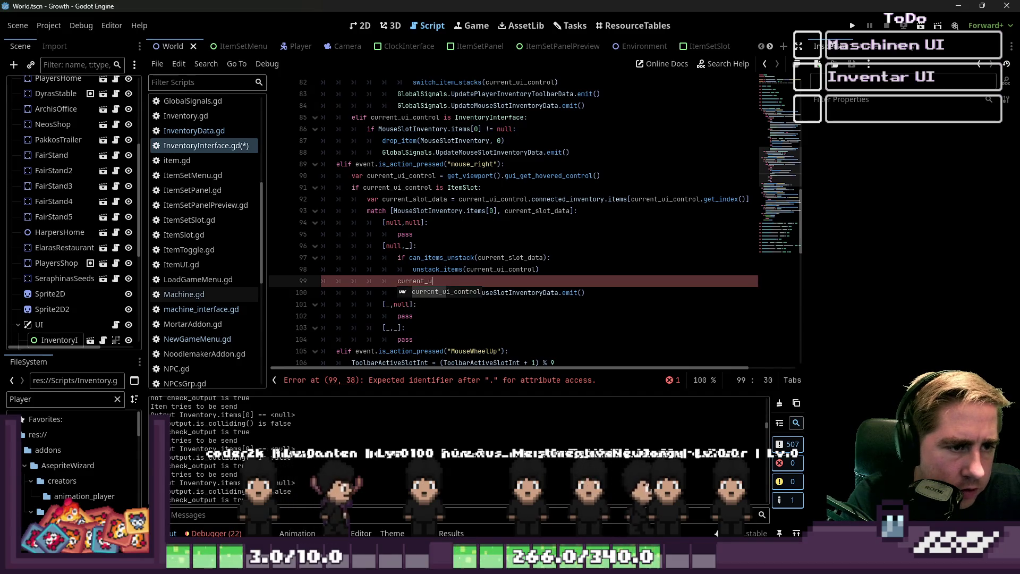
pyautogui.press('BackSpace')
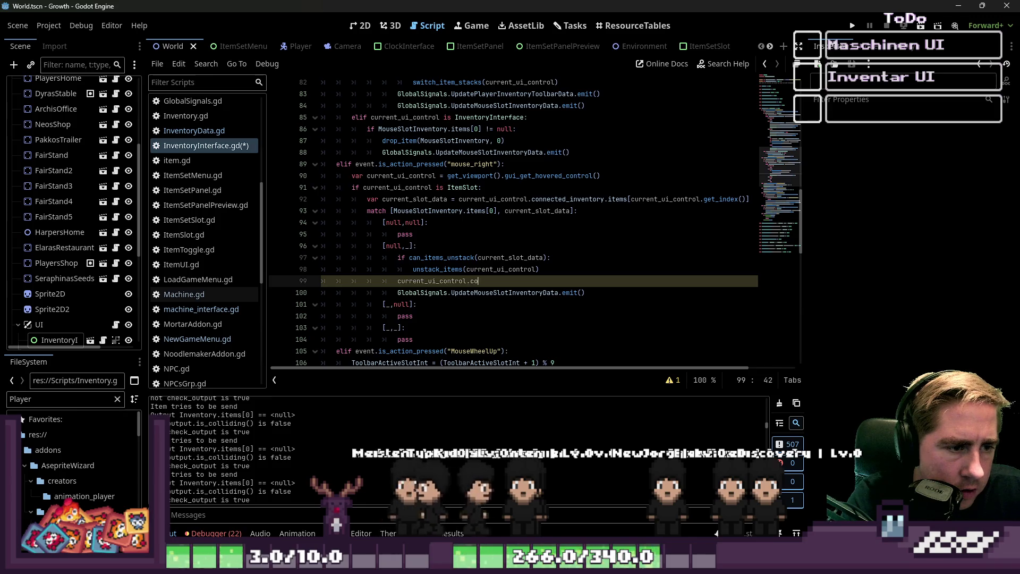
pyautogui.press('Return')
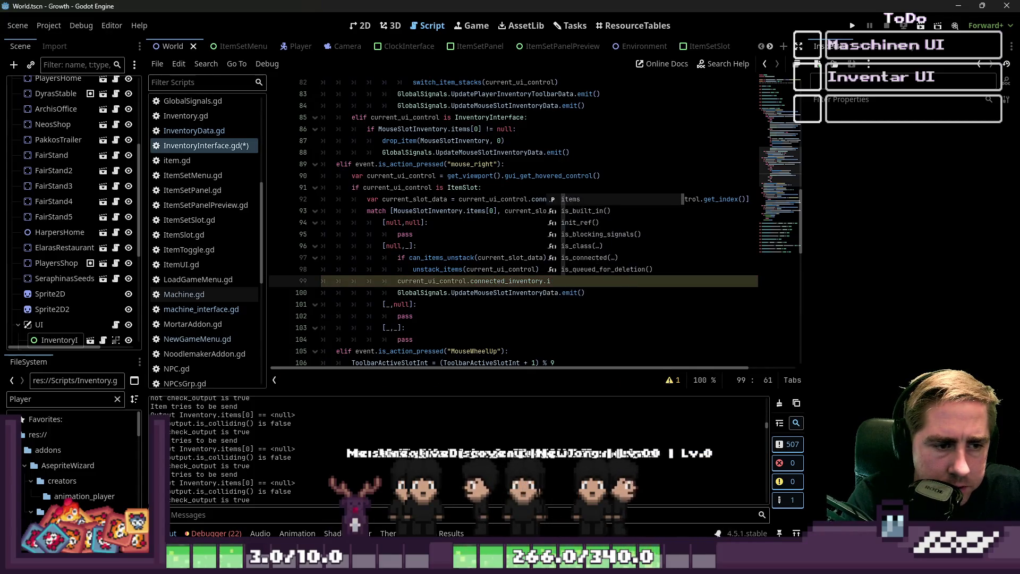
pyautogui.press('BackSpace')
pyautogui.write('con')
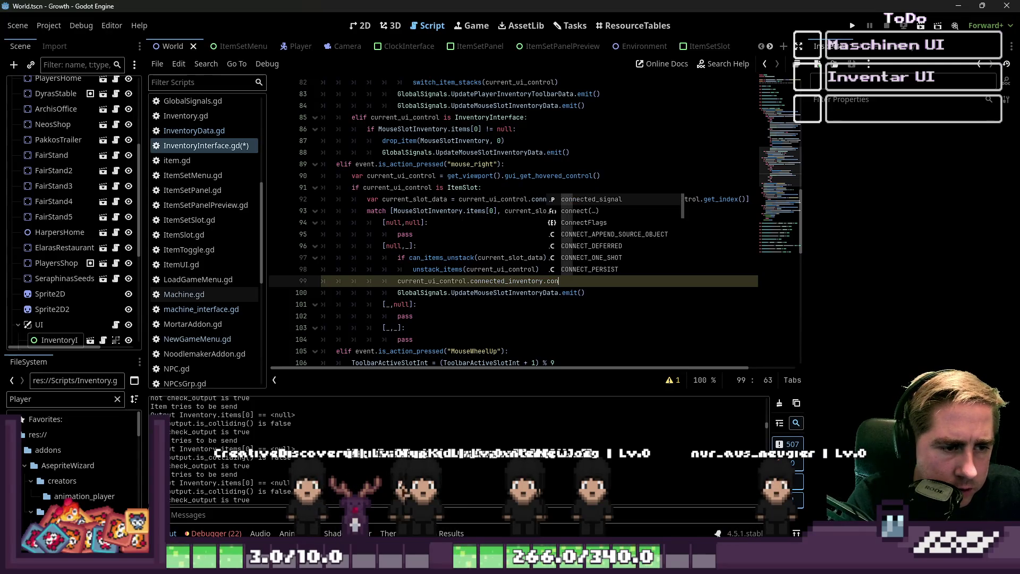
pyautogui.press('Return')
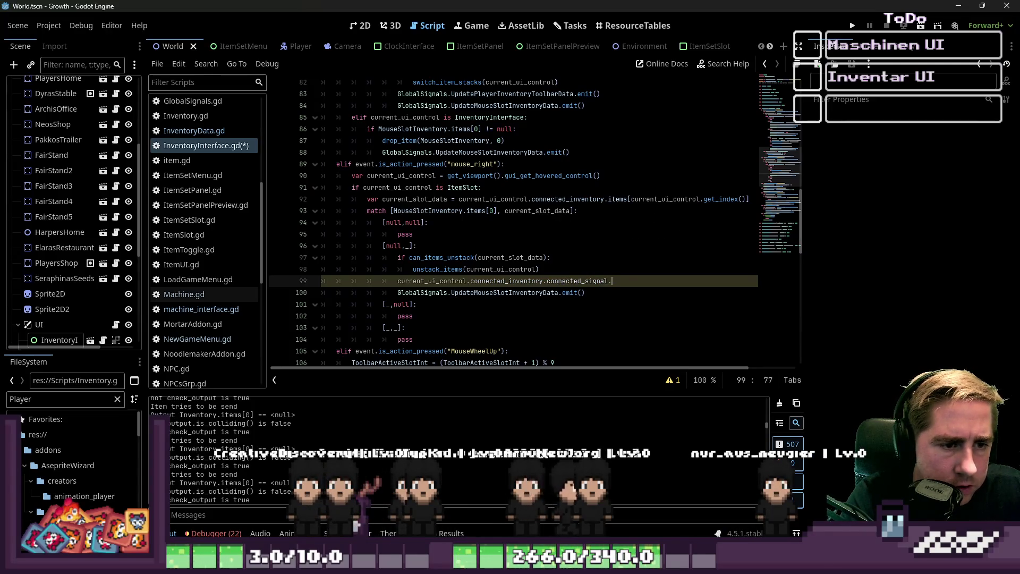
pyautogui.write('e')
pyautogui.press('Return')
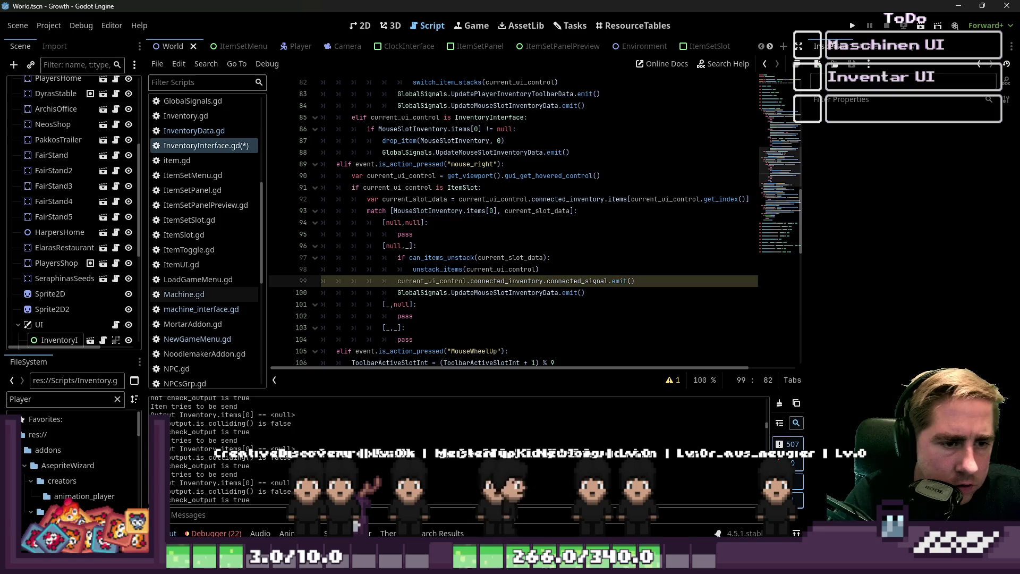
pyautogui.click(322, 281)
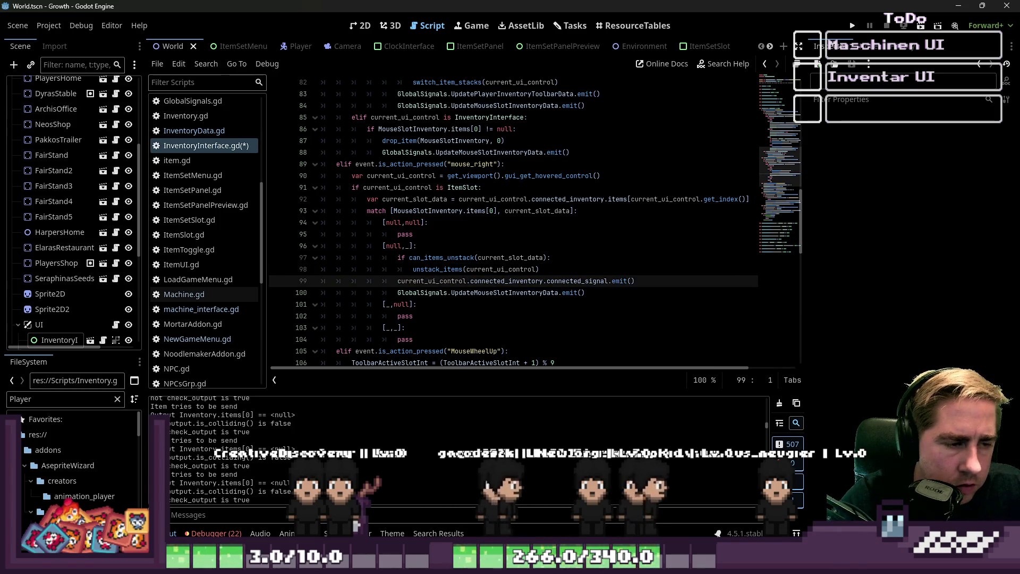
pyautogui.hotkey('ctrl', 's')
# Copy the new connected_signal emit line and paste it over line 74's toolbar update call.
pyautogui.moveTo(634, 280)
pyautogui.mouseDown()
pyautogui.moveTo(523, 291)
pyautogui.moveTo(398, 283)
pyautogui.mouseUp()
pyautogui.hotkey('ctrl', 'c')
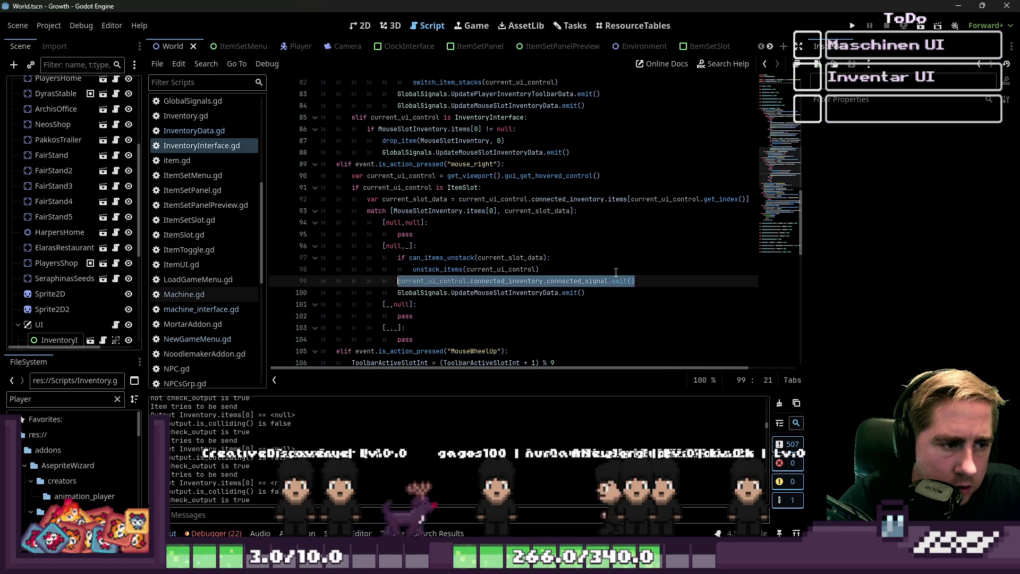
pyautogui.scroll(-2, 616, 272)
pyautogui.scroll(2, 485, 206)
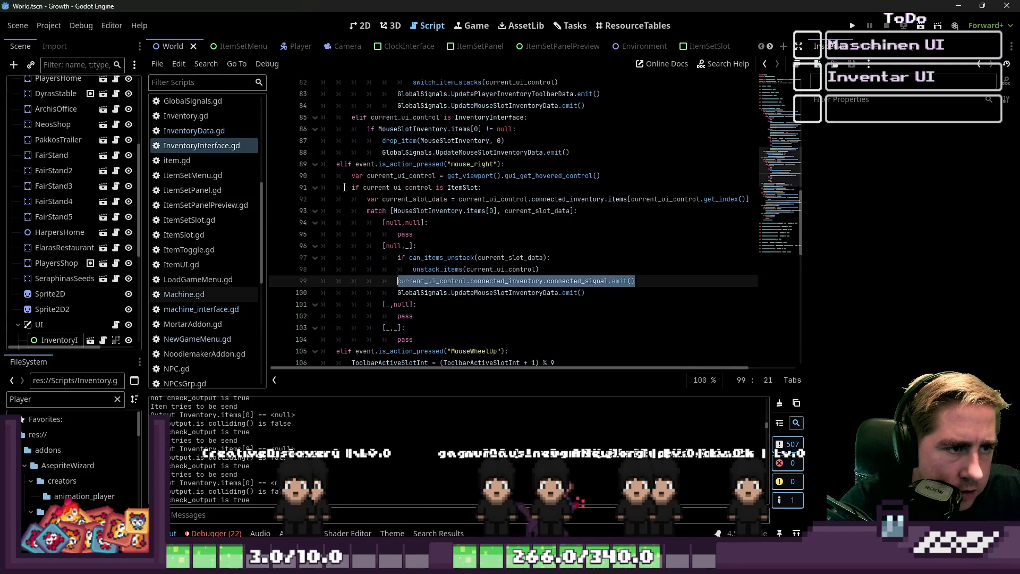
pyautogui.scroll(7, 417, 228)
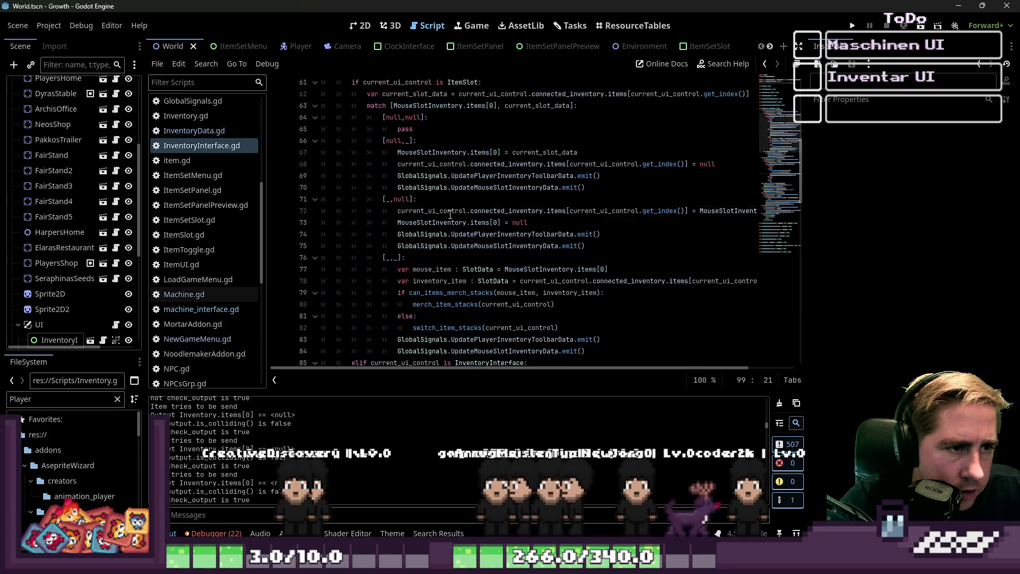
pyautogui.click(450, 215)
pyautogui.click(607, 242)
pyautogui.moveTo(603, 234); pyautogui.dragTo(397, 234)
pyautogui.hotkey('ctrl', 'v')
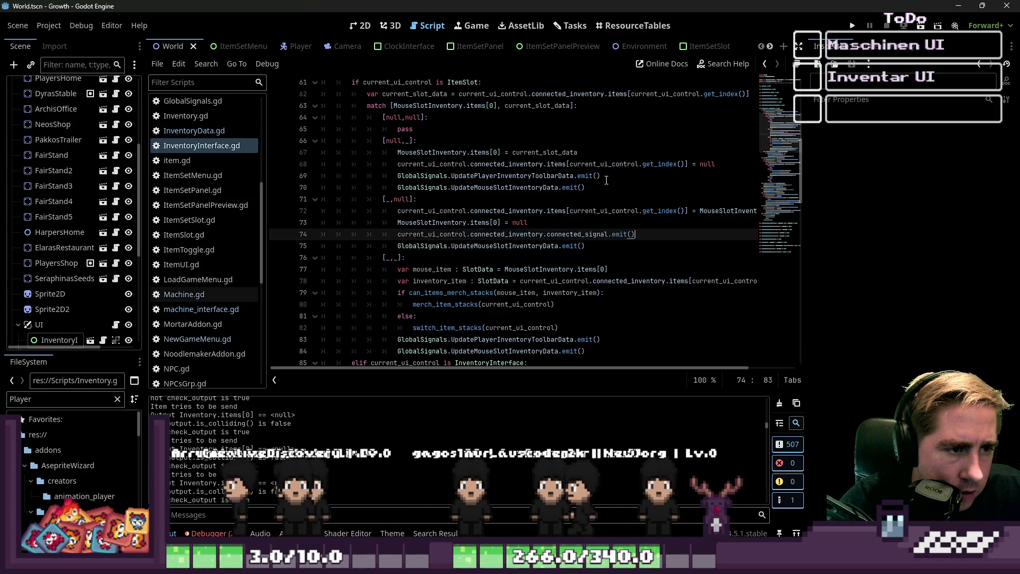
# Replace the toolbar update calls on lines 69 and 83 with the emit, then run Growth.
pyautogui.moveTo(601, 176); pyautogui.dragTo(398, 176)
pyautogui.hotkey('ctrl', 'v')
pyautogui.scroll(-1, 539, 310)
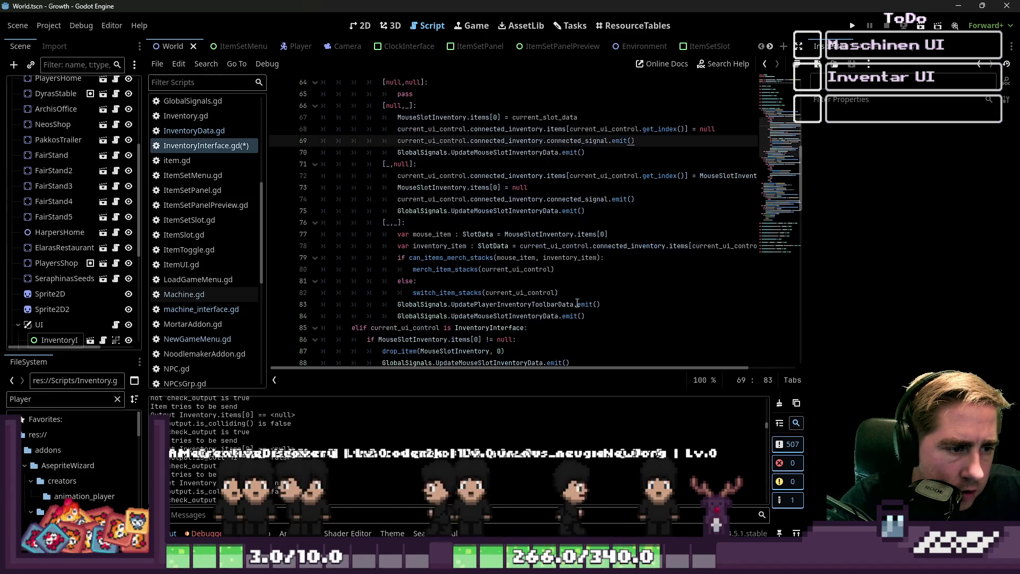
pyautogui.moveTo(600, 303); pyautogui.dragTo(398, 304)
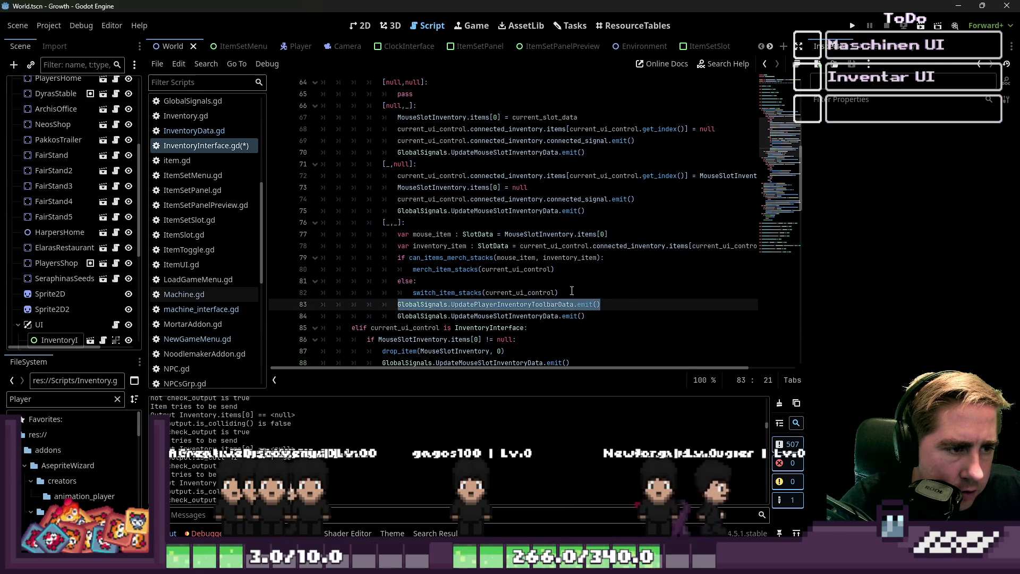
pyautogui.hotkey('ctrl', 'v')
pyautogui.click(551, 269)
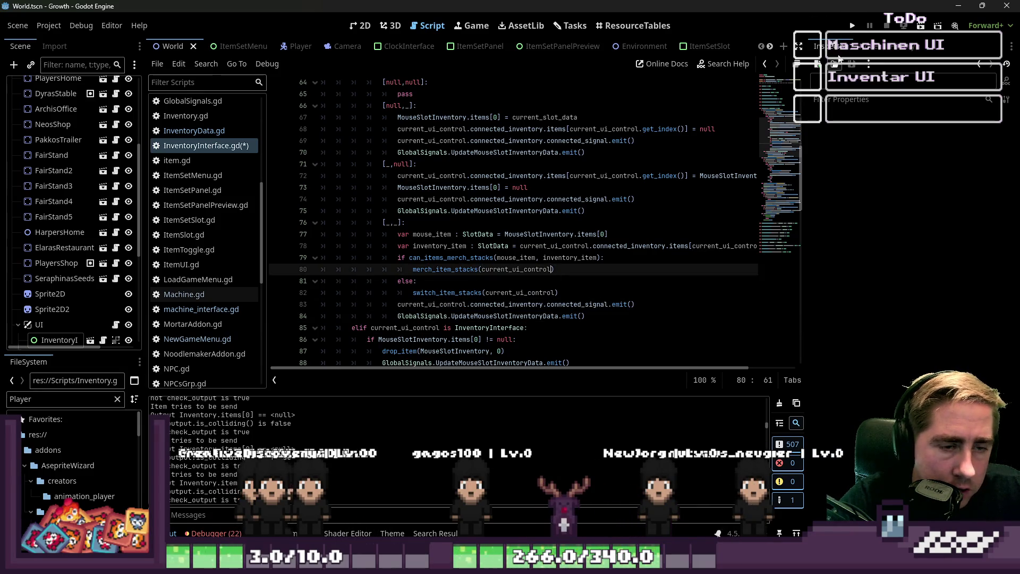
pyautogui.click(852, 26)
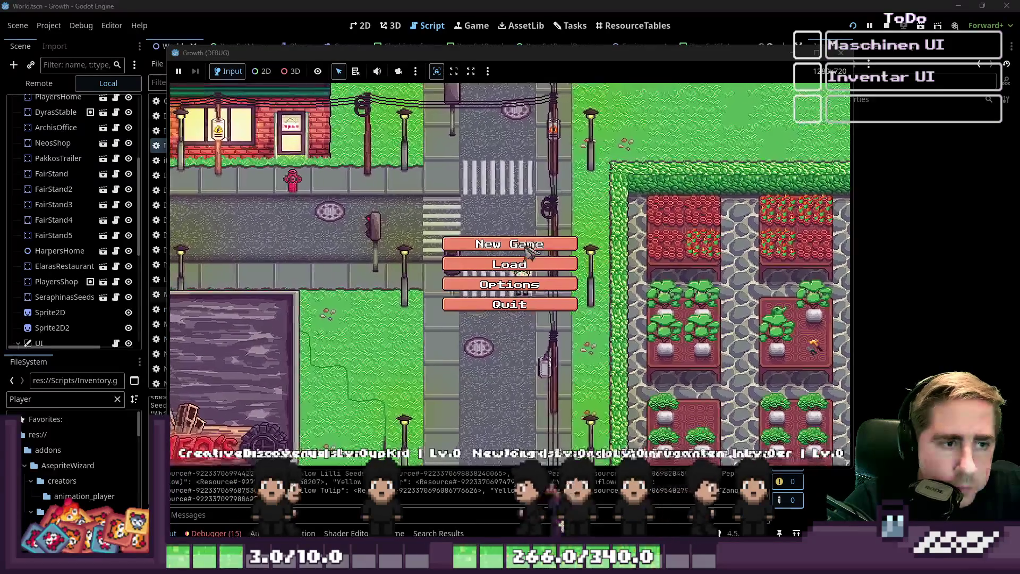
# Start a new game as character 'xcyc', check the inventory, then stop the run.
pyautogui.write('xcyc')
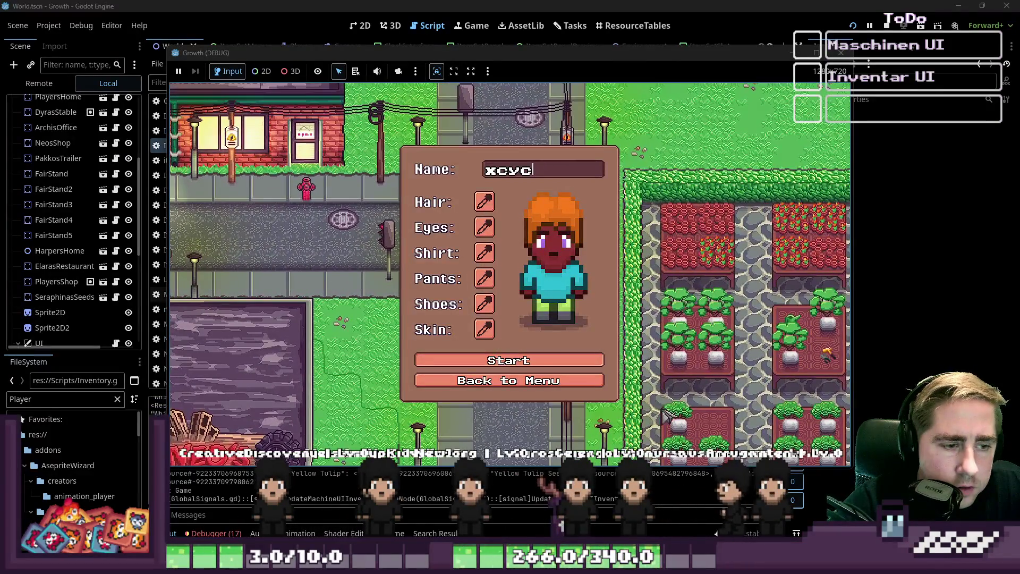
pyautogui.click(508, 361)
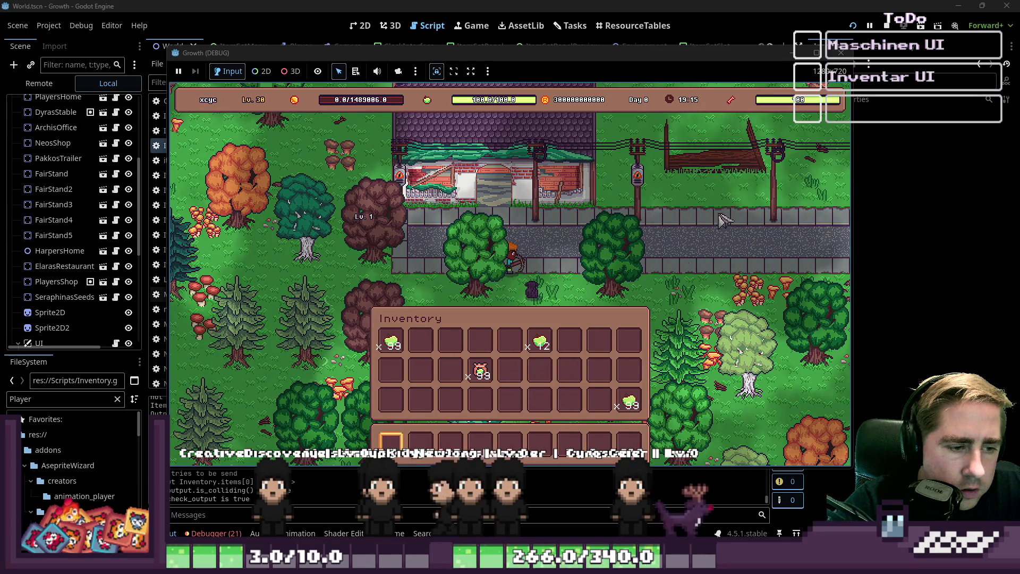
pyautogui.click(840, 53)
# Back in InventoryInterface.gd, highlight the uses of connected_inventory and connected_signal.
pyautogui.click(497, 246)
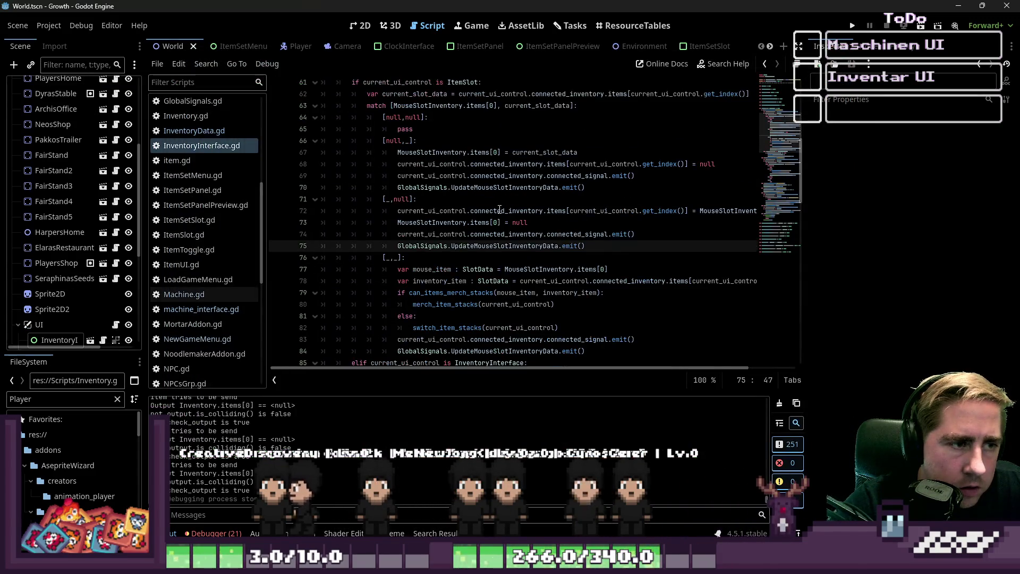
pyautogui.doubleClick(524, 176)
pyautogui.doubleClick(562, 175)
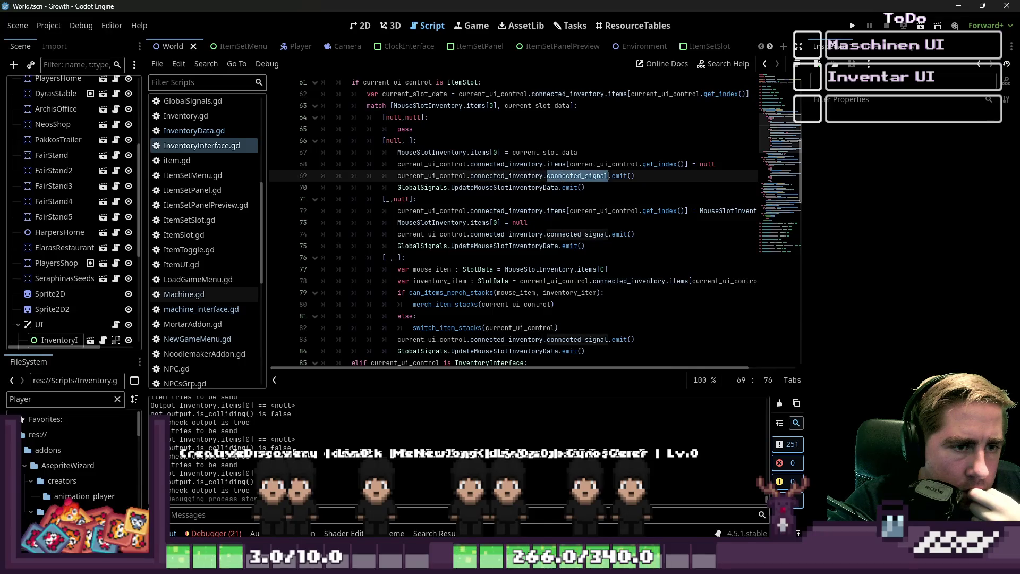
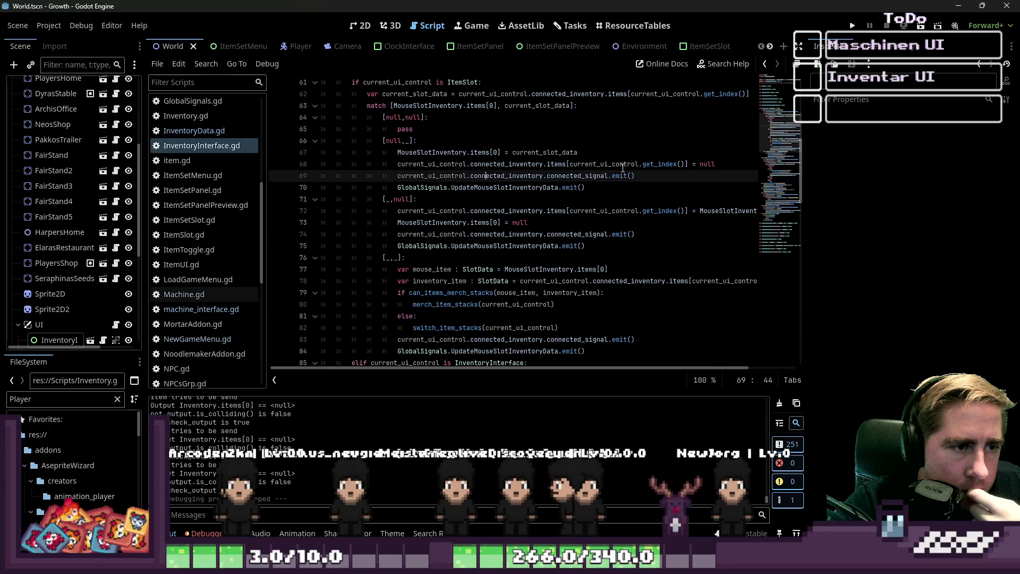
# Review the connected_signal emit call and the null assignment in _input.
pyautogui.moveTo(428, 176); pyautogui.dragTo(398, 175)
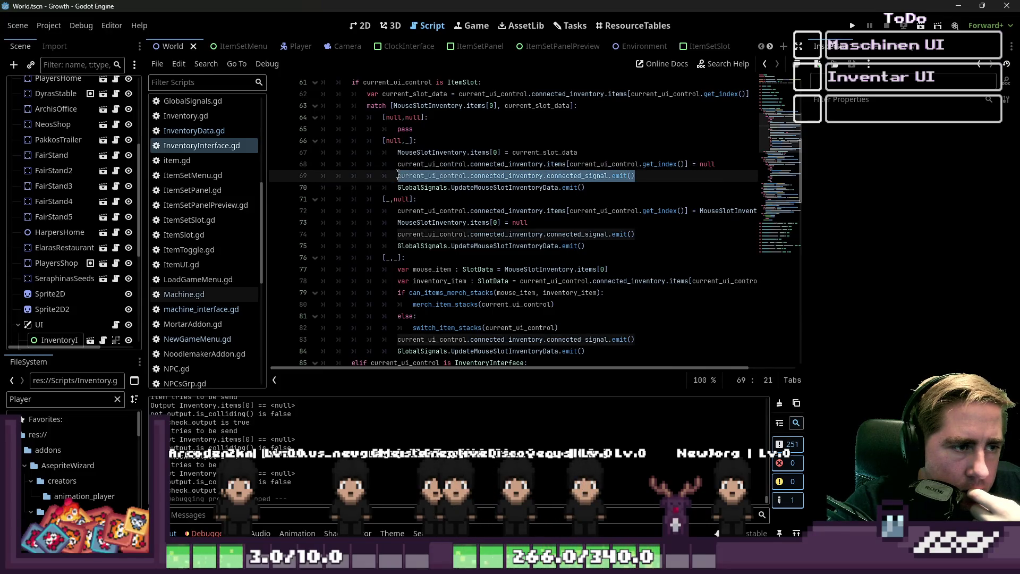
pyautogui.scroll(-2, 526, 215)
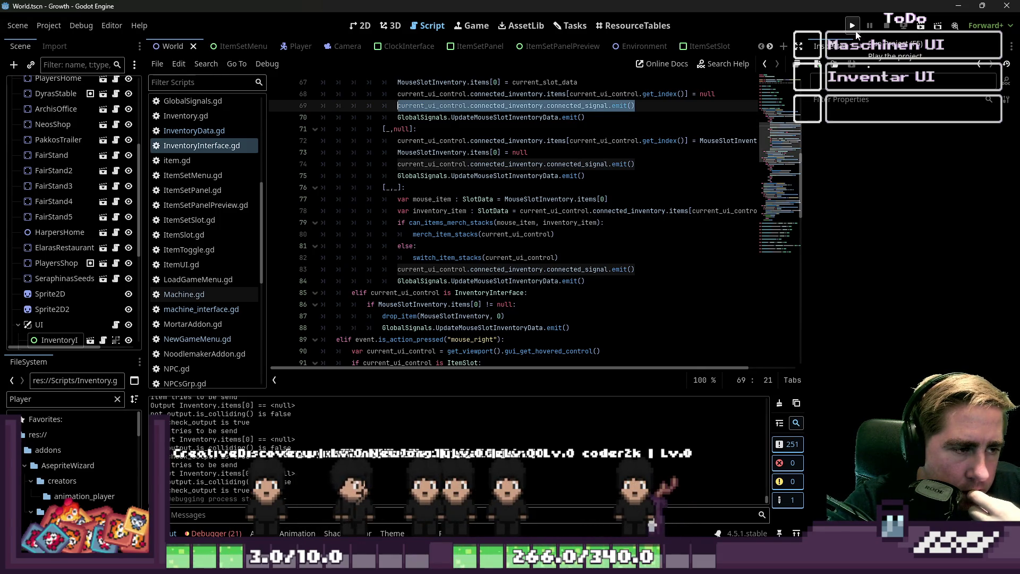
pyautogui.click(513, 153)
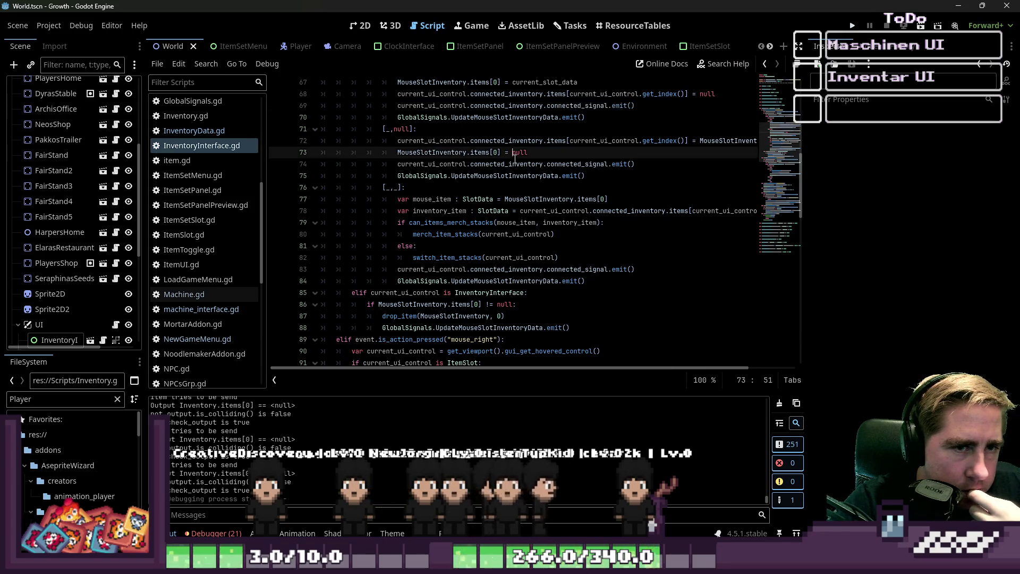
pyautogui.scroll(4, 509, 169)
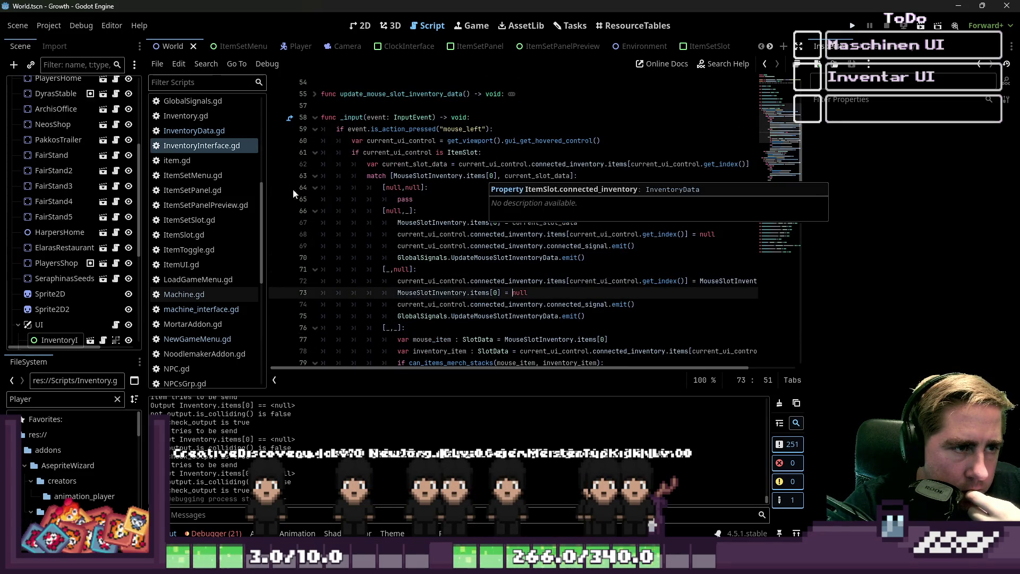
pyautogui.scroll(-1, 213, 224)
pyautogui.scroll(-1, 477, 267)
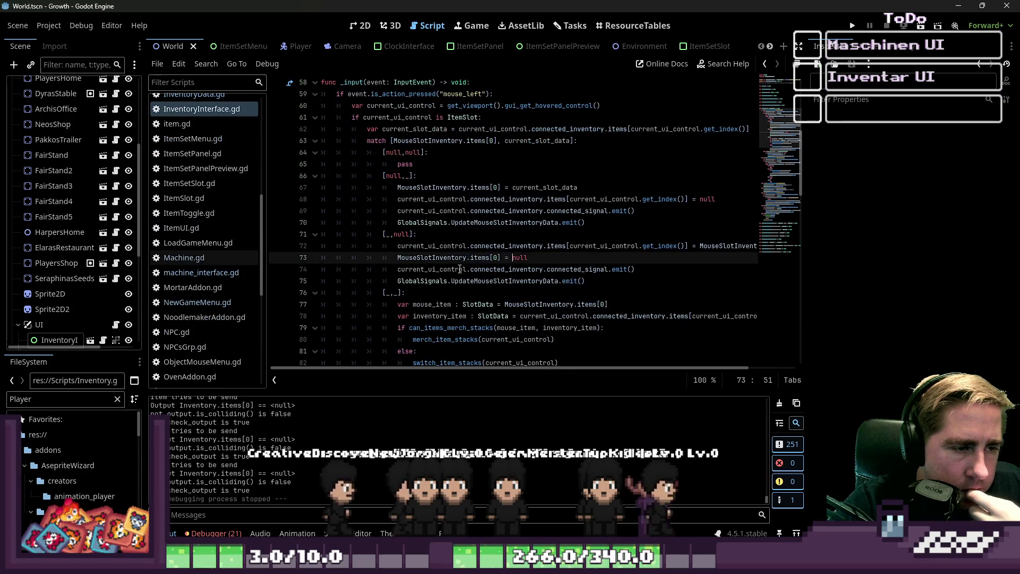
pyautogui.scroll(1, 477, 224)
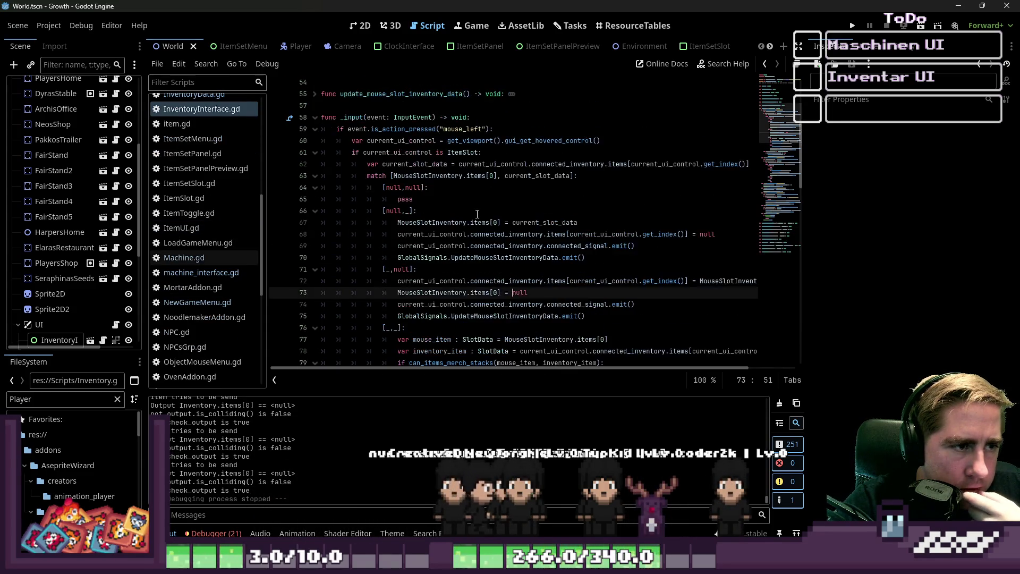
# Insert print(current_ui_control.connected_inventory.connected_signal) on a new line above the match statement.
pyautogui.click(362, 175)
pyautogui.press('Return')
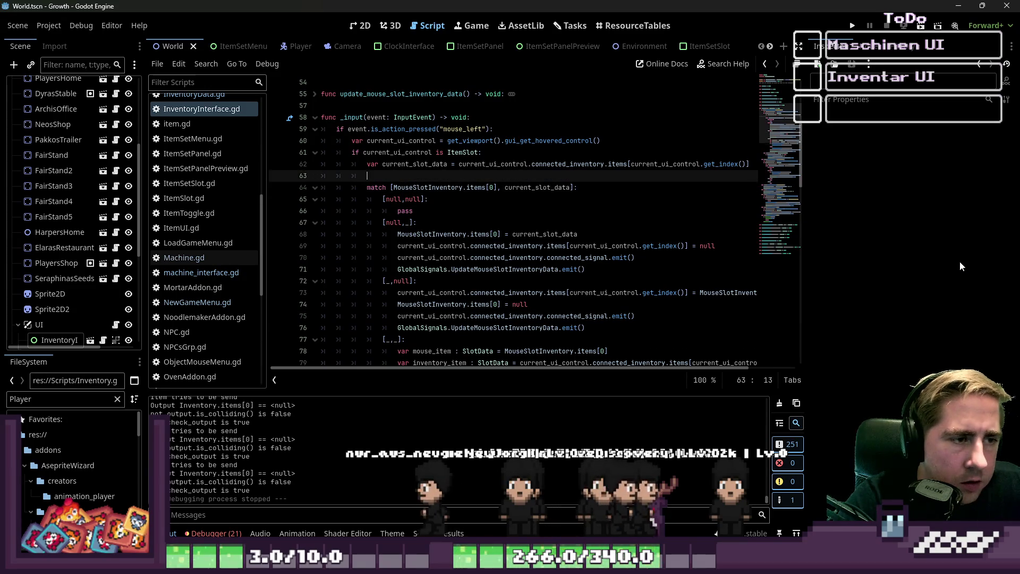
pyautogui.write('rint(current_ui_control.connected_inventory.connected_signal.emit()')
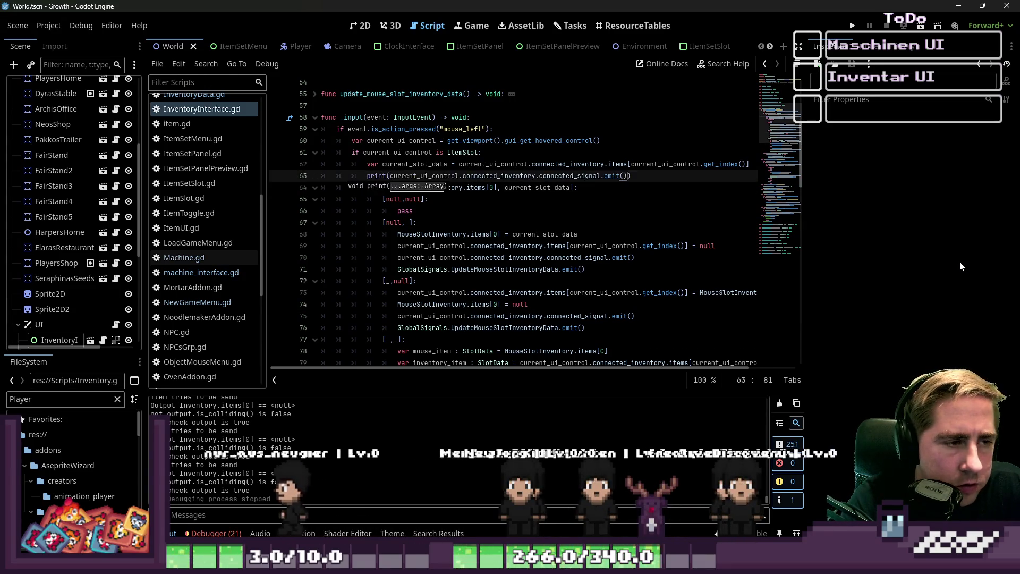
pyautogui.press('BackSpace')
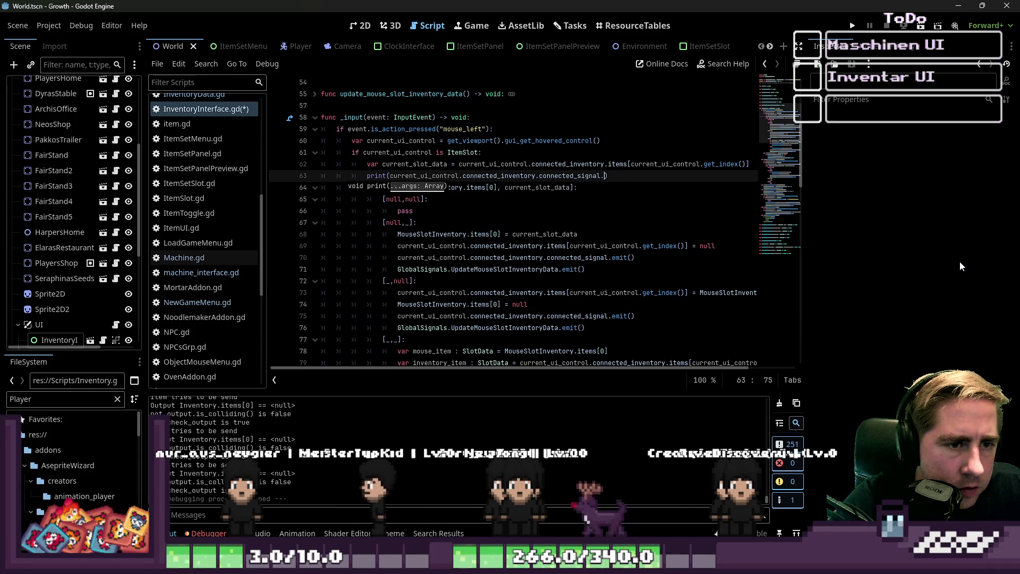
# Run the project, create a new character and click an inventory slot to test moving items.
pyautogui.click(851, 26)
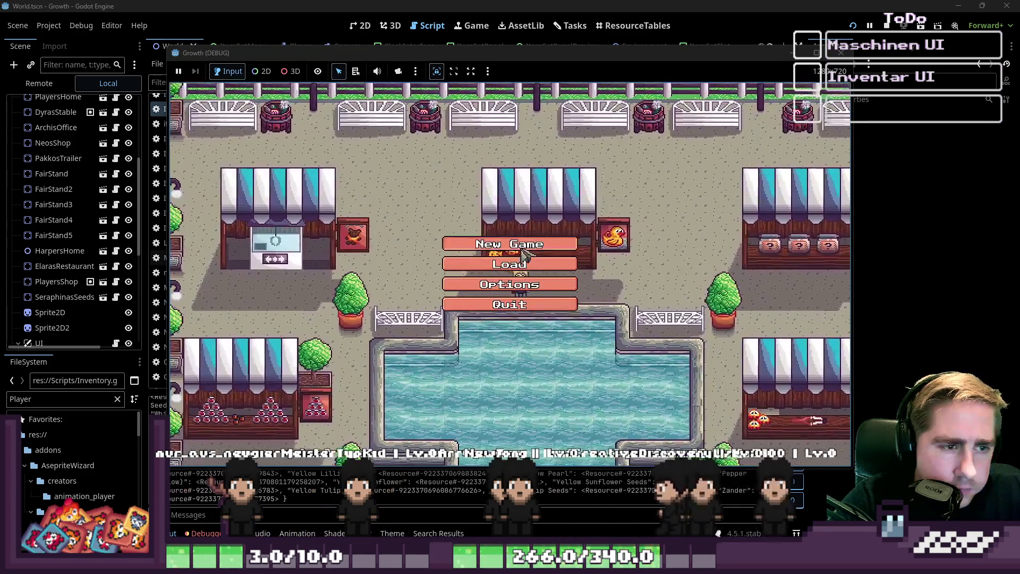
pyautogui.click(520, 262)
pyautogui.write('sad')
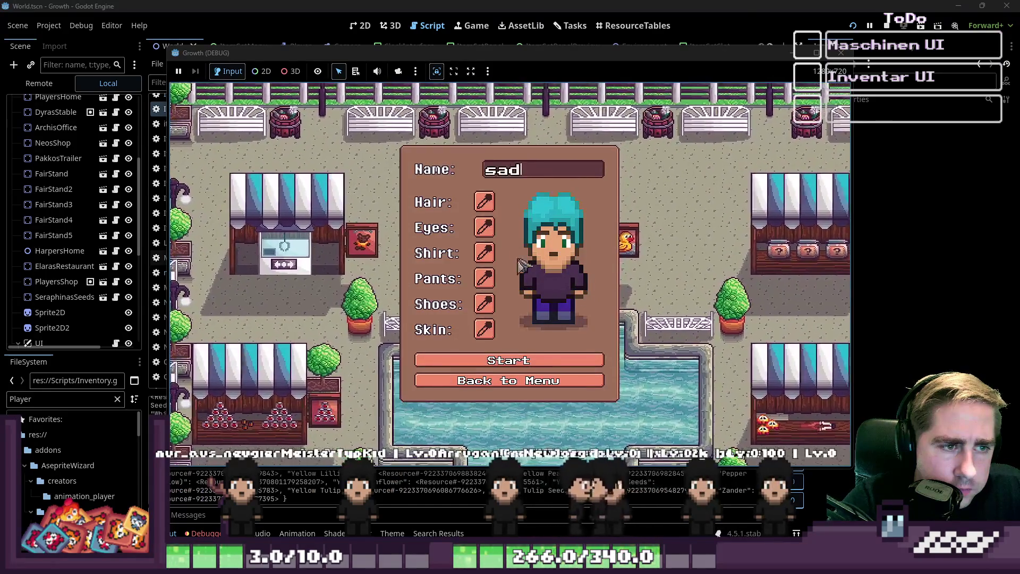
pyautogui.write('v')
pyautogui.click(508, 361)
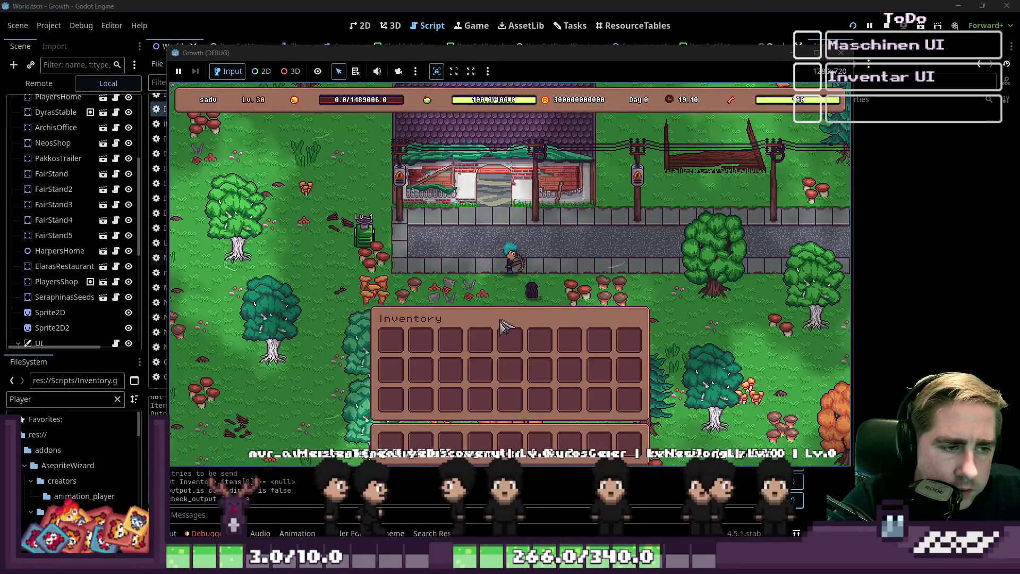
pyautogui.click(569, 343)
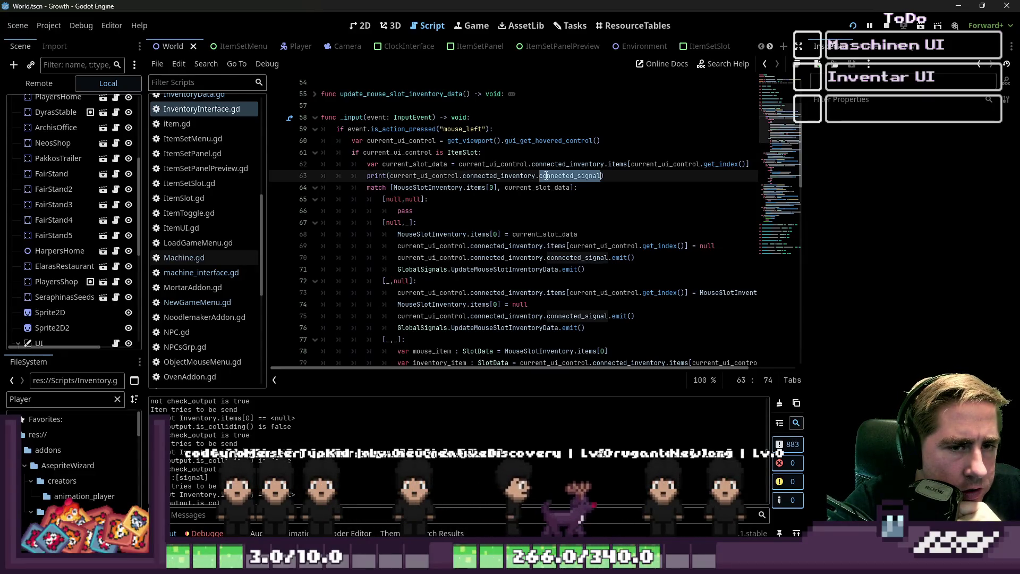
# Open NewGameMenu.gd and inspect the InventoryData and connected_signal lines 98–101.
pyautogui.scroll(5, 206, 223)
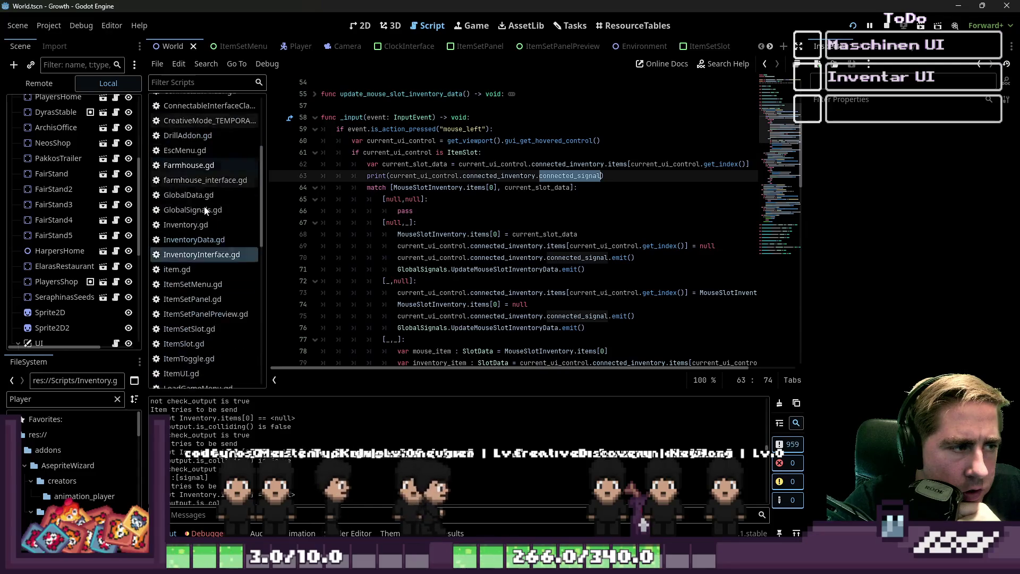
pyautogui.scroll(-8, 205, 212)
pyautogui.scroll(10, 205, 212)
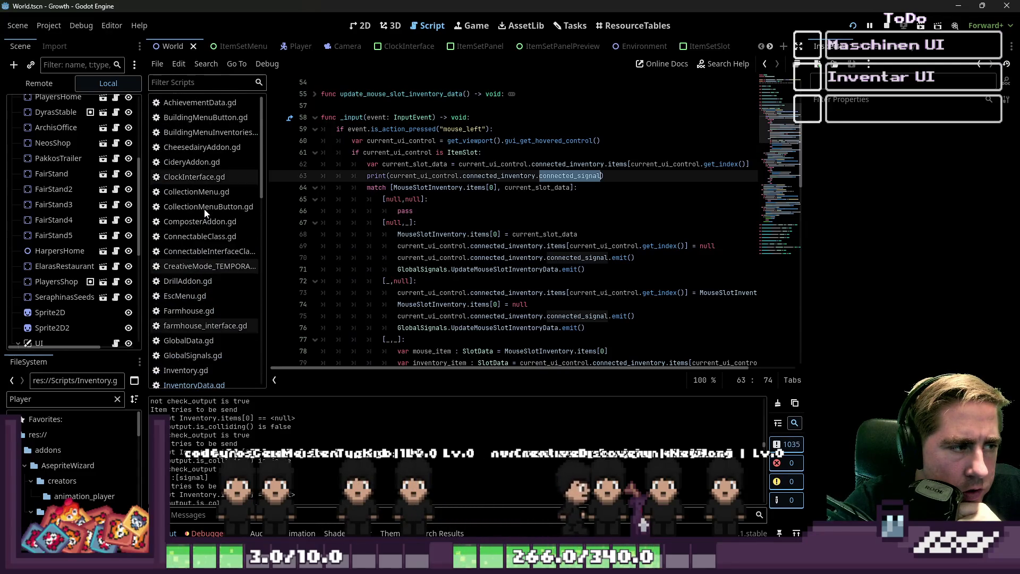
pyautogui.scroll(-12, 205, 212)
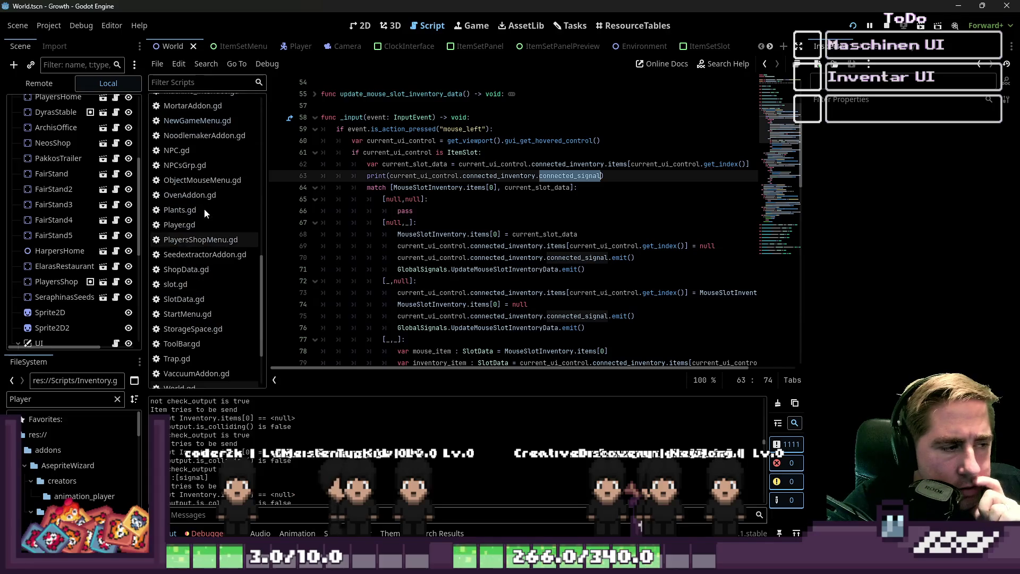
pyautogui.scroll(7, 224, 173)
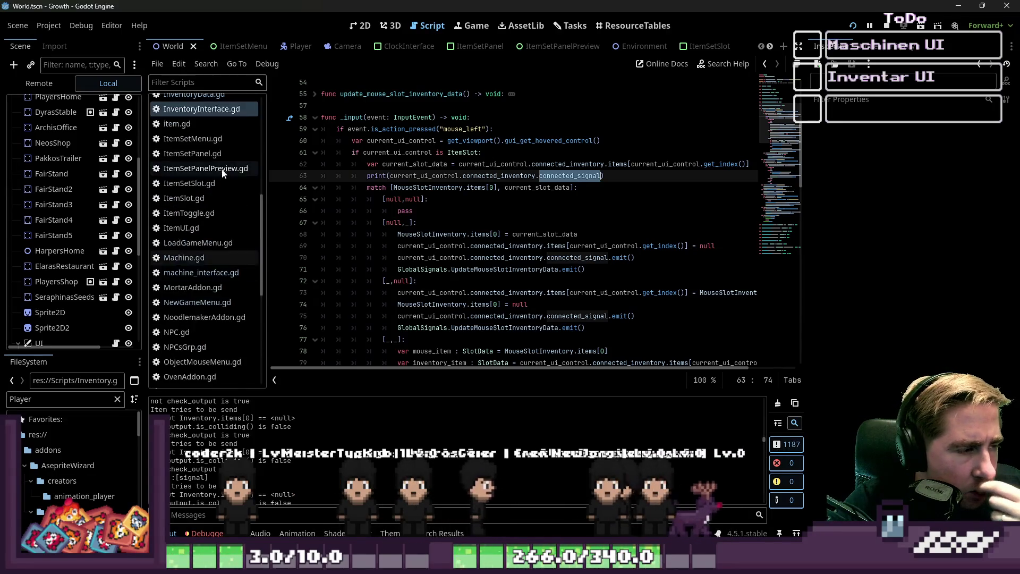
pyautogui.scroll(-6, 224, 170)
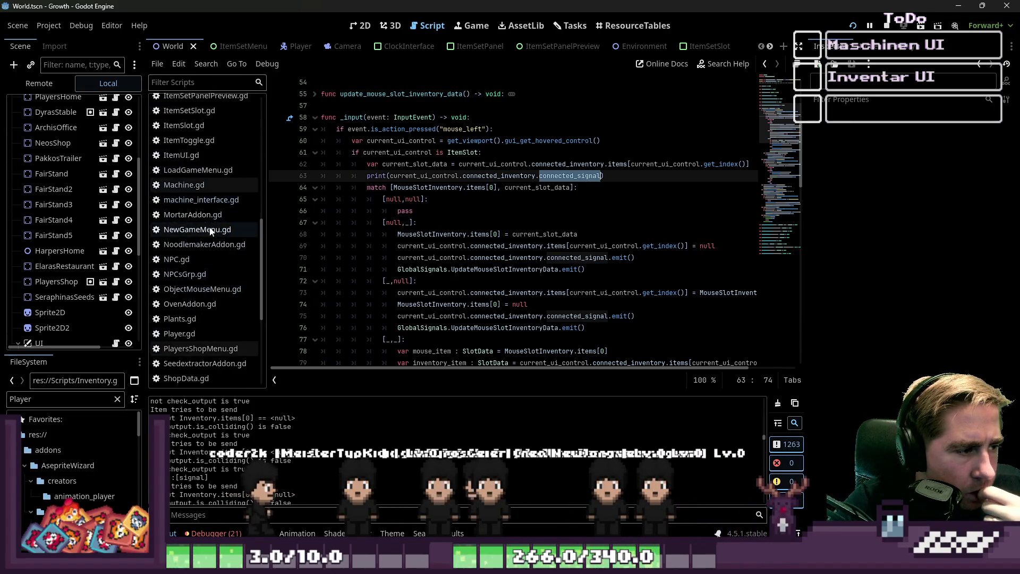
pyautogui.click(206, 229)
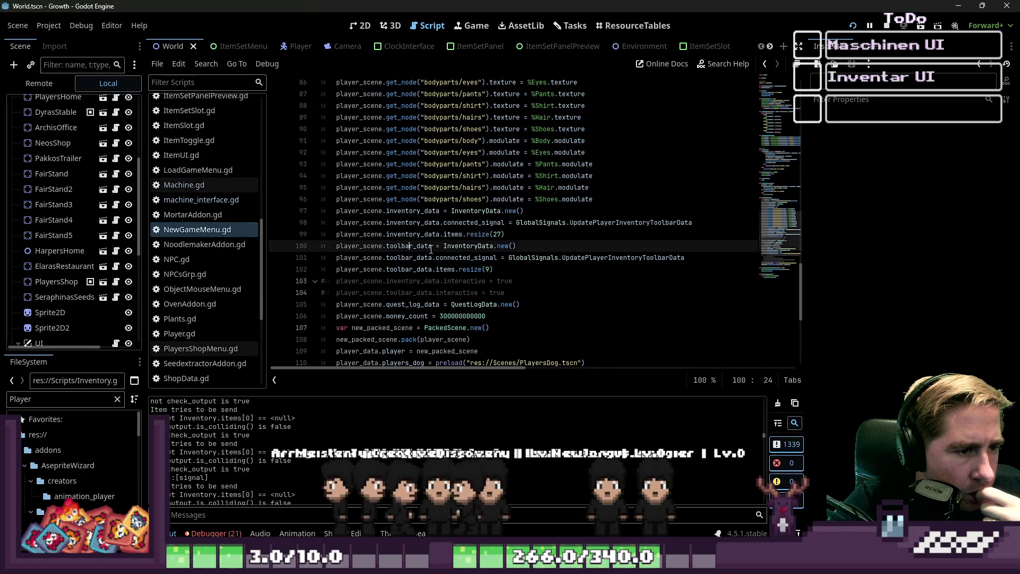
pyautogui.click(471, 246)
pyautogui.click(453, 257)
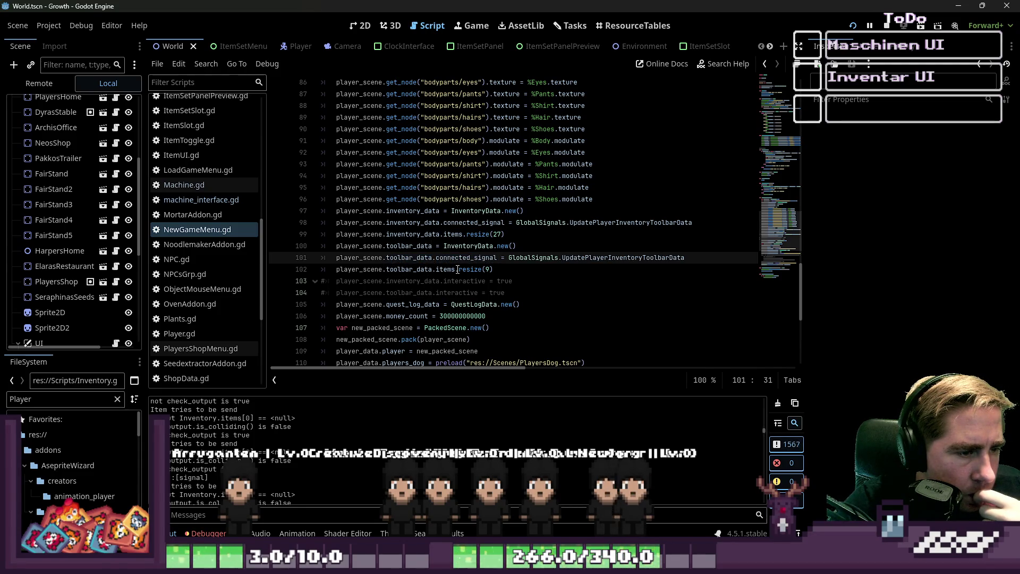
pyautogui.doubleClick(480, 245)
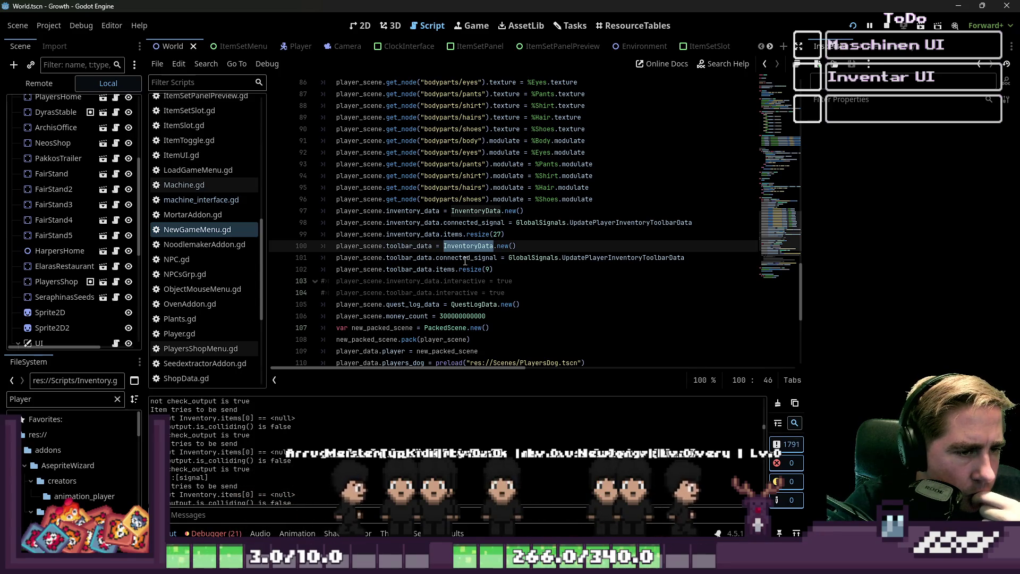
pyautogui.doubleClick(460, 223)
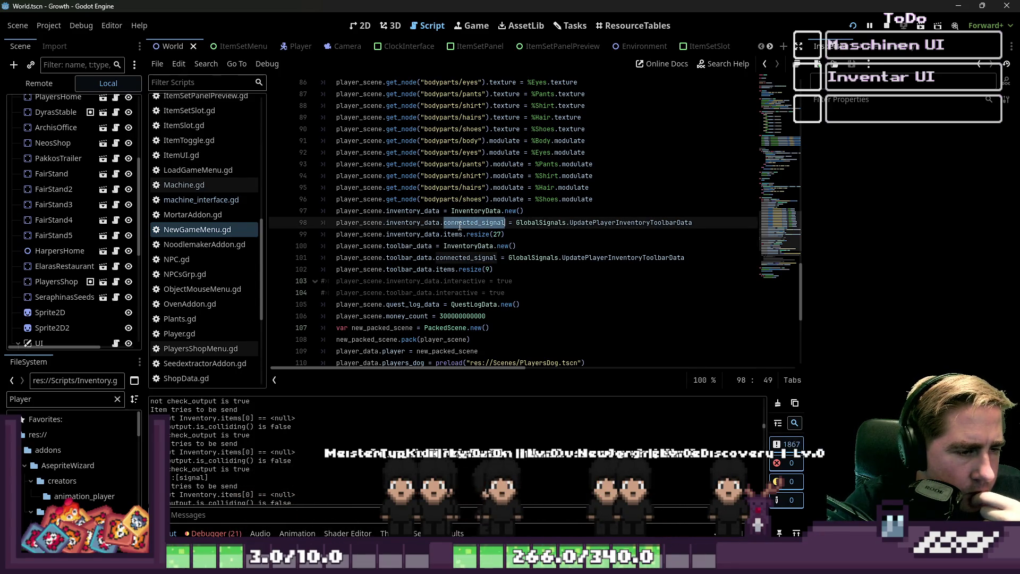
pyautogui.scroll(4, 222, 259)
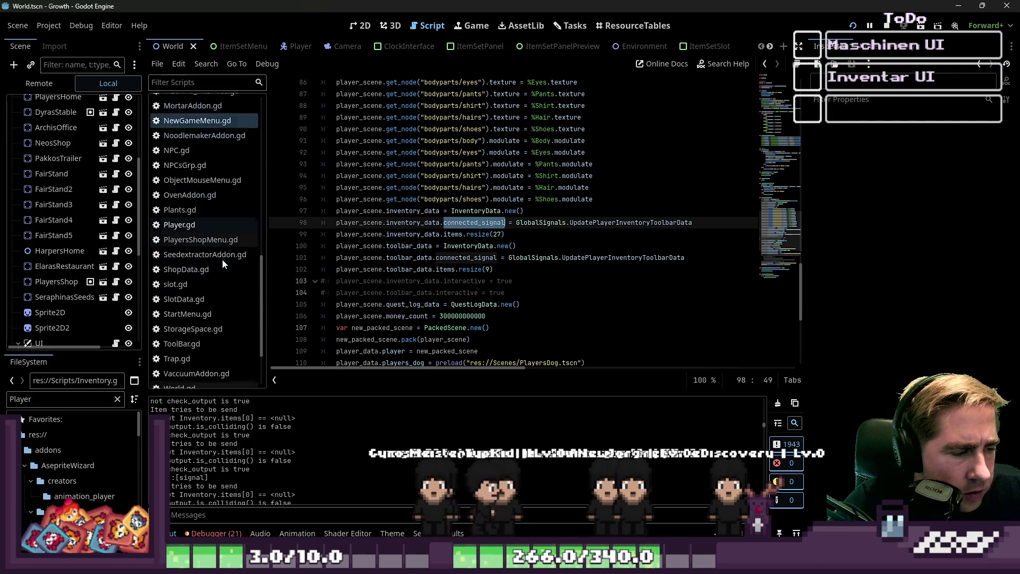
pyautogui.scroll(1, 222, 256)
# Look through InventoryData.gd and farmhouse_interface.gd, then return to NewGameMenu.gd.
pyautogui.click(212, 206)
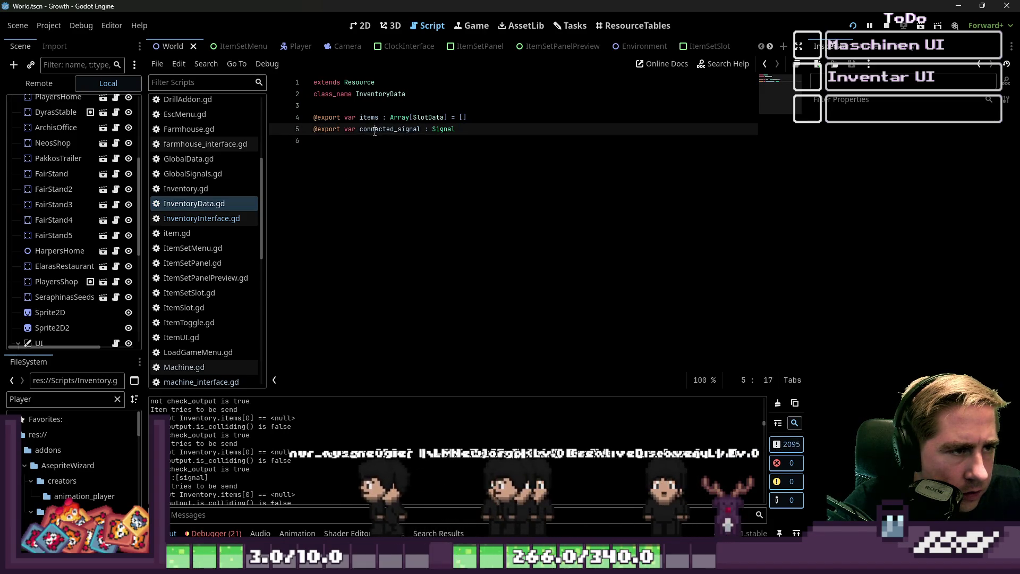
pyautogui.scroll(-2, 202, 306)
pyautogui.scroll(3, 215, 312)
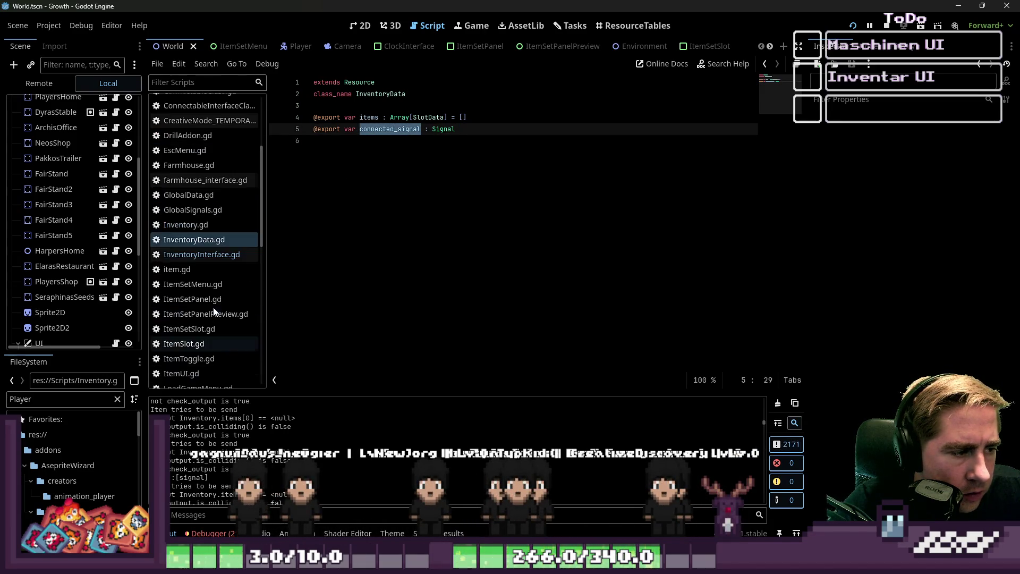
pyautogui.scroll(1, 198, 168)
pyautogui.click(204, 216)
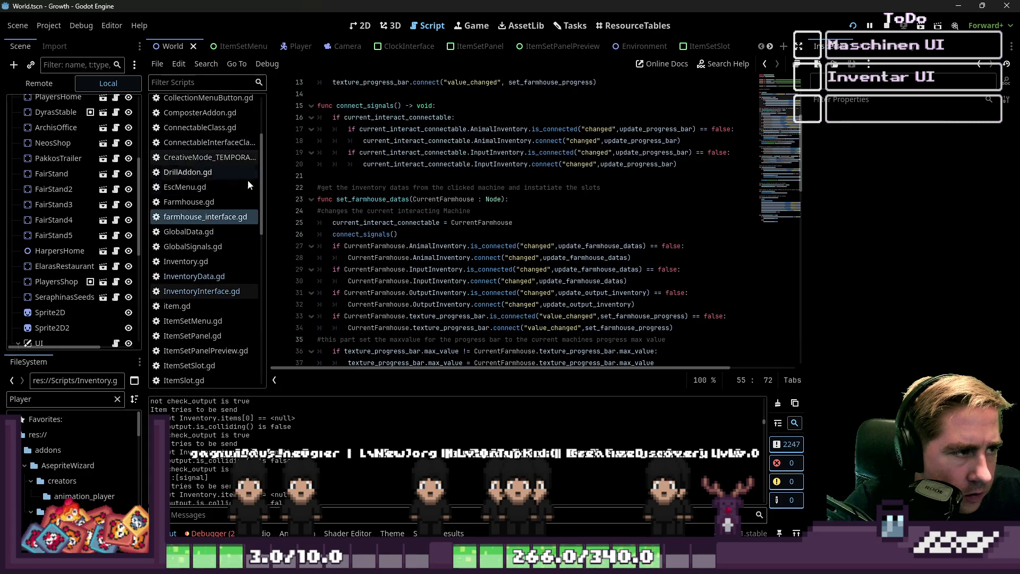
pyautogui.scroll(3, 239, 170)
pyautogui.scroll(-8, 212, 252)
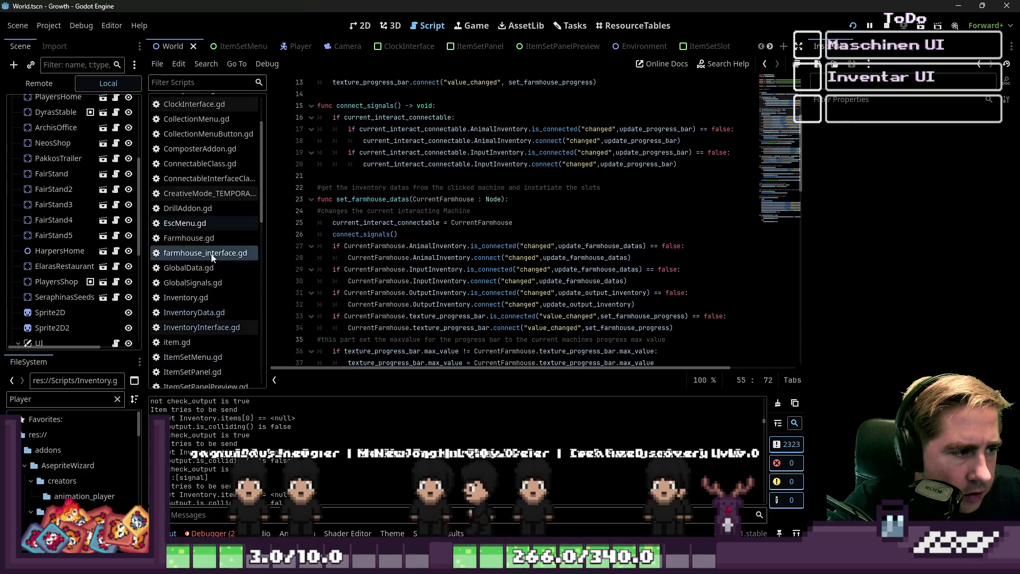
pyautogui.scroll(-1, 211, 257)
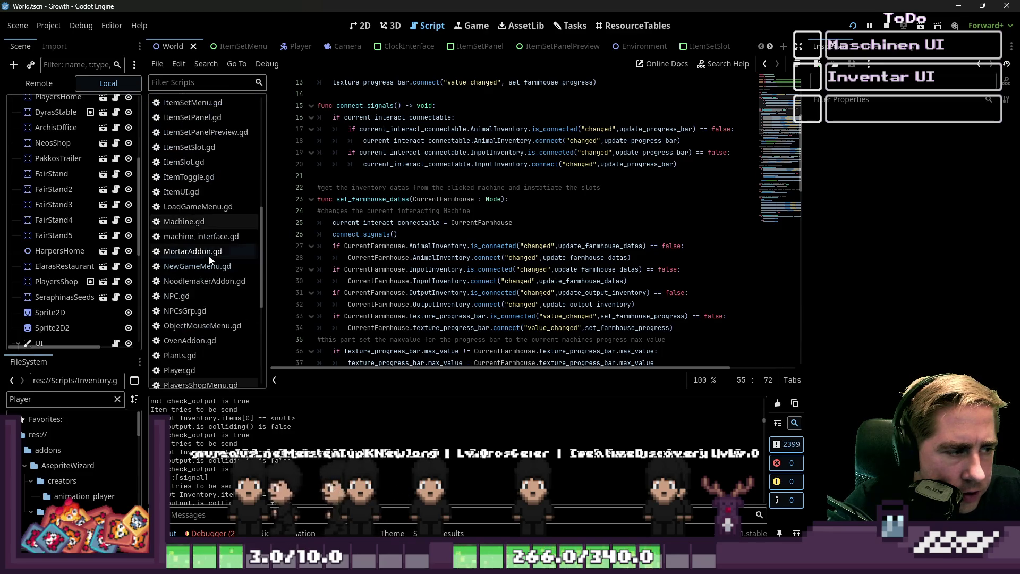
pyautogui.click(207, 266)
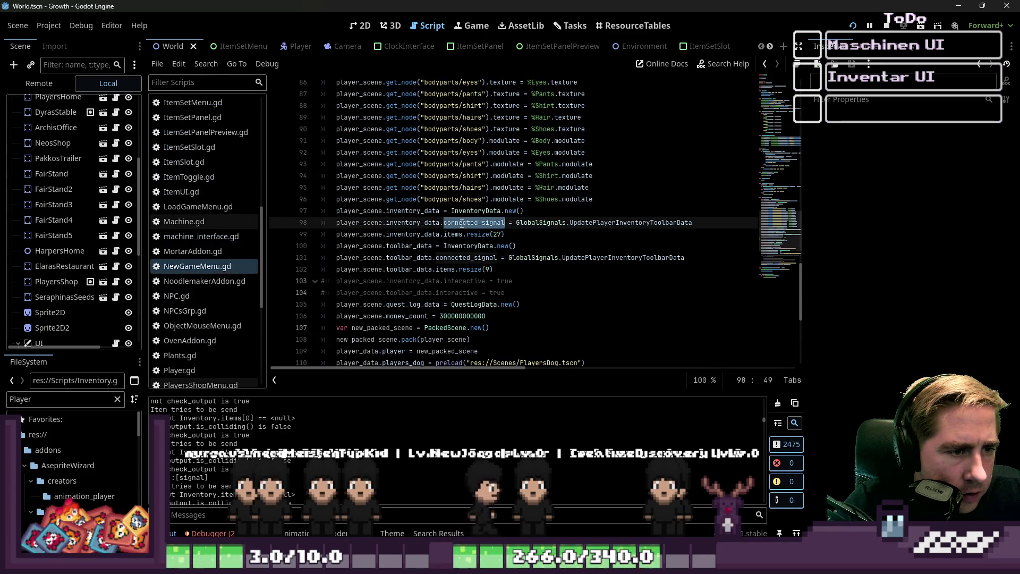
# Set line 98's connected_signal to UpdatePlayerInventoryToolbarData via autocomplete and save the script.
pyautogui.press('Right')
pyautogui.press('BackSpace')
pyautogui.press('BackSpace')
pyautogui.press('BackSpace')
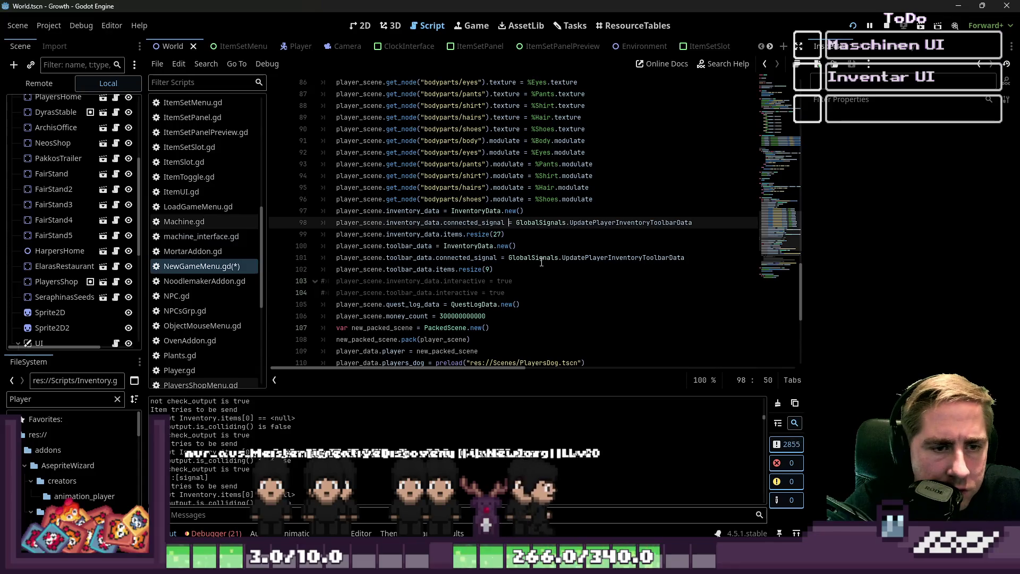
pyautogui.press('Down')
pyautogui.press('Home')
pyautogui.hotkey('ctrl', 'Right')
pyautogui.press('Up')
pyautogui.press('End')
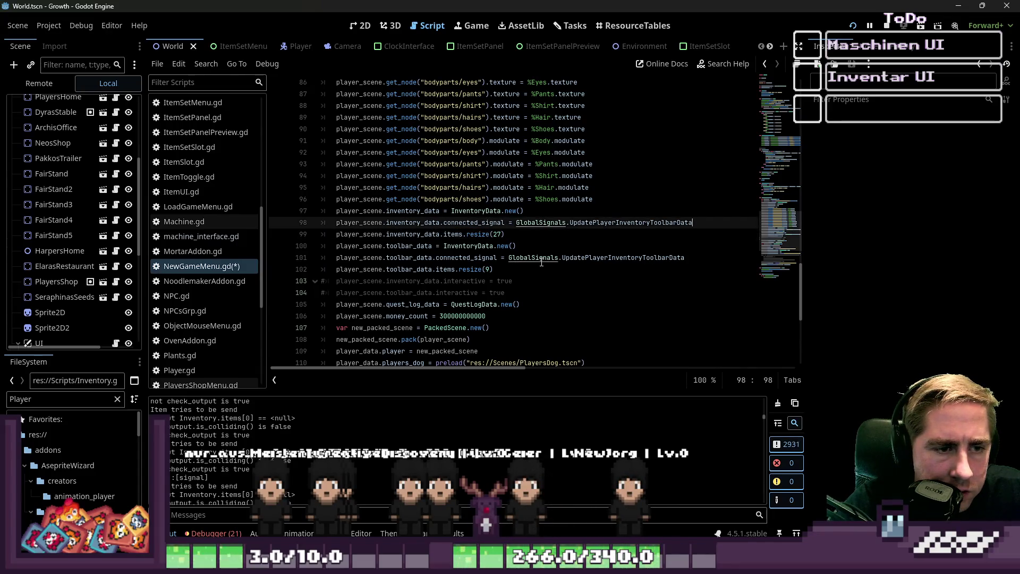
pyautogui.hotkey('ctrl', 'shift', 'Left')
pyautogui.press('BackSpace')
pyautogui.write('U')
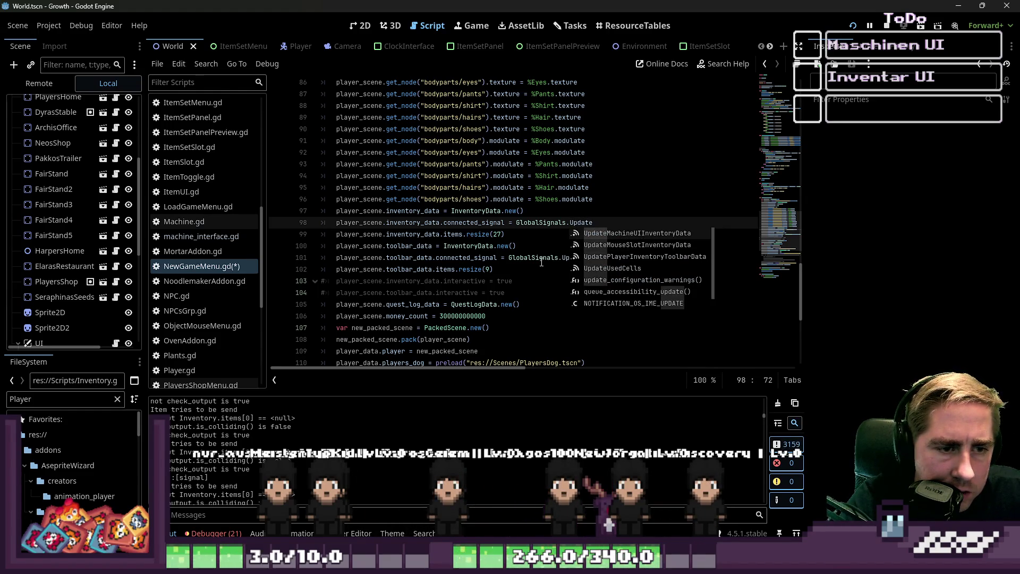
pyautogui.press('Down')
pyautogui.press('Return')
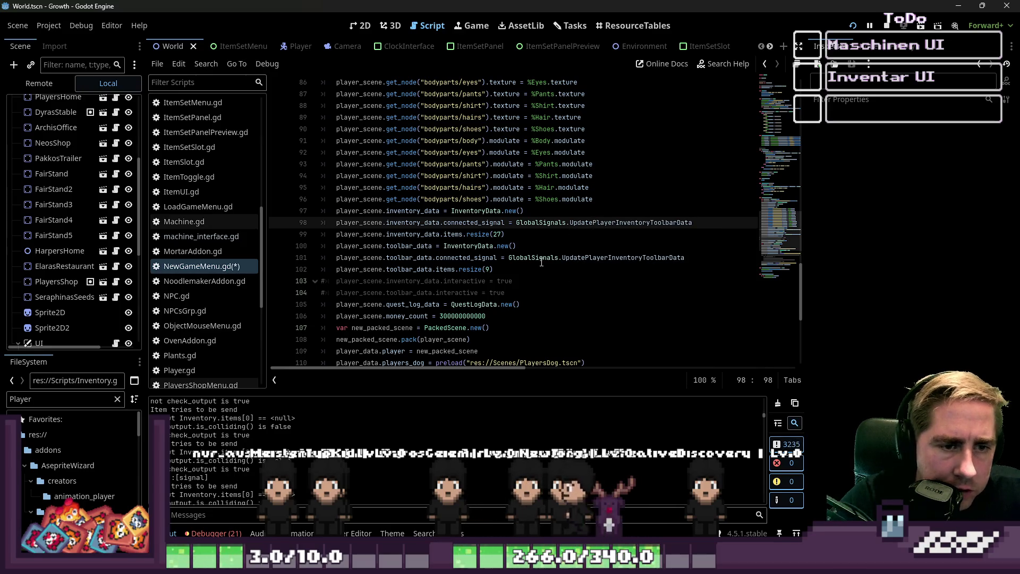
pyautogui.click(560, 187)
pyautogui.hotkey('ctrl', 's')
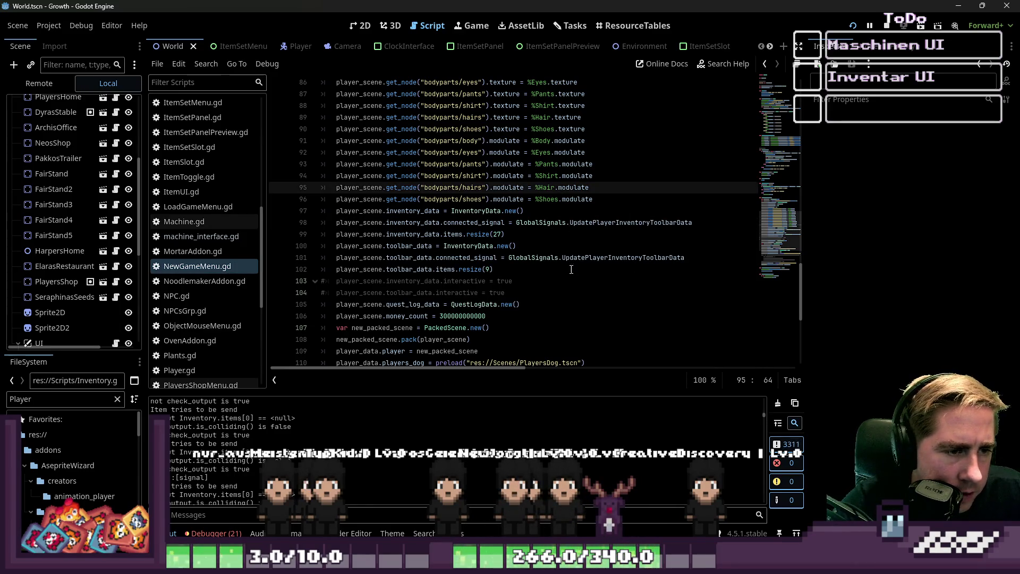
# Delete the toolbar connected_signal line 101, undo the deletion, and save again.
pyautogui.click(529, 272)
pyautogui.moveTo(686, 257); pyautogui.dragTo(360, 259)
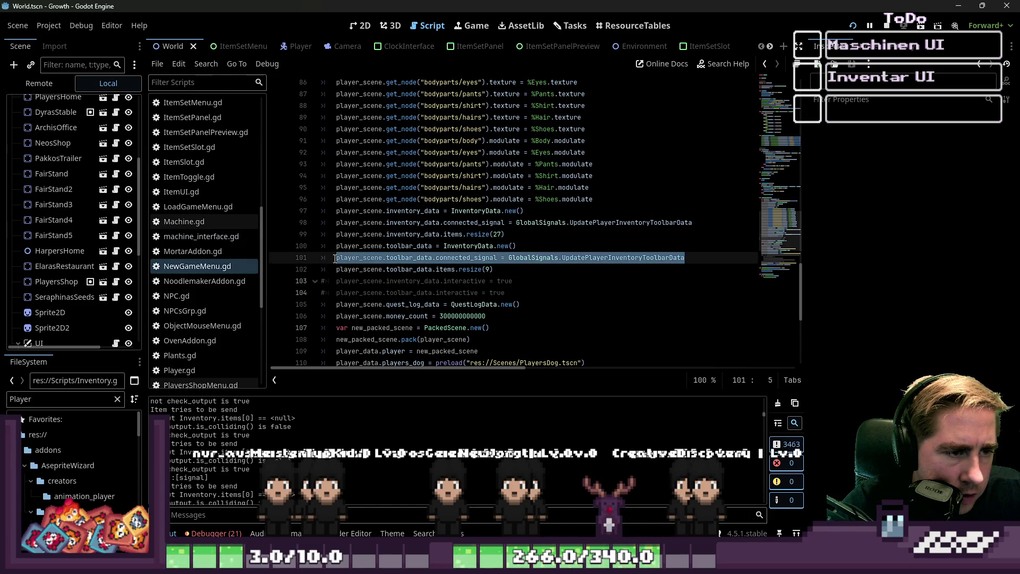
pyautogui.press('BackSpace')
pyautogui.press('BackSpace')
pyautogui.press('BackSpace')
pyautogui.hotkey('ctrl', 'z')
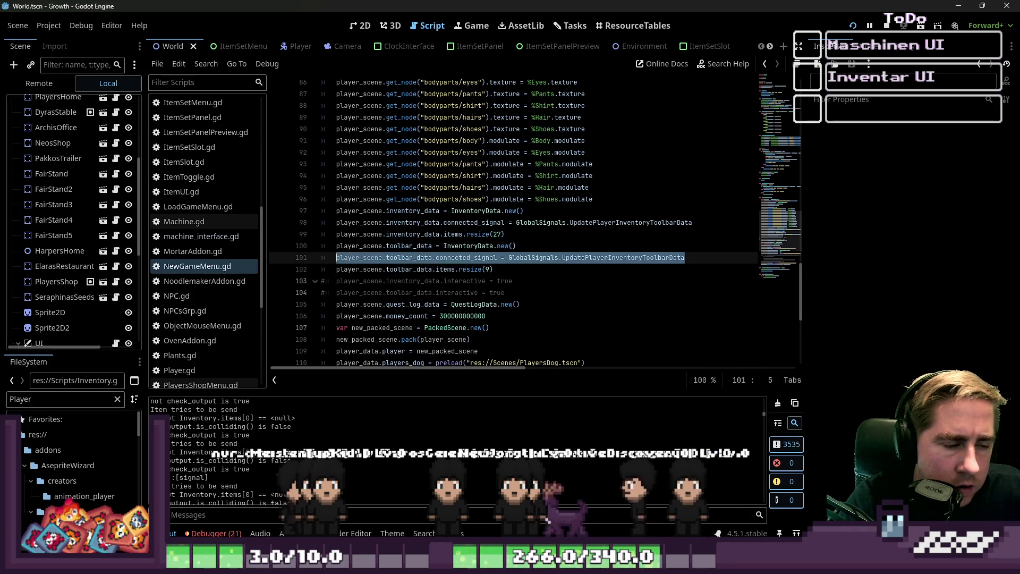
pyautogui.hotkey('ctrl', 's')
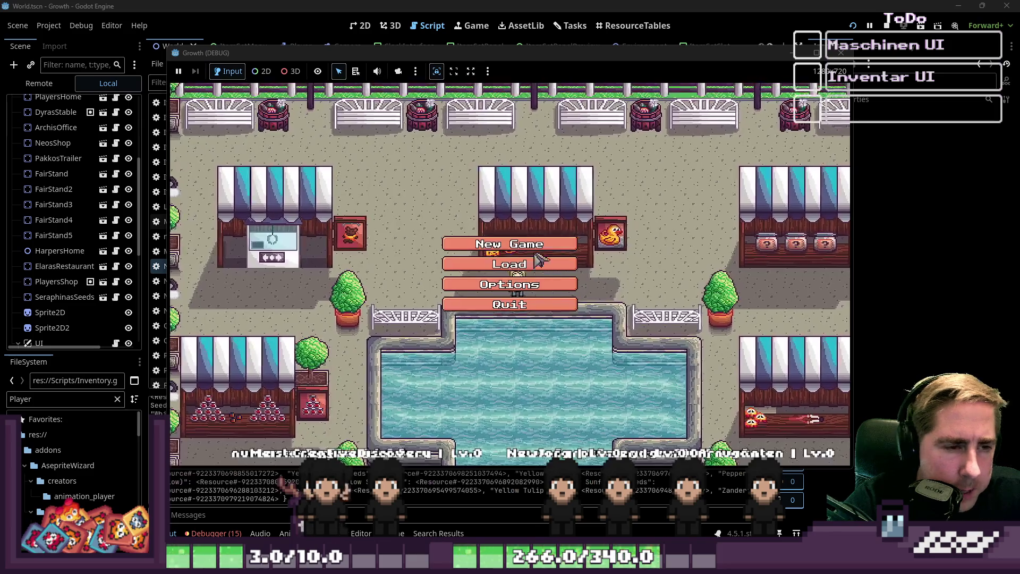
# Create a new character, start the game, and toggle the inventory with I to check its stacked items.
pyautogui.click(524, 240)
pyautogui.write('sdacv')
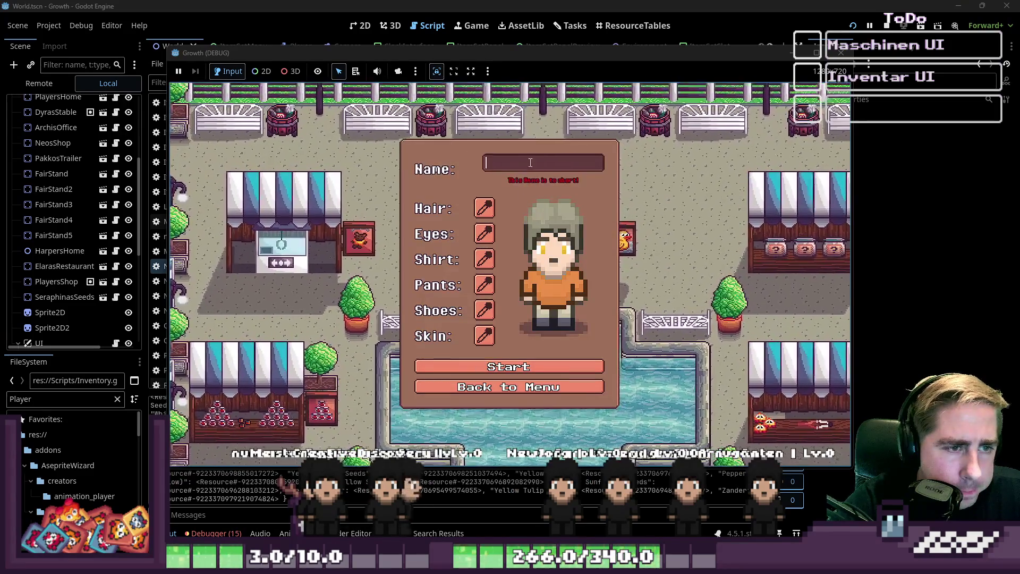
pyautogui.click(508, 360)
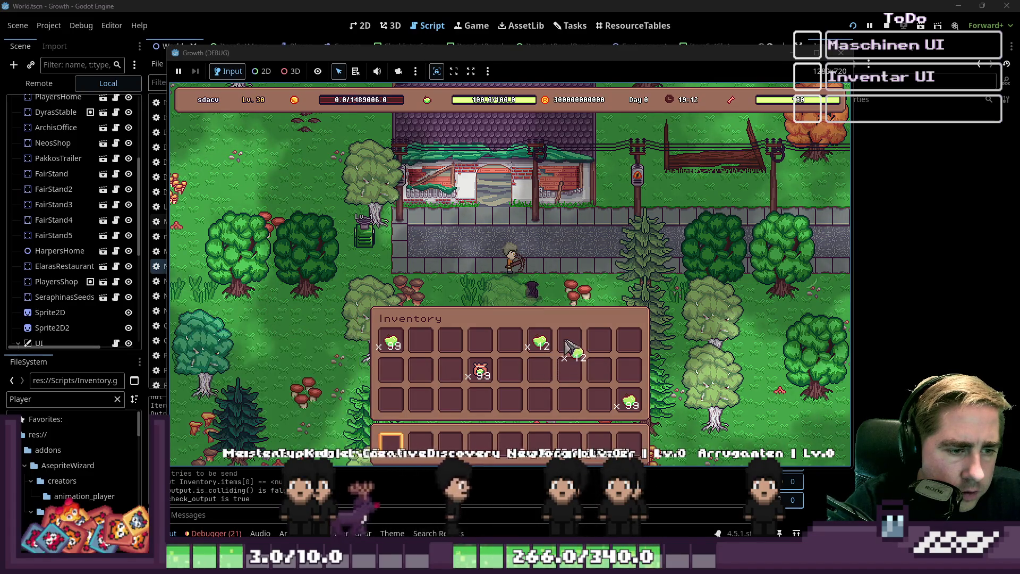
pyautogui.press('i')
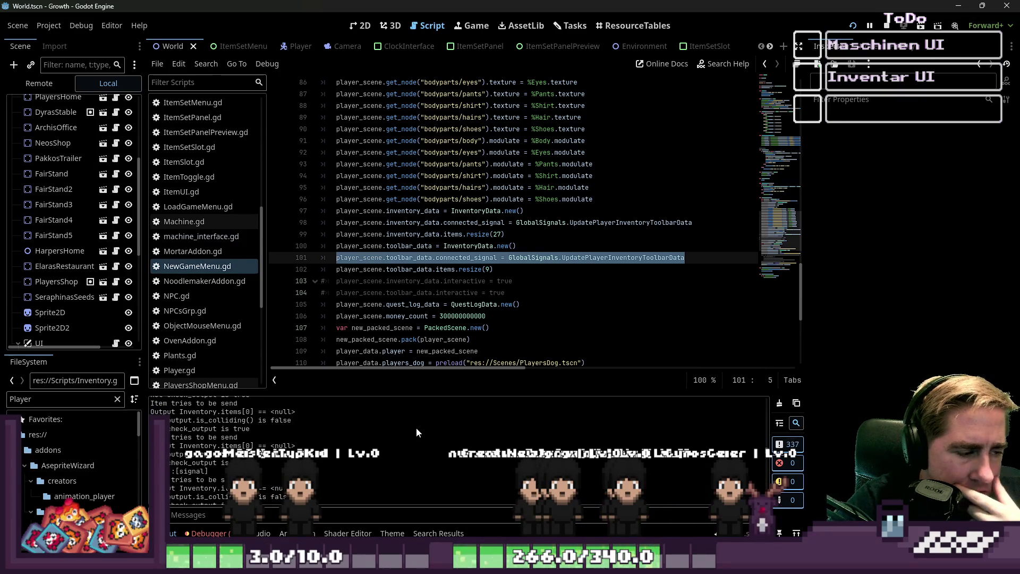
# Browse NewGameMenu.gd and open the ItemUI.gd script.
pyautogui.click(460, 280)
pyautogui.scroll(10, 460, 284)
pyautogui.scroll(-15, 460, 285)
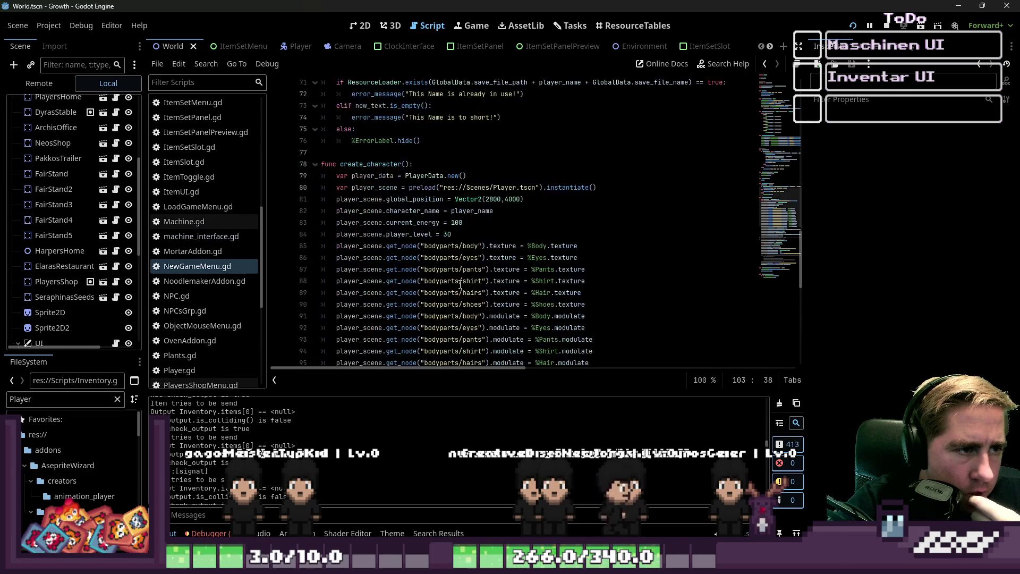
pyautogui.scroll(5, 460, 284)
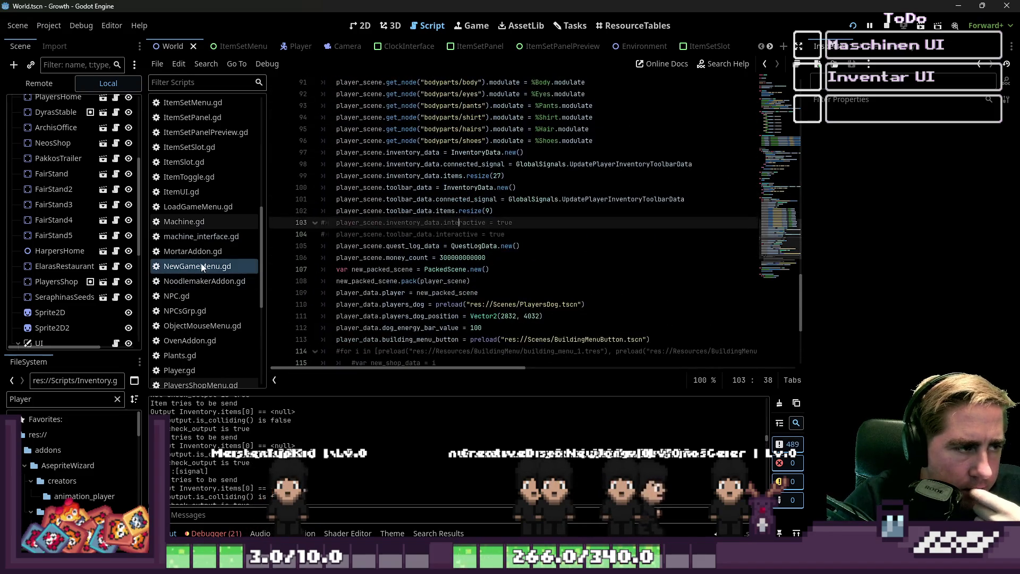
pyautogui.click(201, 192)
pyautogui.scroll(6, 210, 170)
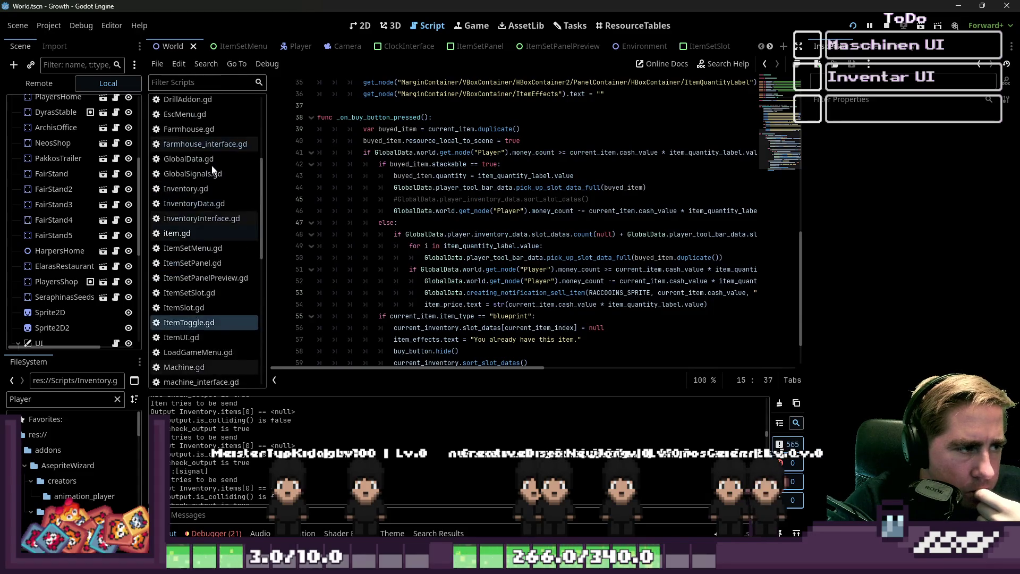
# Inspect the running Player node's Inventory Data in the Remote scene tree.
pyautogui.click(39, 84)
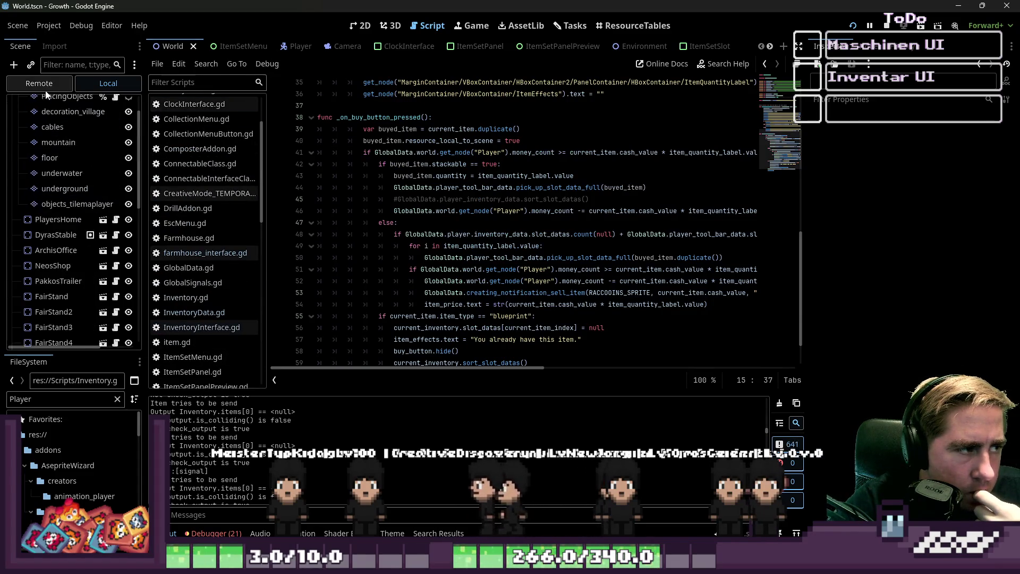
pyautogui.click(18, 180)
pyautogui.scroll(-5, 64, 266)
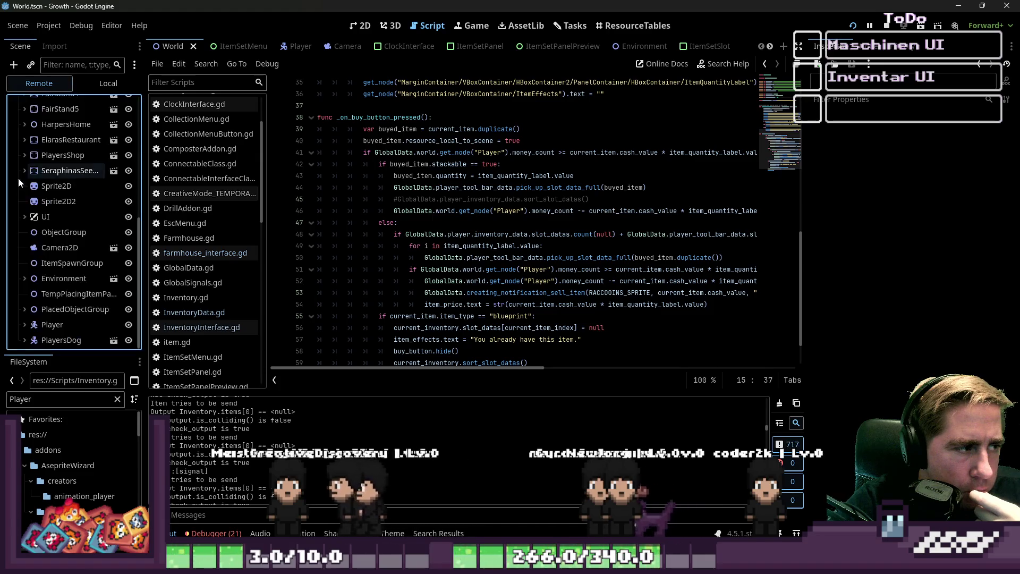
pyautogui.click(74, 323)
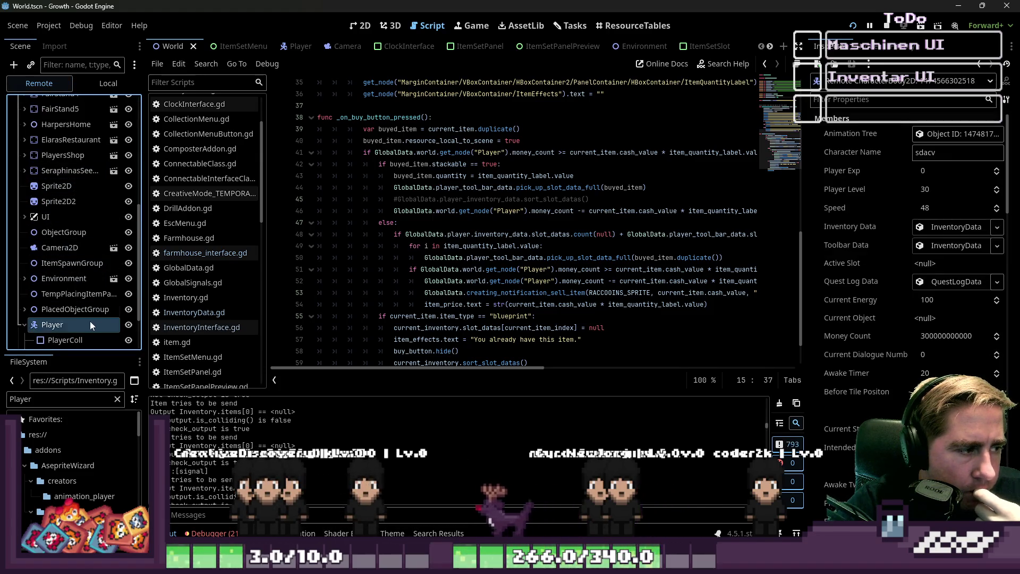
pyautogui.scroll(-2, 90, 321)
pyautogui.click(952, 229)
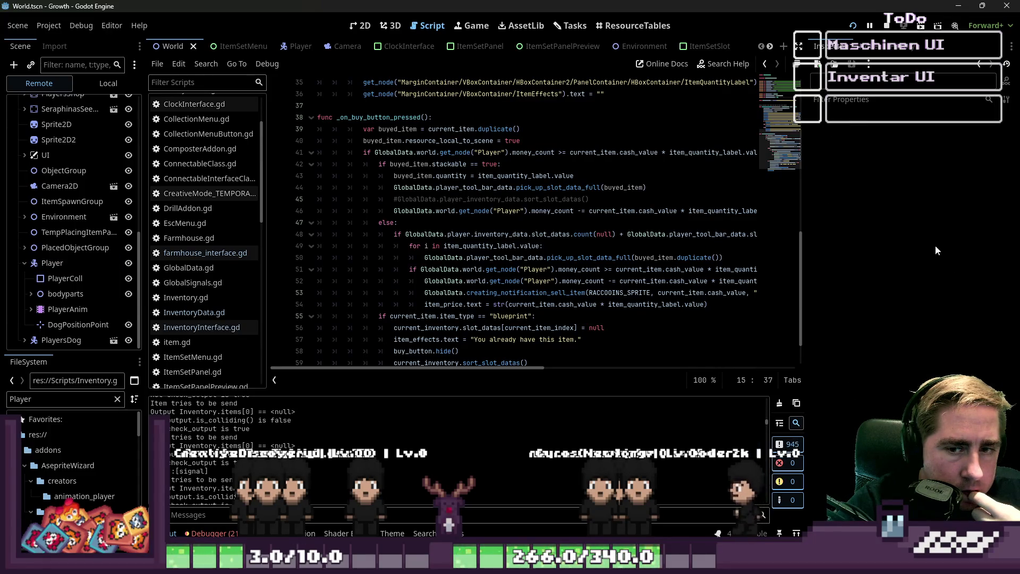
pyautogui.click(42, 265)
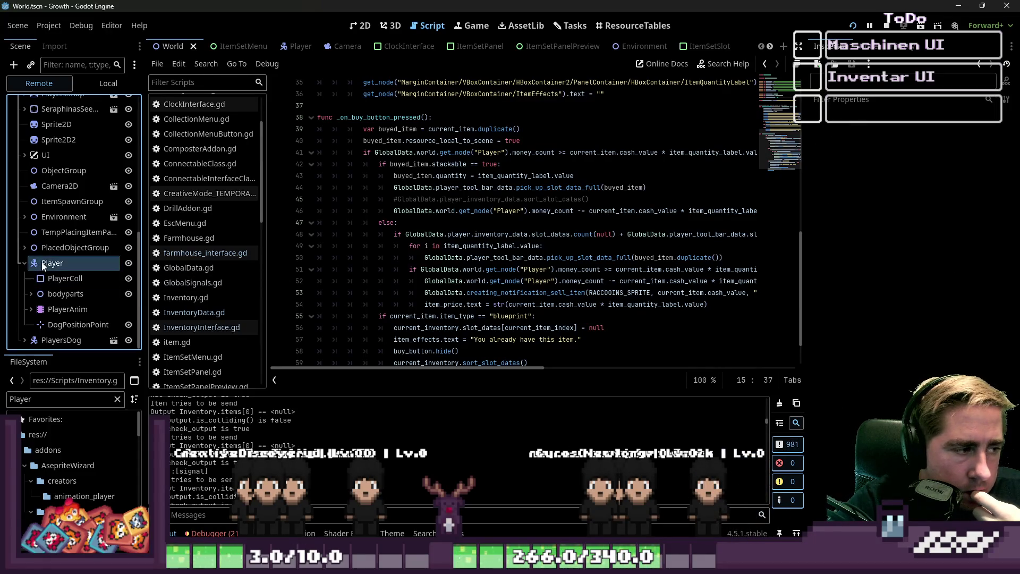
# Stop the game, collapse FloorTilemapLayers, and open the Player scene.
pyautogui.click(881, 24)
pyautogui.scroll(2, 36, 222)
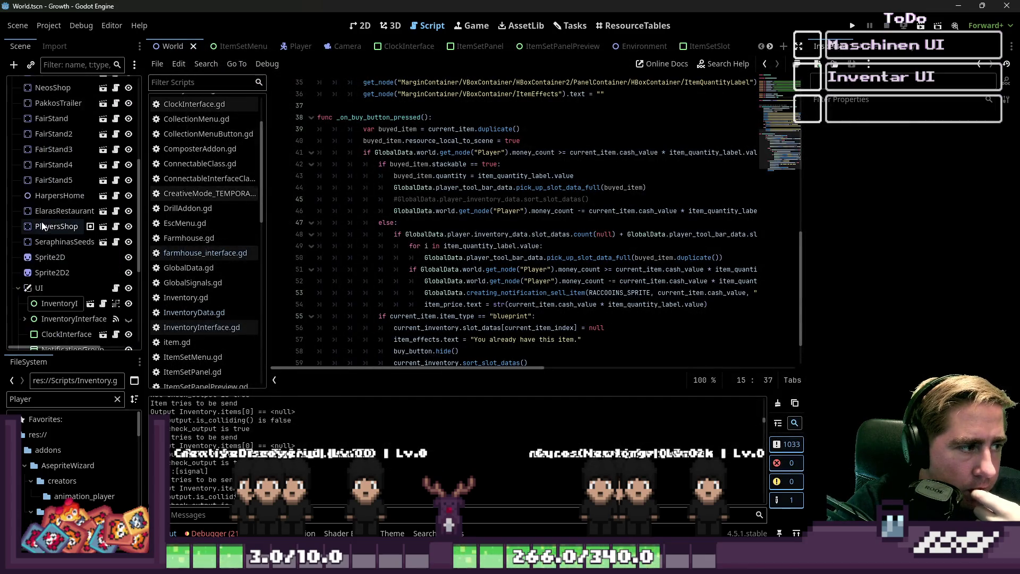
pyautogui.scroll(-3, 43, 250)
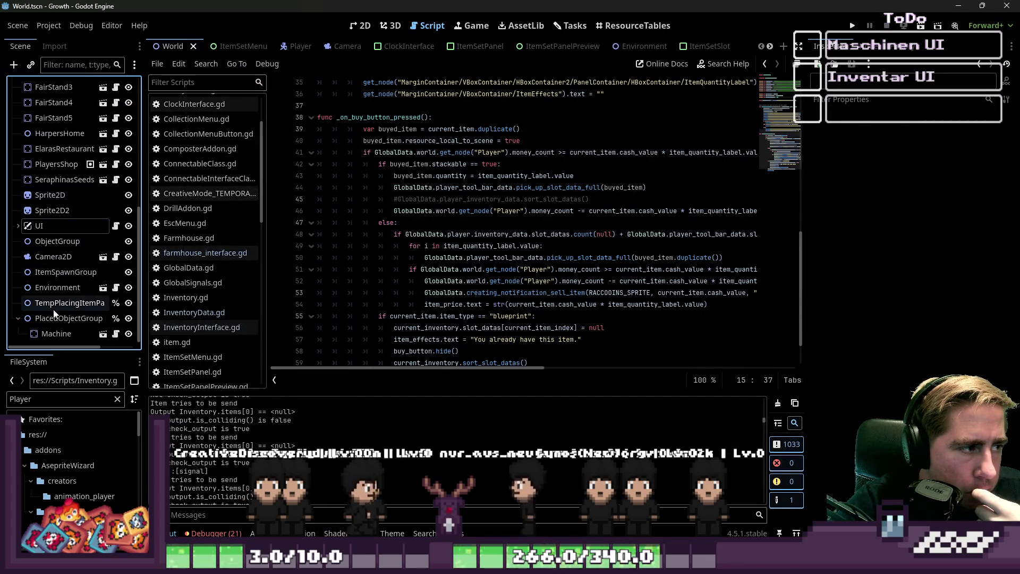
pyautogui.scroll(10, 60, 299)
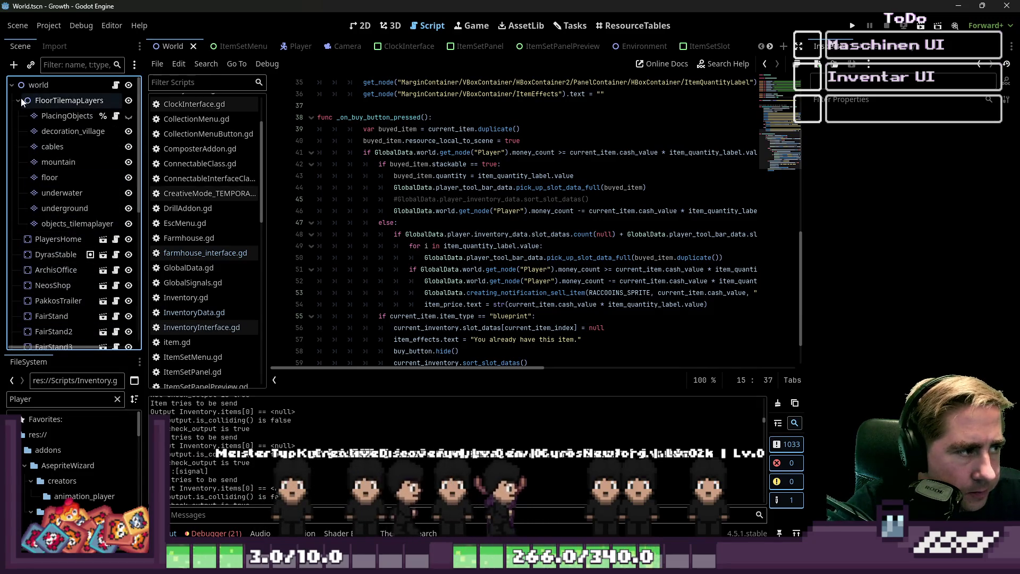
pyautogui.click(19, 100)
pyautogui.scroll(-5, 53, 154)
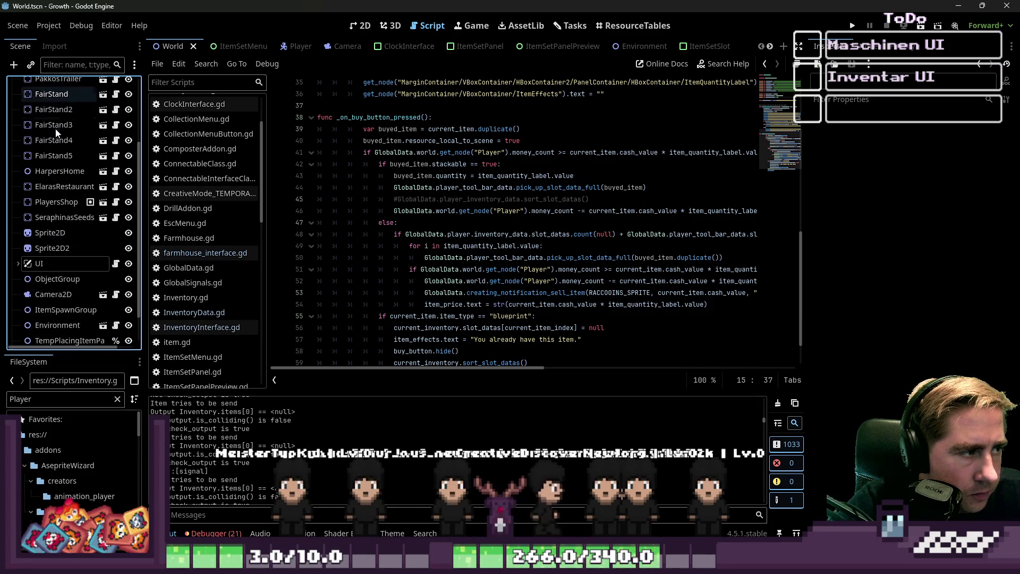
pyautogui.scroll(5, 80, 222)
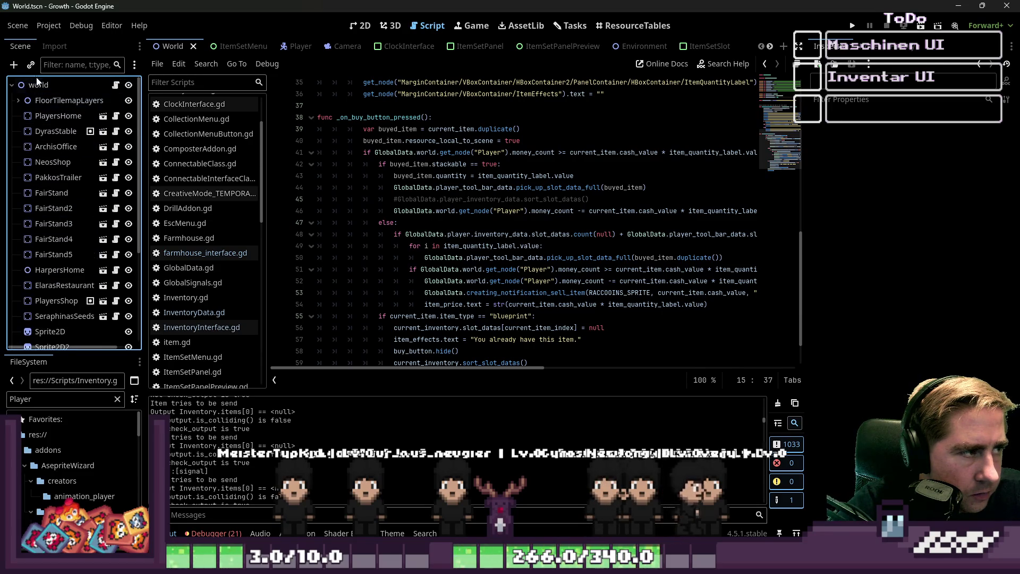
pyautogui.scroll(-5, 80, 260)
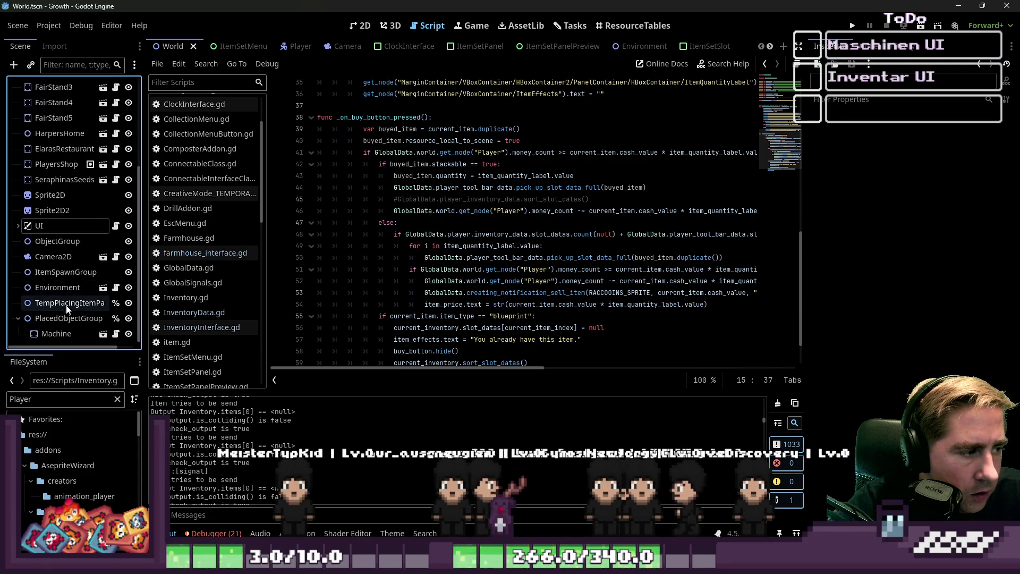
pyautogui.scroll(5, 64, 311)
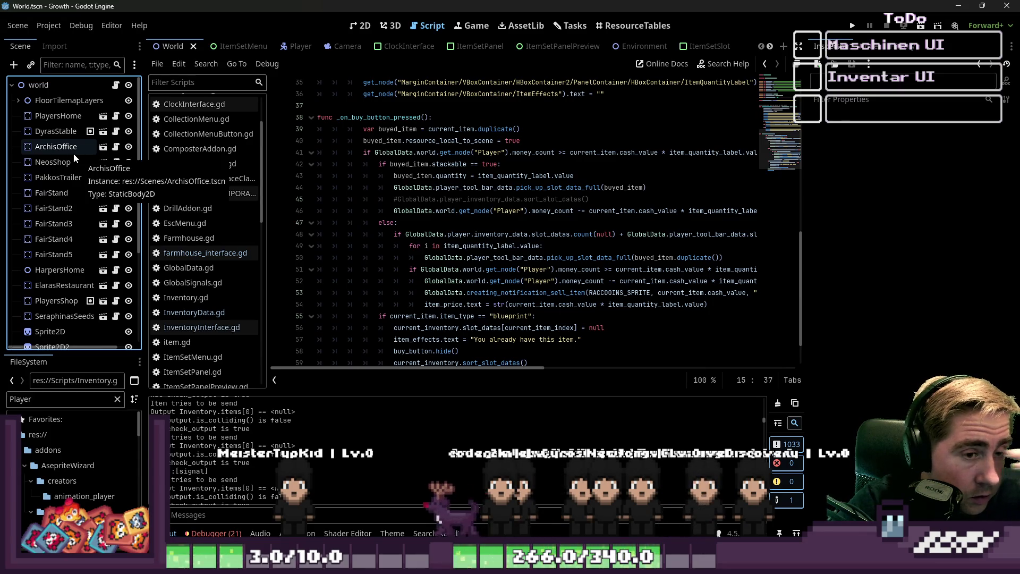
pyautogui.scroll(-5, 53, 165)
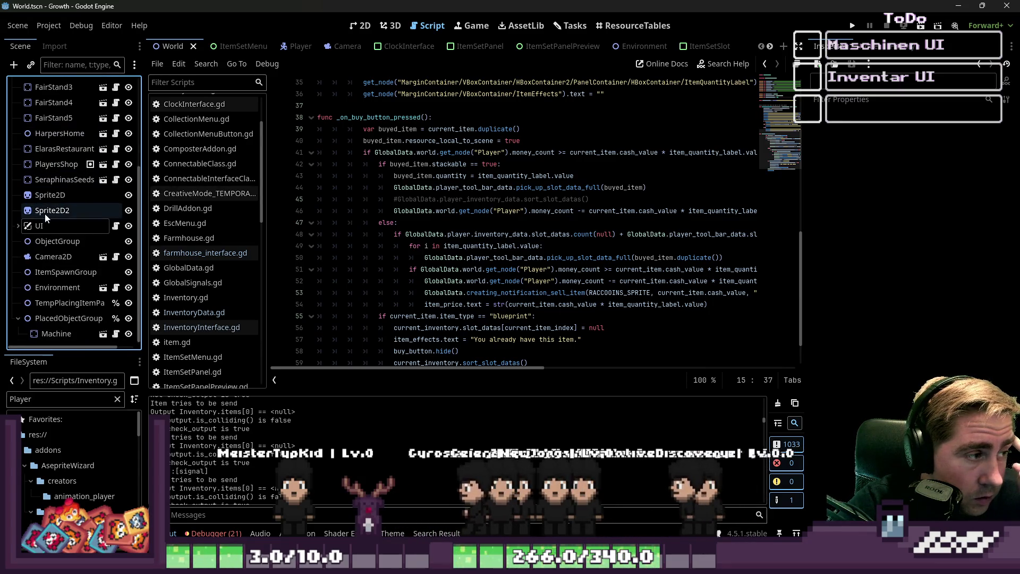
pyautogui.scroll(3, 59, 203)
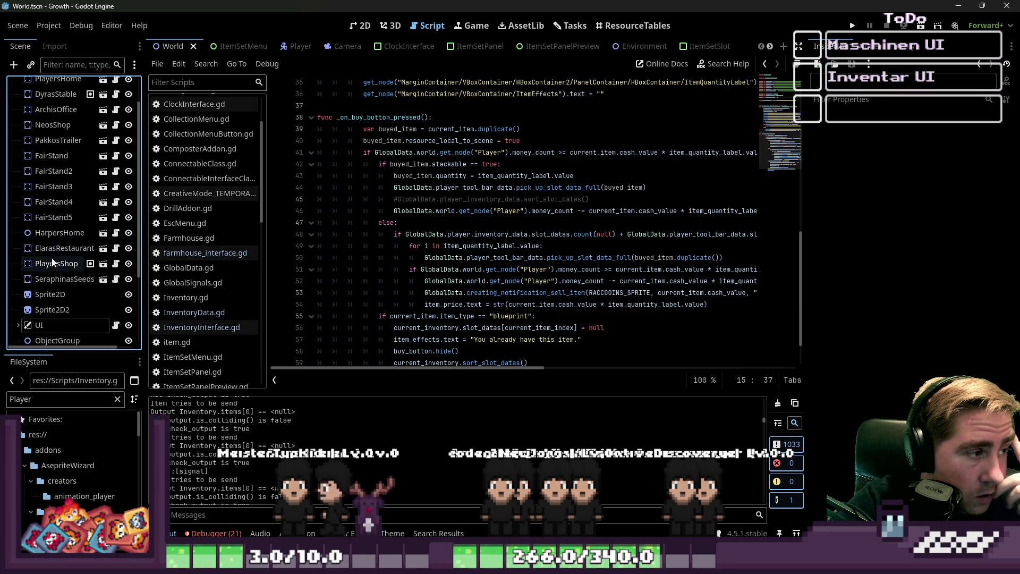
pyautogui.scroll(2, 51, 265)
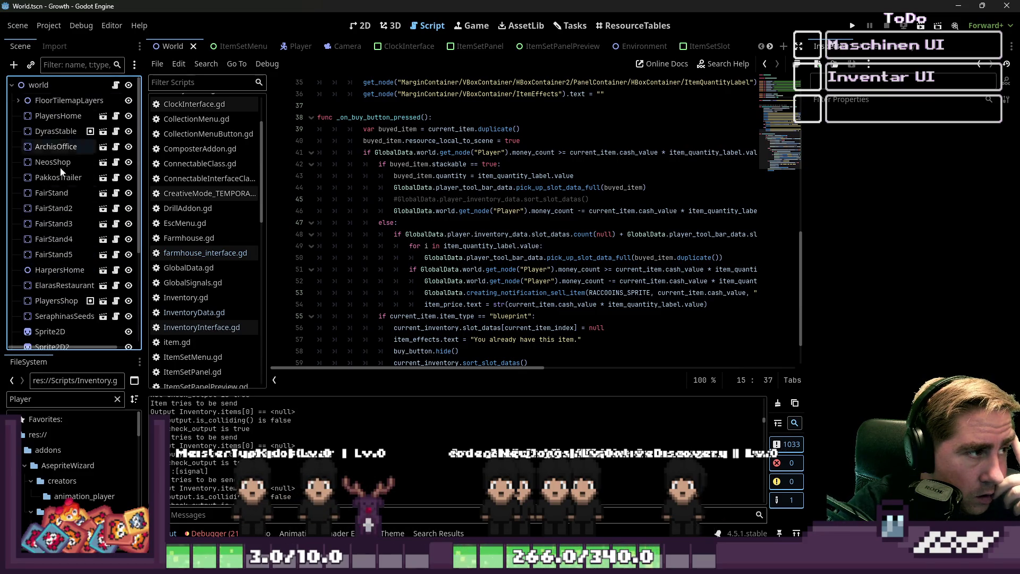
pyautogui.scroll(-4, 62, 171)
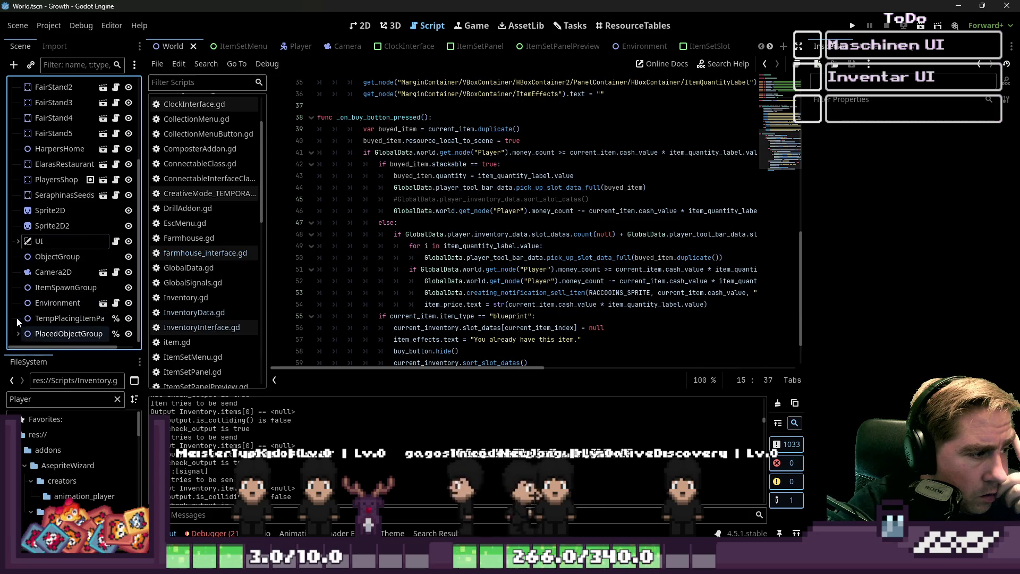
pyautogui.scroll(3, 40, 317)
pyautogui.scroll(2, 40, 317)
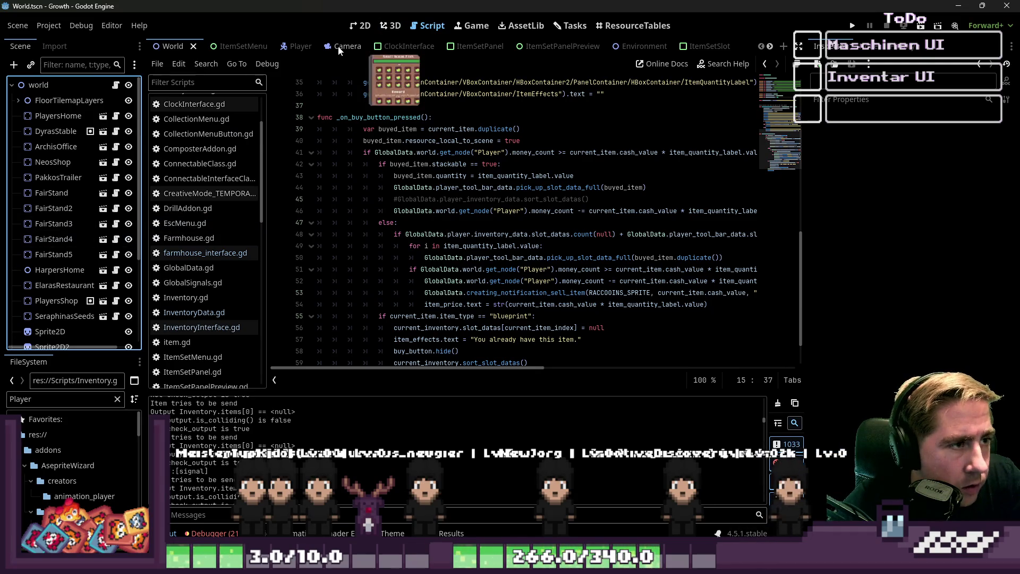
pyautogui.click(296, 46)
# Start a new first line in _ready printing inventory_data.connected_signal.
pyautogui.click(473, 141)
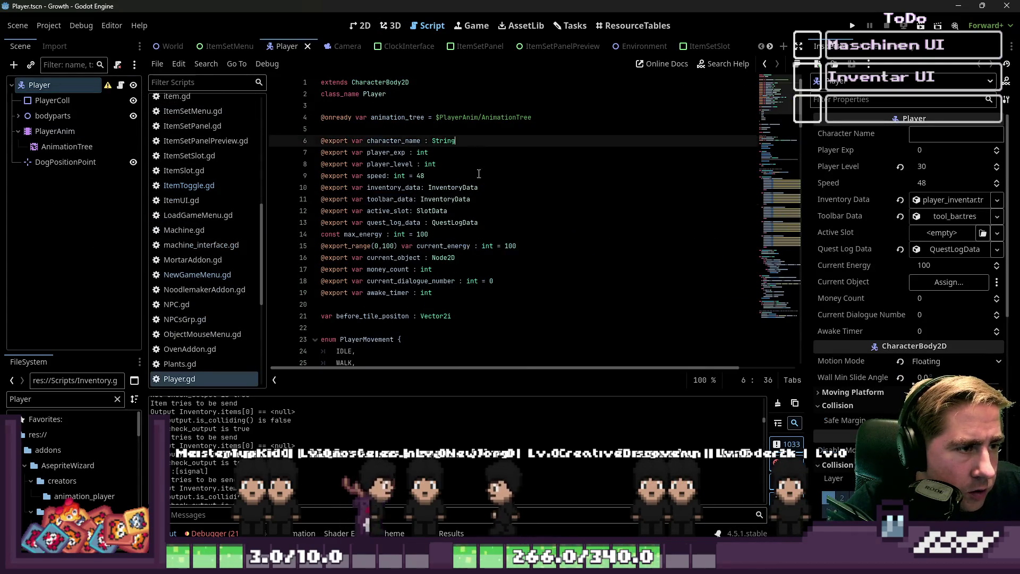
pyautogui.scroll(-4, 467, 159)
pyautogui.click(454, 201)
pyautogui.scroll(-3, 454, 201)
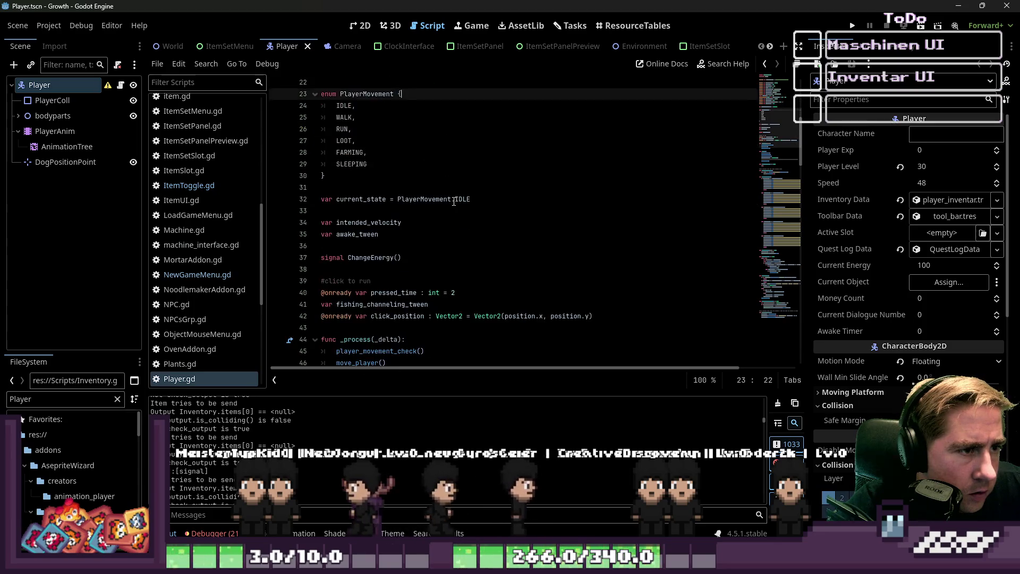
pyautogui.scroll(-1, 451, 202)
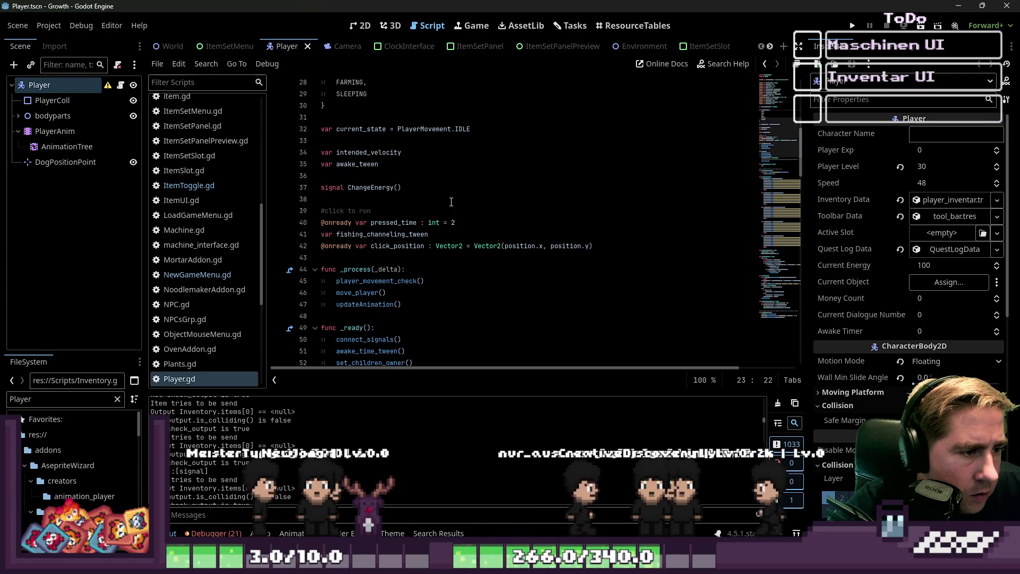
pyautogui.scroll(-3, 451, 201)
pyautogui.scroll(-1, 449, 207)
pyautogui.click(442, 218)
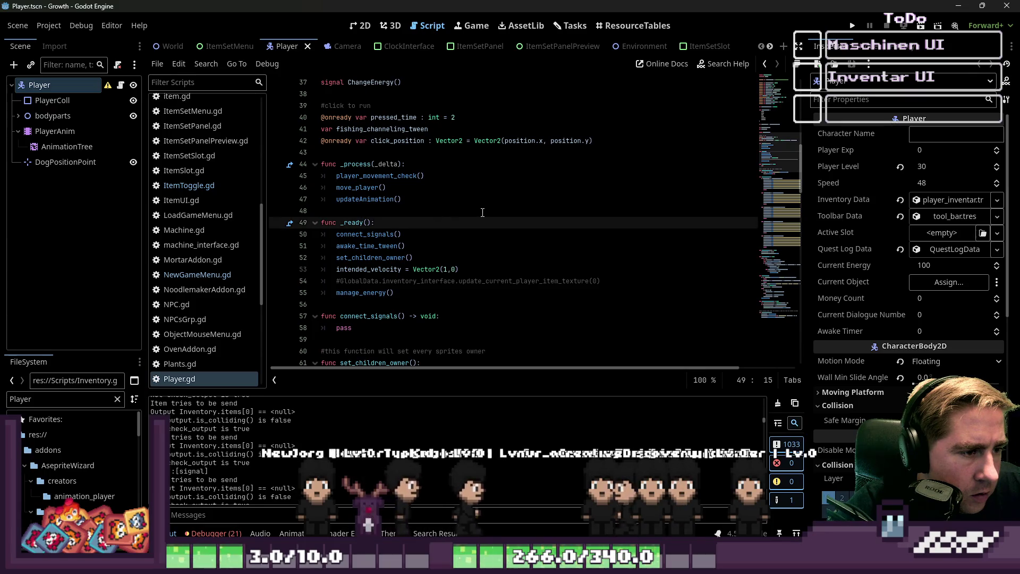
pyautogui.press('Return')
pyautogui.write('prin')
pyautogui.write('t(inven')
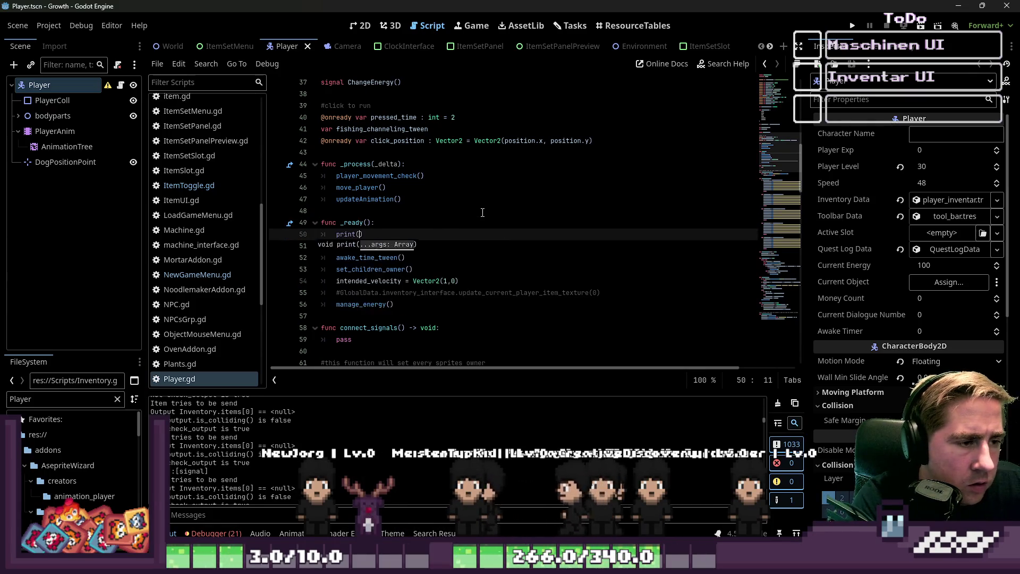
pyautogui.press('Return')
pyautogui.write('.con')
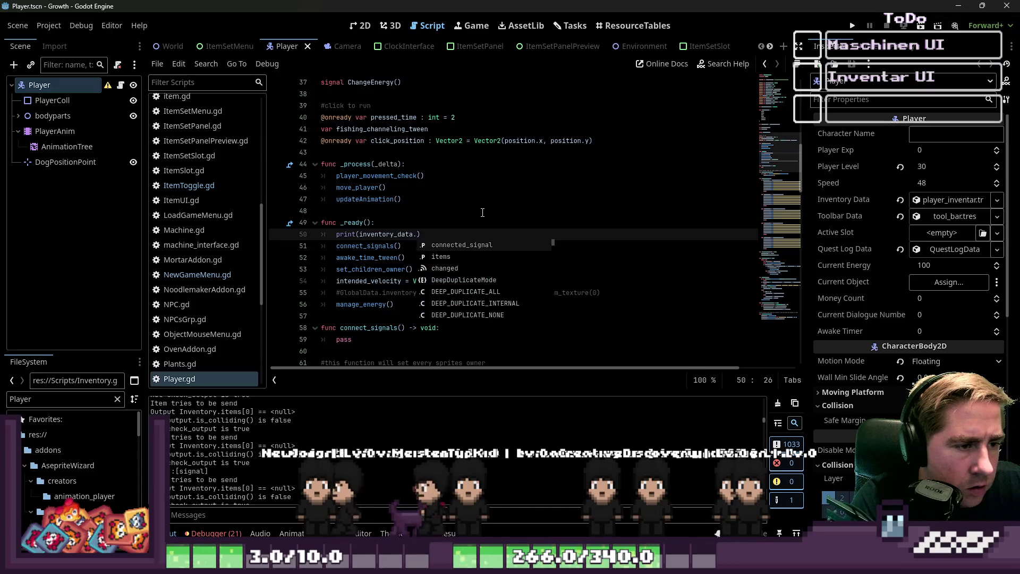
pyautogui.press('Return')
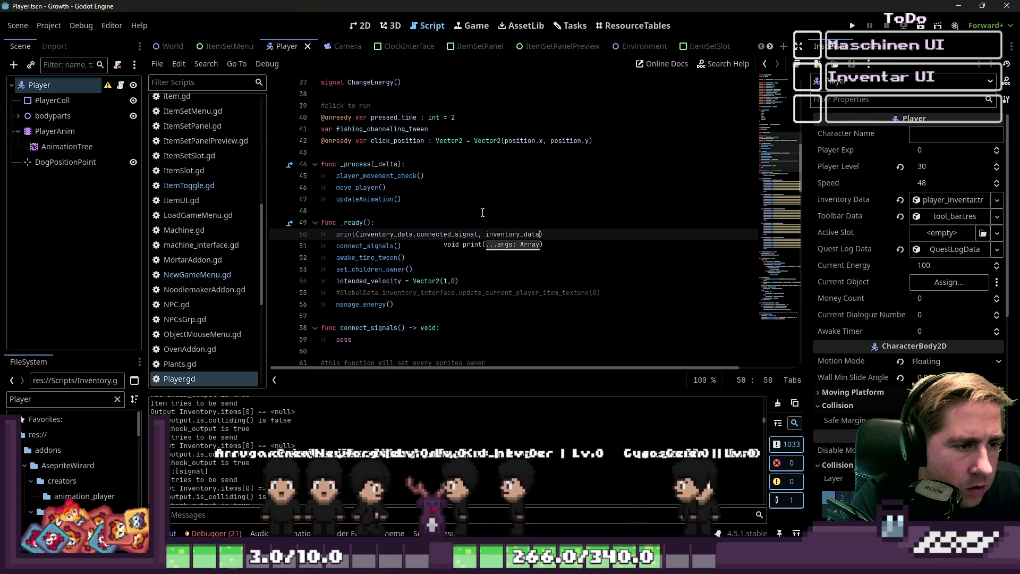
# Add toolbar_data.connected_signal to the print call and run the project.
pyautogui.write('y_data.co')
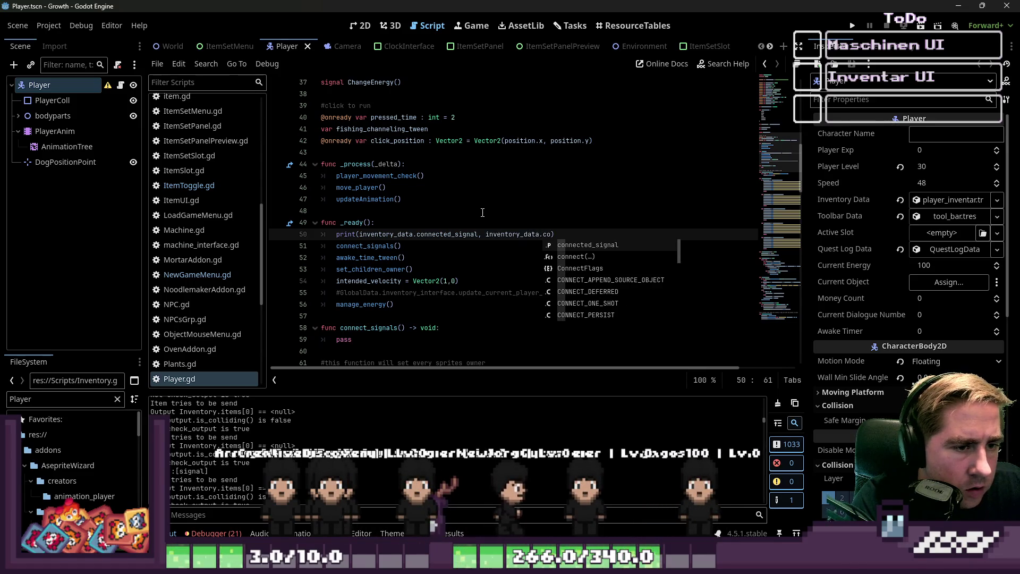
pyautogui.hotkey('ctrl', 'Left')
pyautogui.hotkey('ctrl', 'Left')
pyautogui.hotkey('ctrl', 'shift', 'Left')
pyautogui.write('too')
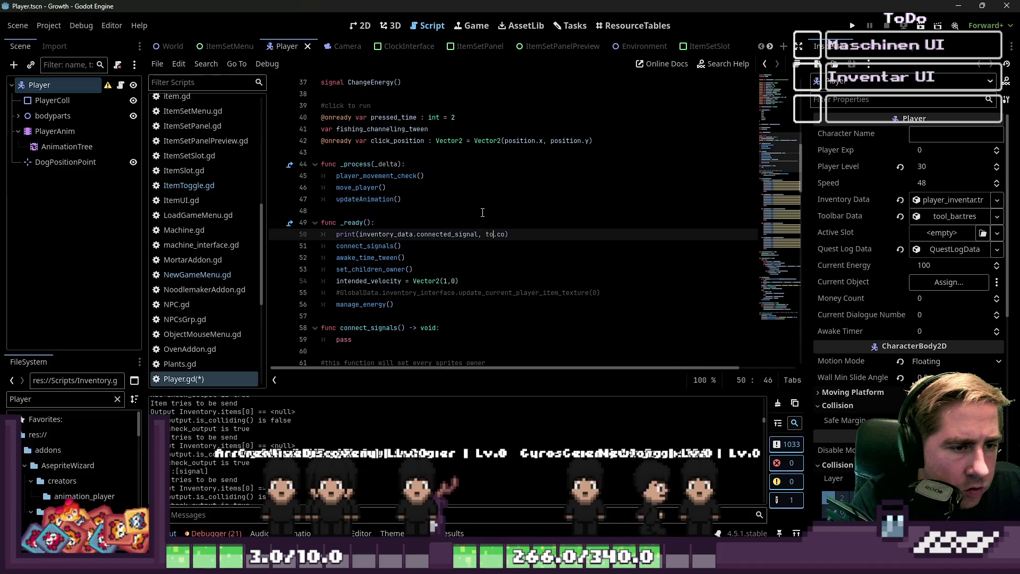
pyautogui.press('Return')
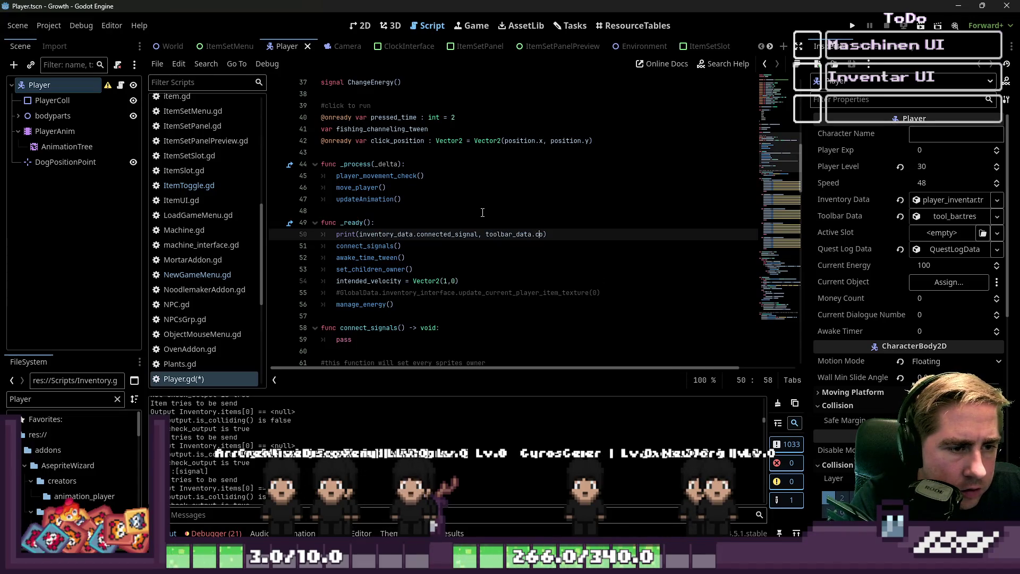
pyautogui.press('Return')
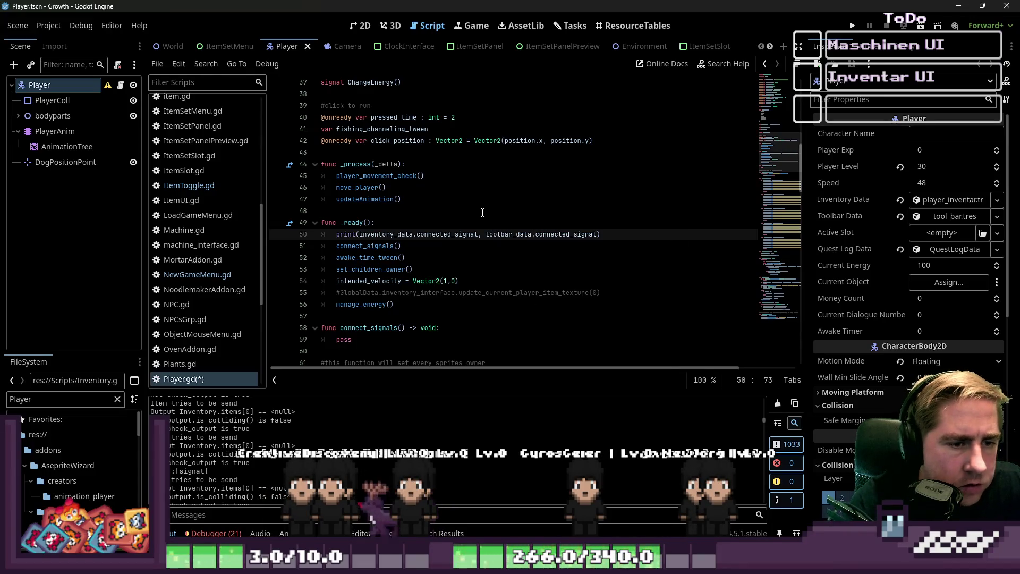
pyautogui.click(853, 23)
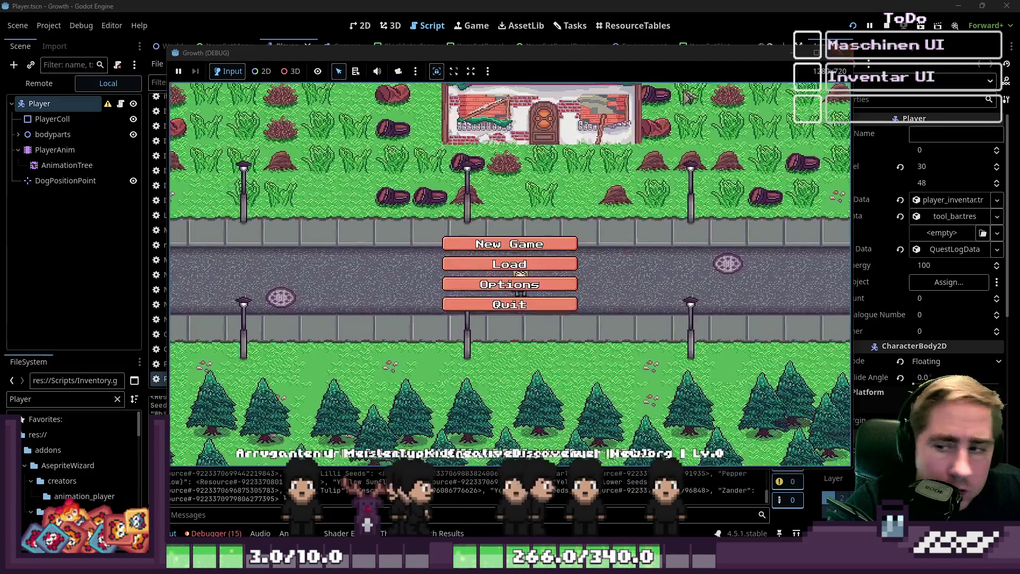
# Start a new game with a fresh character, check the filled inventory, then stop it with F8.
pyautogui.click(510, 243)
pyautogui.write('asd')
pyautogui.click(500, 366)
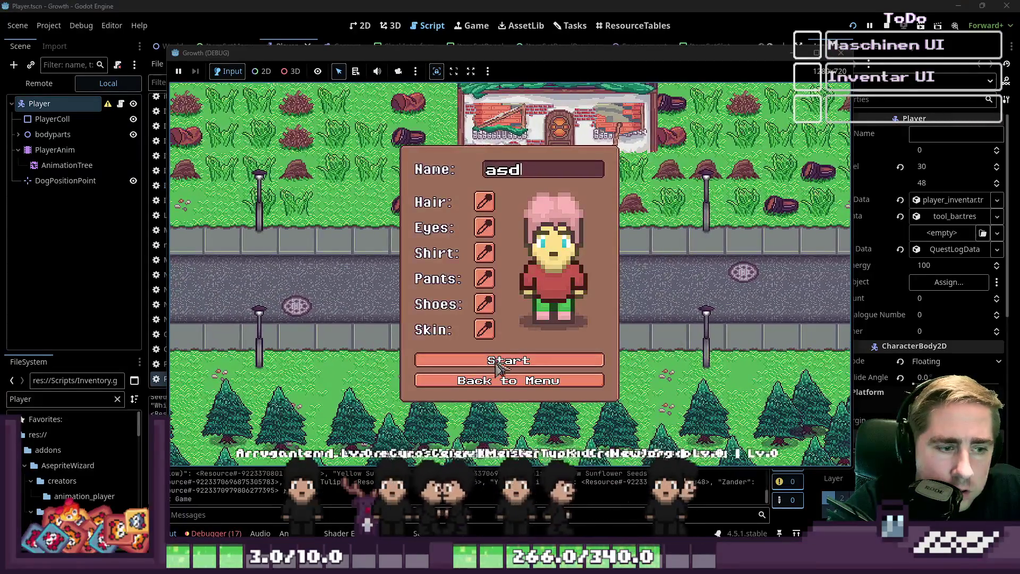
pyautogui.press('F8')
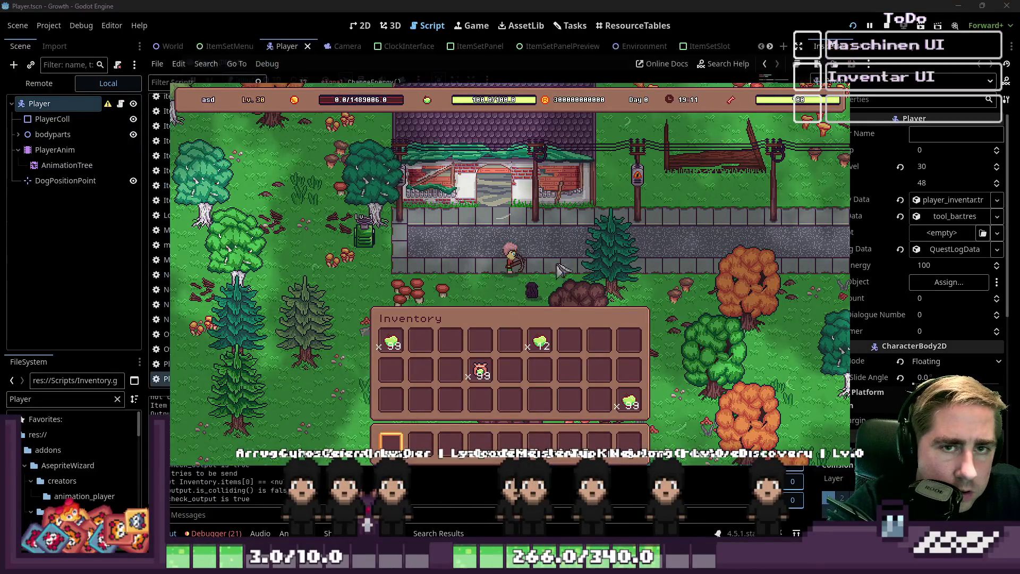
# Rerun the project and open the Connectable class script from Machine.gd.
pyautogui.press('F5')
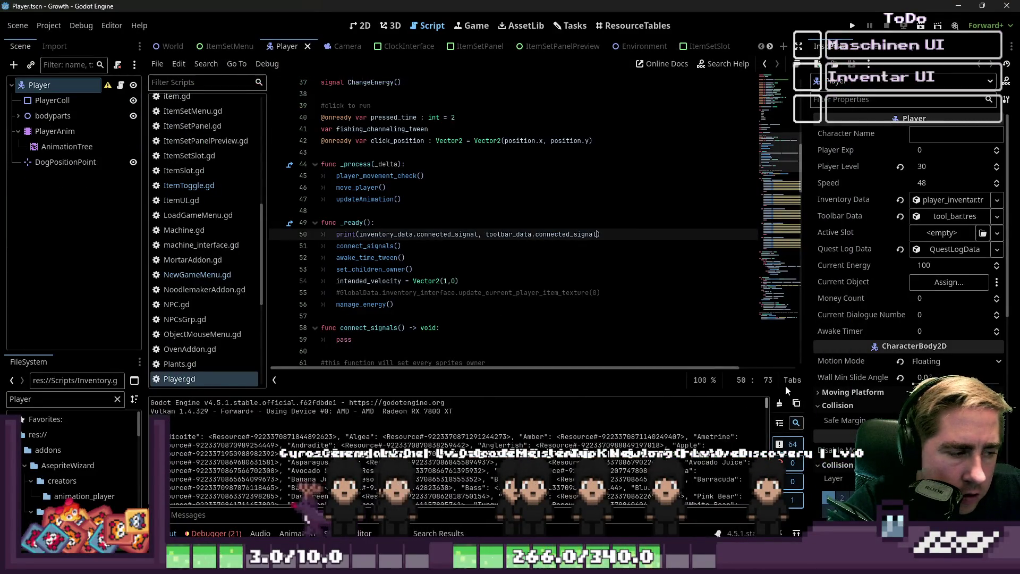
pyautogui.scroll(1, 329, 265)
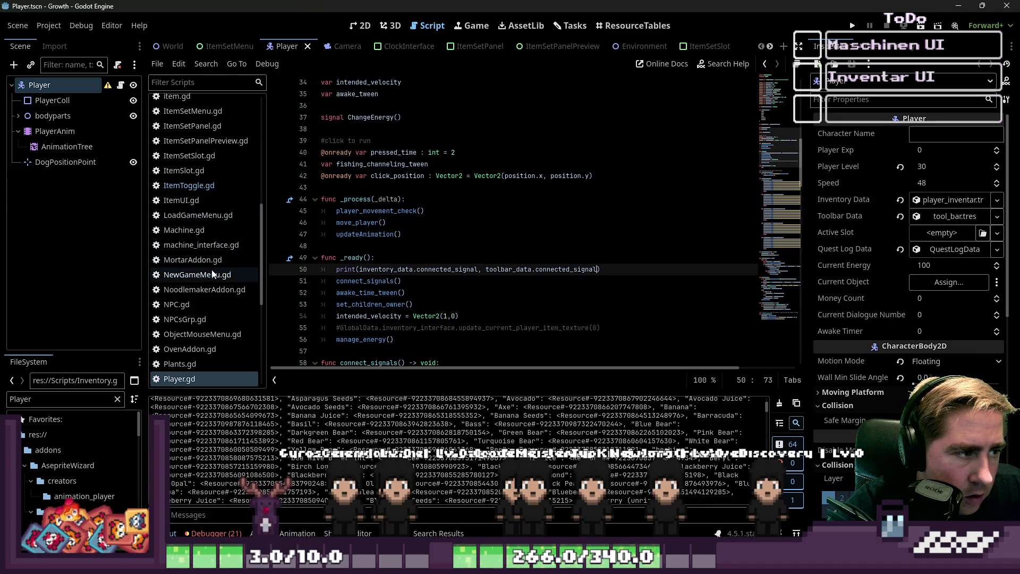
pyautogui.click(197, 230)
pyautogui.scroll(-3, 404, 252)
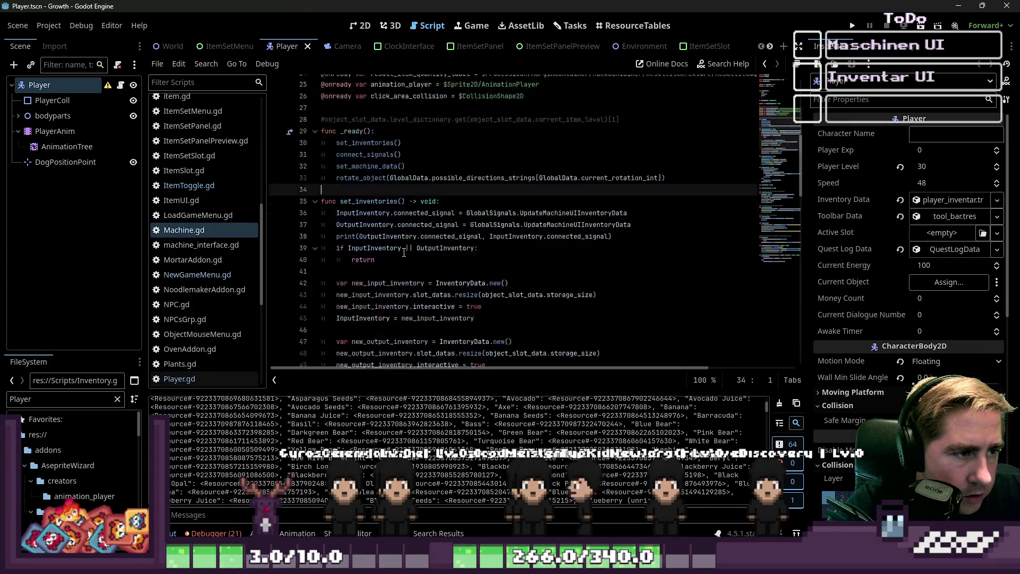
pyautogui.scroll(-20, 404, 252)
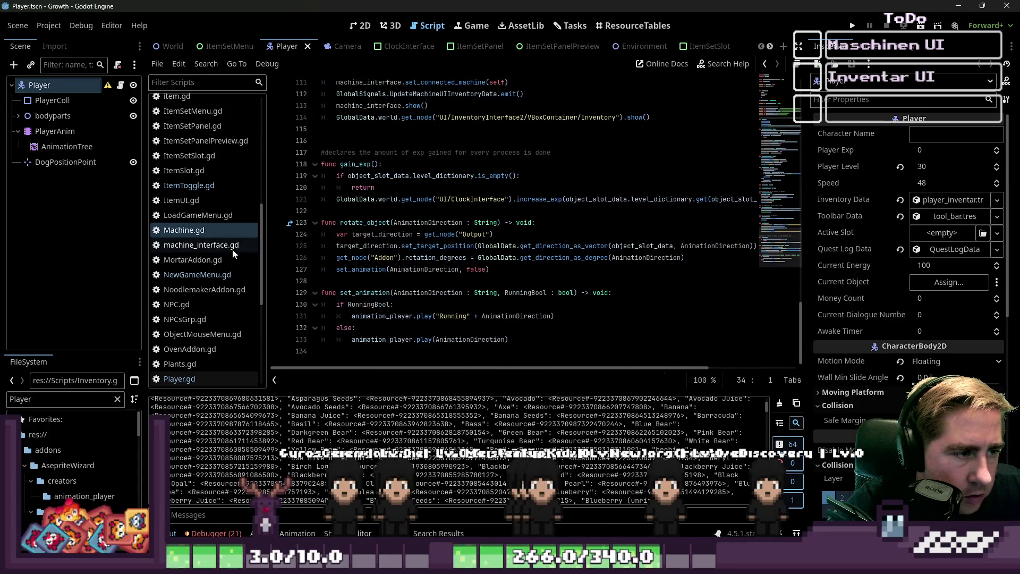
pyautogui.click(207, 243)
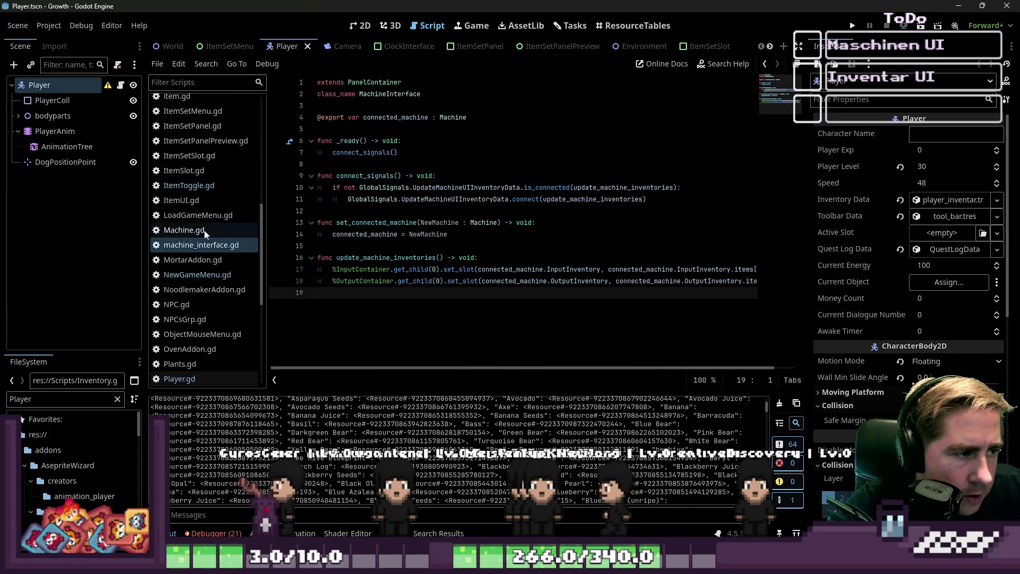
pyautogui.click(215, 232)
pyautogui.scroll(20, 414, 112)
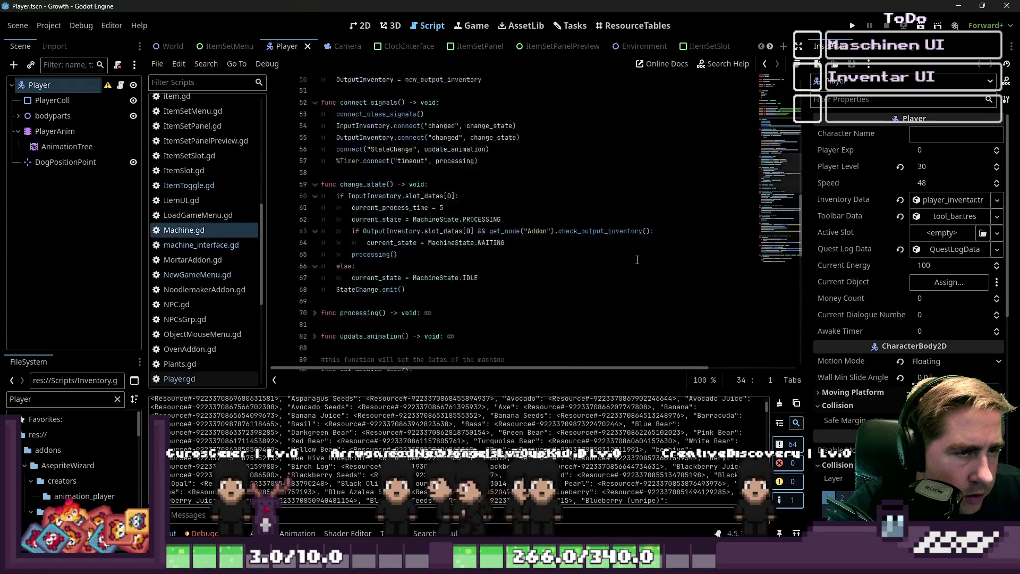
pyautogui.click(380, 82)
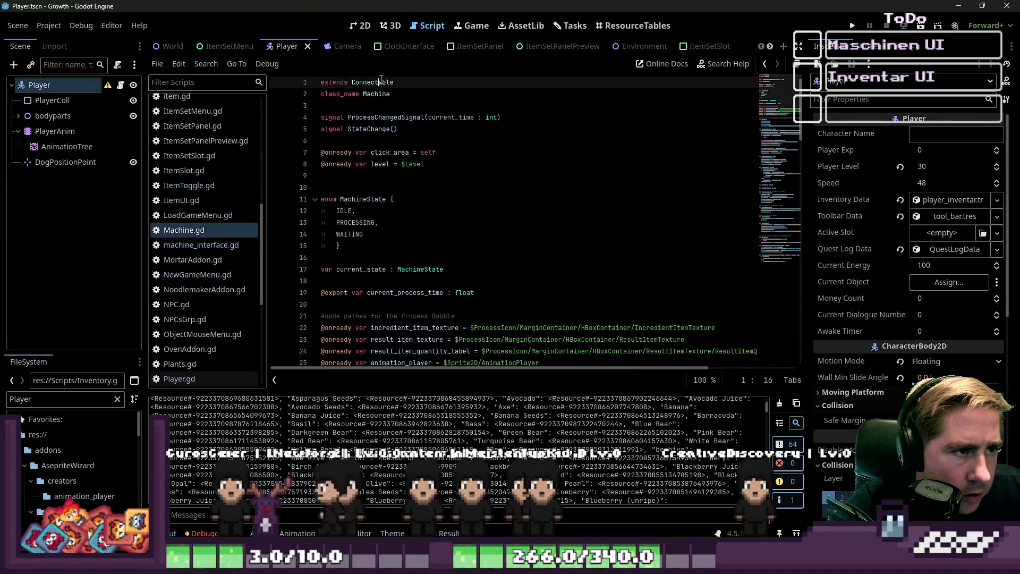
pyautogui.keyDown('ctrl'); pyautogui.click(373, 86); pyautogui.keyUp('ctrl')
pyautogui.scroll(-5, 440, 183)
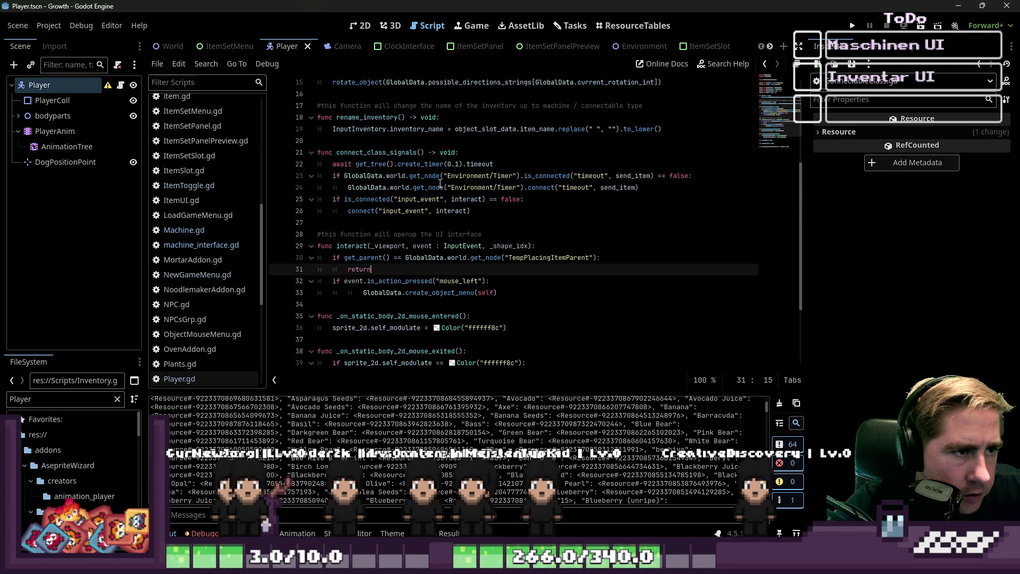
# Search for 'print' and delete every debug print line in send_item().
pyautogui.hotkey('ctrl', 'f')
pyautogui.write('print')
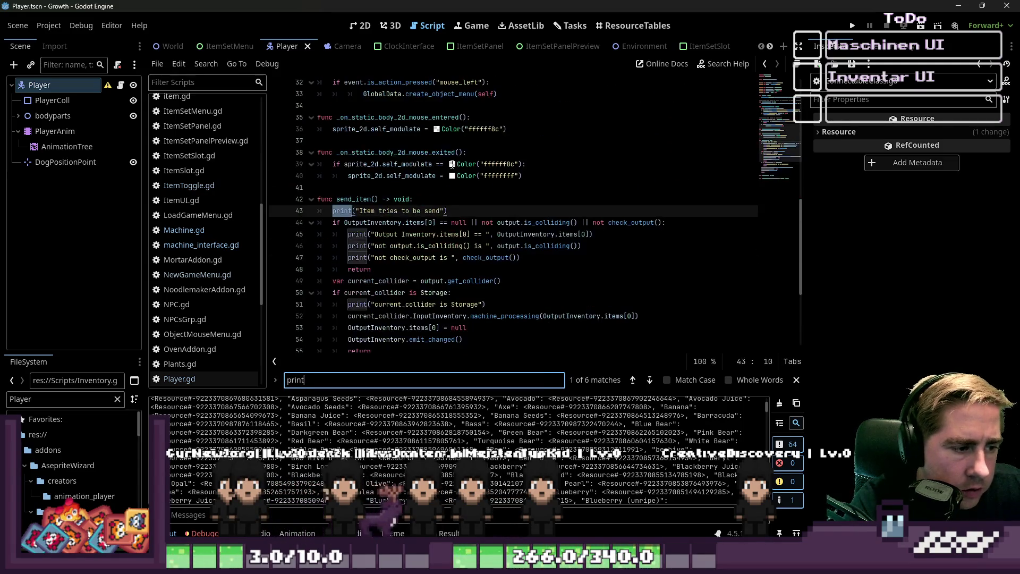
pyautogui.tripleClick(581, 245)
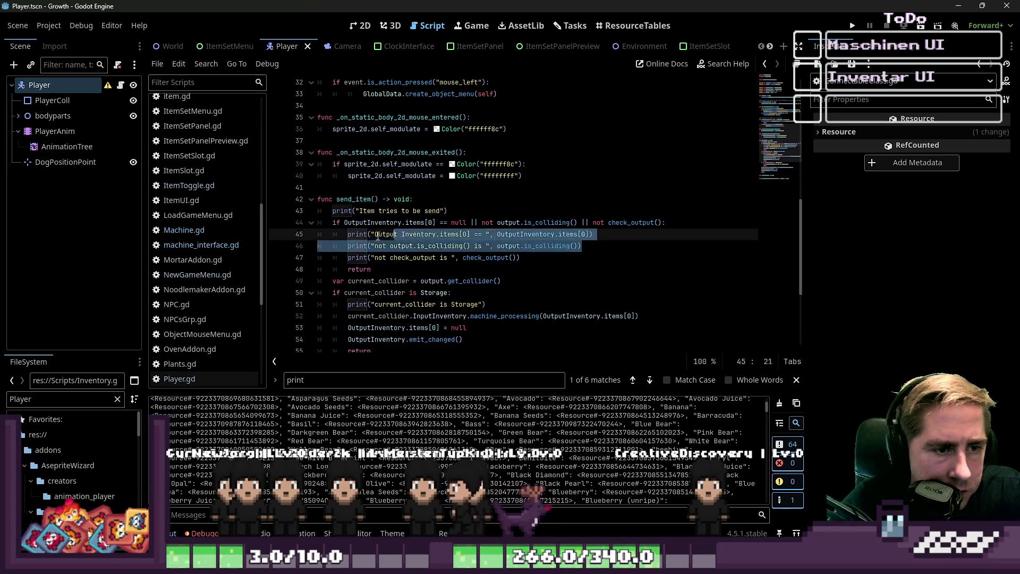
pyautogui.moveTo(571, 260)
pyautogui.mouseDown()
pyautogui.moveTo(595, 242)
pyautogui.moveTo(669, 222)
pyautogui.mouseUp()
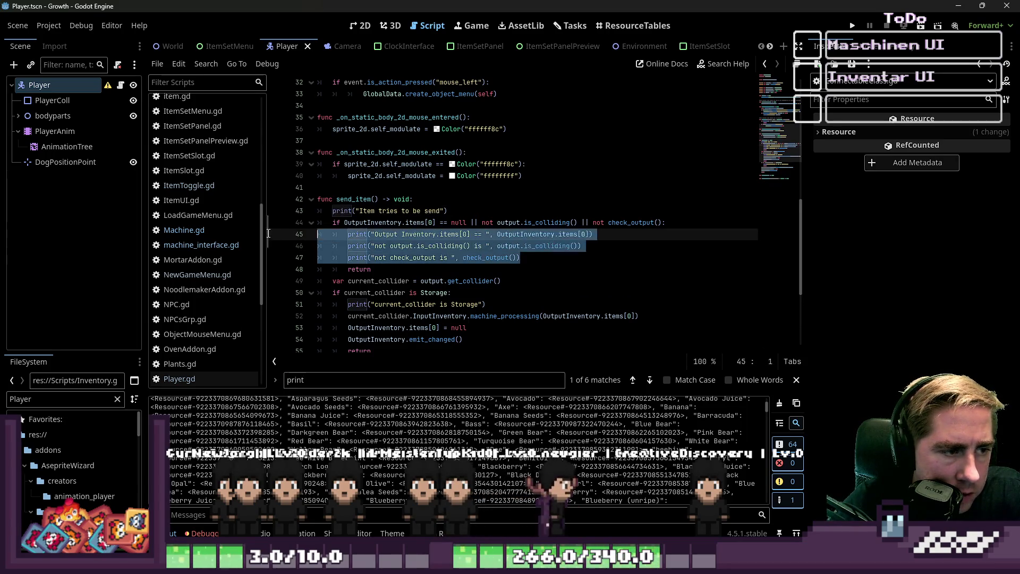
pyautogui.press('BackSpace')
pyautogui.click(447, 210)
pyautogui.tripleClick(430, 210)
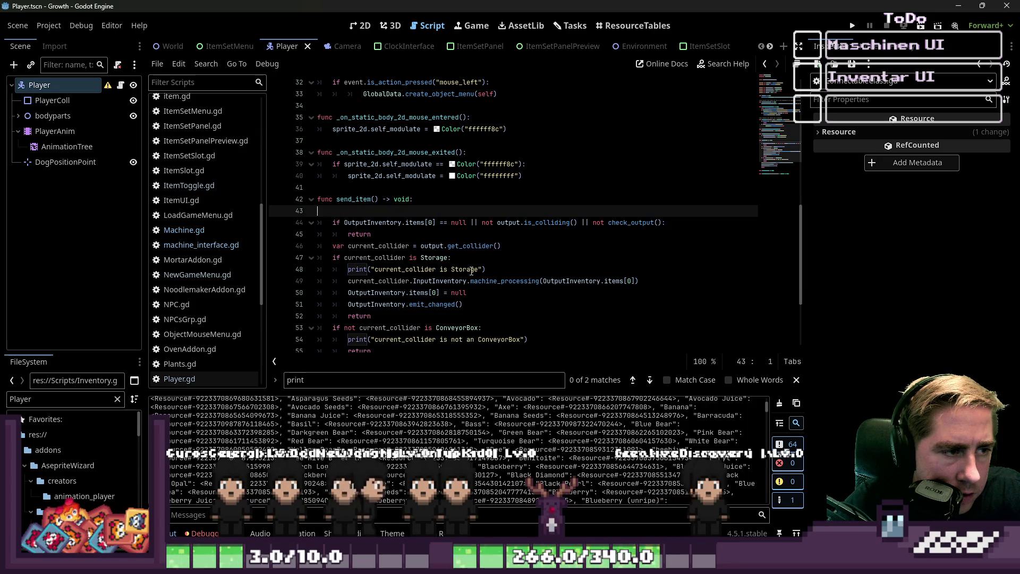
pyautogui.press('BackSpace')
pyautogui.moveTo(486, 257); pyautogui.dragTo(321, 263)
pyautogui.press('BackSpace')
pyautogui.press('BackSpace')
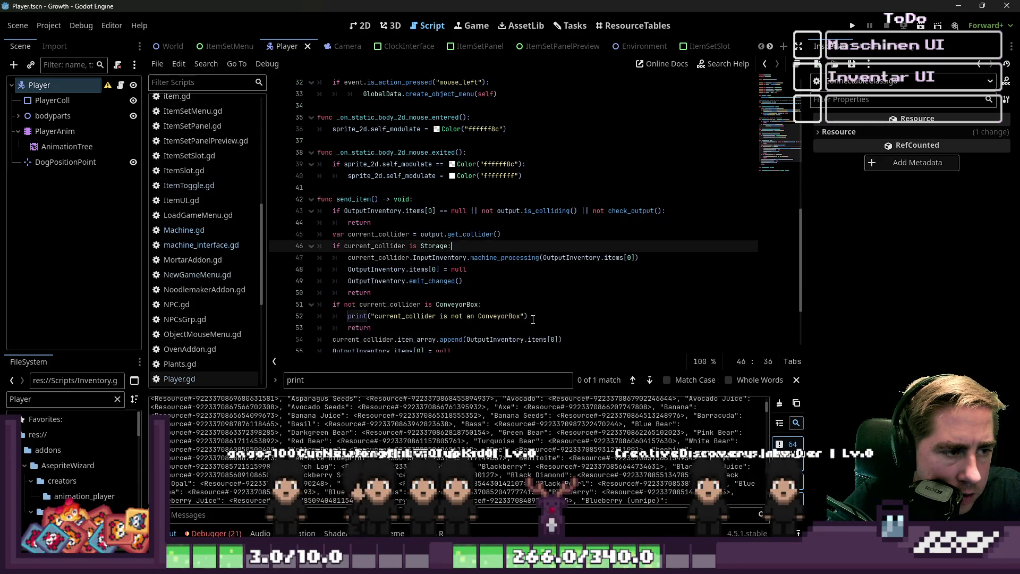
pyautogui.moveTo(527, 316); pyautogui.dragTo(294, 321)
pyautogui.press('BackSpace')
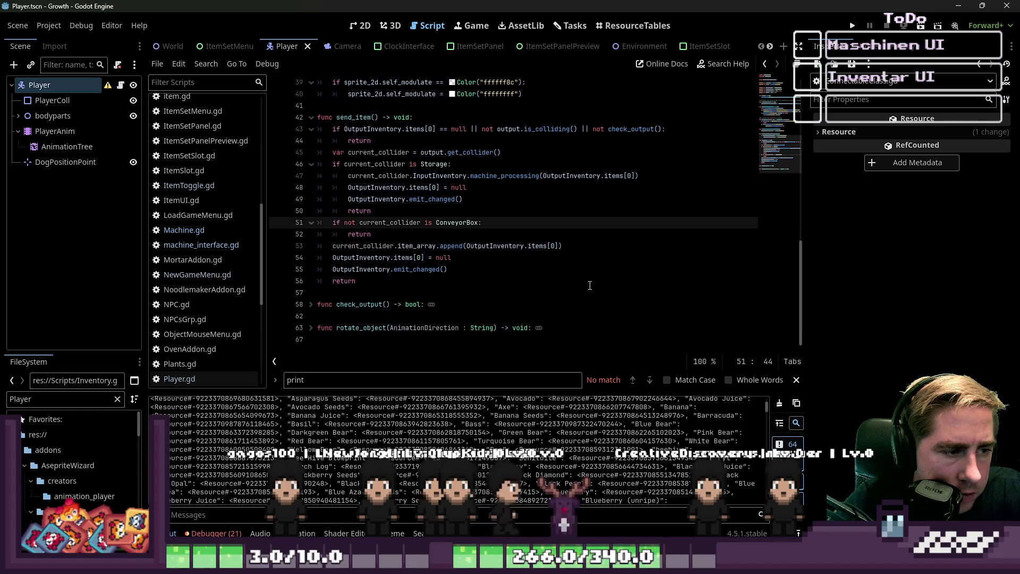
# Run the game, start a new game as 'asdvb', and confirm the inventory fills with stacked items.
pyautogui.click(852, 27)
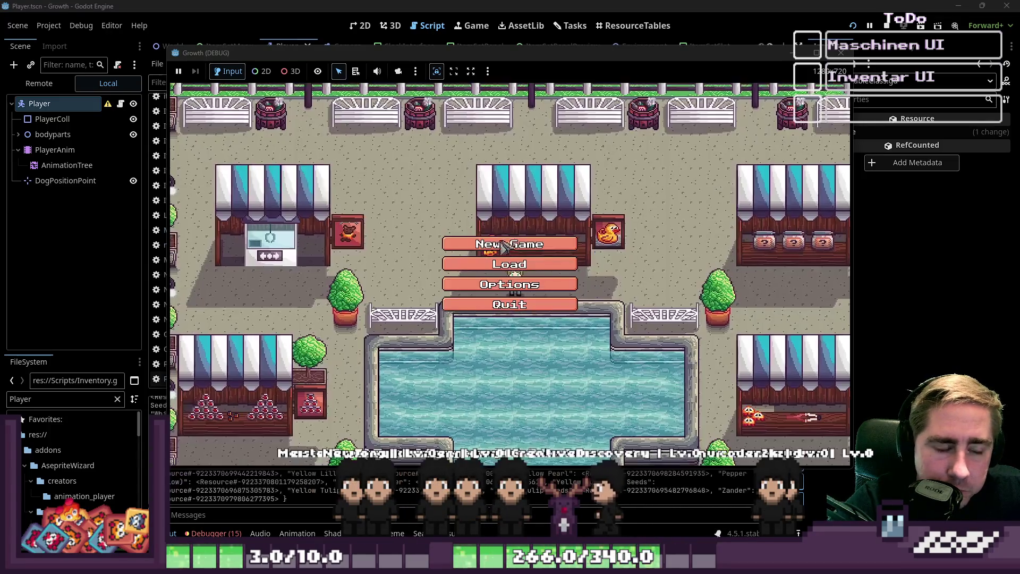
pyautogui.click(505, 241)
pyautogui.write('asdvb')
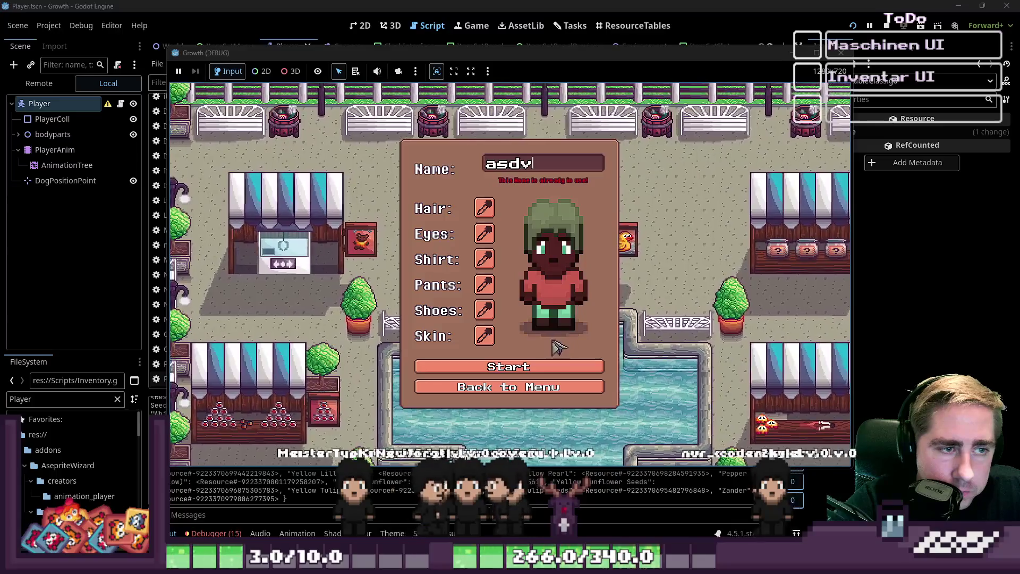
pyautogui.click(492, 360)
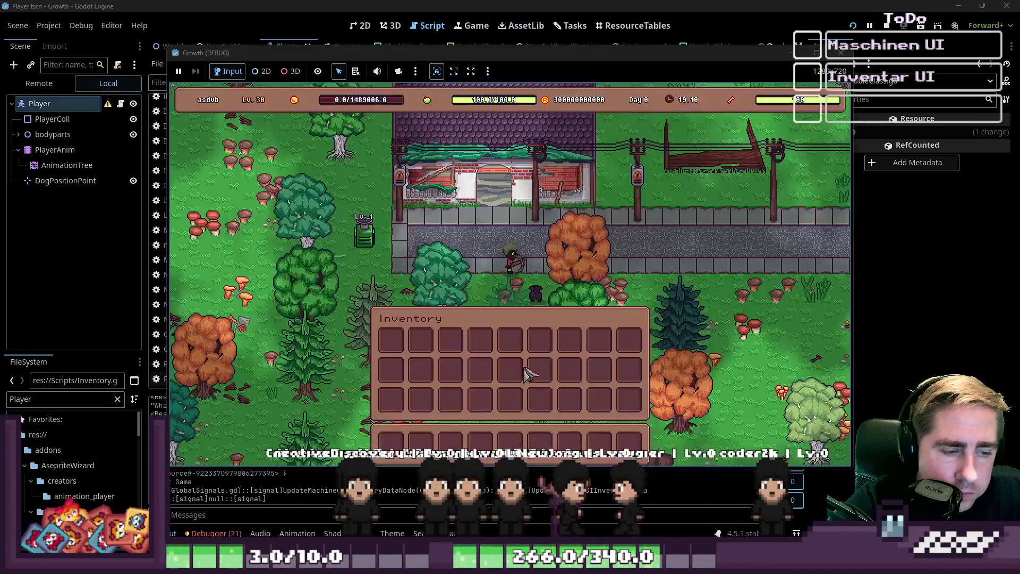
pyautogui.moveTo(542, 342)
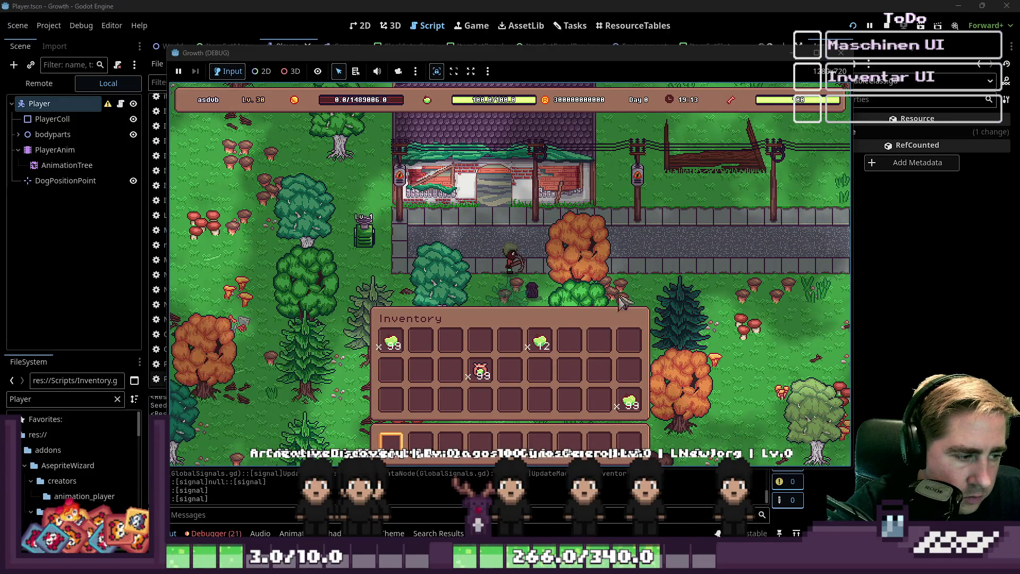
pyautogui.click(749, 86)
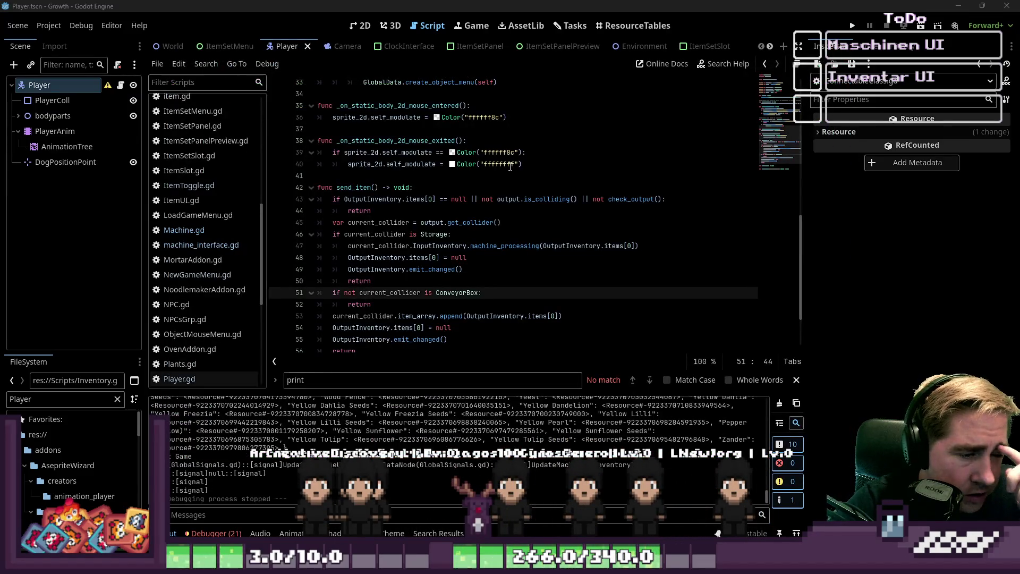
# Delete the print line from Player.gd's _ready so it starts directly with connect_signals().
pyautogui.scroll(-3, 204, 277)
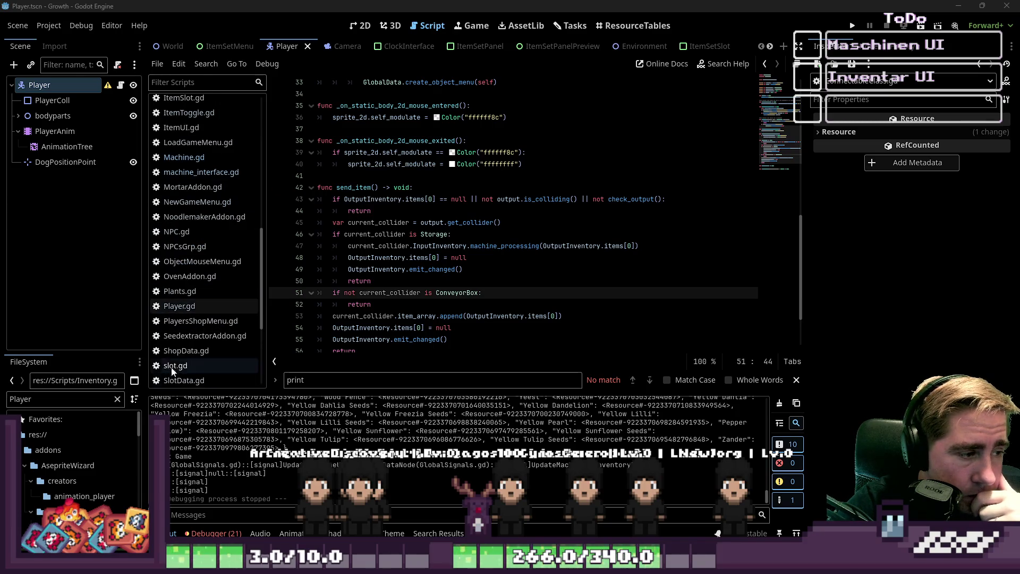
pyautogui.click(176, 310)
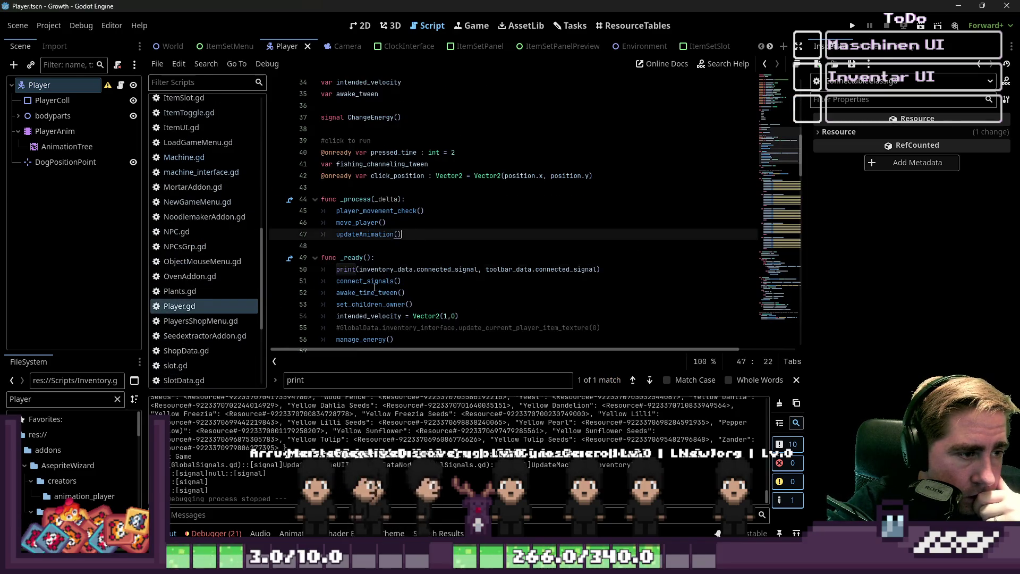
pyautogui.doubleClick(379, 270)
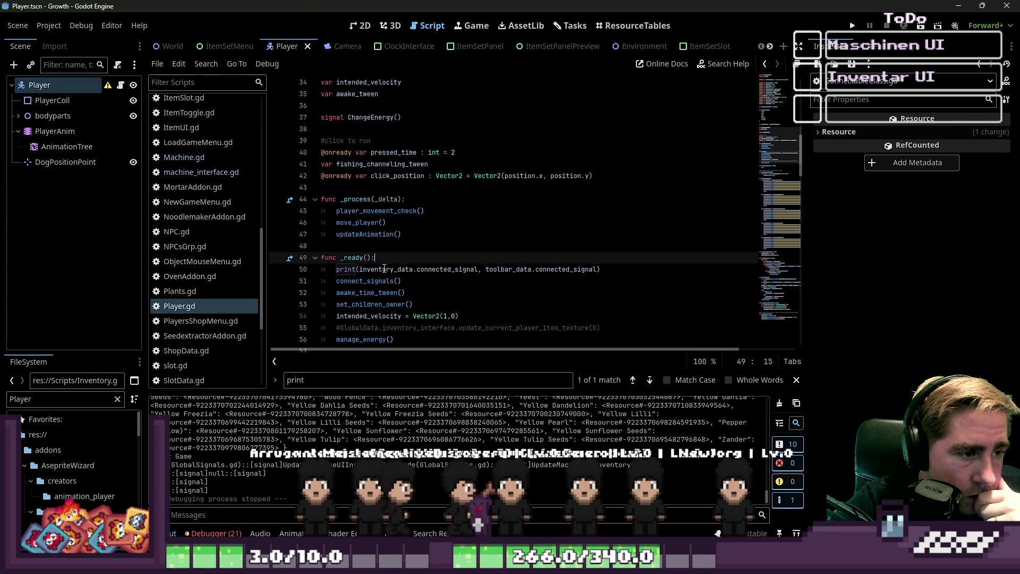
pyautogui.click(477, 273)
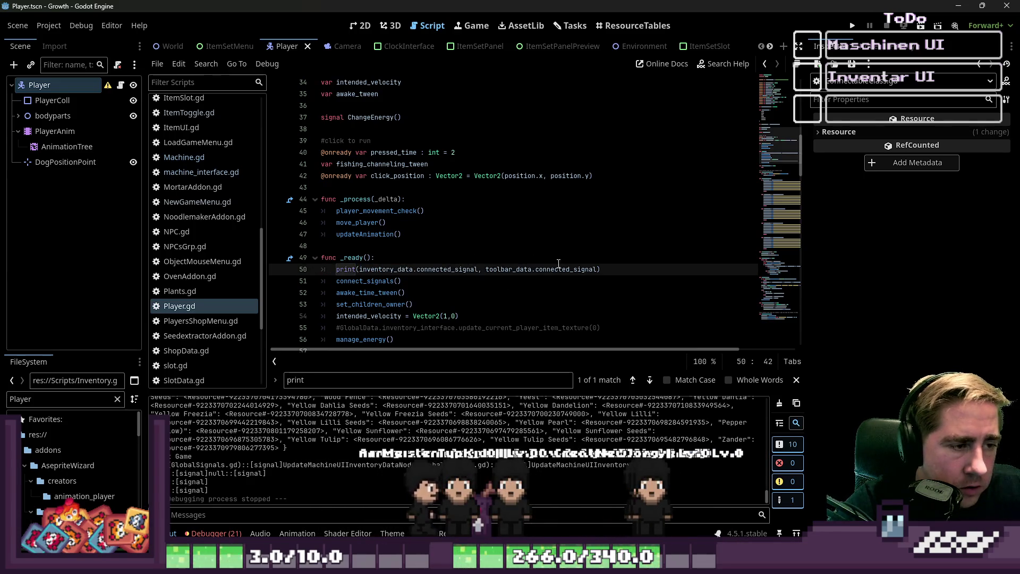
pyautogui.tripleClick(611, 269)
pyautogui.scroll(-5, 365, 276)
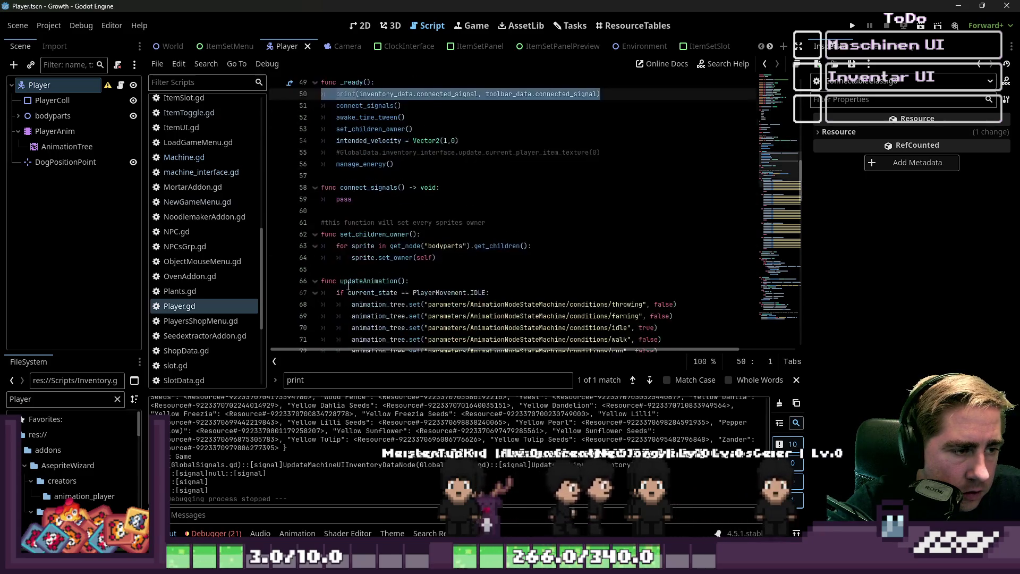
pyautogui.scroll(4, 365, 276)
pyautogui.press('BackSpace')
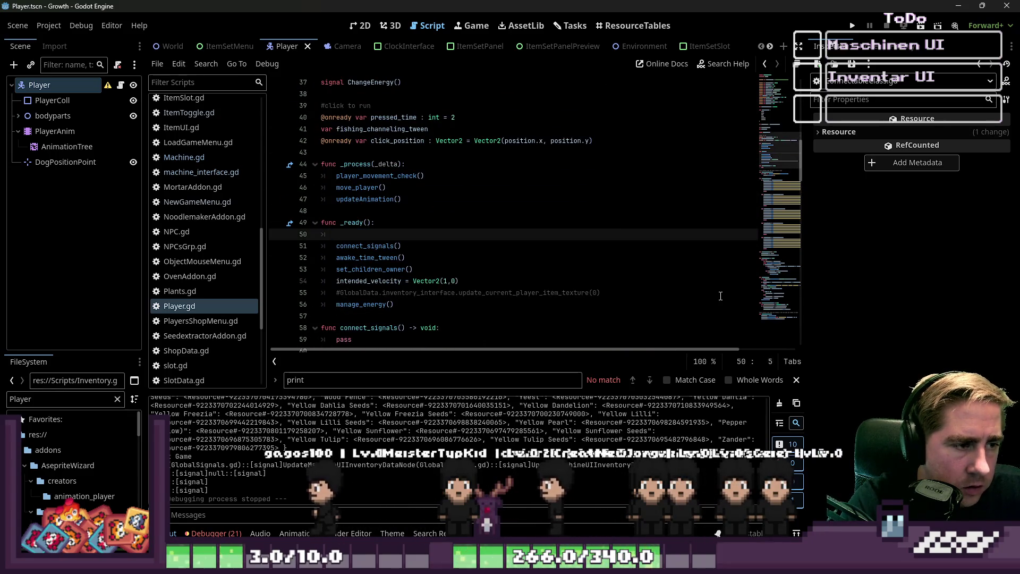
pyautogui.write('i')
pyautogui.press('BackSpace')
pyautogui.press('BackSpace')
pyautogui.press('BackSpace')
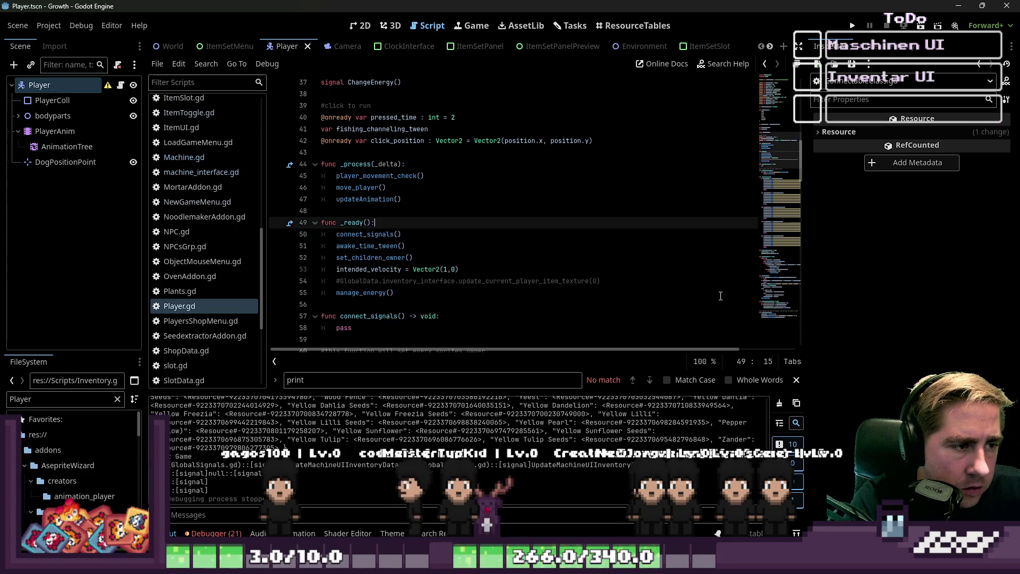
# Review every use of inventory_data in NewGameMenu.gd, then show the Player node's properties.
pyautogui.click(183, 202)
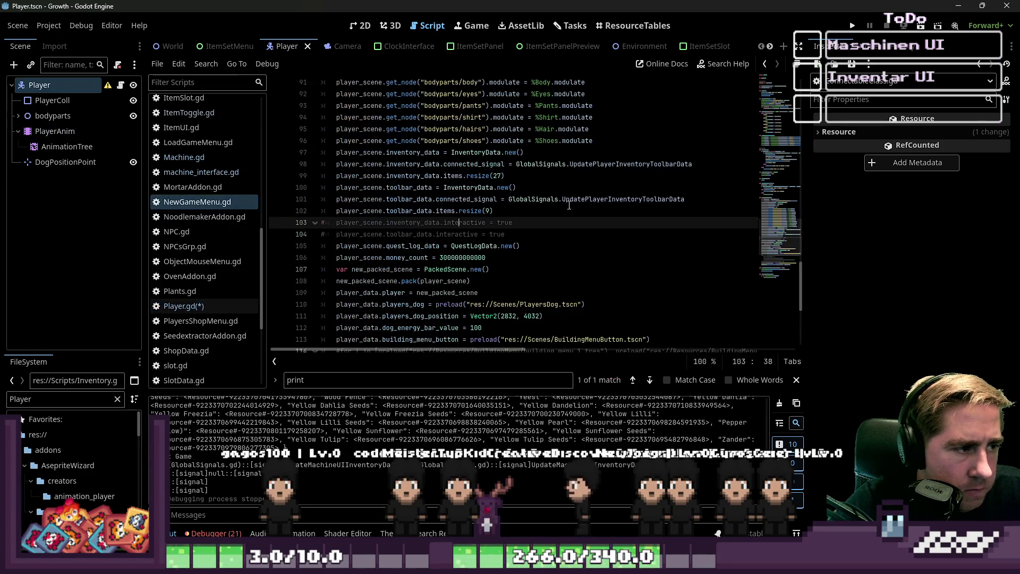
pyautogui.click(502, 214)
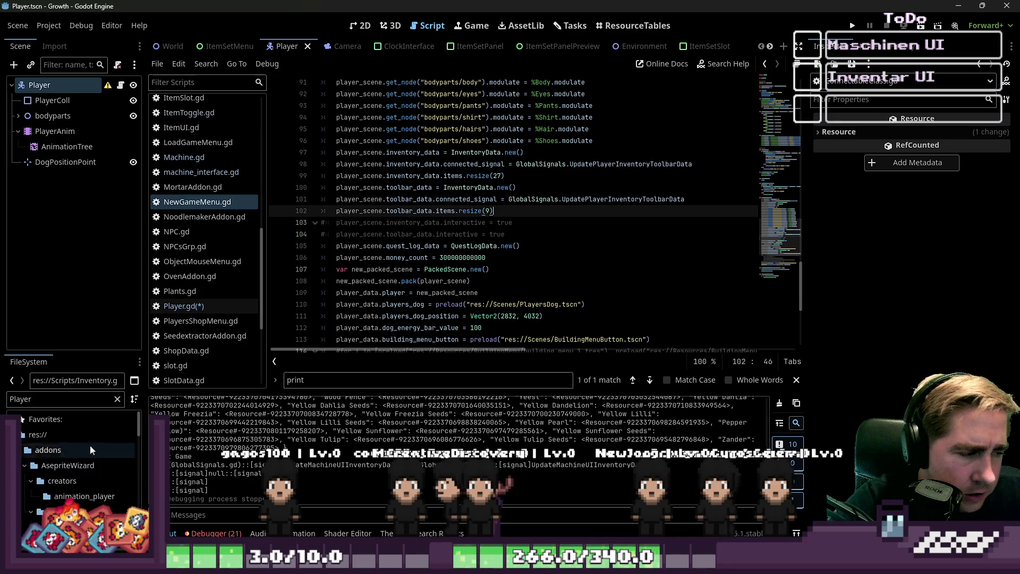
pyautogui.scroll(9, 407, 198)
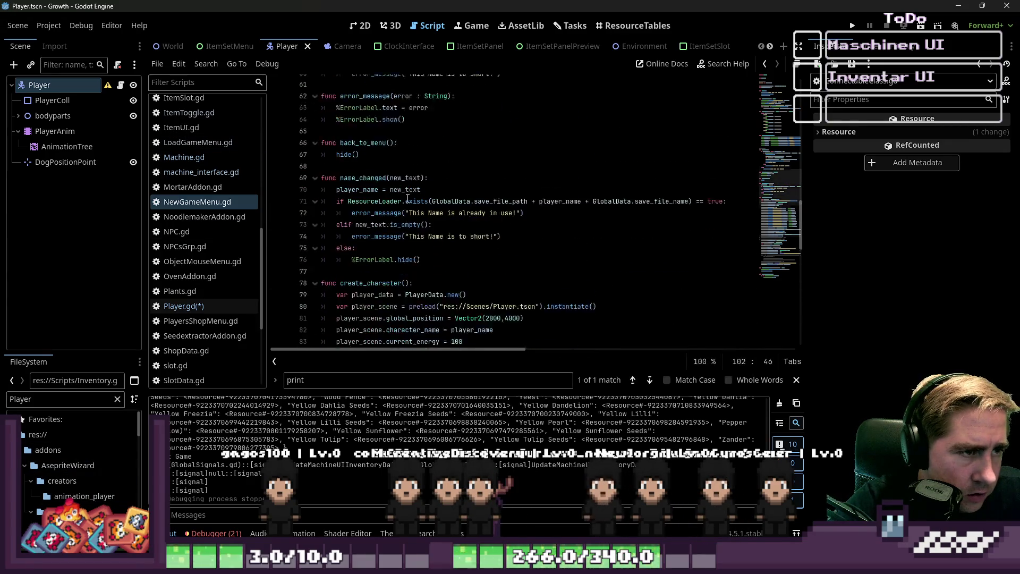
pyautogui.scroll(-7, 407, 199)
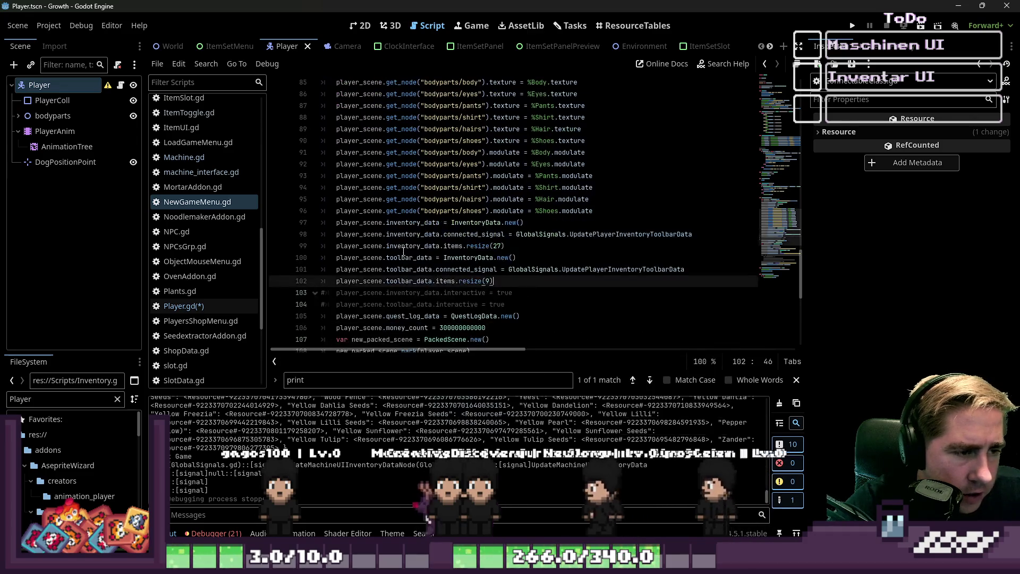
pyautogui.doubleClick(413, 222)
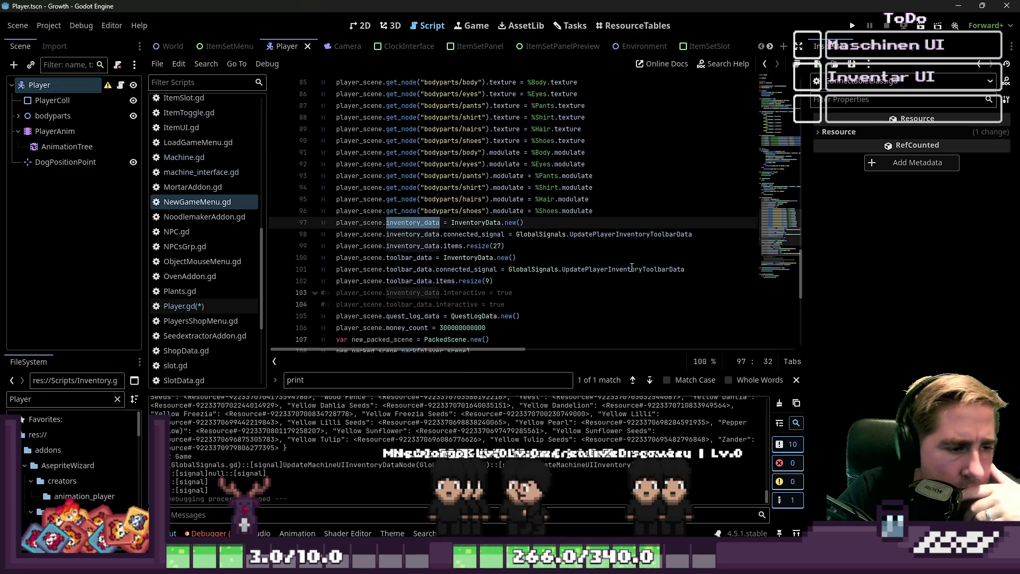
pyautogui.scroll(-3, 632, 267)
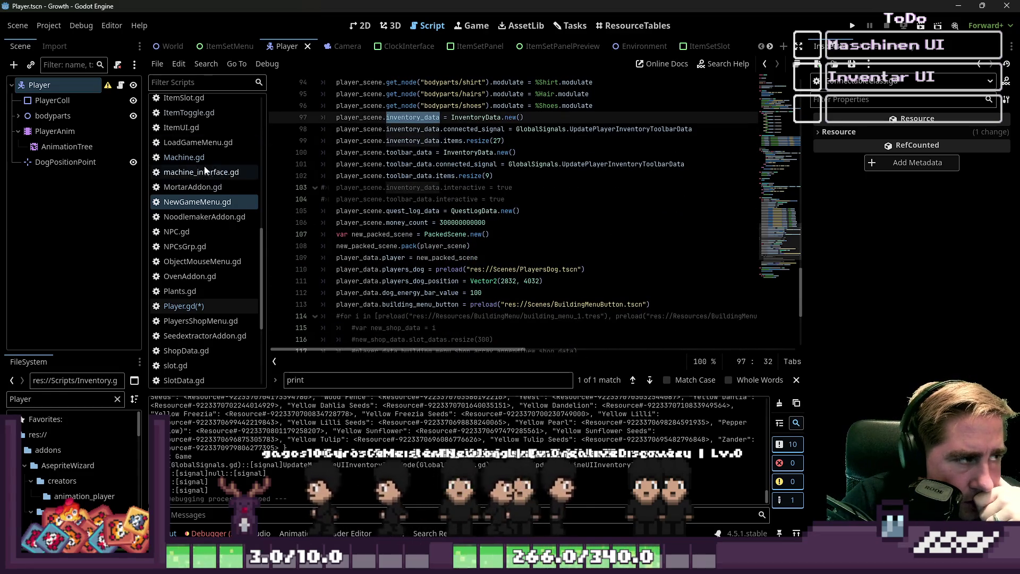
pyautogui.click(97, 87)
# Clear the Player's Inventory Data and Toolbar Data resources, then save and run the game.
pyautogui.press('Up')
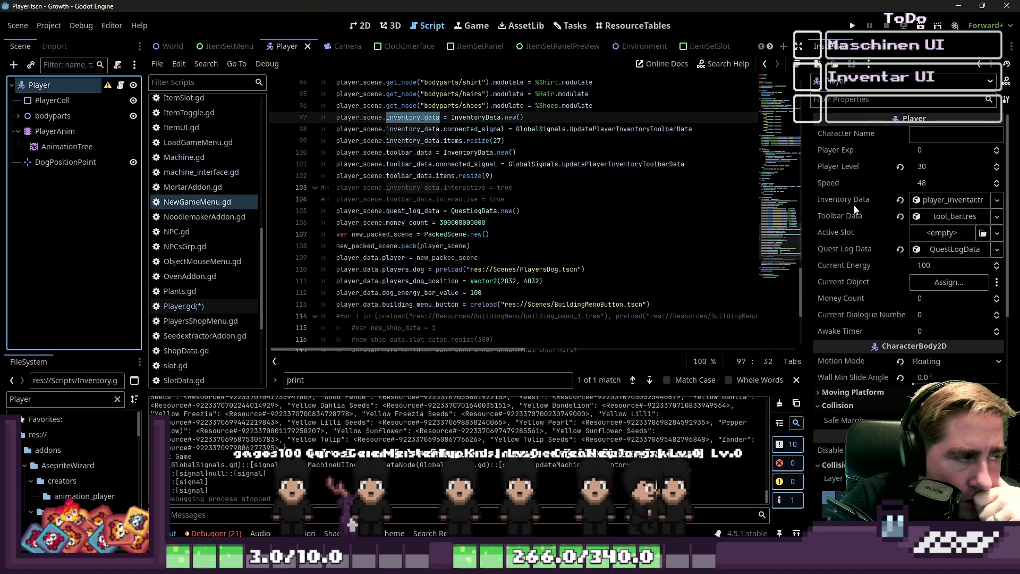
pyautogui.moveTo(806, 217); pyautogui.dragTo(679, 217)
pyautogui.click(940, 205)
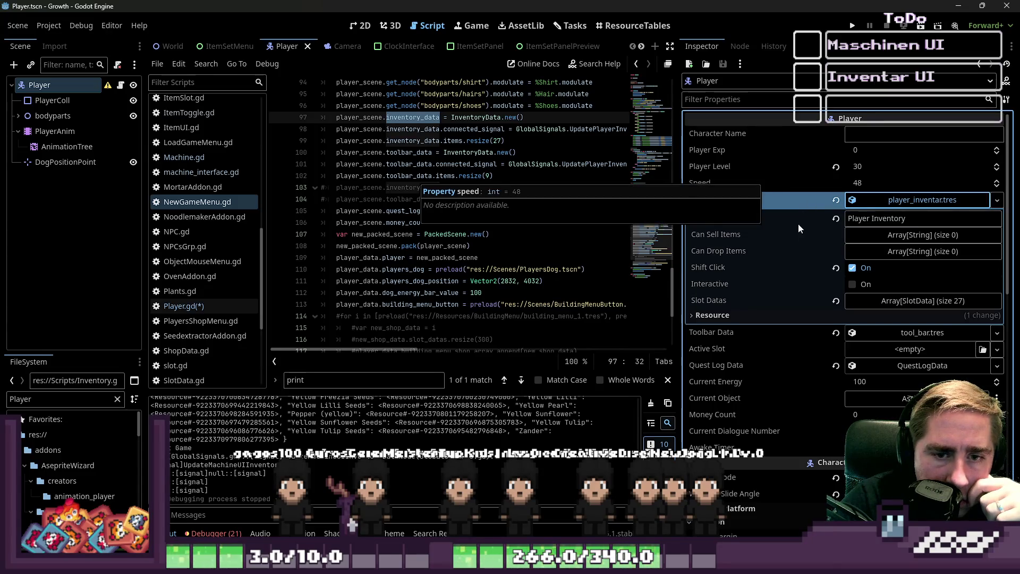
pyautogui.click(867, 205)
pyautogui.click(835, 201)
pyautogui.click(836, 214)
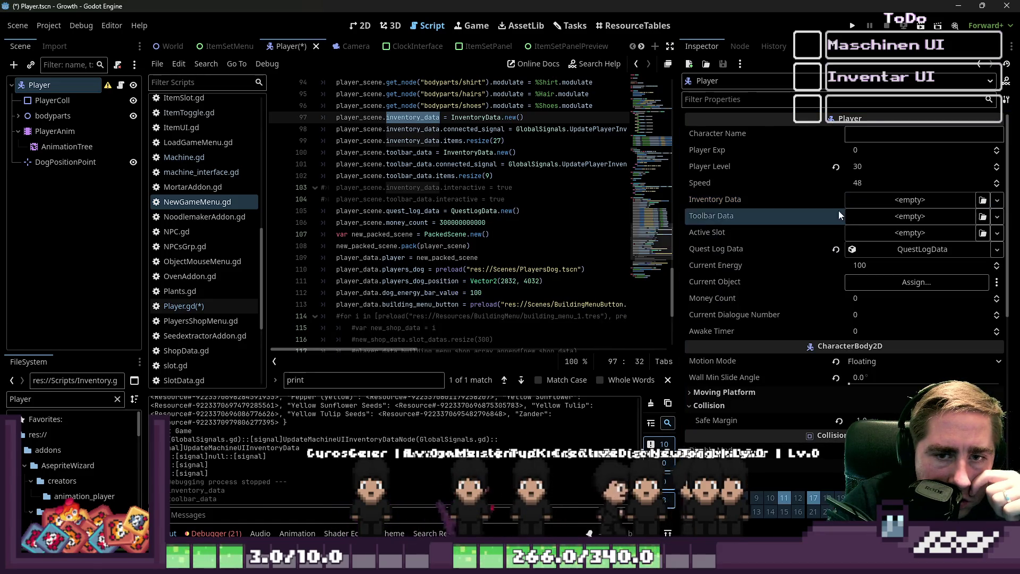
pyautogui.click(876, 217)
pyautogui.press('Escape')
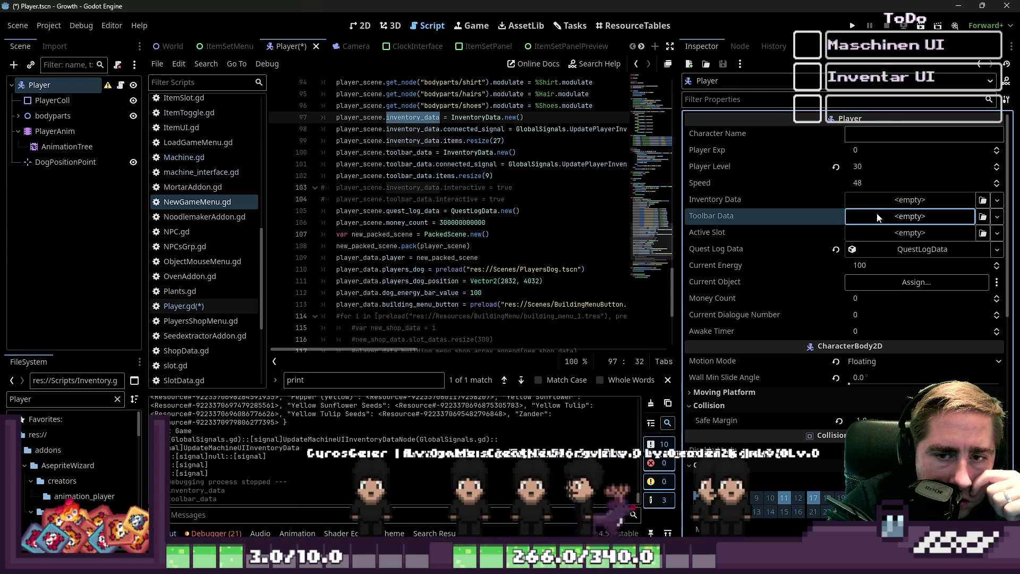
pyautogui.click(851, 26)
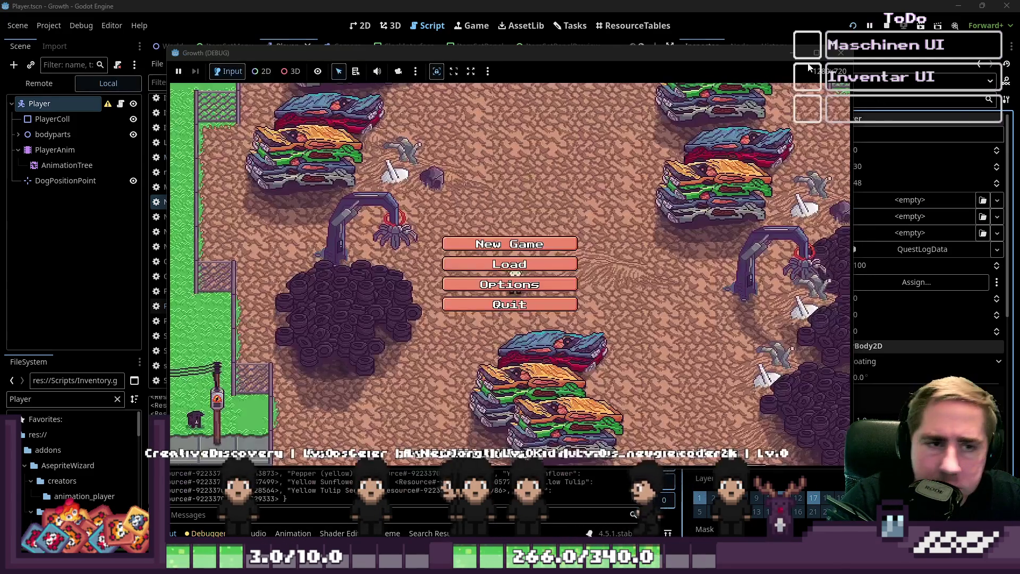
# Stop the game and bring up Player.gd's exported inventory_data and toolbar_data declarations.
pyautogui.press('F8')
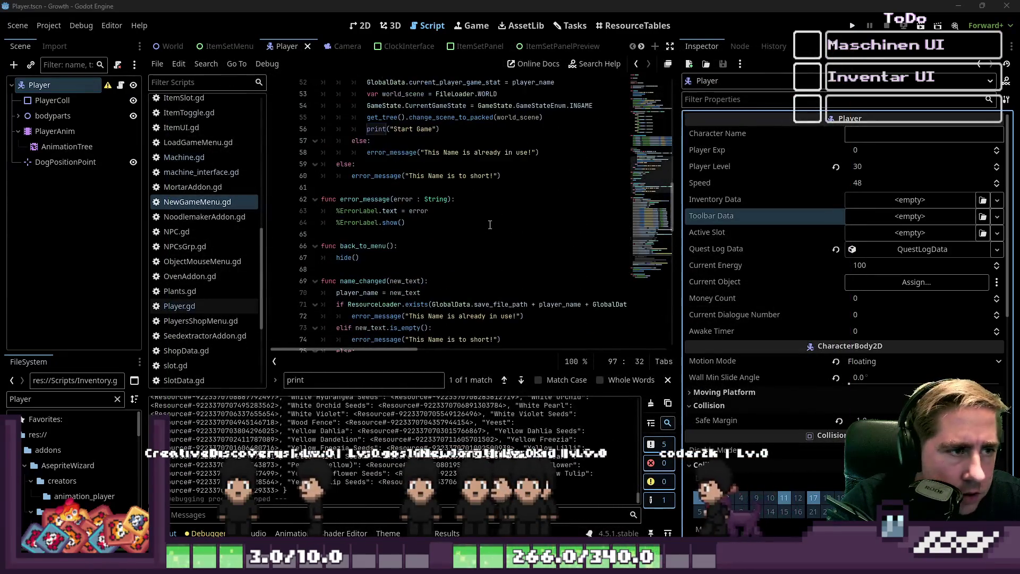
pyautogui.scroll(15, 467, 204)
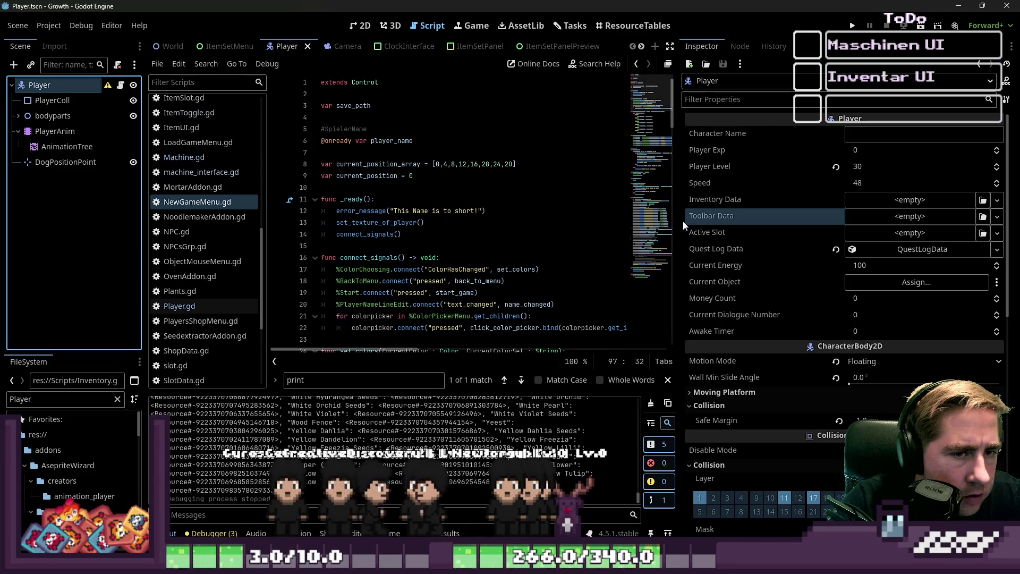
pyautogui.moveTo(680, 223)
pyautogui.mouseDown()
pyautogui.moveTo(853, 234)
pyautogui.moveTo(838, 244)
pyautogui.mouseUp()
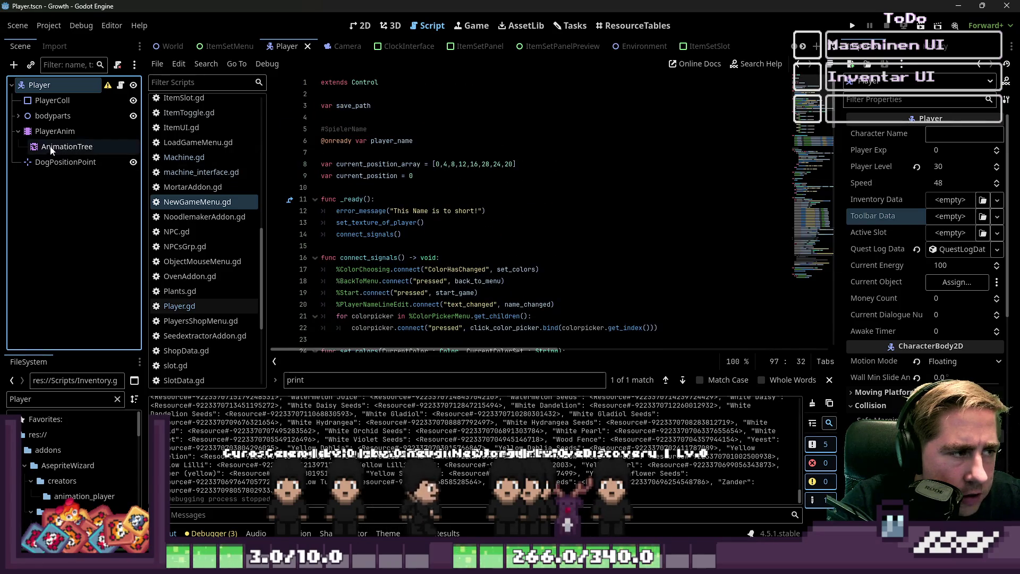
pyautogui.click(66, 102)
pyautogui.scroll(8, 335, 171)
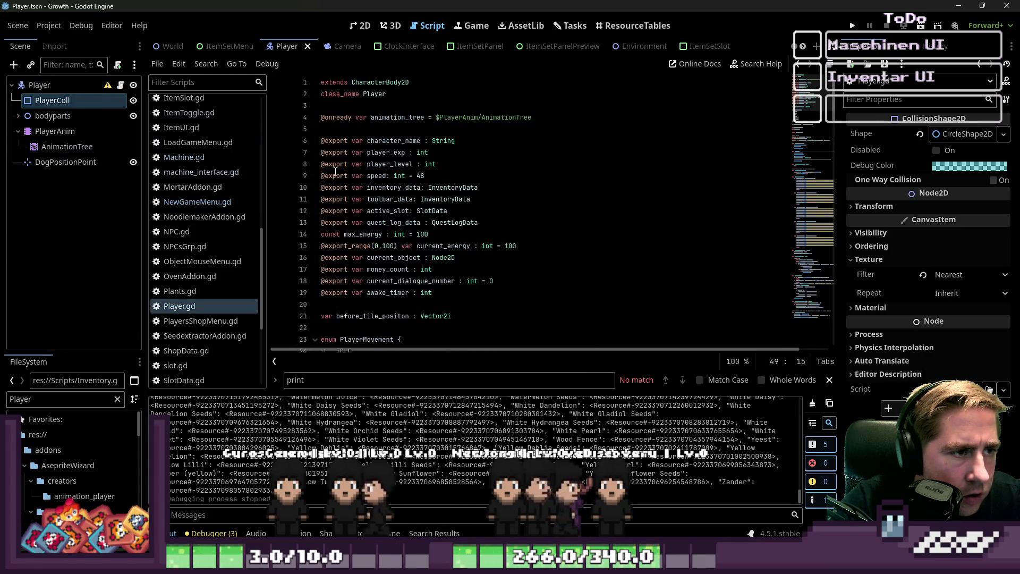
pyautogui.click(402, 187)
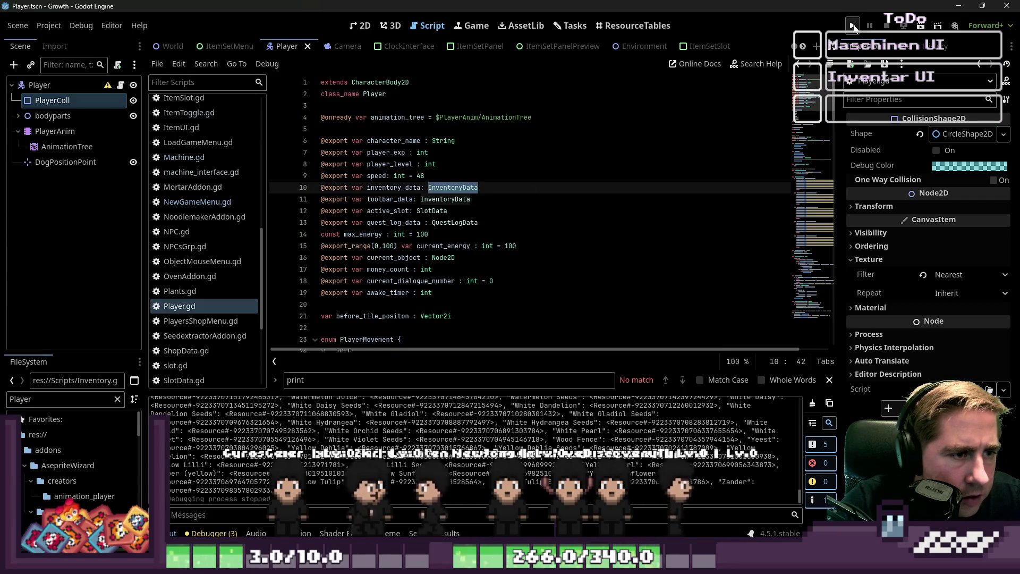
pyautogui.press('F5')
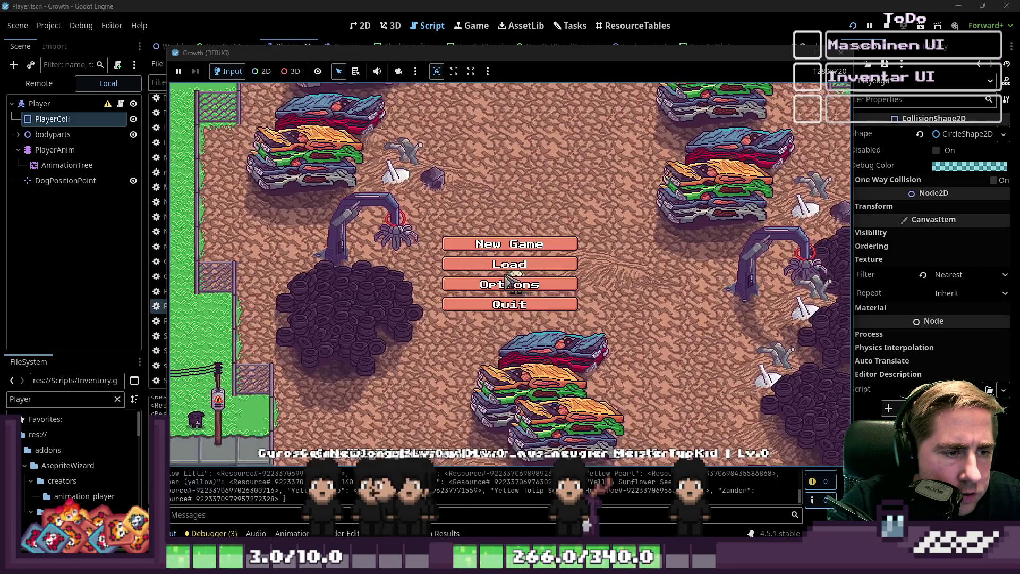
pyautogui.click(510, 242)
pyautogui.write('sd')
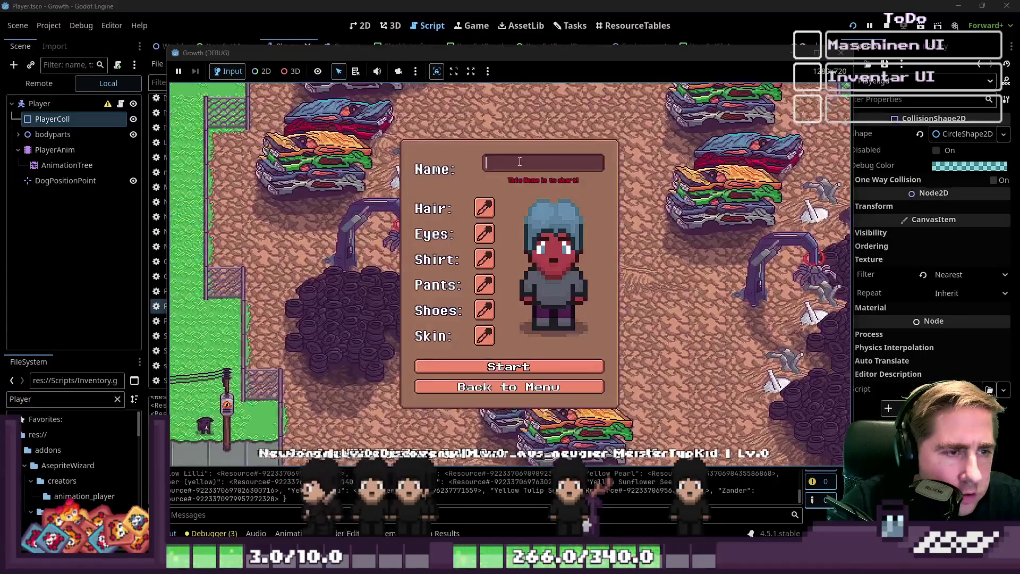
pyautogui.click(518, 356)
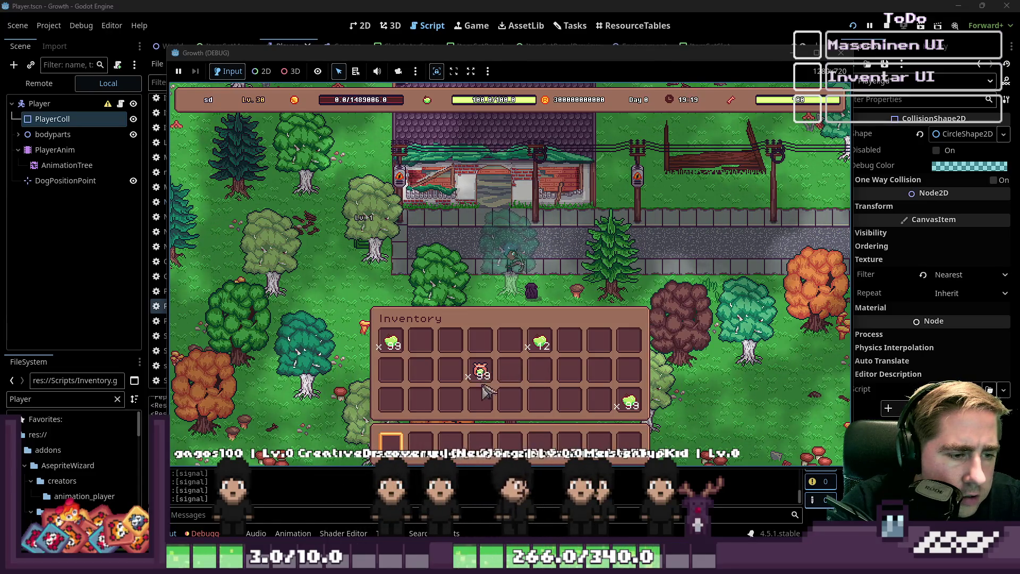
pyautogui.press('r')
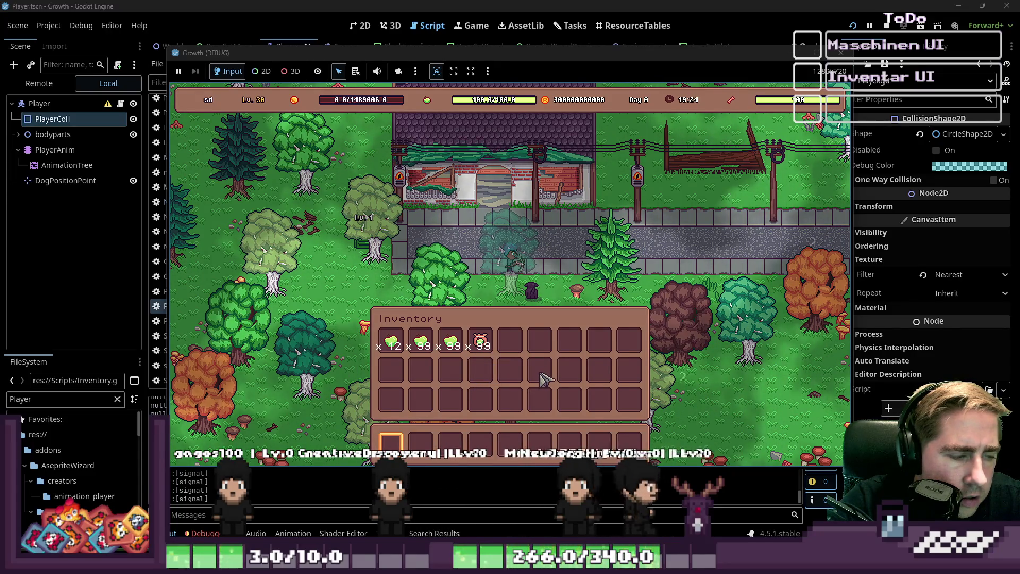
pyautogui.press('F8')
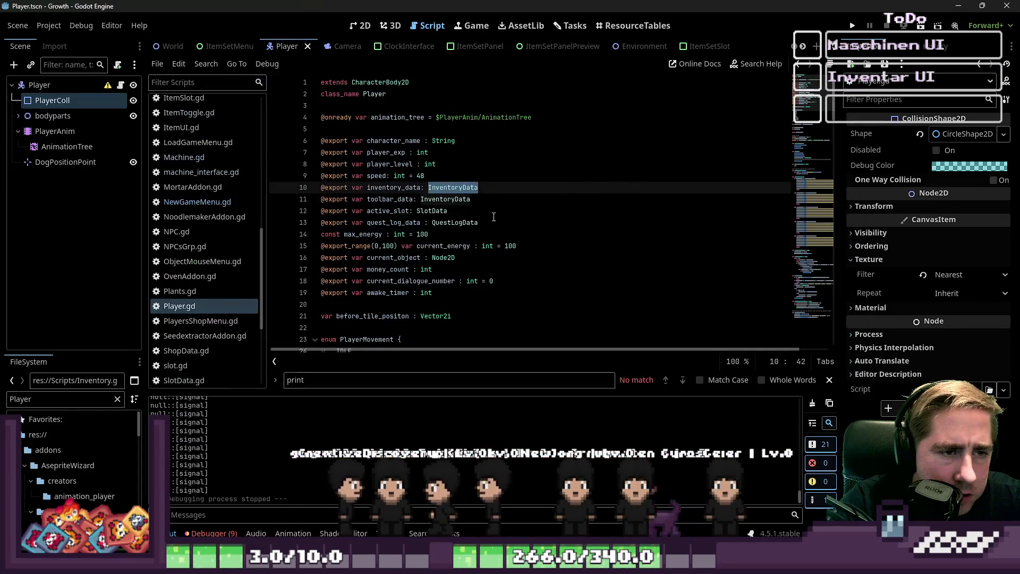
# Run the game again with F5 from Player.gd.
pyautogui.click(576, 210)
pyautogui.scroll(-3, 310, 246)
pyautogui.press('F5')
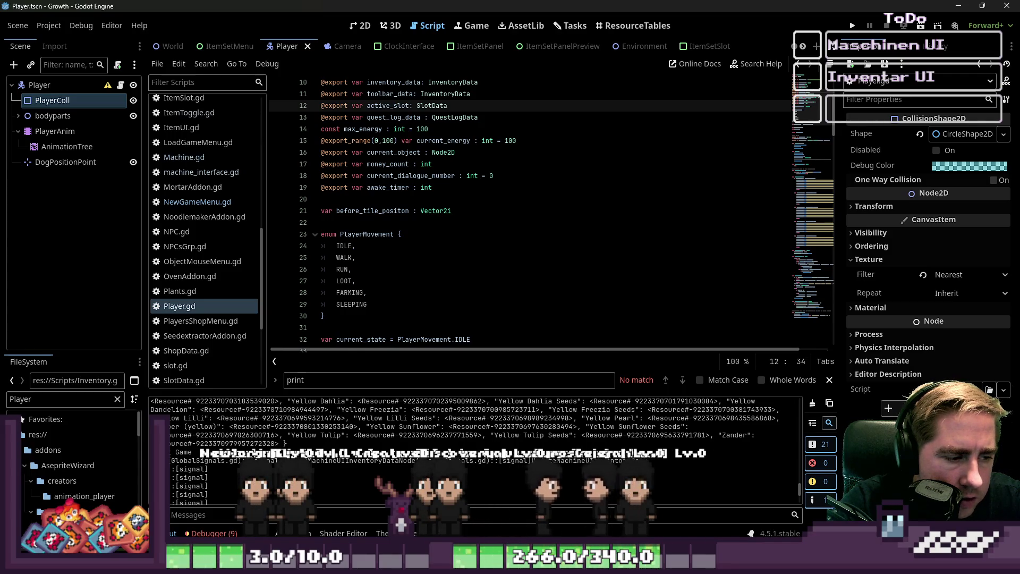
# Add print(inventory_data.connected_signal, toolbar_data.connected_signal) as the first line of _ready.
pyautogui.scroll(8, 315, 463)
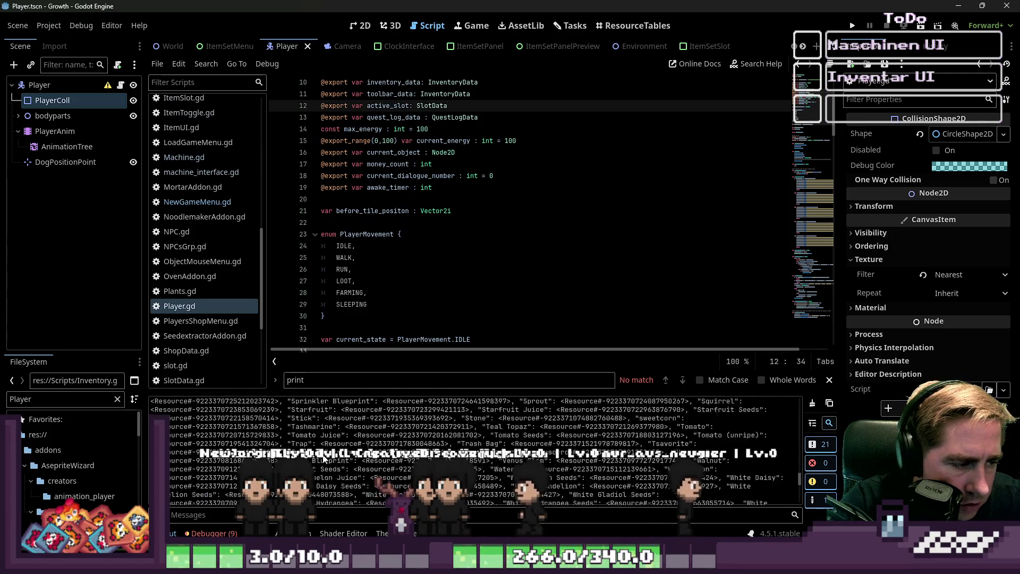
pyautogui.scroll(10, 323, 457)
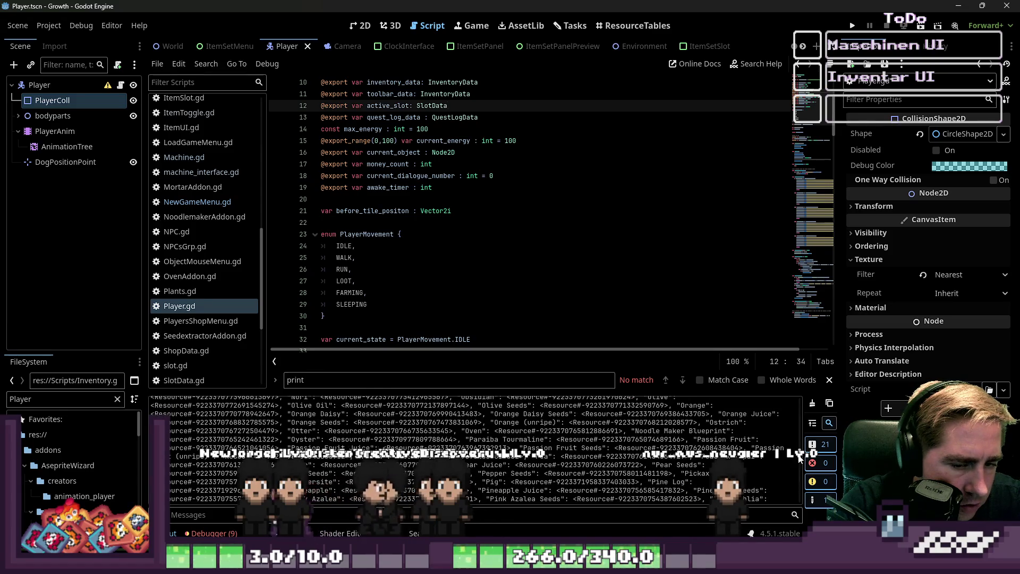
pyautogui.moveTo(799, 446); pyautogui.dragTo(799, 409)
pyautogui.scroll(-3, 800, 411)
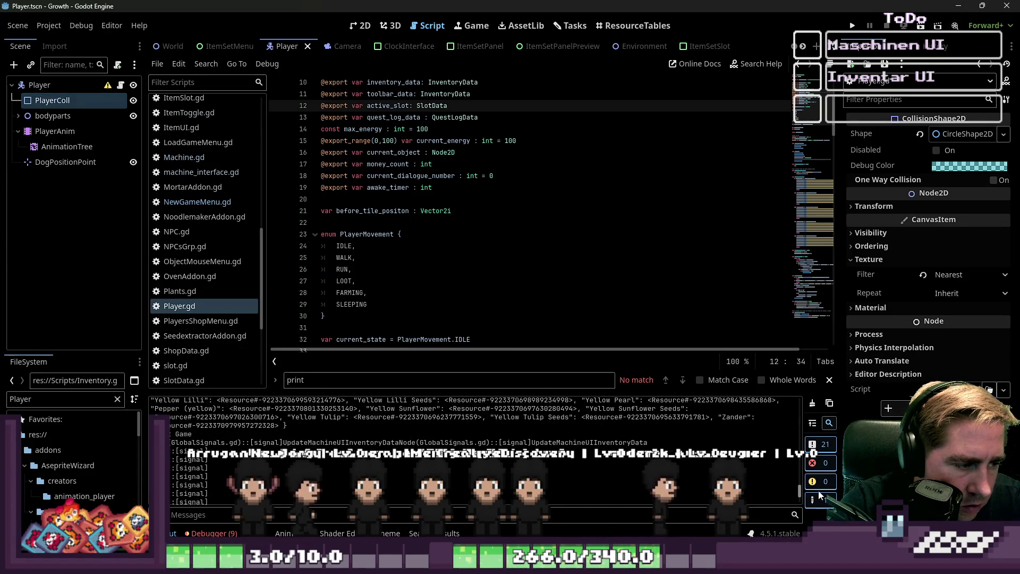
pyautogui.scroll(-4, 457, 244)
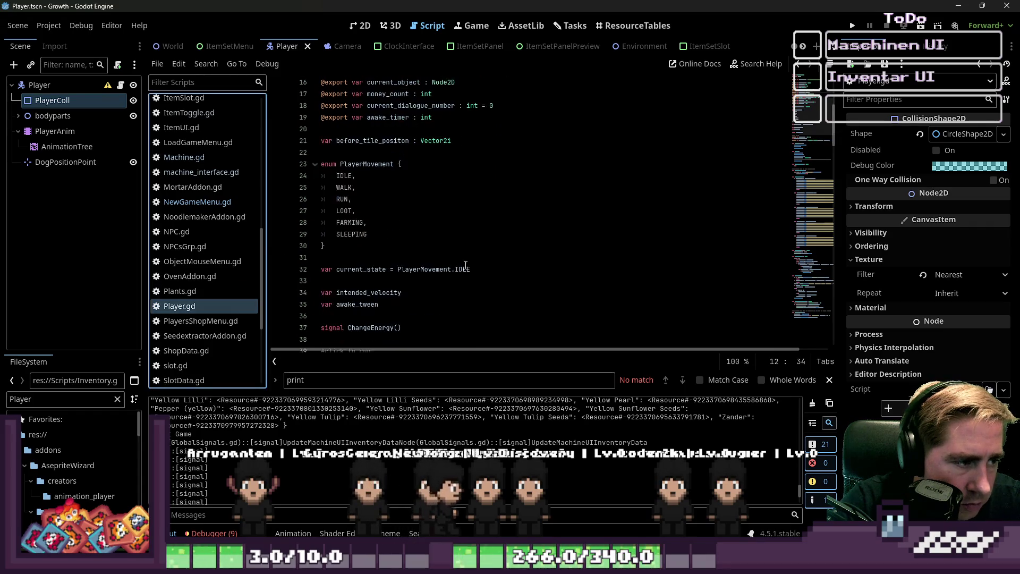
pyautogui.scroll(-4, 448, 257)
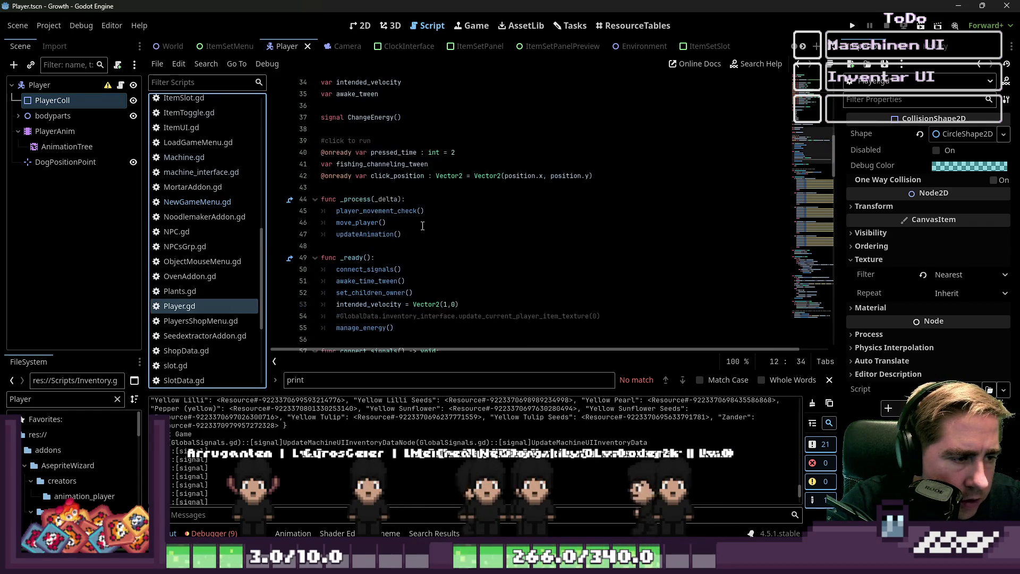
pyautogui.scroll(-1, 422, 204)
pyautogui.click(422, 222)
pyautogui.press('Return')
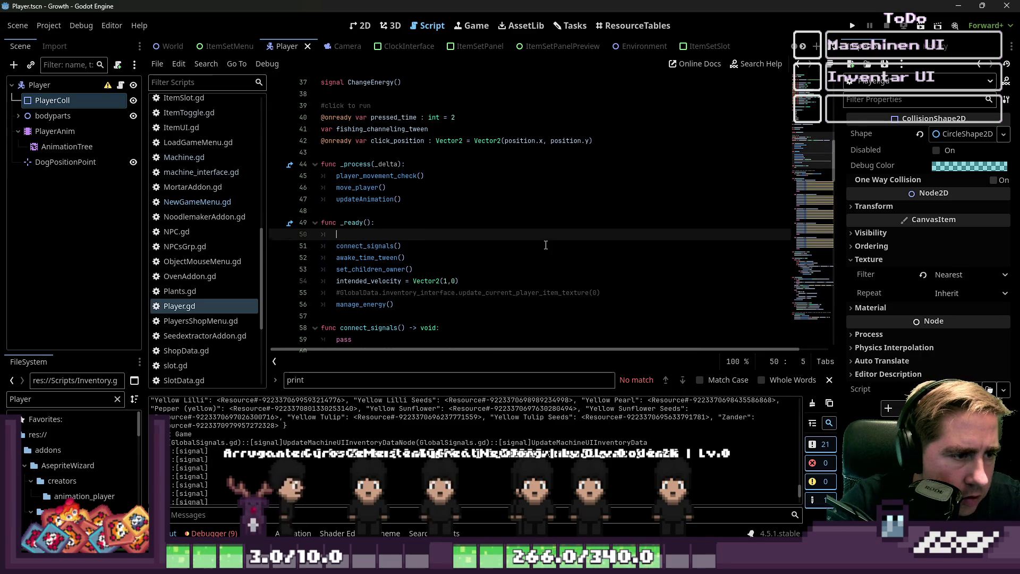
pyautogui.hotkey('ctrl', 'z')
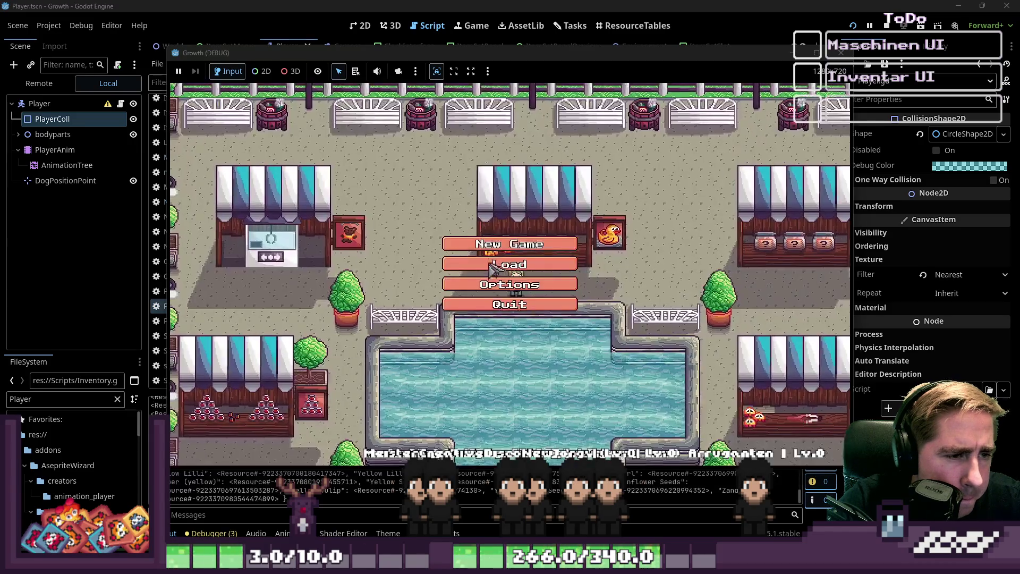
# Enter character name 'asdvbn', go back to the main menu, and delete all saved games.
pyautogui.click(487, 240)
pyautogui.write('asdv')
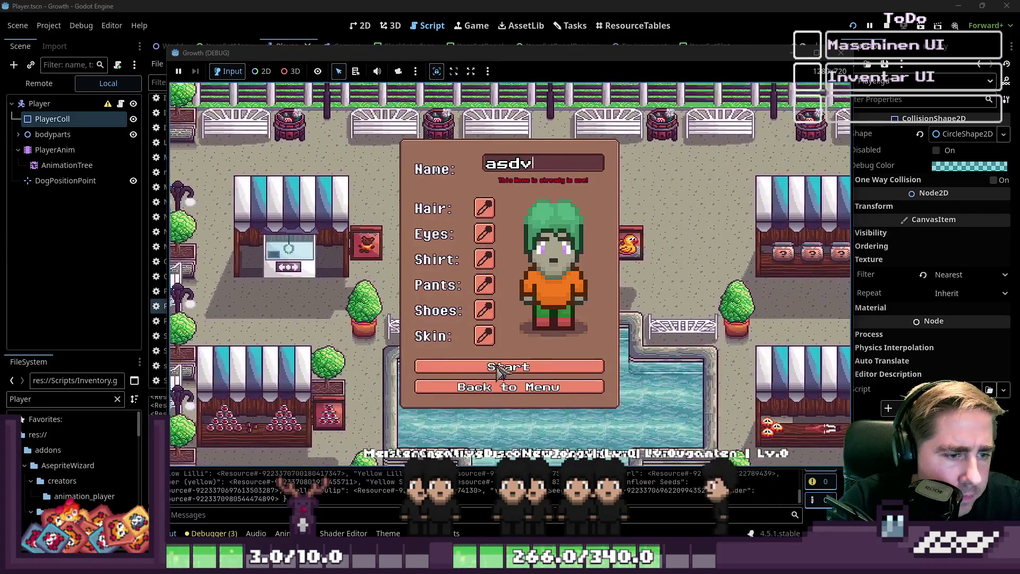
pyautogui.write('bn')
pyautogui.click(502, 385)
pyautogui.click(539, 264)
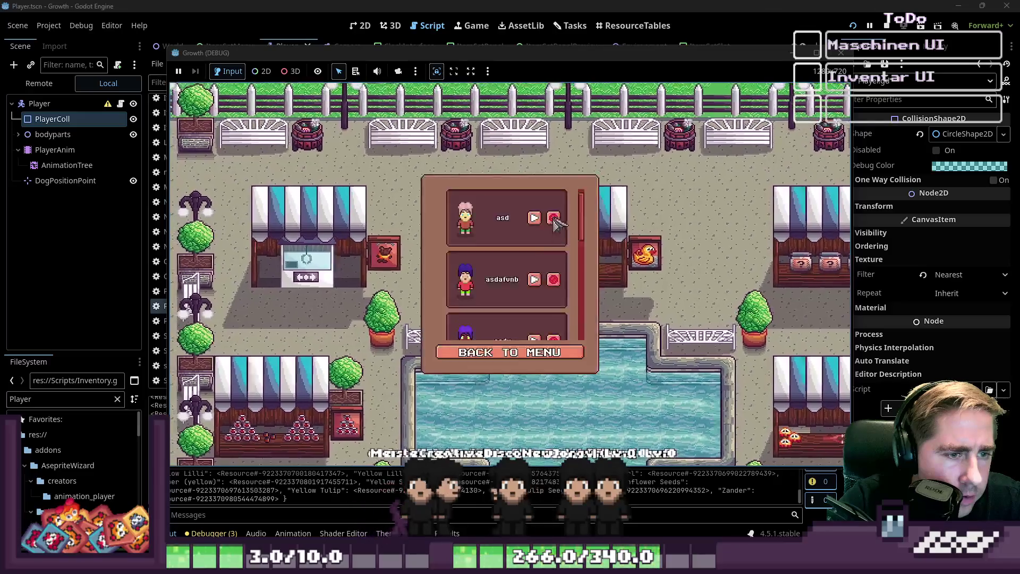
pyautogui.click(547, 218)
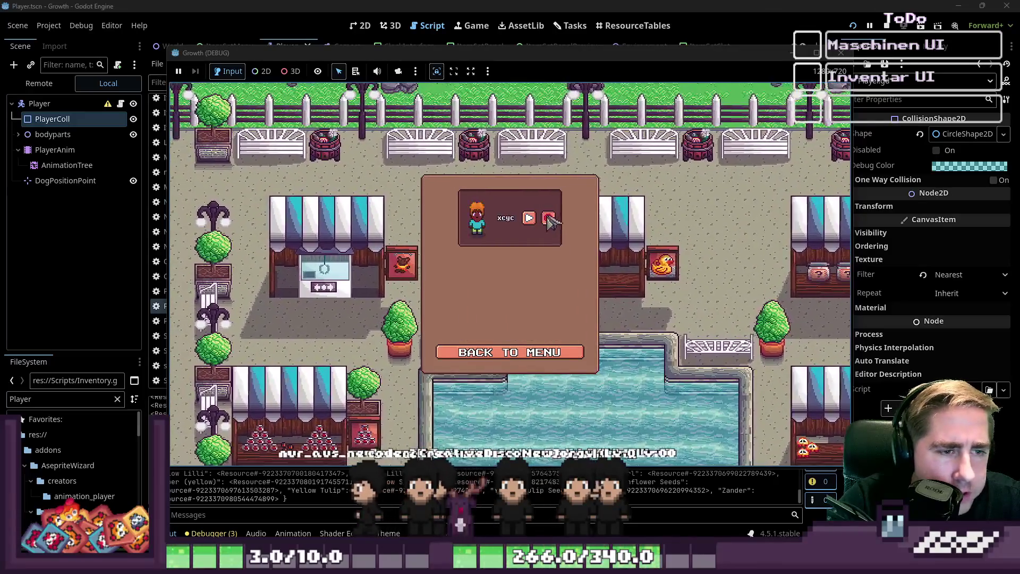
pyautogui.click(547, 218)
pyautogui.click(509, 352)
# Start a new game with the new character, check its inventory, and stop the run.
pyautogui.click(510, 243)
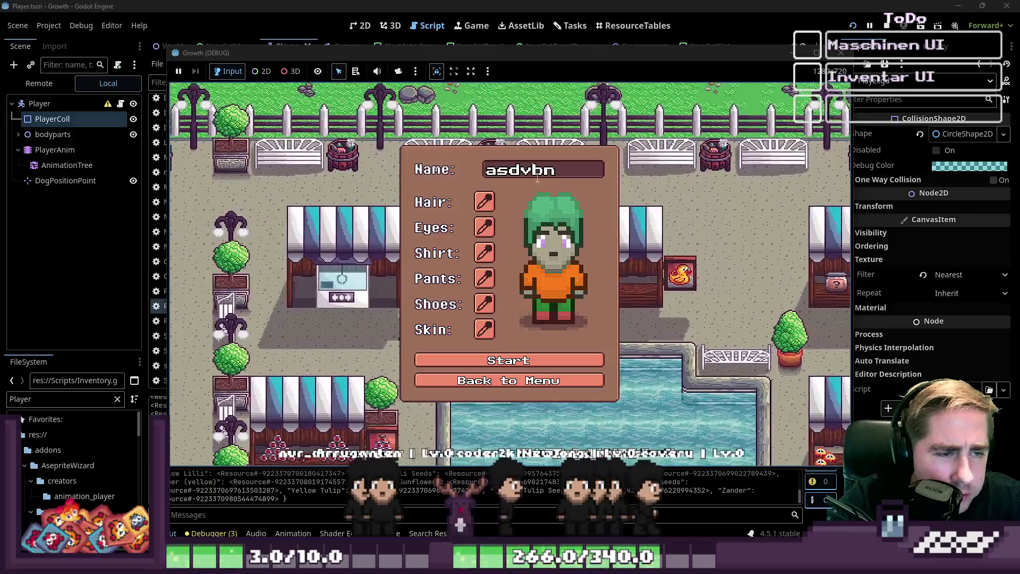
pyautogui.click(594, 362)
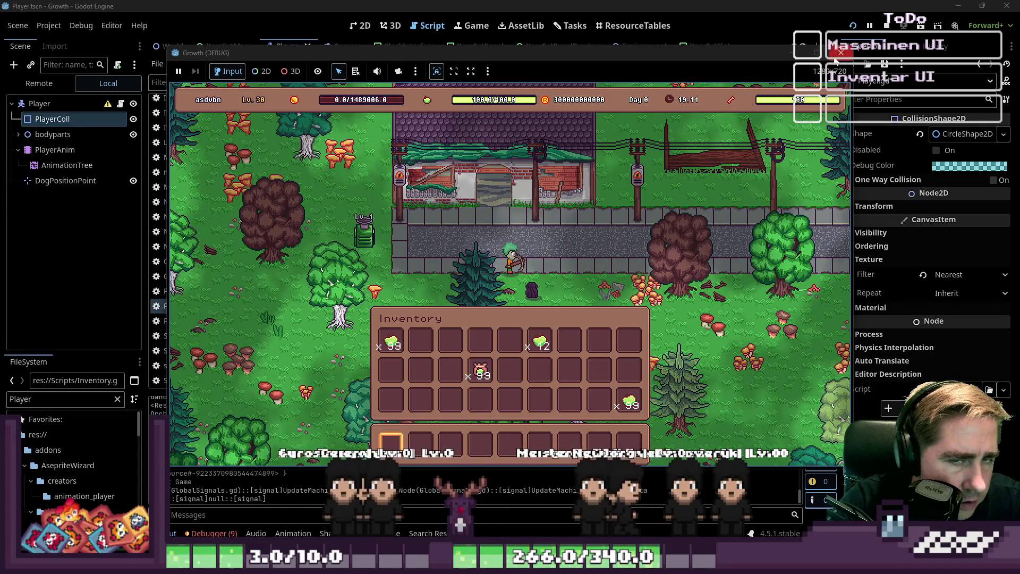
pyautogui.press('F8')
pyautogui.scroll(-2, 205, 260)
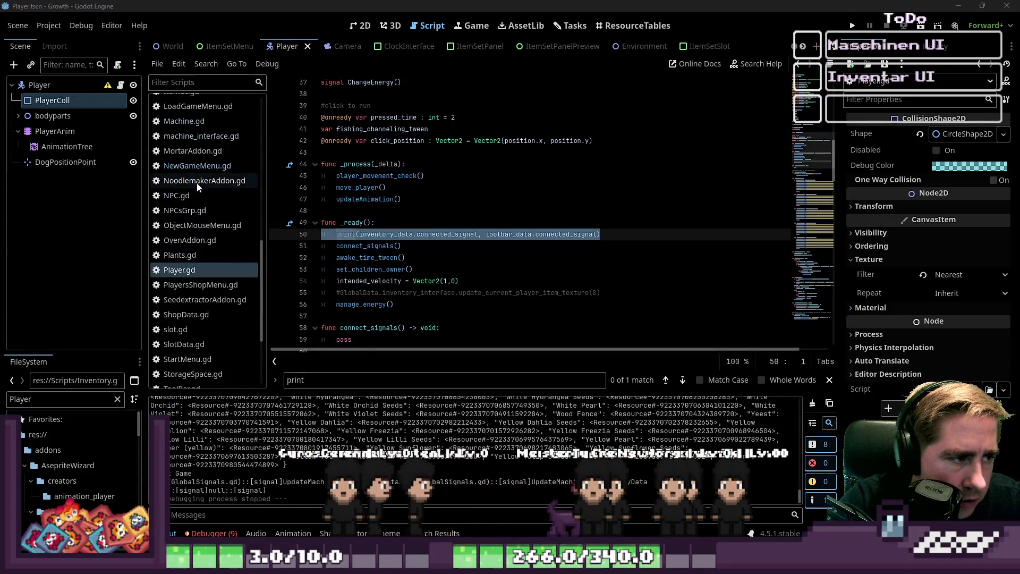
# Rewrite NewGameMenu.gd line 98 as inventory_data.set("connected_signal", GlobalSignals.UpdatePlayerInventoryToolbarData) and run.
pyautogui.click(199, 166)
pyautogui.scroll(-20, 392, 264)
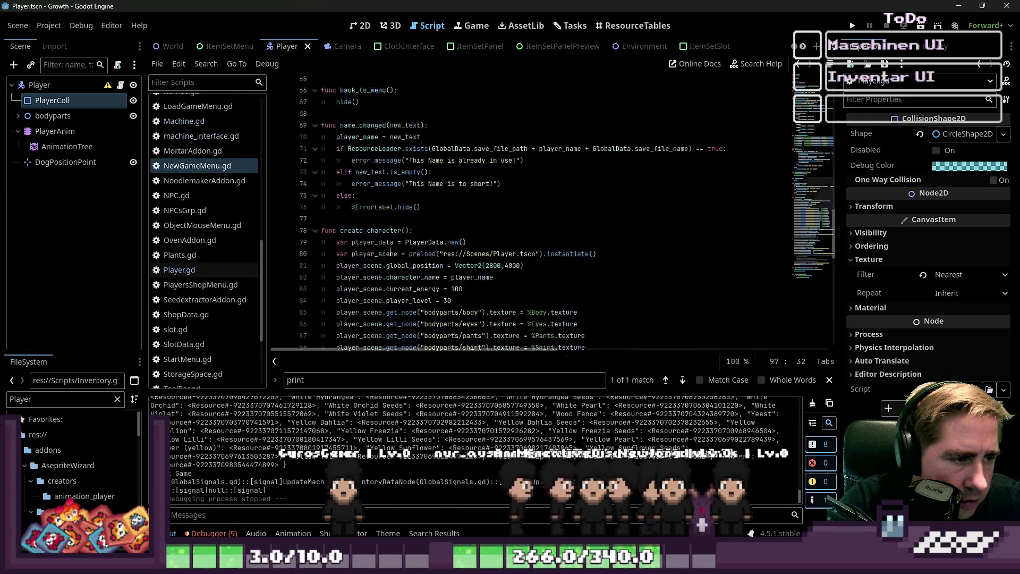
pyautogui.scroll(2, 391, 245)
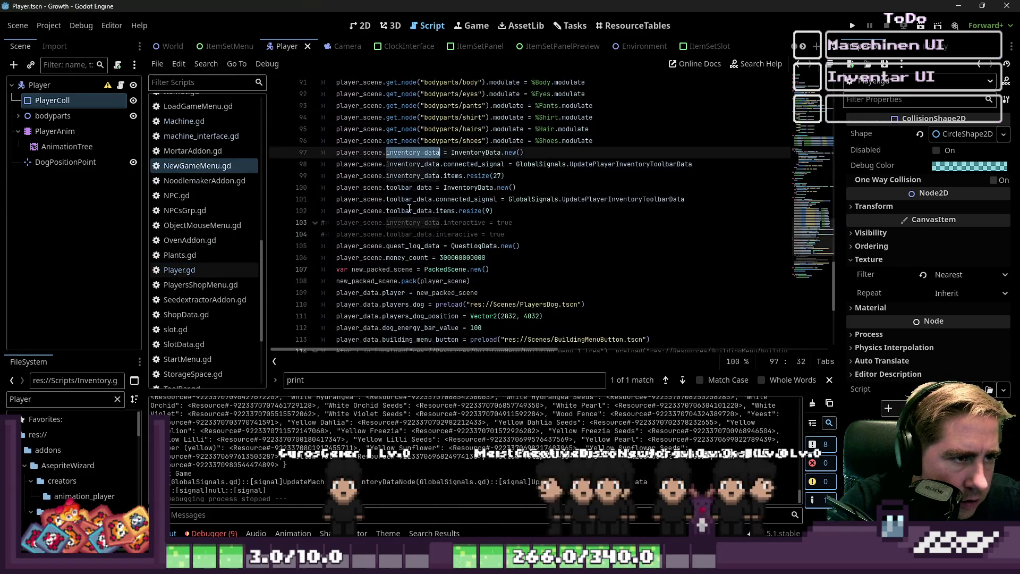
pyautogui.doubleClick(479, 164)
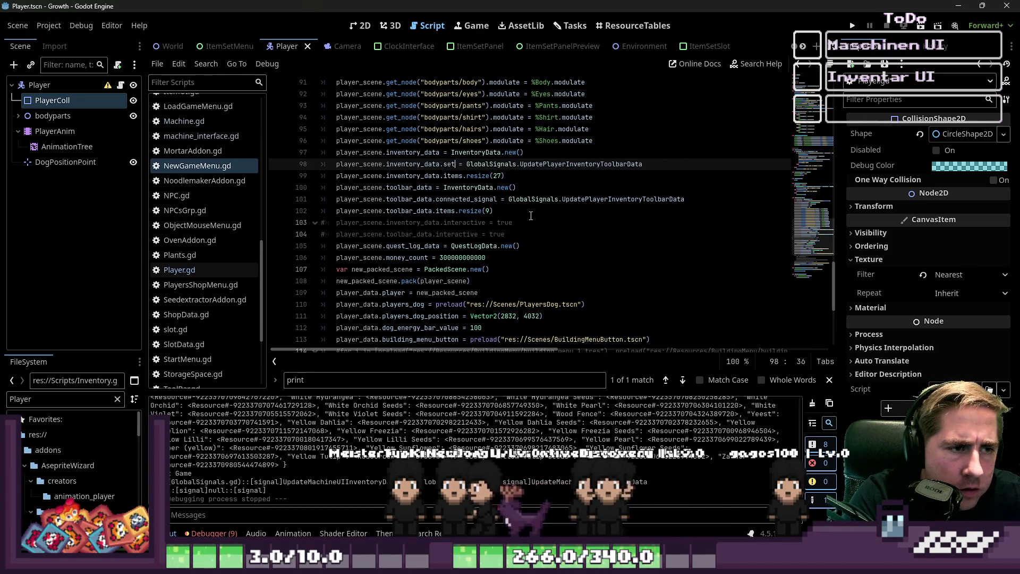
pyautogui.write('"connected:')
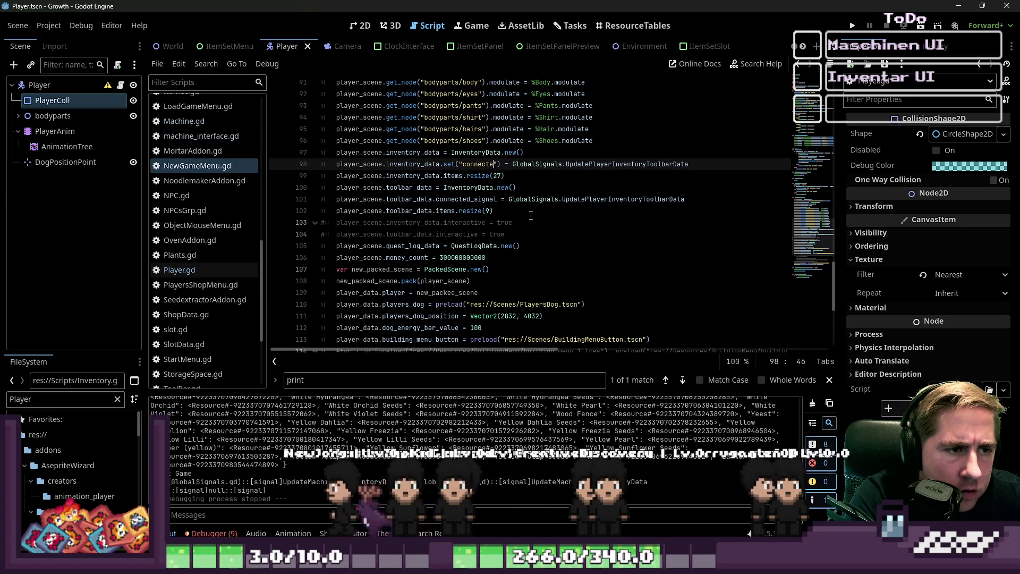
pyautogui.press('BackSpace')
pyautogui.write('_signal')
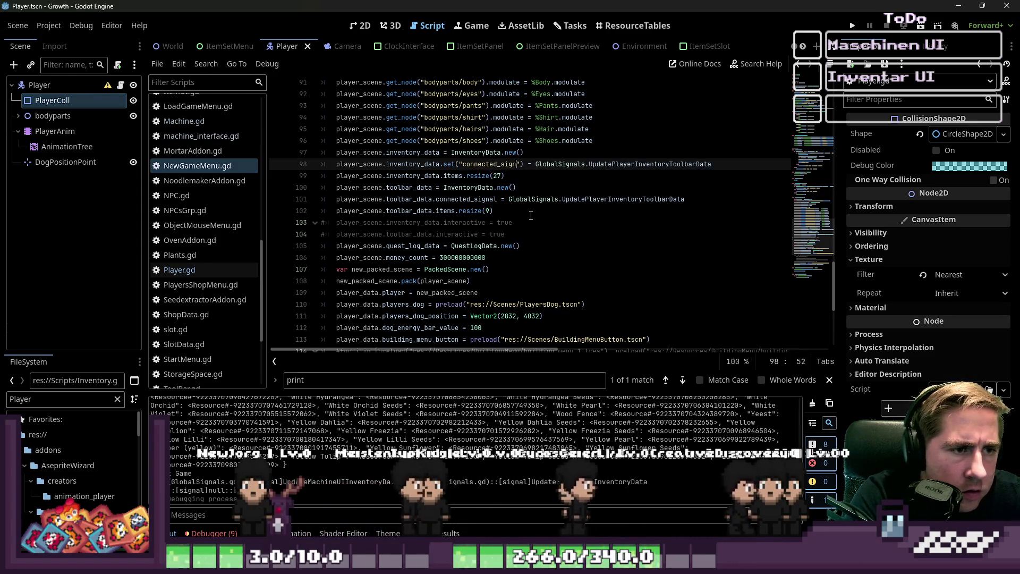
pyautogui.write('"´,')
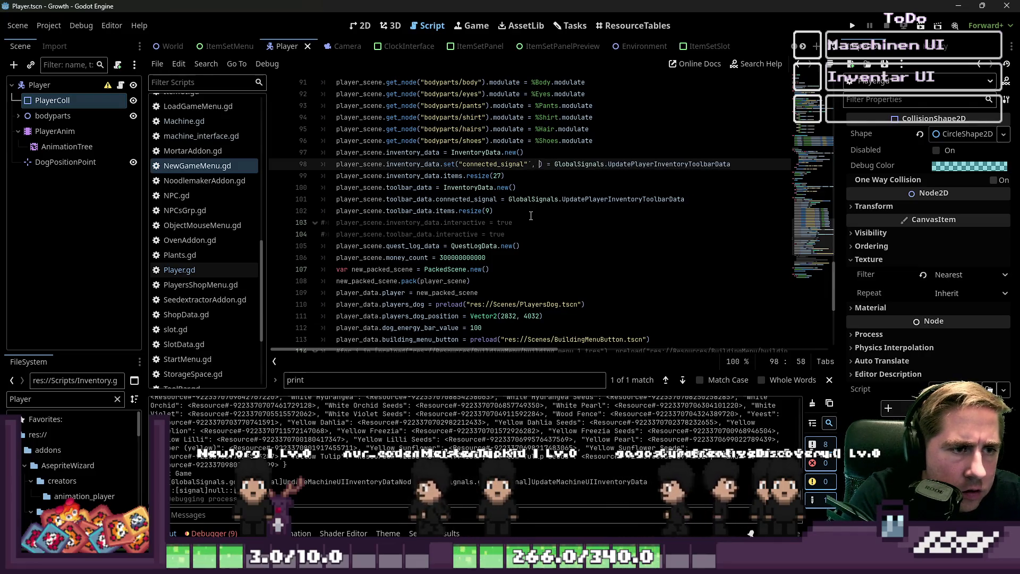
pyautogui.press('BackSpace')
pyautogui.press('BackSpace')
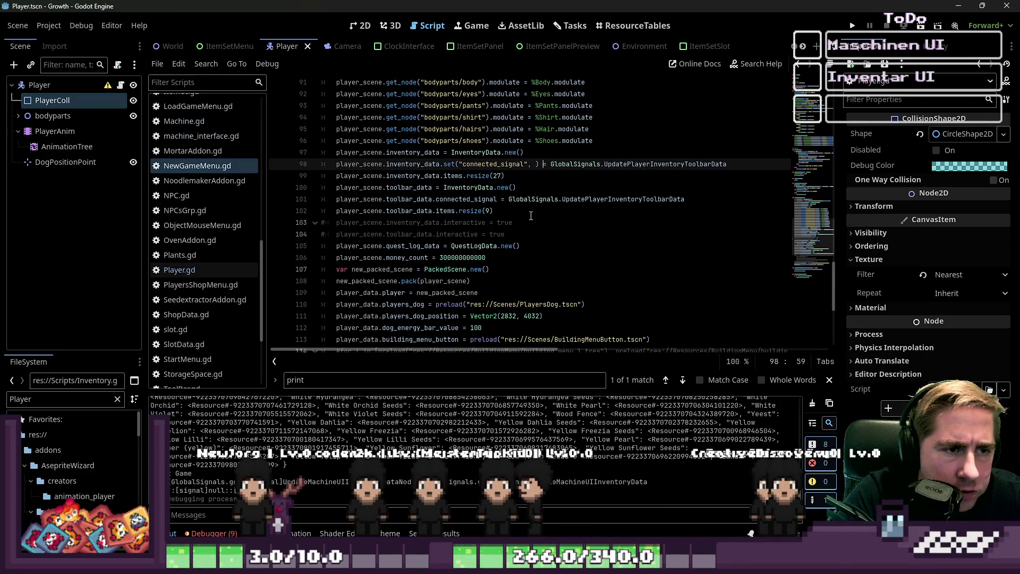
pyautogui.hotkey('shift', 'End')
pyautogui.hotkey('ctrl', 'x')
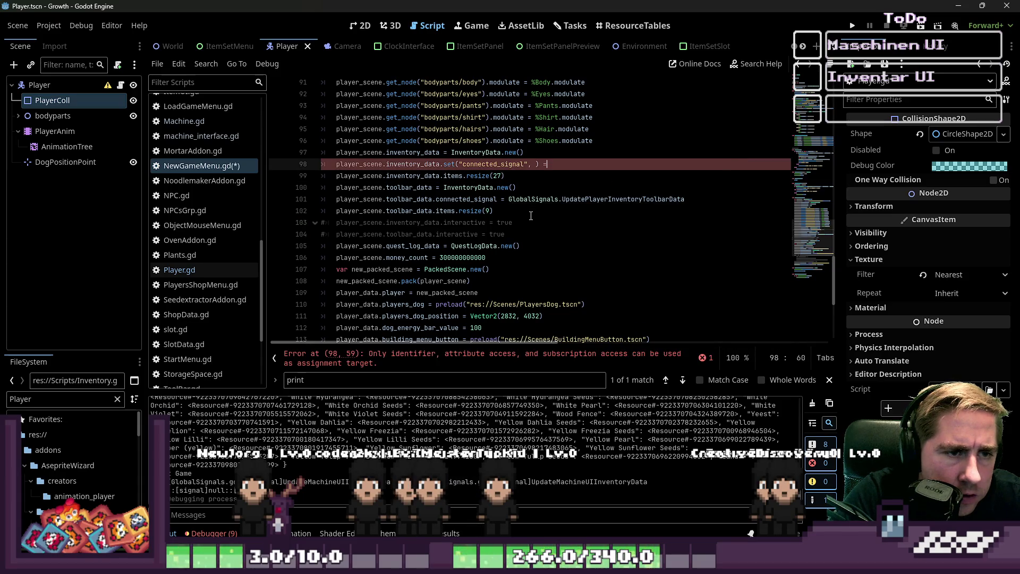
pyautogui.hotkey('ctrl', 'v')
pyautogui.press('Down')
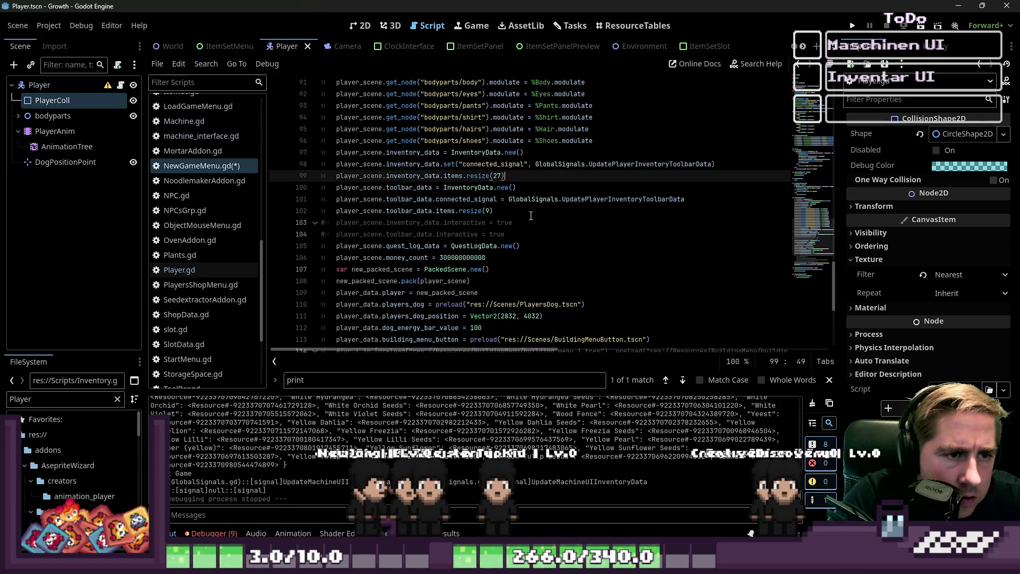
pyautogui.click(853, 25)
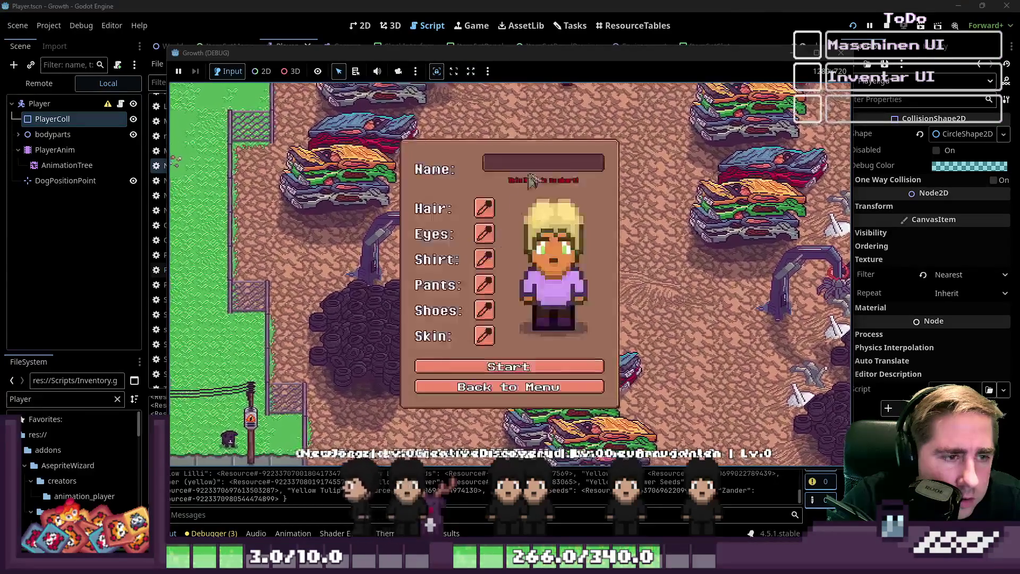
# Create a character named 'asd', check the loaded inventory, and stop the game.
pyautogui.write('asd')
pyautogui.click(546, 367)
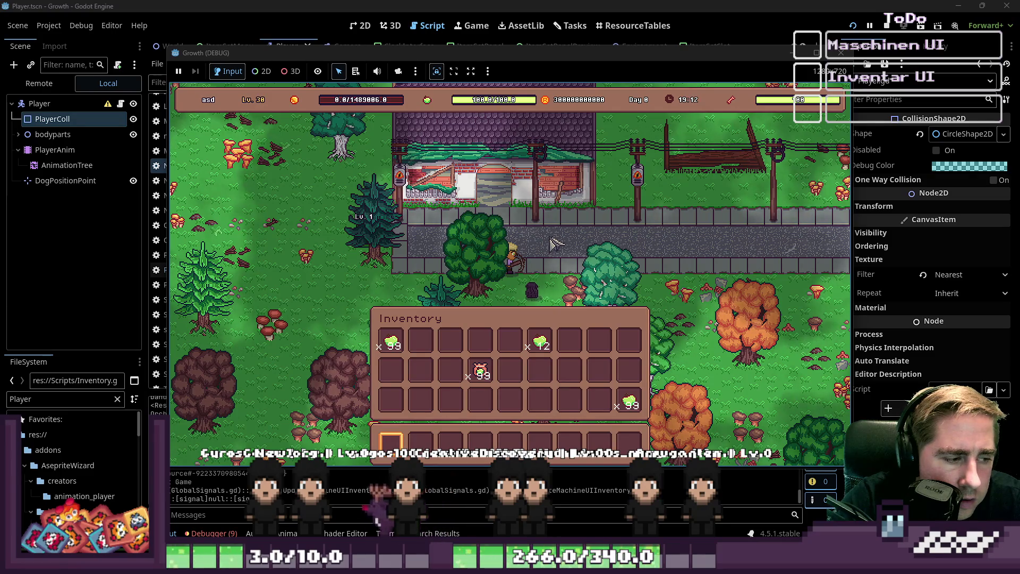
pyautogui.press('F8')
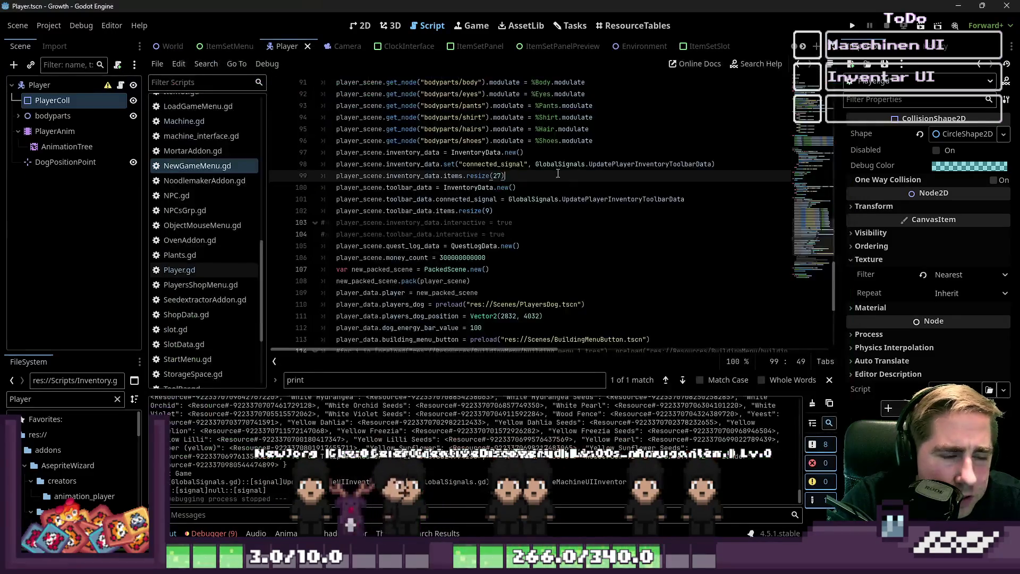
# Undo the set() edit on line 98, restoring the direct connected_signal assignment, and save.
pyautogui.click(505, 184)
pyautogui.click(555, 178)
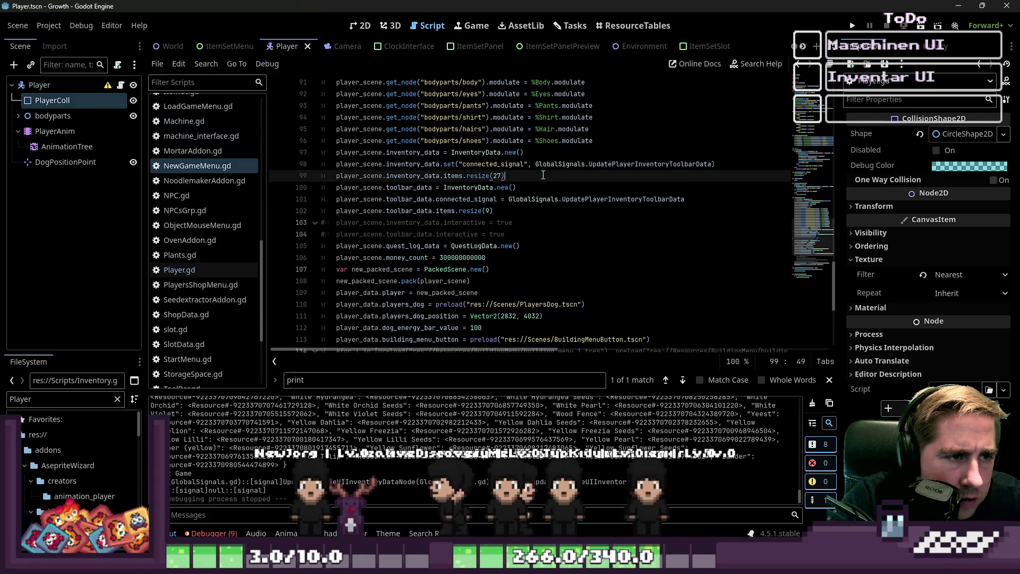
pyautogui.hotkey('ctrl', 'z')
pyautogui.hotkey('ctrl', 'z')
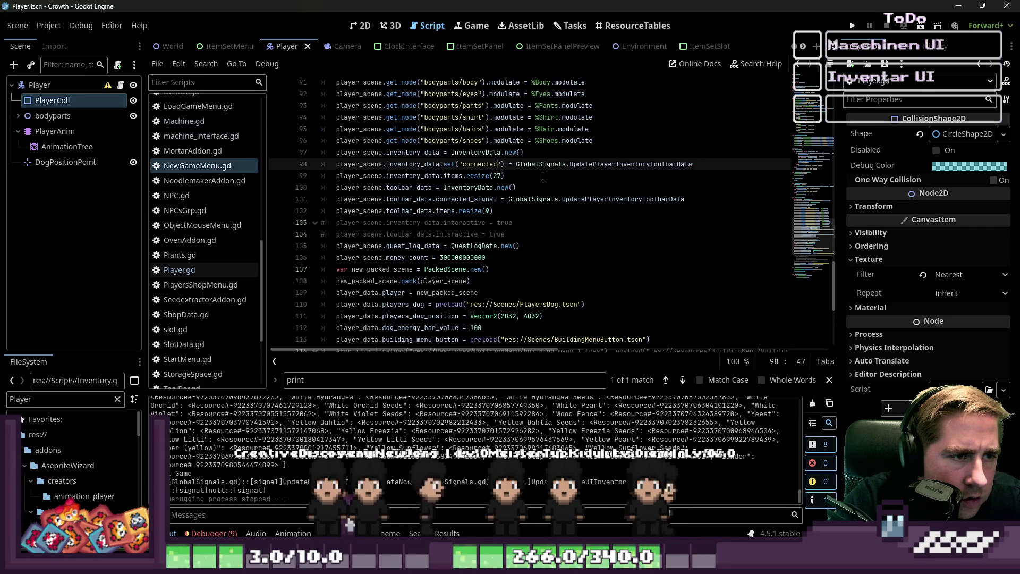
pyautogui.hotkey('ctrl', 'z')
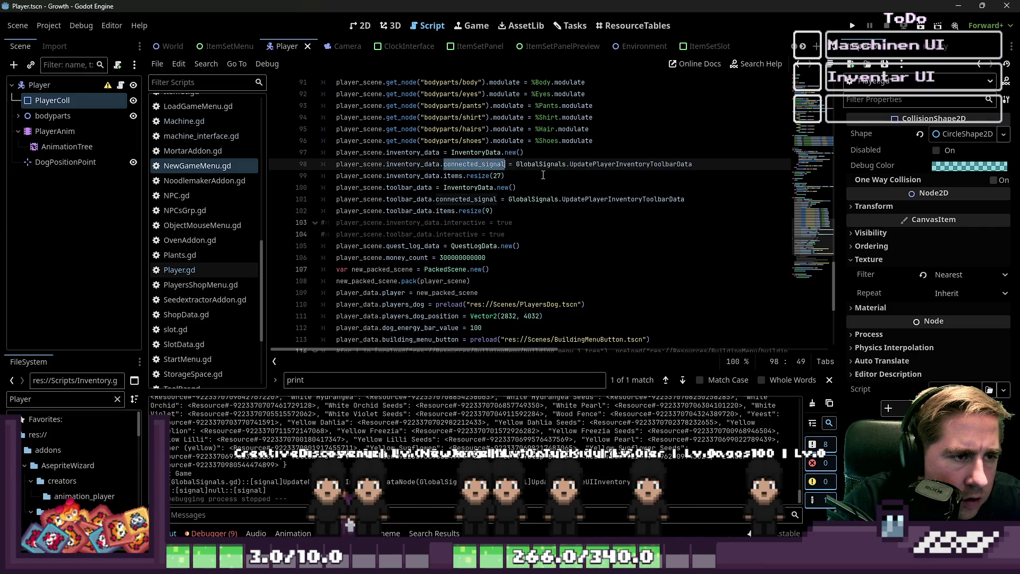
pyautogui.click(523, 183)
pyautogui.click(184, 121)
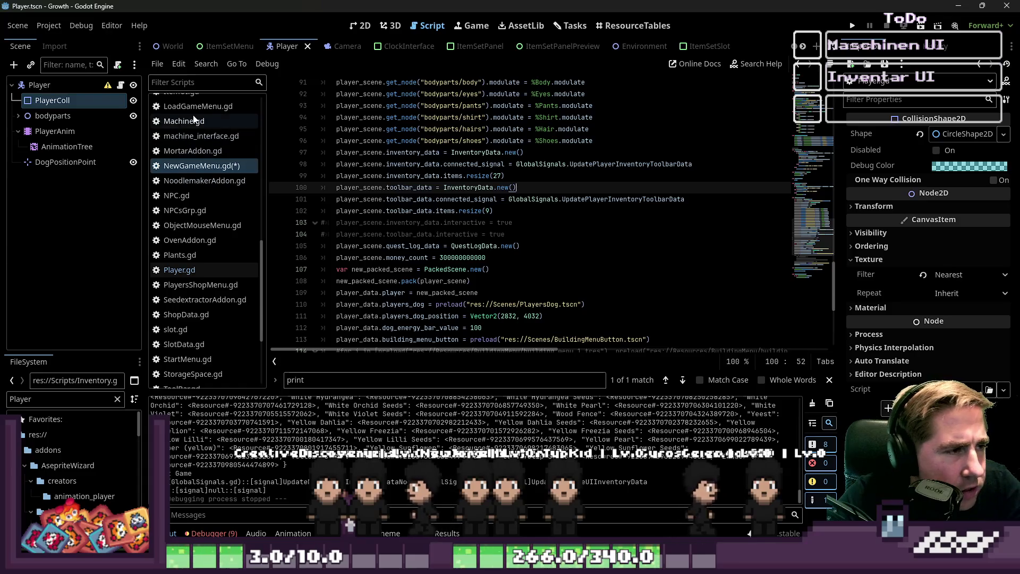
pyautogui.scroll(-2, 299, 176)
pyautogui.click(202, 166)
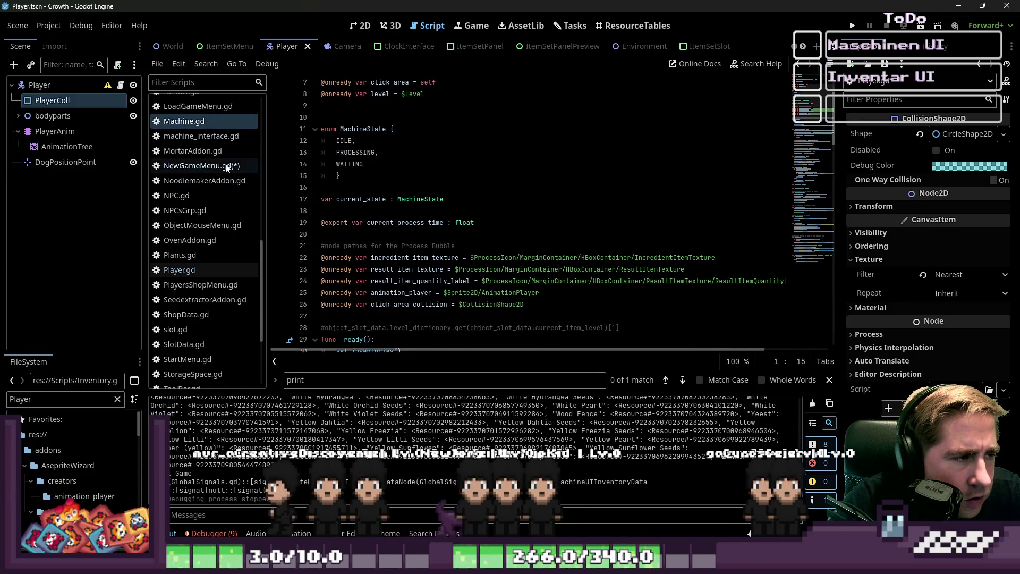
pyautogui.click(443, 176)
pyautogui.hotkey('ctrl', 's')
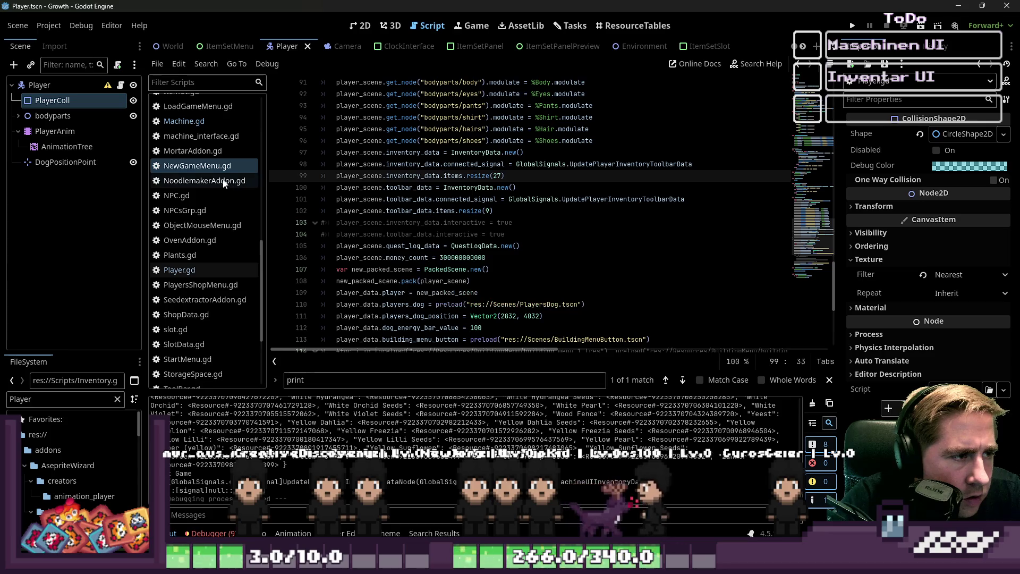
# Inspect the inventory and toolbar connected_signal assignments on NewGameMenu.gd lines 98–102.
pyautogui.scroll(-2, 213, 239)
pyautogui.click(214, 233)
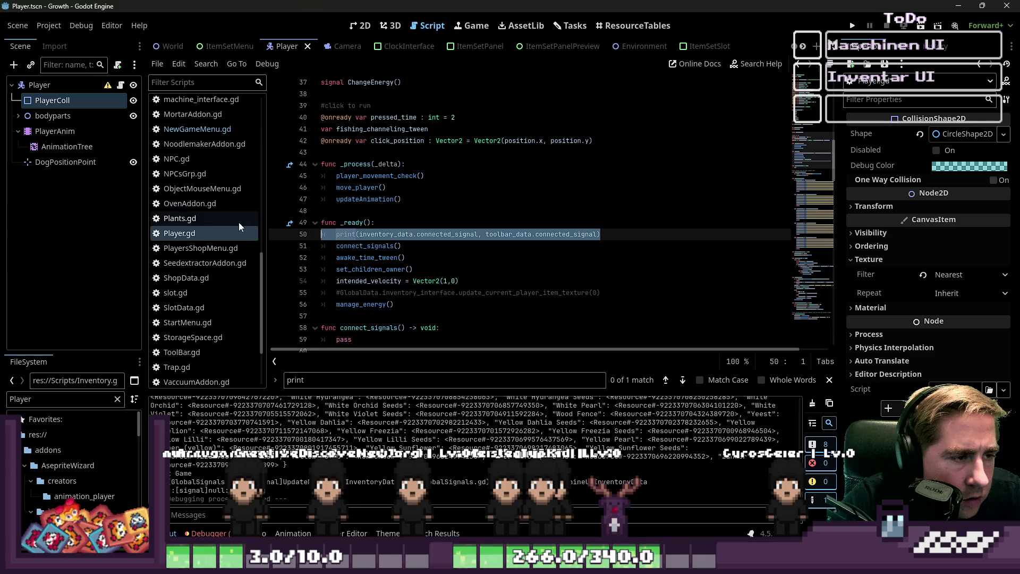
pyautogui.click(197, 129)
pyautogui.click(492, 199)
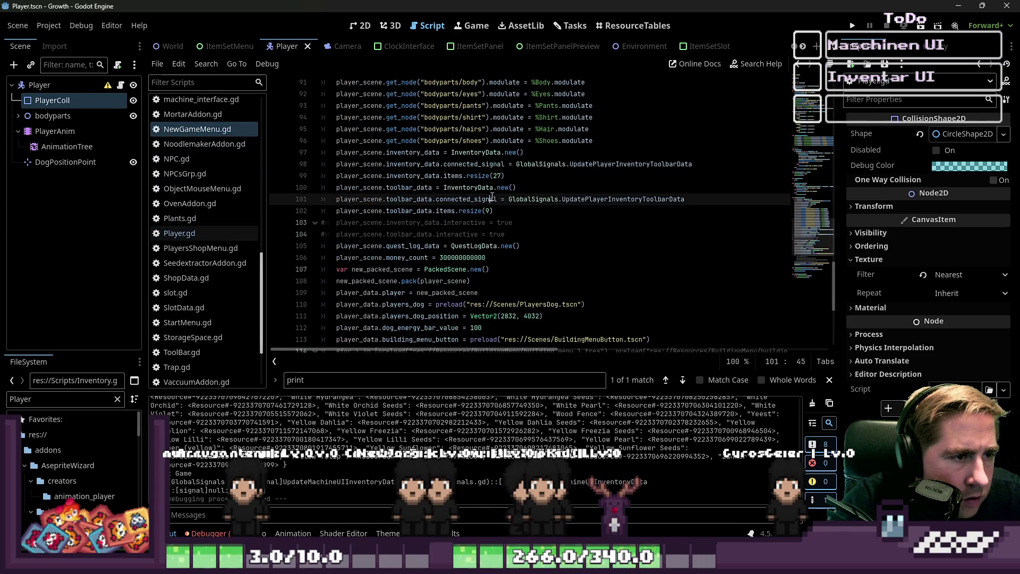
pyautogui.click(522, 180)
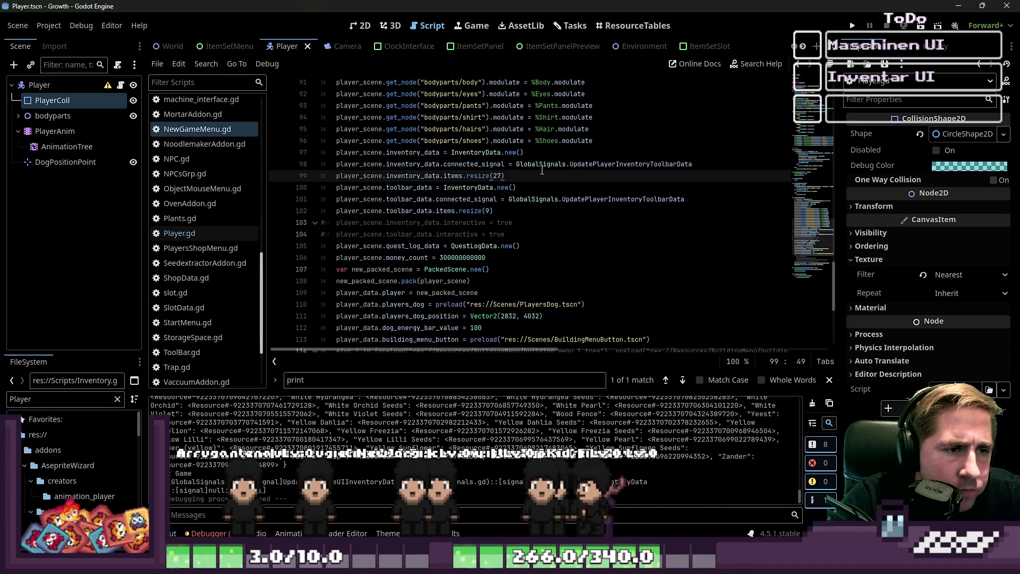
pyautogui.click(541, 169)
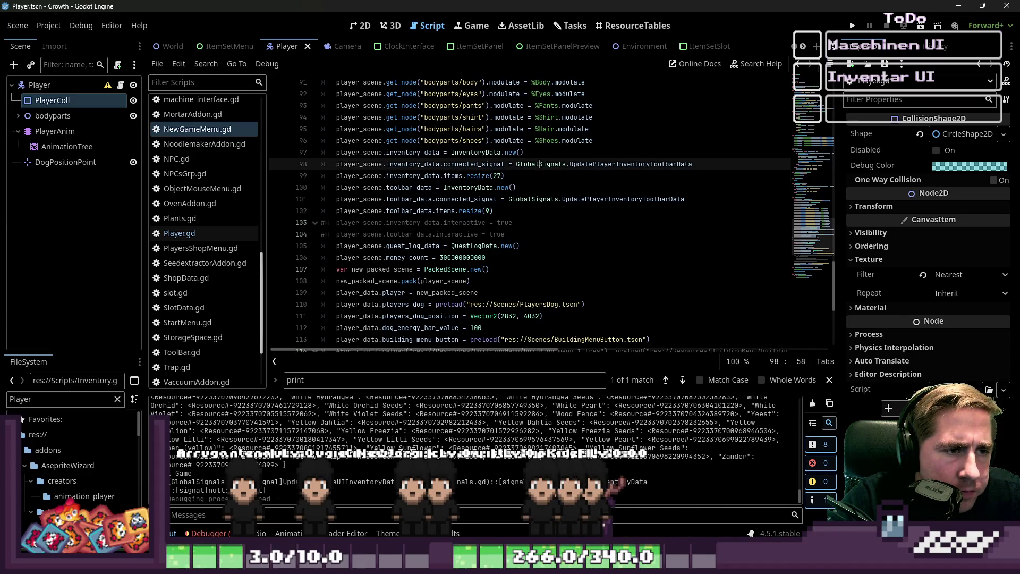
pyautogui.doubleClick(583, 164)
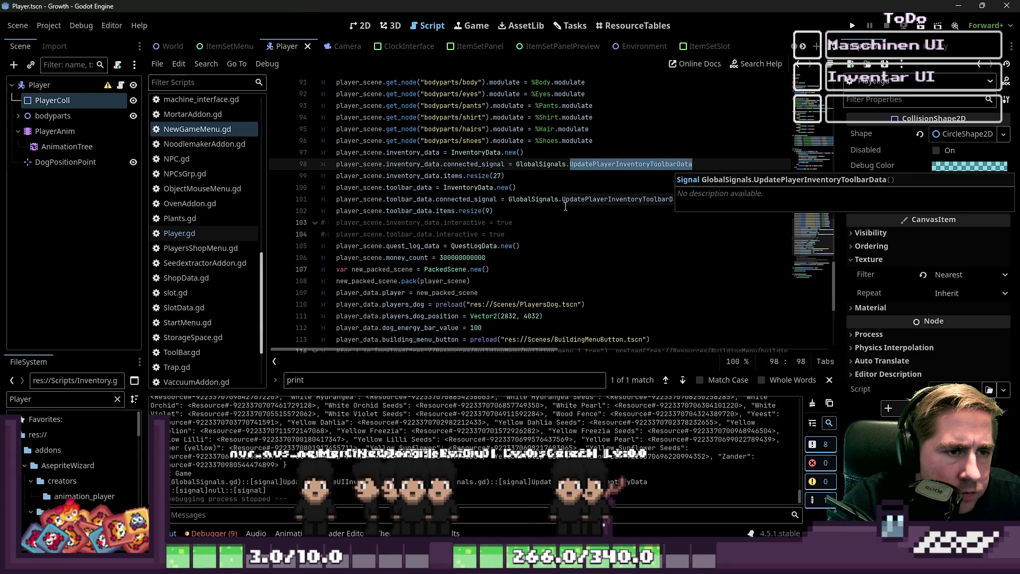
pyautogui.doubleClick(531, 201)
pyautogui.click(604, 215)
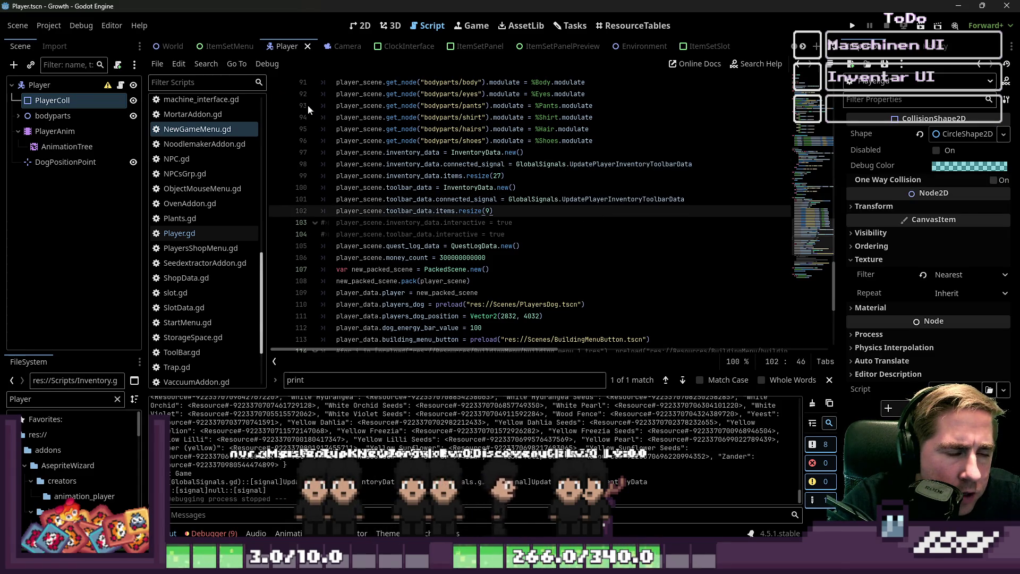
pyautogui.click(676, 171)
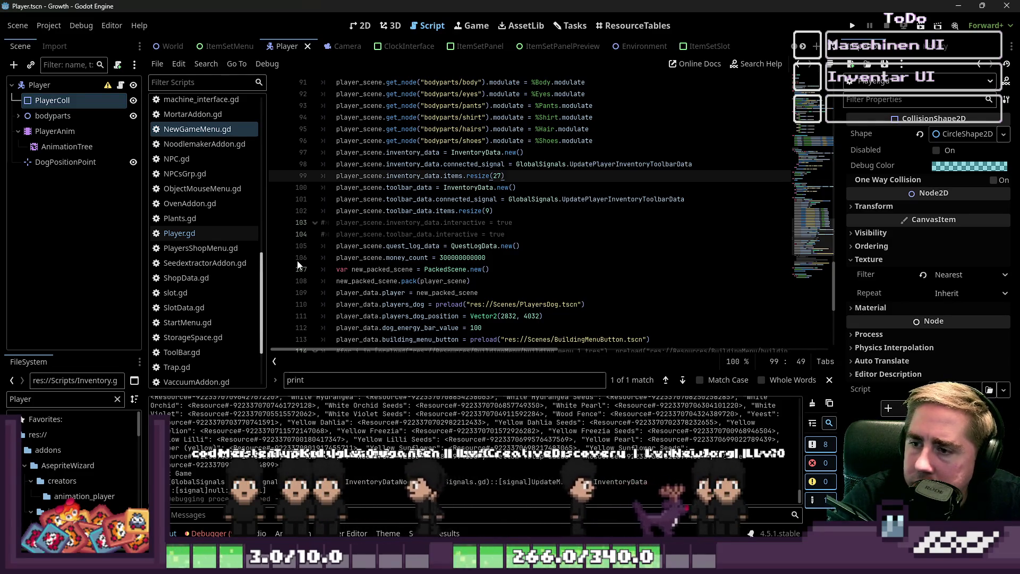
# Select the inventory connected_signal line in NewGameMenu.gd's player setup code.
pyautogui.click(435, 129)
pyautogui.click(492, 203)
pyautogui.moveTo(692, 164)
pyautogui.mouseDown()
pyautogui.moveTo(691, 175)
pyautogui.moveTo(581, 164)
pyautogui.moveTo(298, 168)
pyautogui.moveTo(336, 165)
pyautogui.mouseUp()
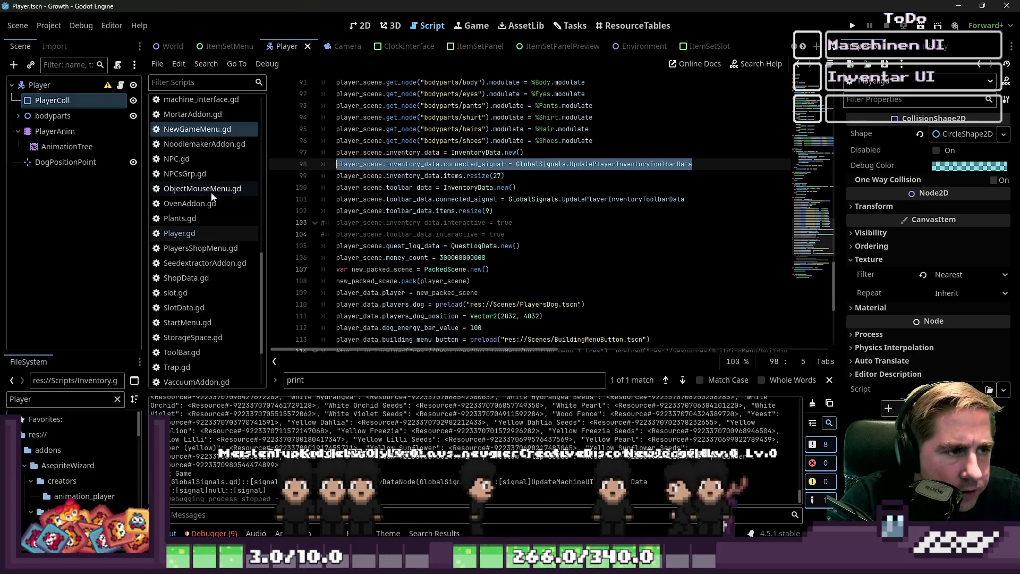
pyautogui.scroll(3, 201, 266)
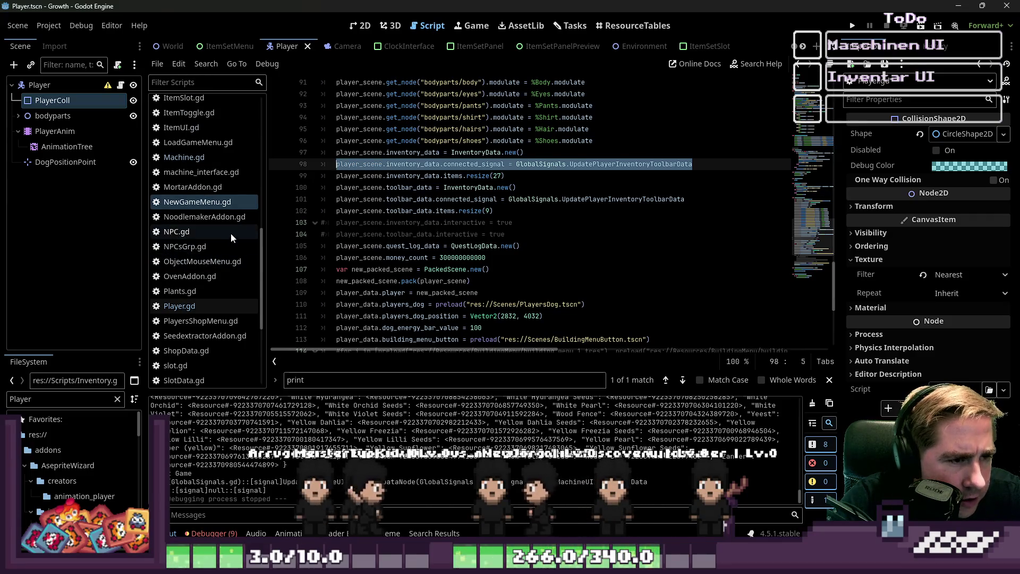
pyautogui.scroll(-3, 423, 200)
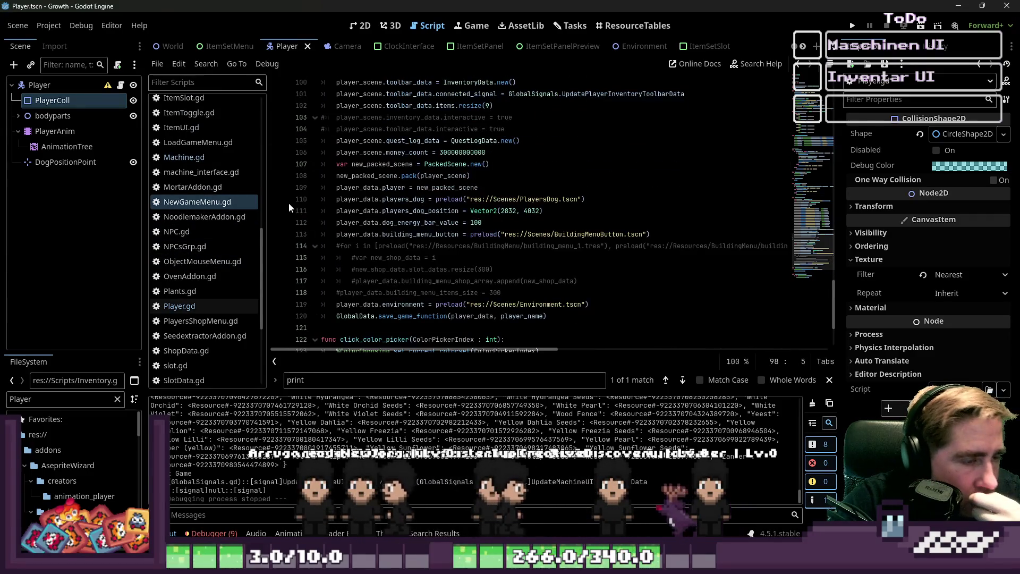
pyautogui.scroll(-2, 202, 239)
# Switch to Player.gd and search for inventory_data, landing on the print line in _ready.
pyautogui.click(193, 271)
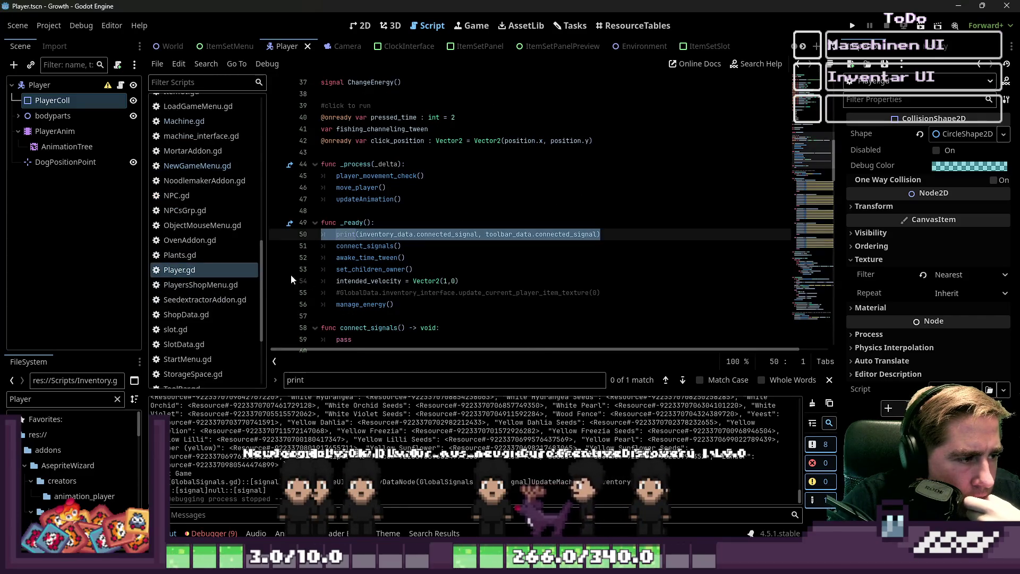
pyautogui.click(373, 280)
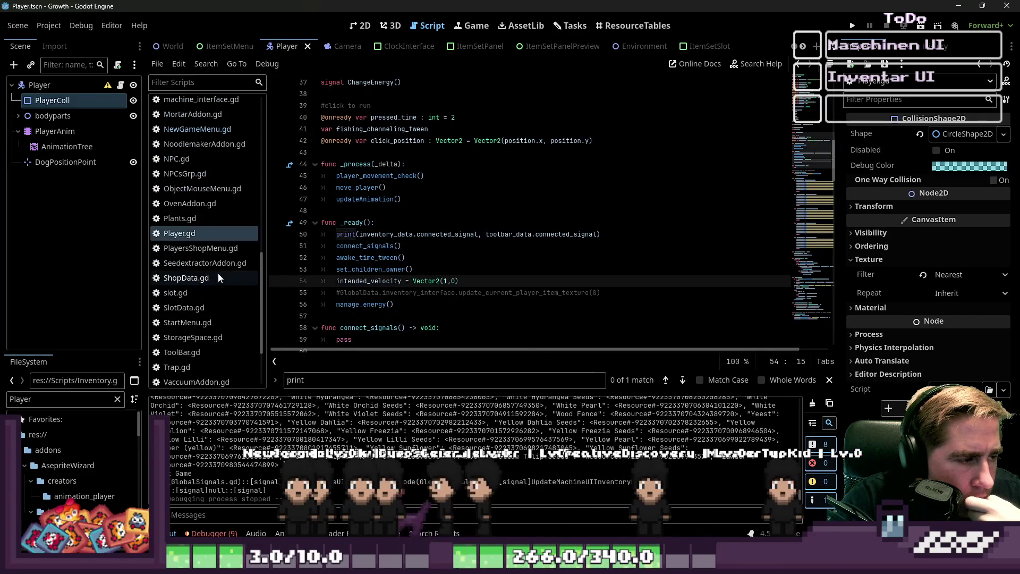
pyautogui.scroll(-5, 217, 273)
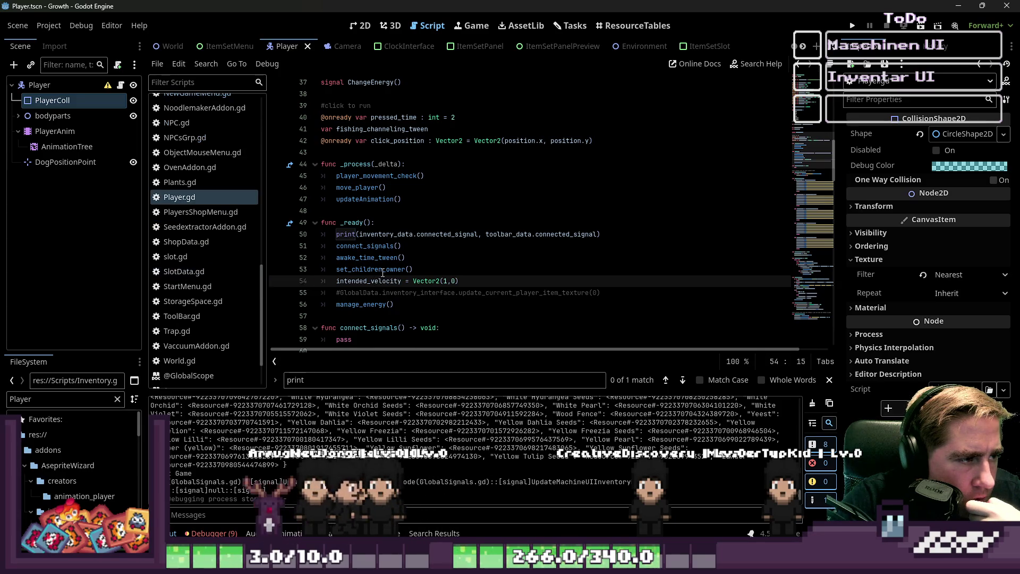
pyautogui.scroll(10, 388, 272)
pyautogui.scroll(1, 387, 272)
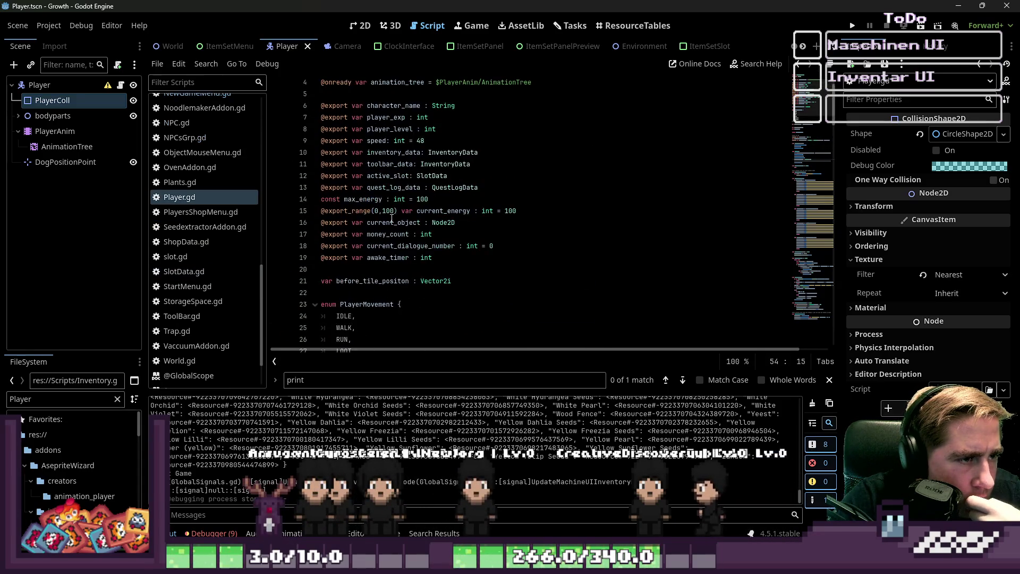
pyautogui.click(384, 152)
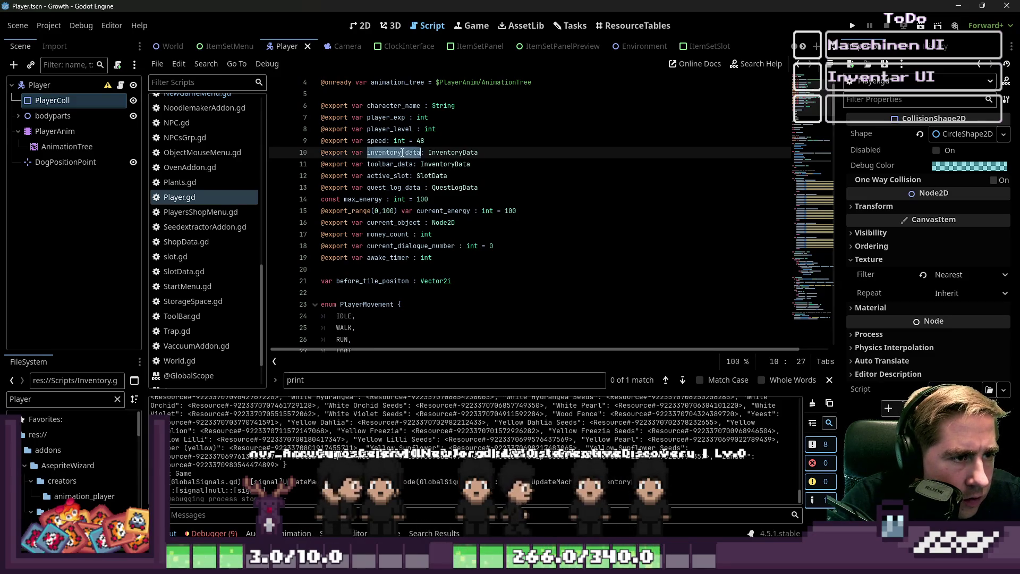
pyautogui.hotkey('ctrl', 'f')
pyautogui.click(680, 380)
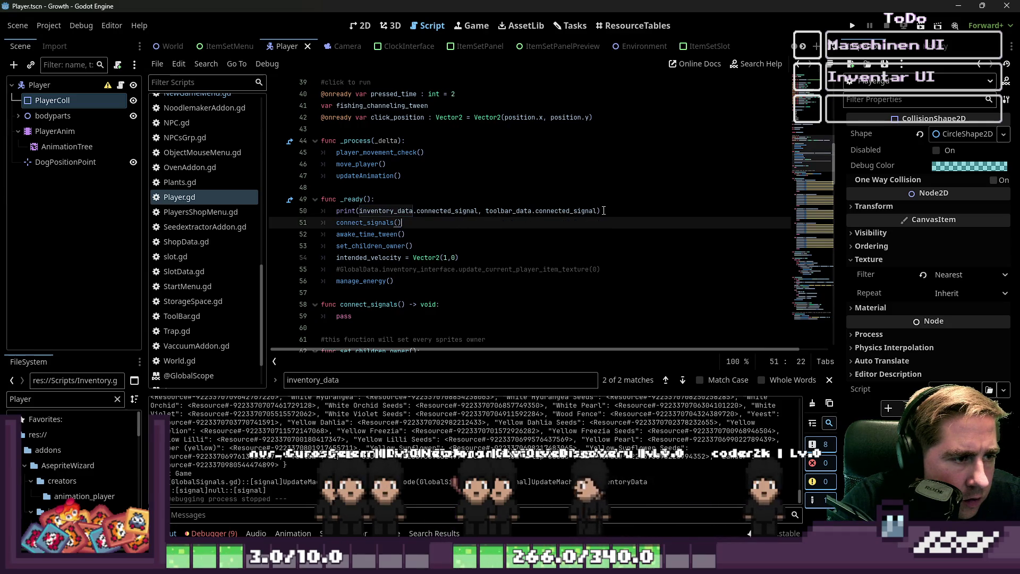
# Replace the print with inventory_data.connected_signal = GlobalSignals.UpdatePlayerInventoryToolbarData, then run the game.
pyautogui.moveTo(601, 211); pyautogui.dragTo(352, 211)
pyautogui.write('inventory_data.')
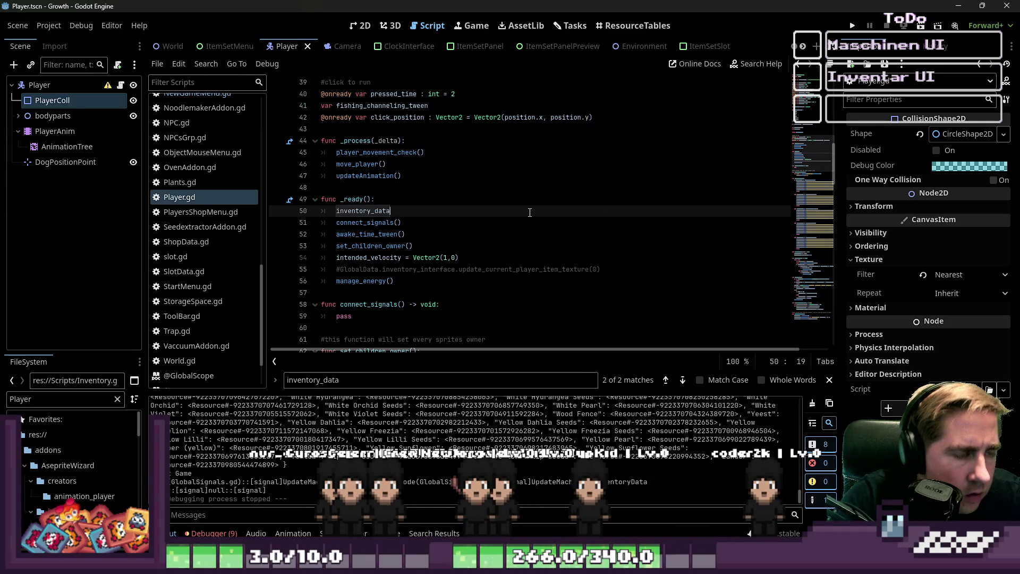
pyautogui.press('Return')
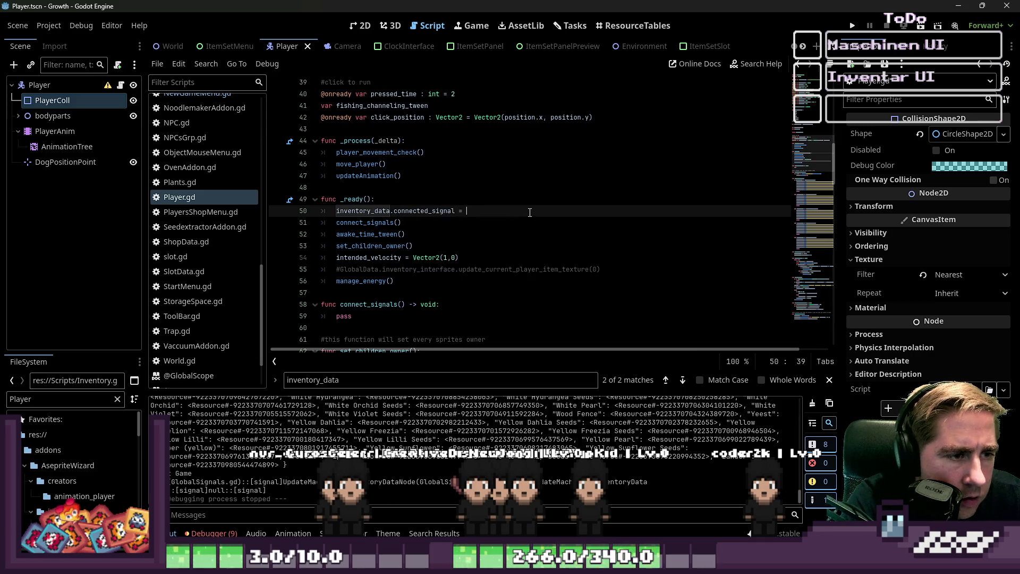
pyautogui.write('Global')
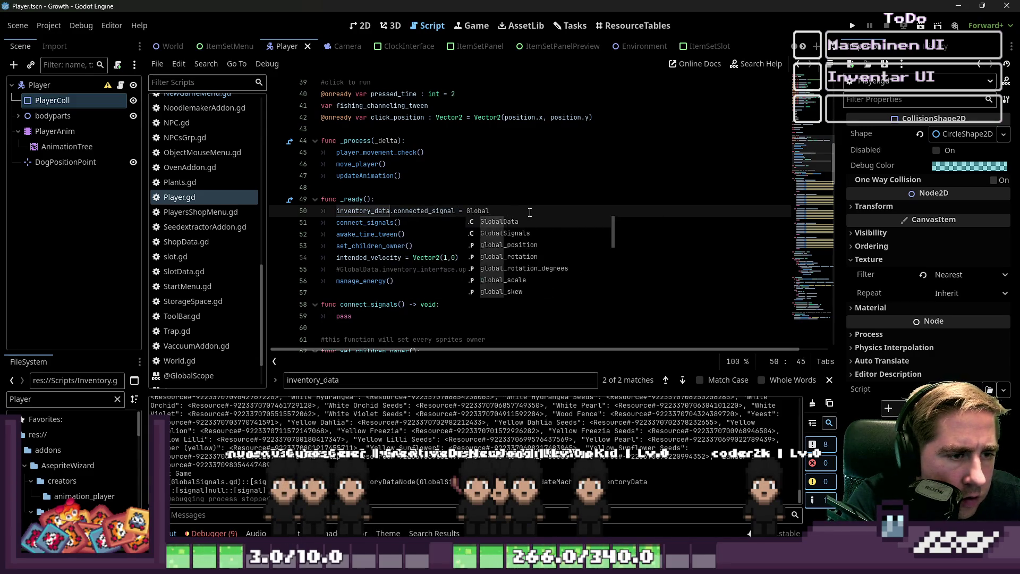
pyautogui.write('Signals.')
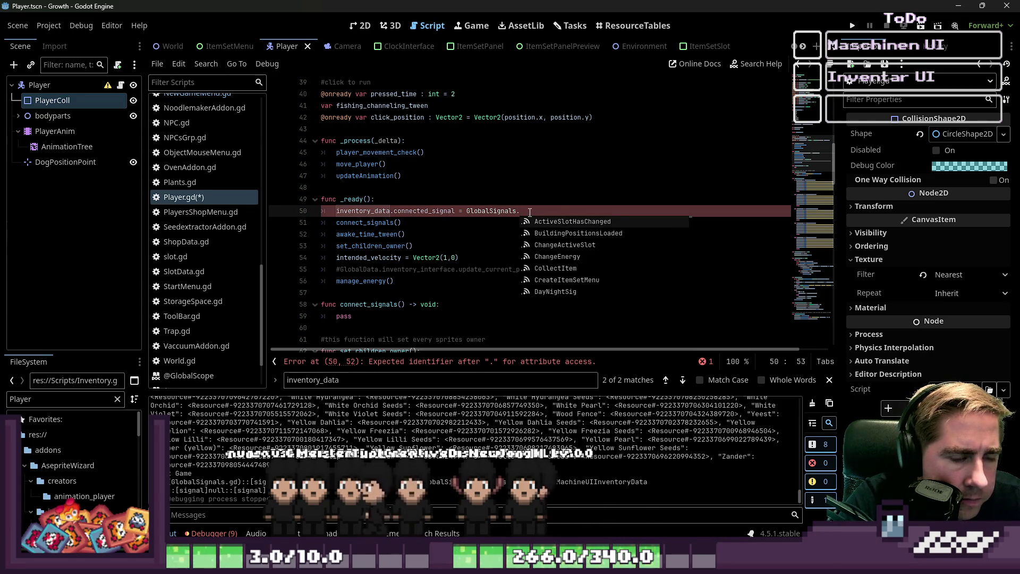
pyautogui.write('Udpat')
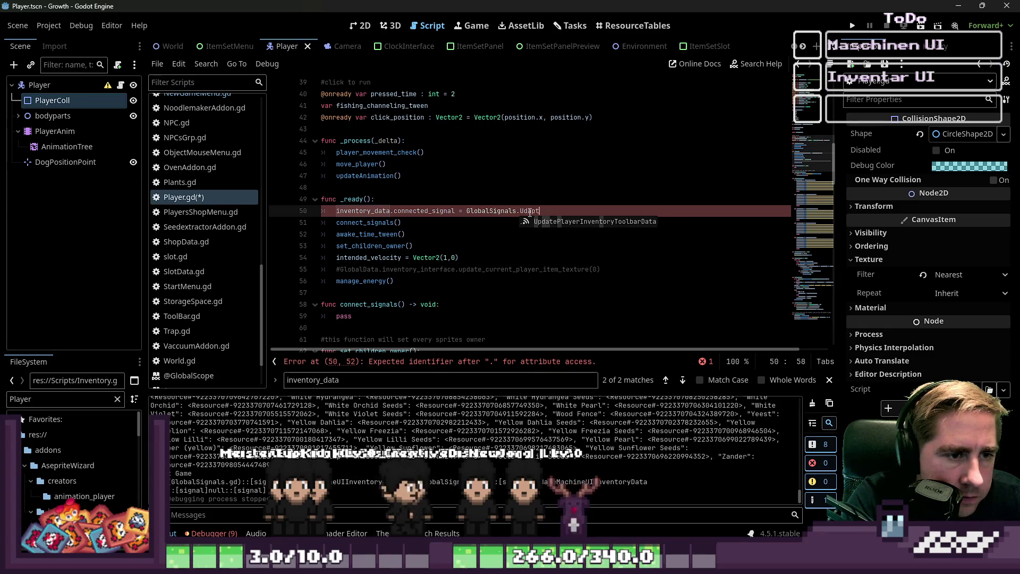
pyautogui.write('pdat')
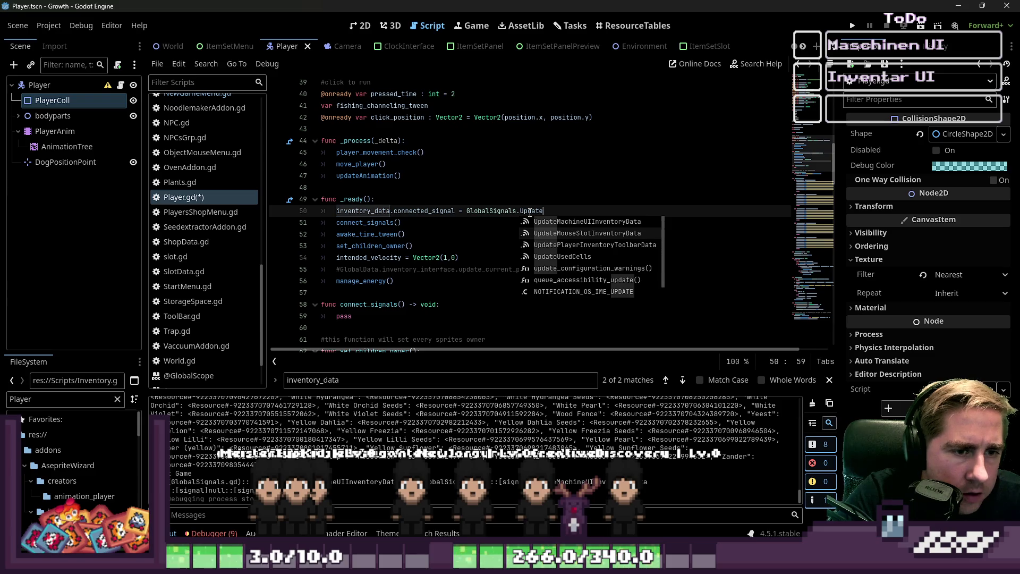
pyautogui.press('Down')
pyautogui.press('Return')
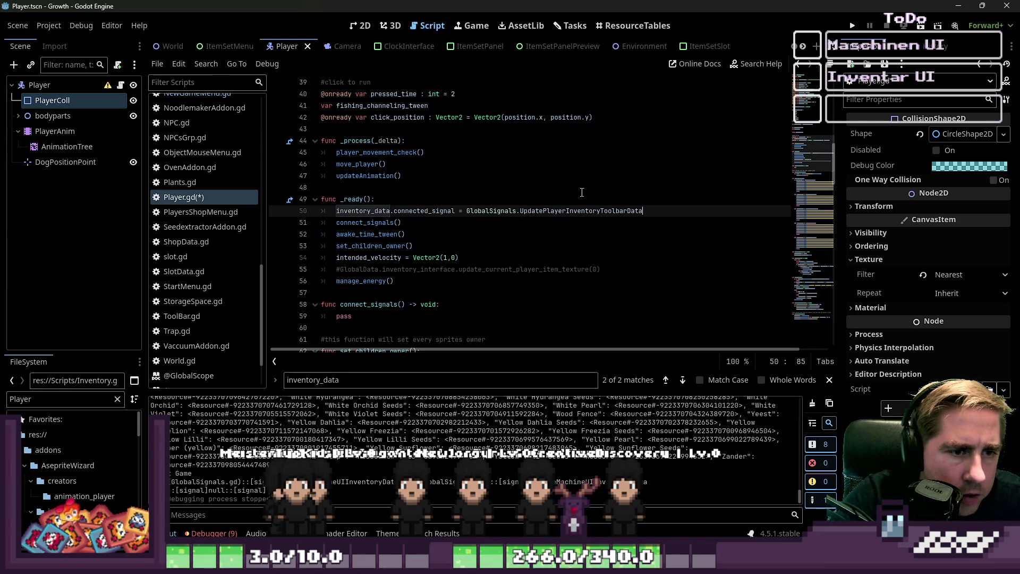
pyautogui.click(847, 33)
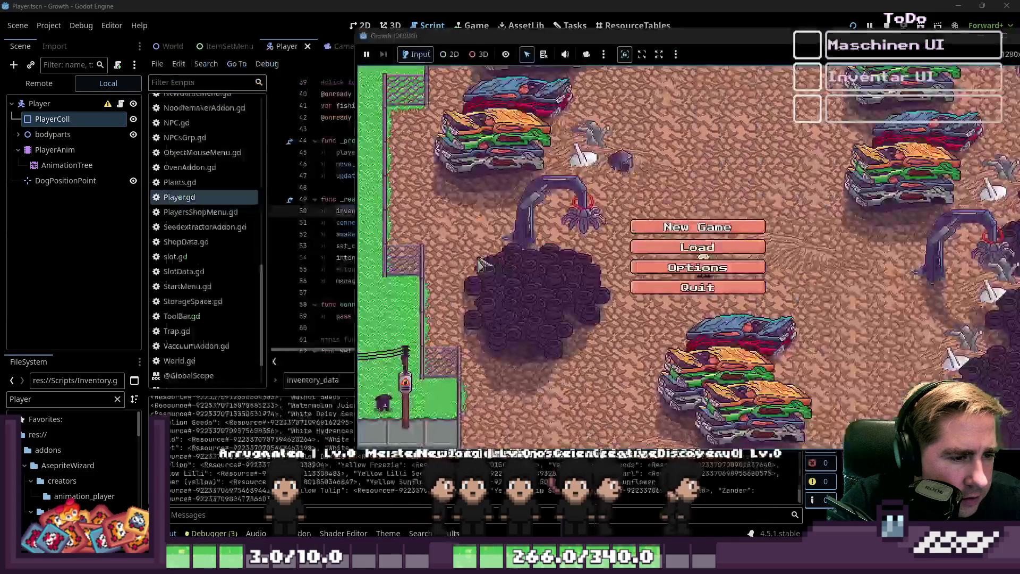
# Start a new game with a test character name, then stop the run with F8.
pyautogui.write('asdv')
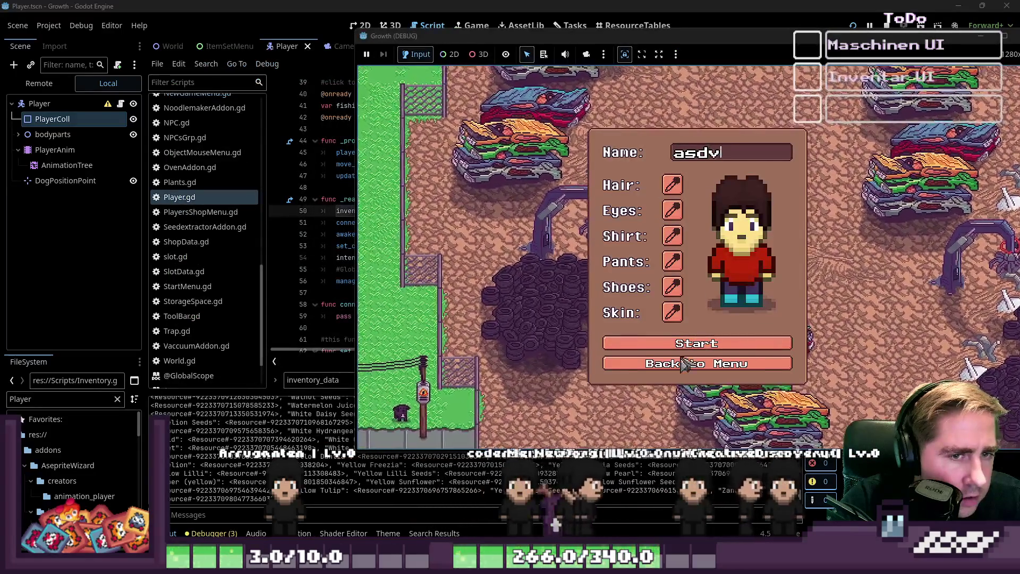
pyautogui.click(689, 346)
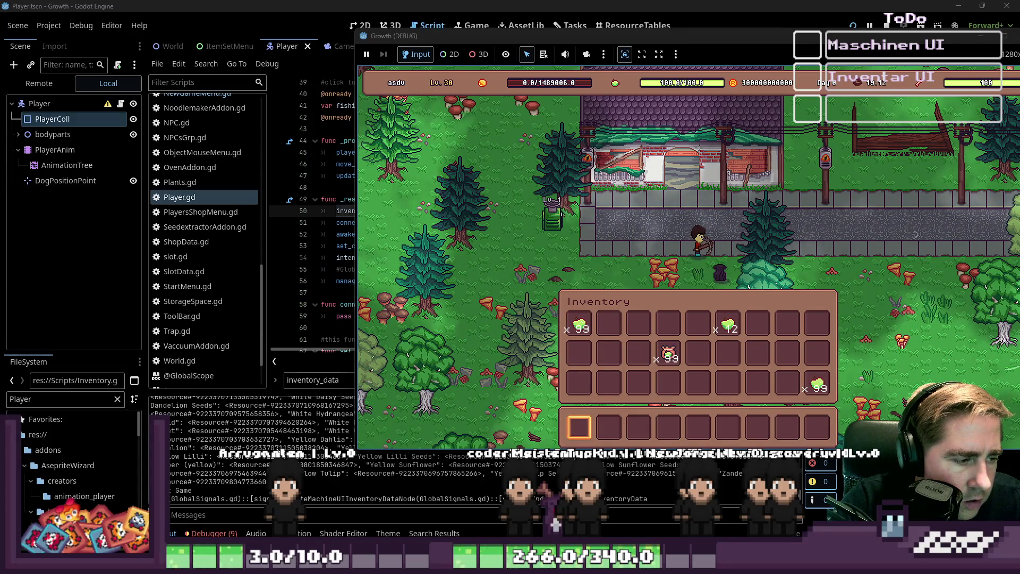
pyautogui.press('F8')
pyautogui.click(403, 200)
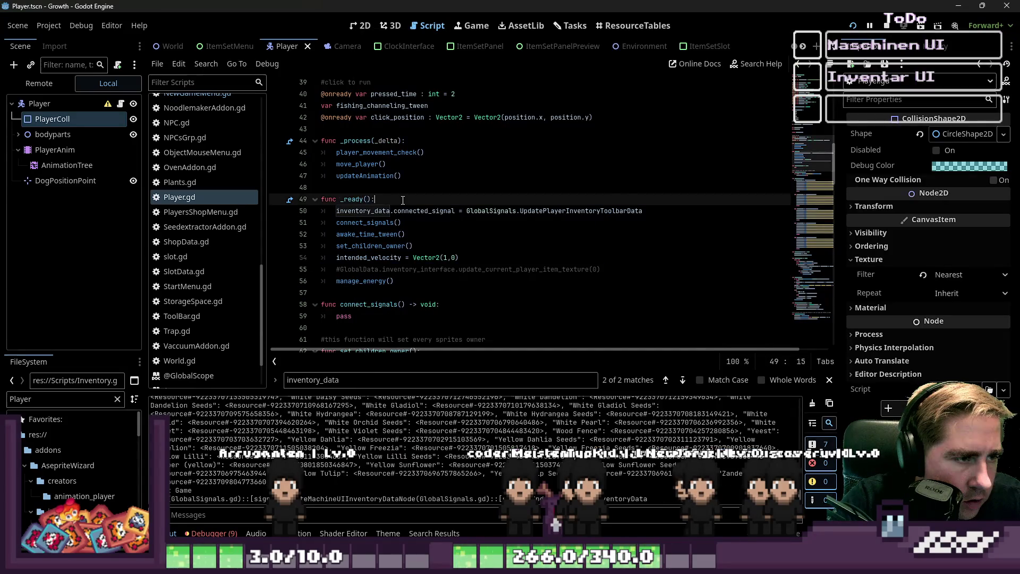
# Add print(inventory_data.connected_signal) below the assignment in _ready and run the game again.
pyautogui.click(662, 214)
pyautogui.press('Return')
pyautogui.write('#')
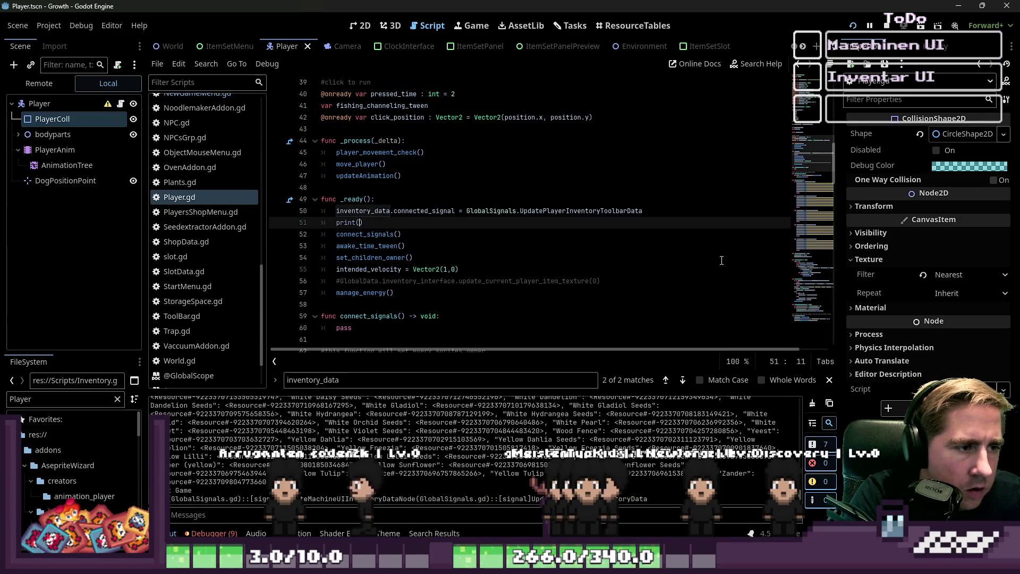
pyautogui.write('invento')
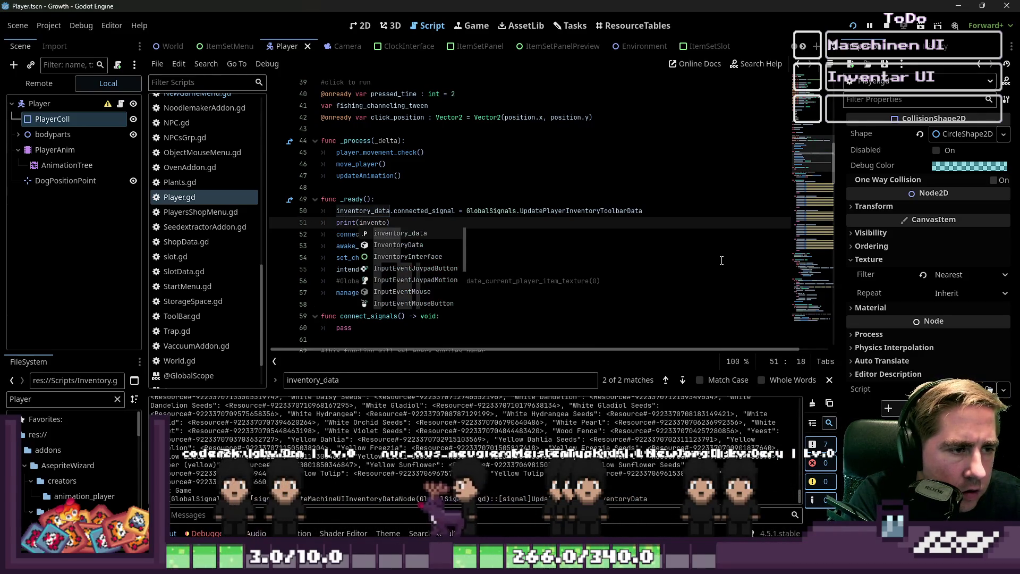
pyautogui.press('Return')
pyautogui.write('.co')
pyautogui.press('Return')
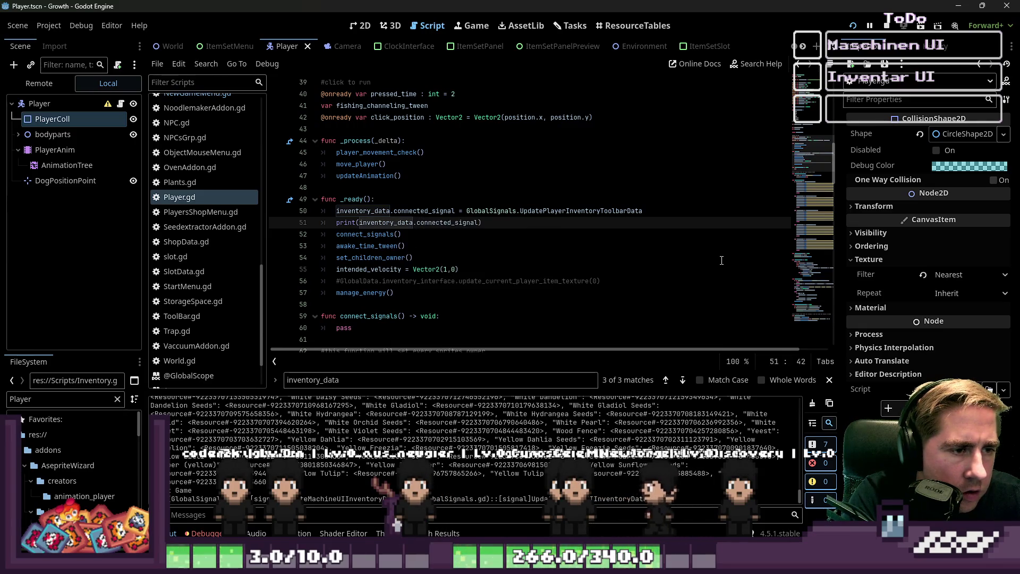
pyautogui.click(870, 26)
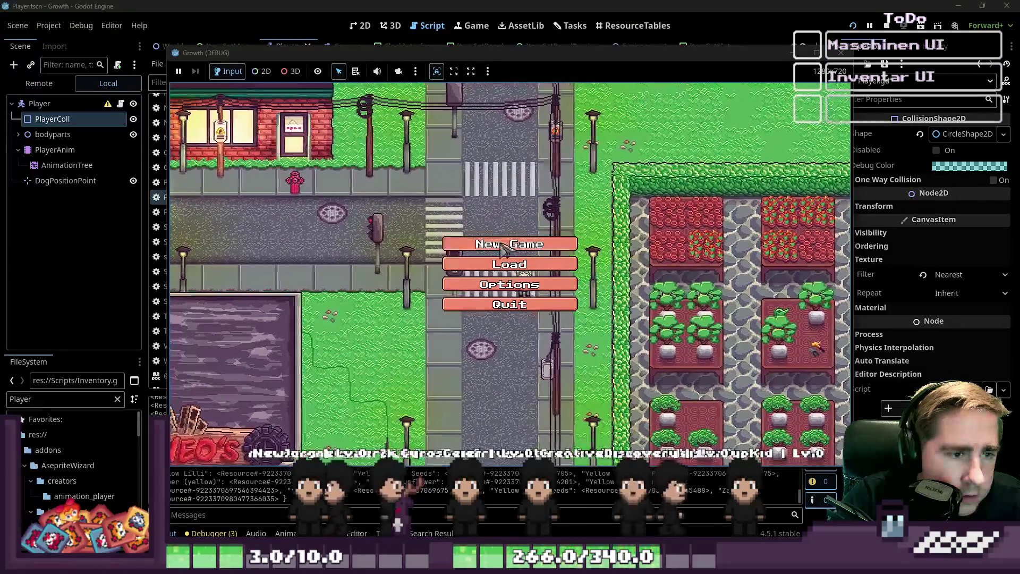
# Start a new game, move the x12 apple stack to row 2, column 8, then stop with F8.
pyautogui.click(503, 246)
pyautogui.write('asdvx')
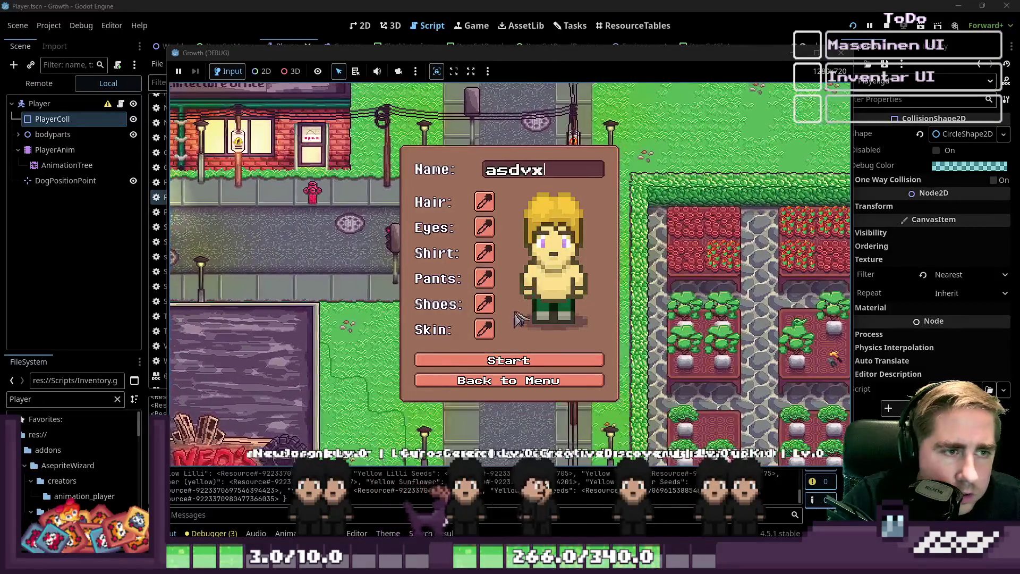
pyautogui.click(595, 362)
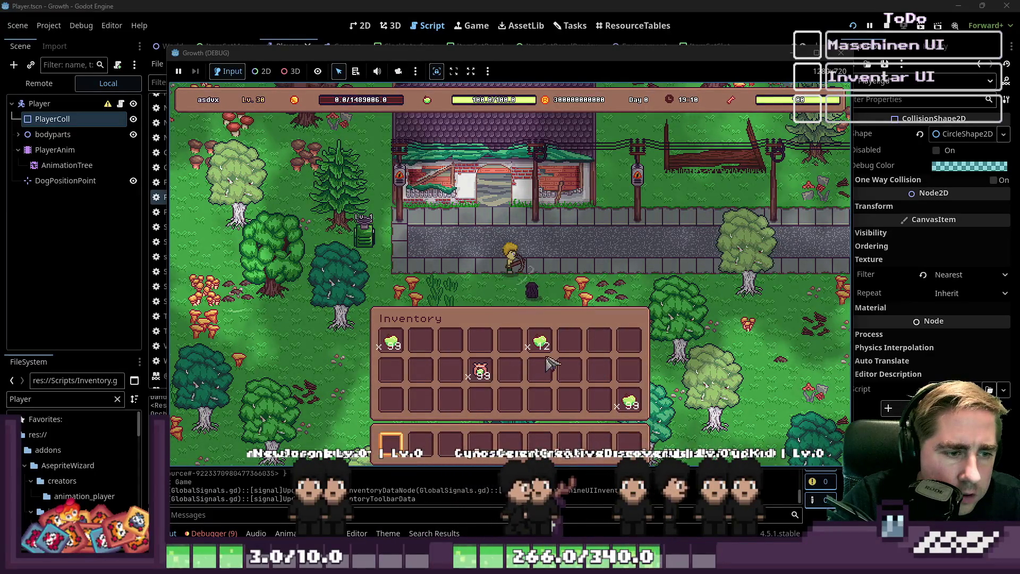
pyautogui.moveTo(542, 344); pyautogui.dragTo(600, 355)
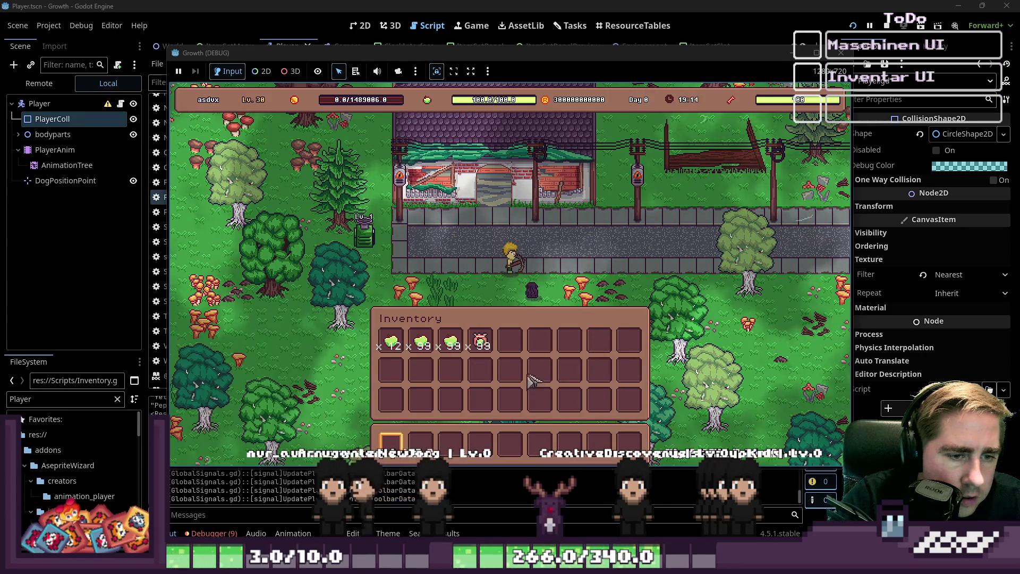
pyautogui.press('F8')
# Delete the print debug line and the connected_signal assignment from Player.gd's _ready.
pyautogui.click(469, 257)
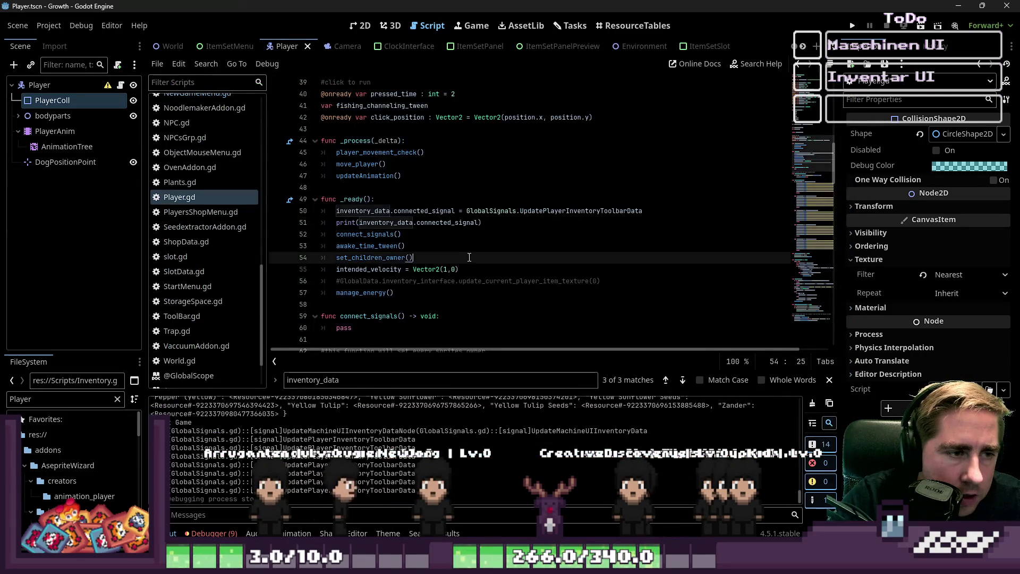
pyautogui.click(486, 227)
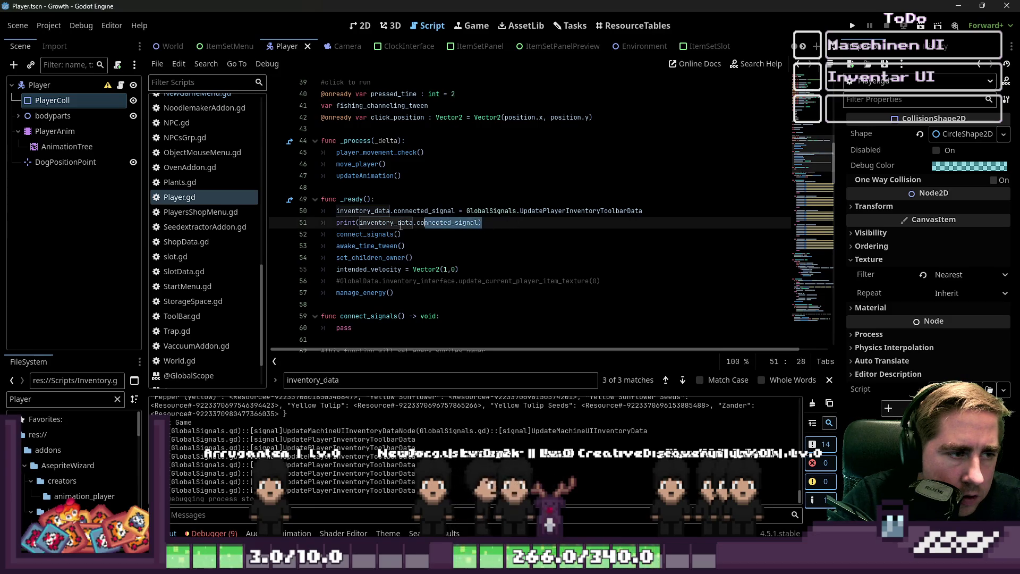
pyautogui.press('BackSpace')
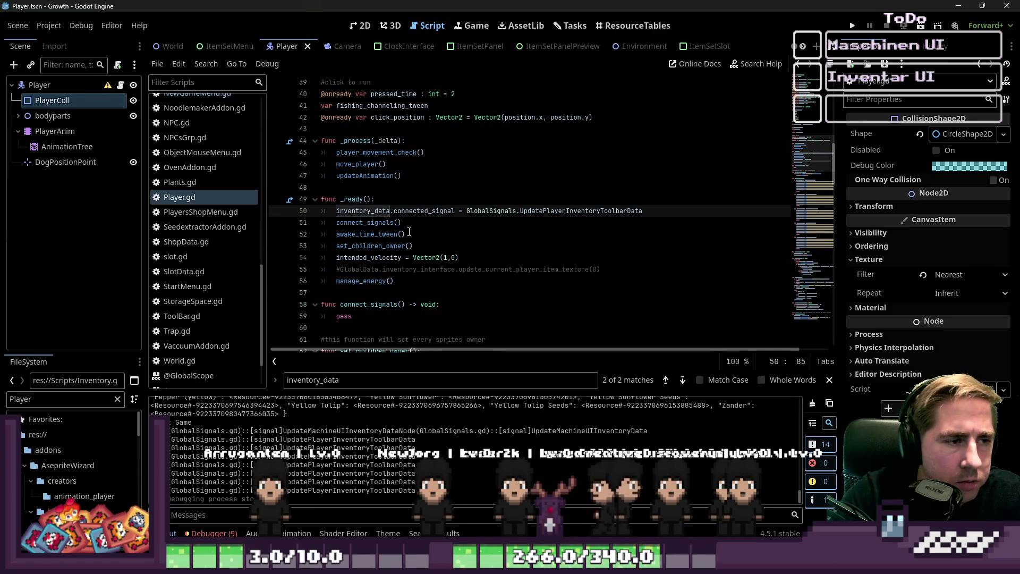
pyautogui.moveTo(642, 211); pyautogui.dragTo(336, 211)
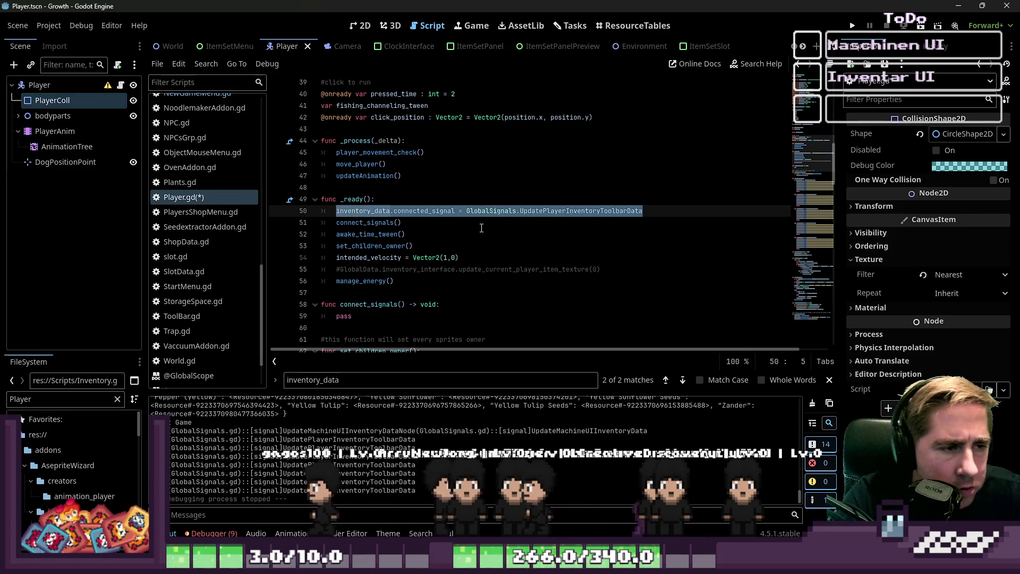
pyautogui.press('BackSpace')
pyautogui.press('BackSpace')
pyautogui.press('BackSpace')
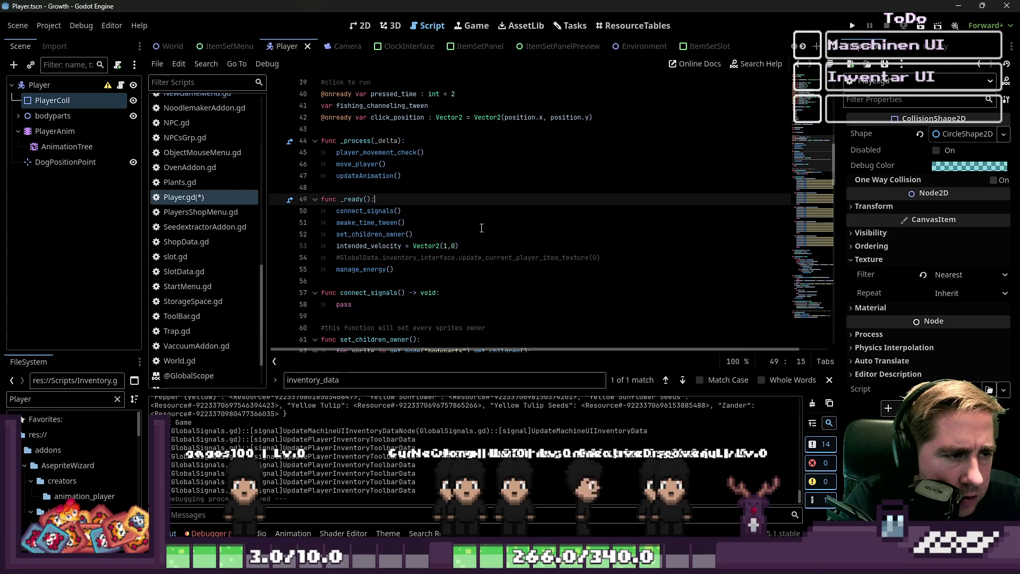
# Remove the commented GlobalData line and add blank lines below connect_signals.
pyautogui.press('Down')
pyautogui.press('Down')
pyautogui.press('Down')
pyautogui.hotkey('ctrl', 'Right')
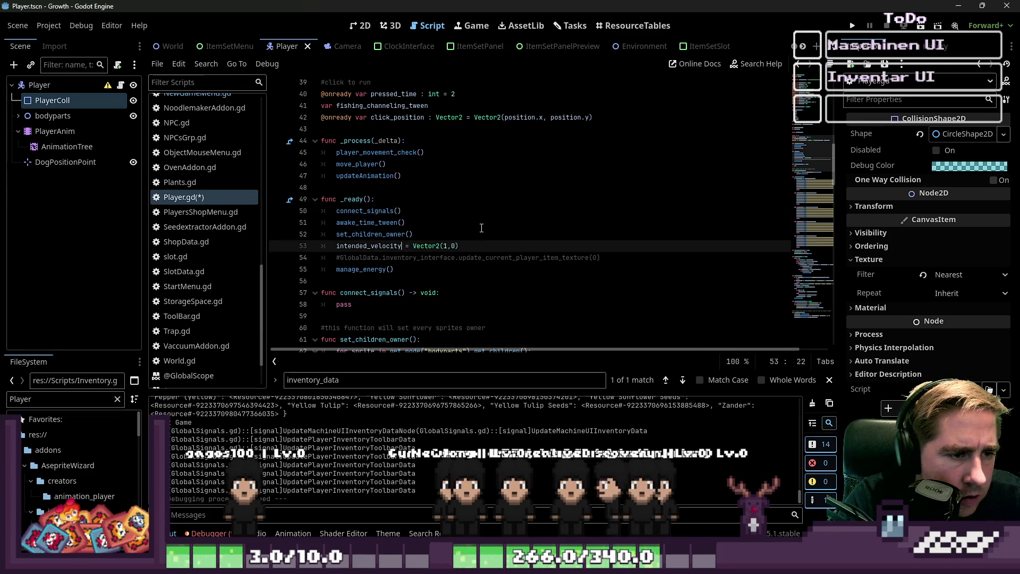
pyautogui.press('Right')
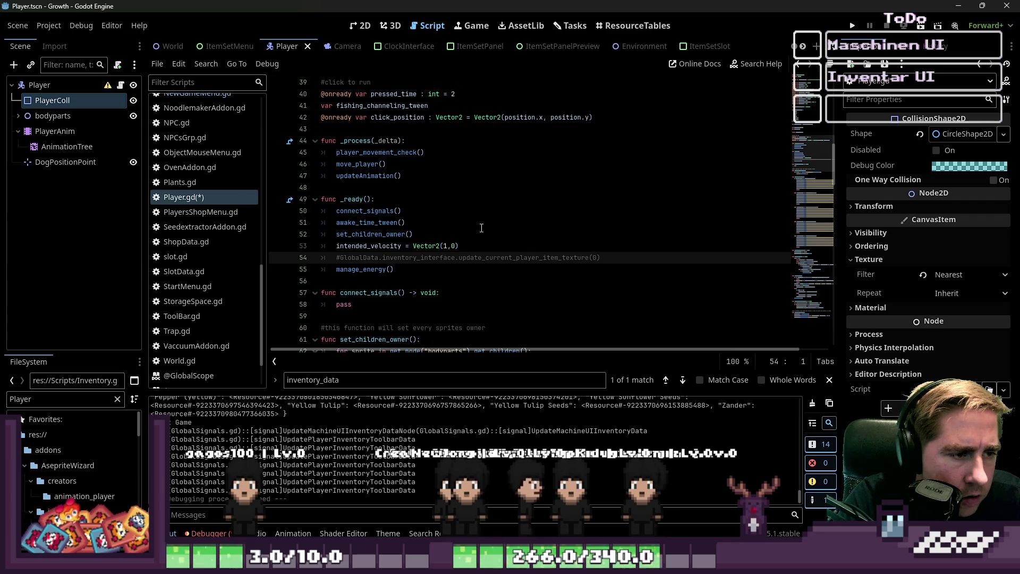
pyautogui.hotkey('shift', 'End')
pyautogui.press('BackSpace')
pyautogui.press('BackSpace')
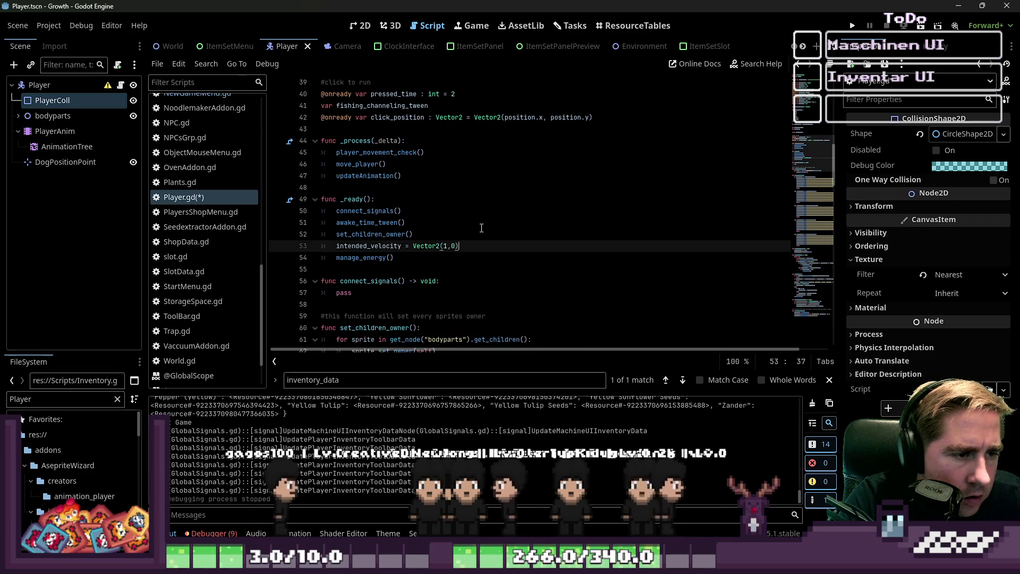
pyautogui.press('Down')
pyautogui.press('Down')
pyautogui.press('Down')
pyautogui.press('Down')
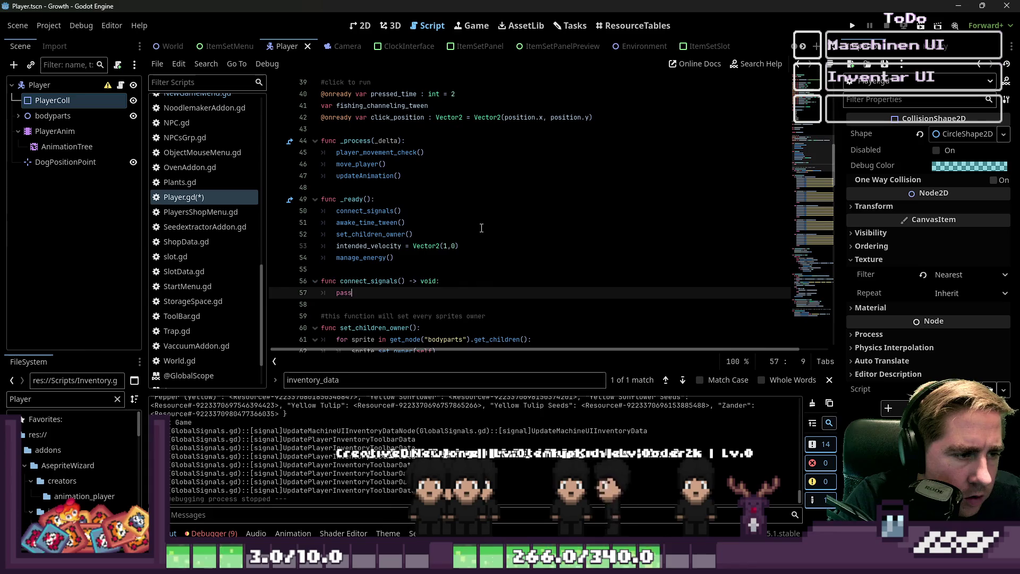
pyautogui.press('Up')
pyautogui.press('Up')
pyautogui.press('Up')
pyautogui.press('Down')
pyautogui.press('Down')
pyautogui.press('Down')
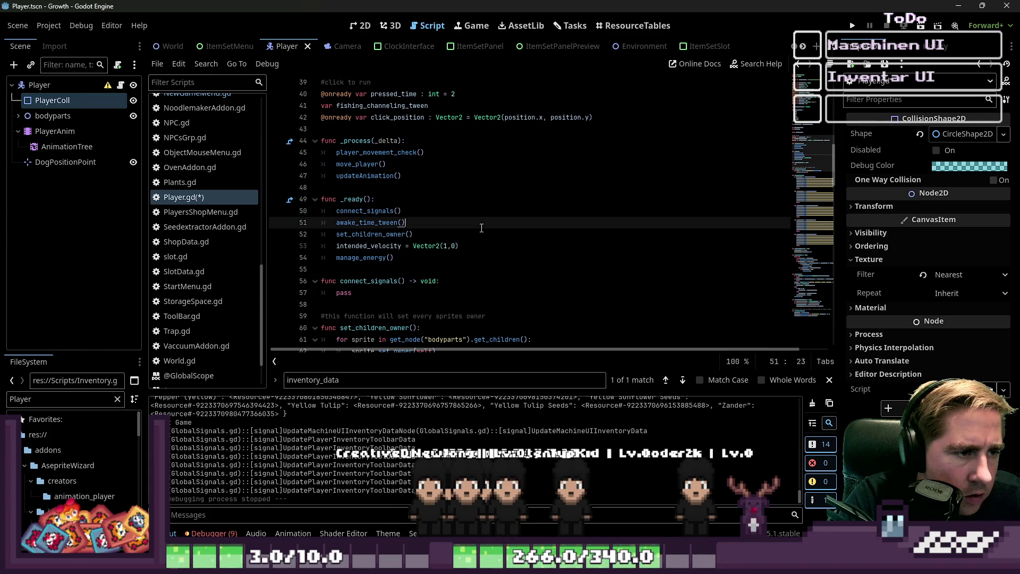
pyautogui.press('Return')
pyautogui.press('Return')
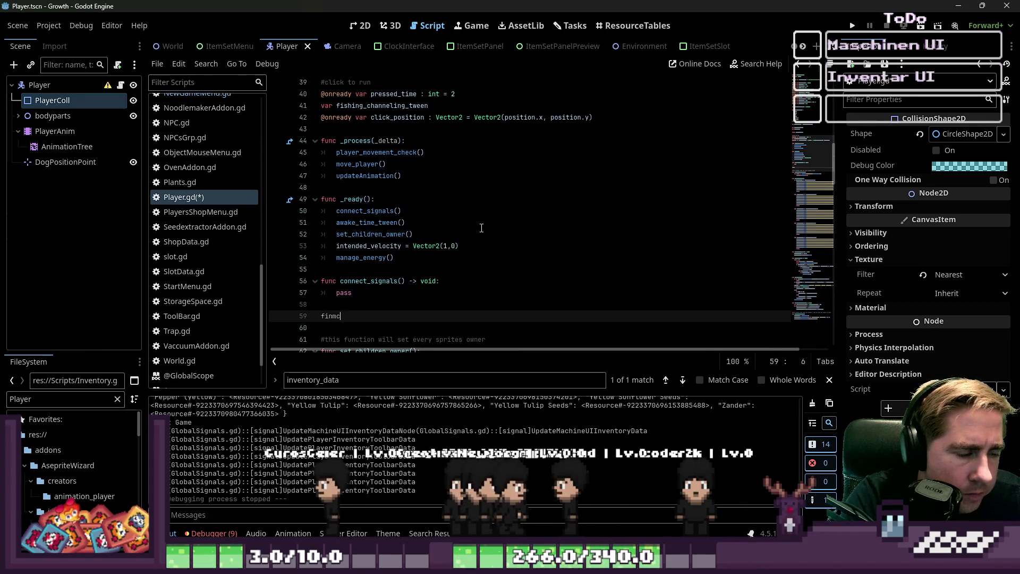
# Write the header func set_inventory_connected_signals() -> void: below connect_signals.
pyautogui.write('fin')
pyautogui.press('BackSpace')
pyautogui.press('BackSpace')
pyautogui.write('unc')
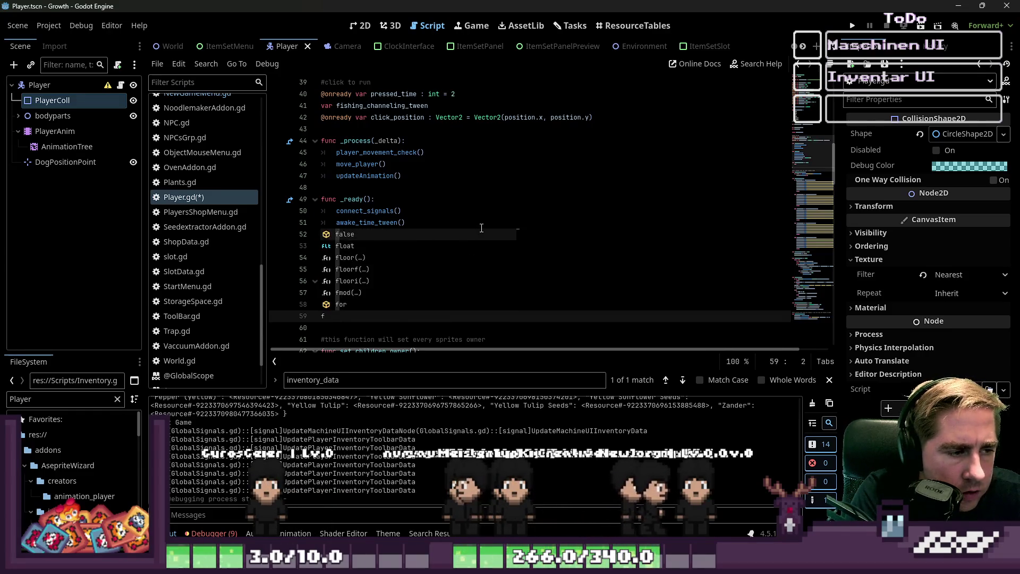
pyautogui.write(' set_inventory_connected_sig')
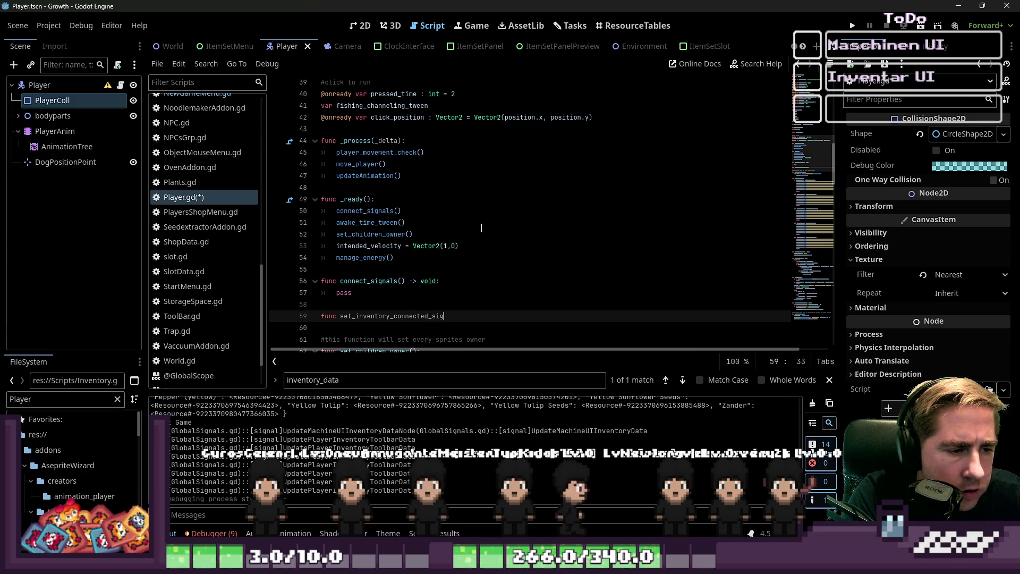
pyautogui.write('nals() ')
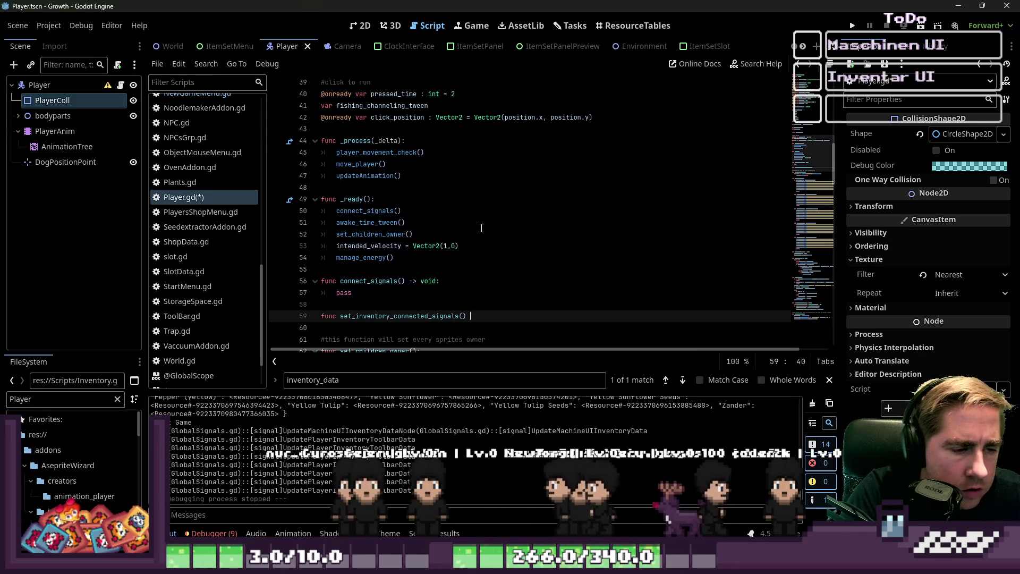
pyautogui.write('- >')
pyautogui.press('BackSpace')
pyautogui.press('BackSpace')
pyautogui.press('BackSpace')
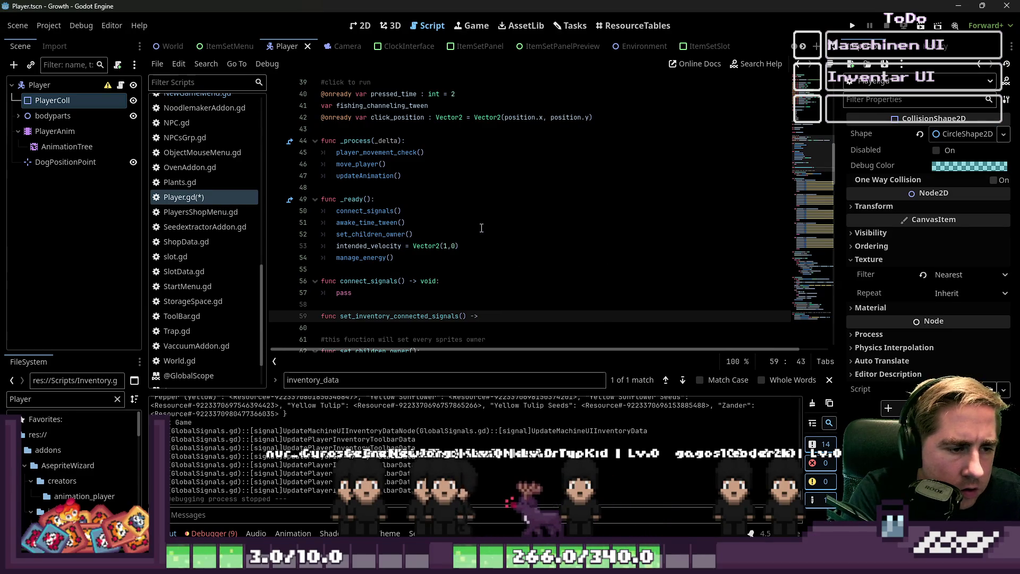
pyautogui.write(':')
pyautogui.press('Return')
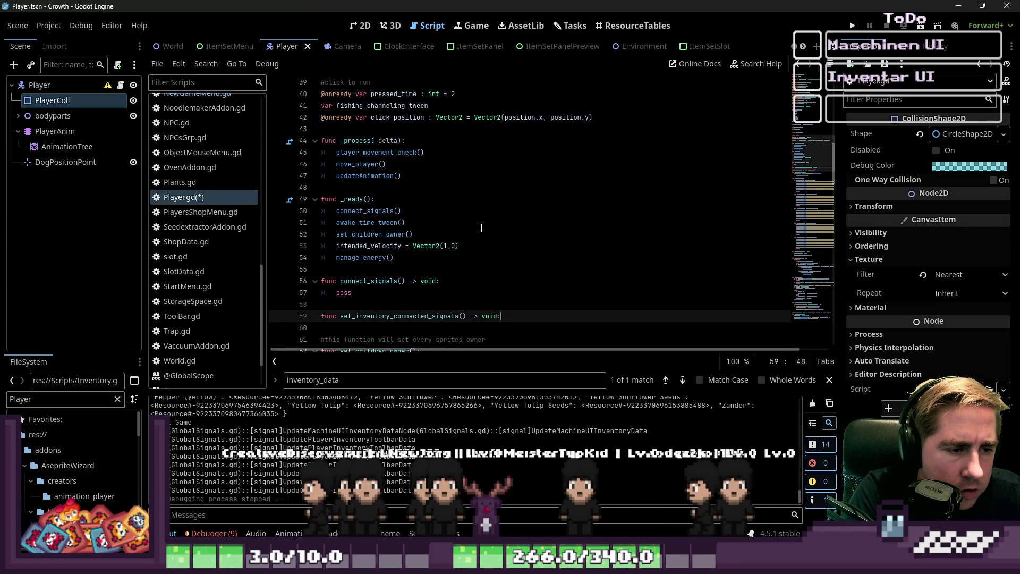
# Add the check if not inventory_data.connected_signal: with an indented body.
pyautogui.write('if ')
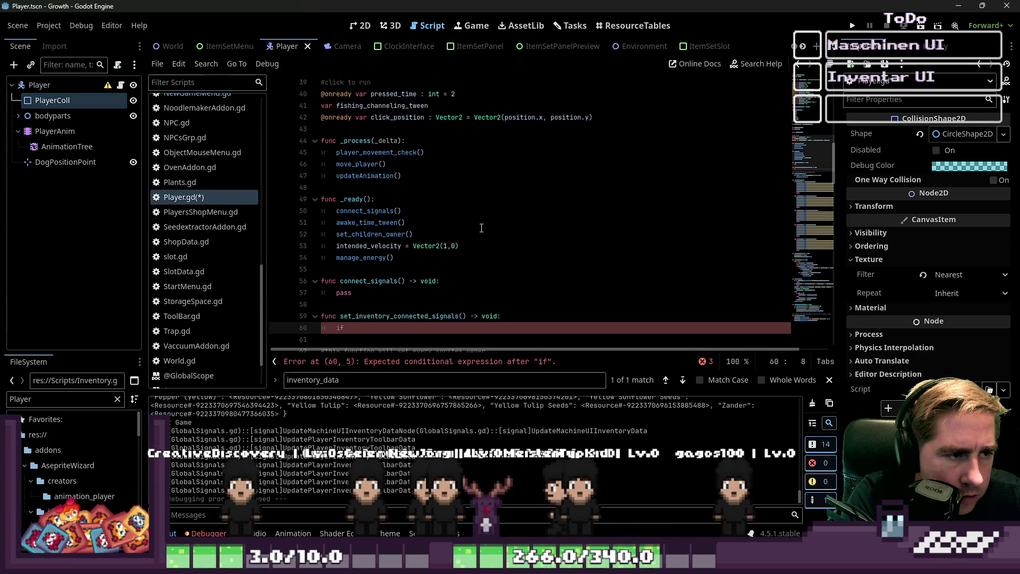
pyautogui.write('inven')
pyautogui.press('Return')
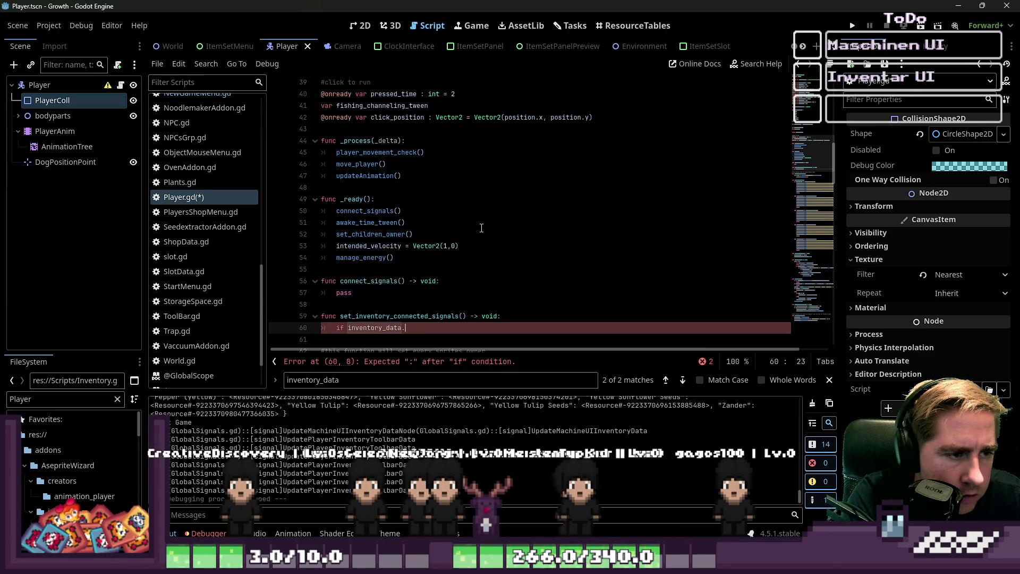
pyautogui.write('.')
pyautogui.press('Return')
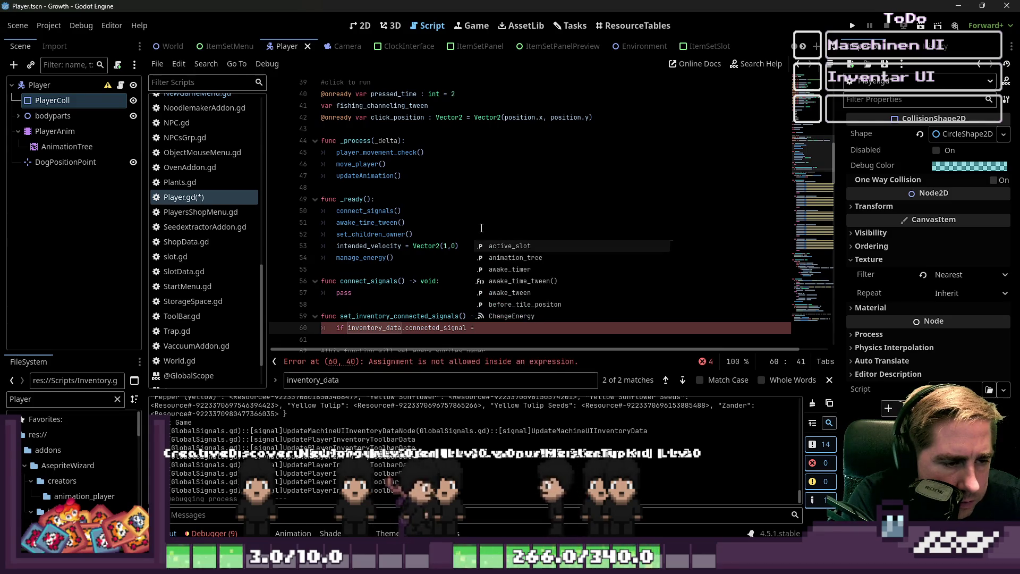
pyautogui.press('BackSpace')
pyautogui.press('BackSpace')
pyautogui.hotkey('ctrl', 'Left')
pyautogui.hotkey('ctrl', 'Left')
pyautogui.hotkey('ctrl', 'Left')
pyautogui.write('not')
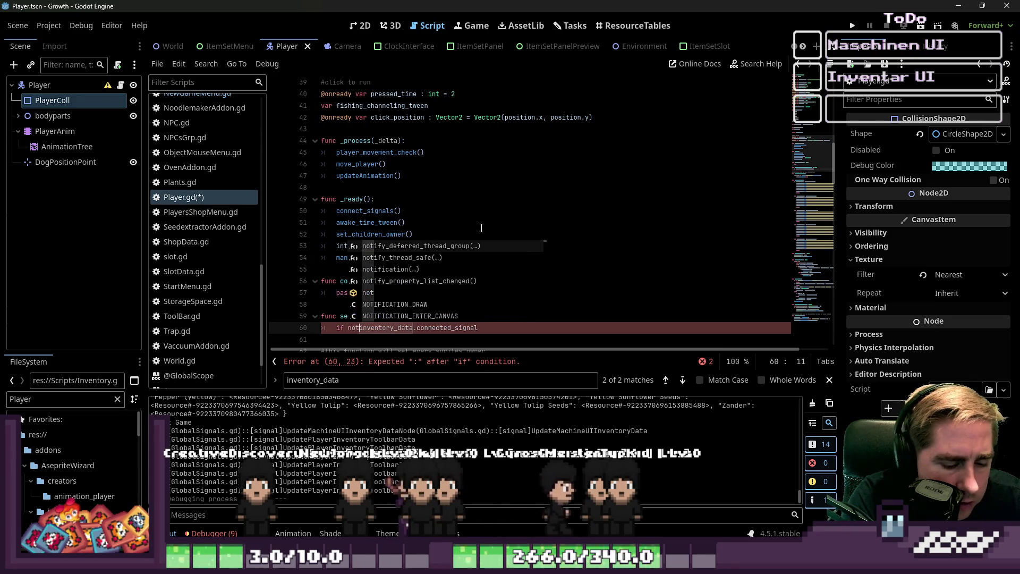
pyautogui.hotkey('shift', 'Left')
pyautogui.hotkey('shift', 'Left')
pyautogui.hotkey('shift', 'Left')
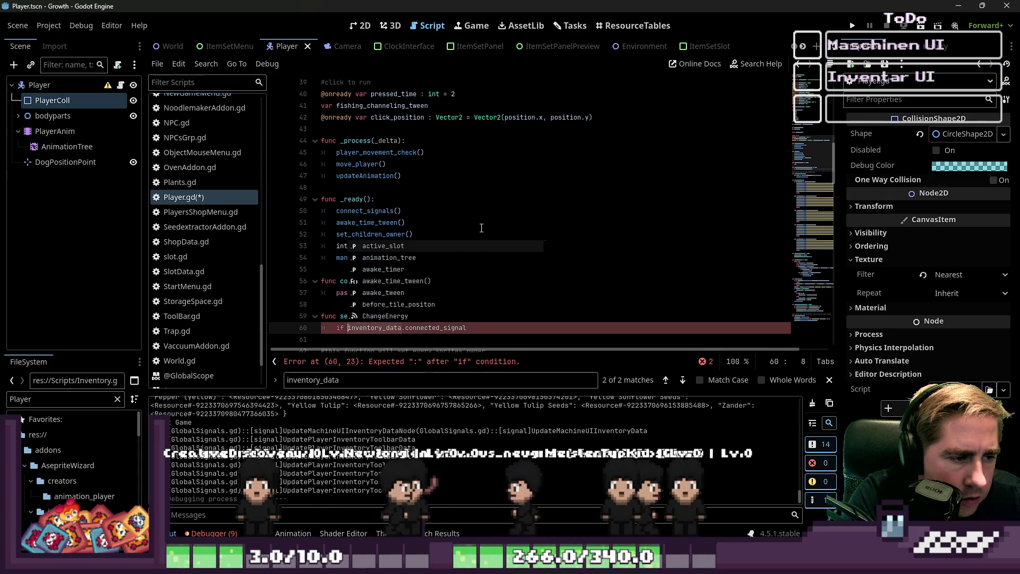
pyautogui.write('not')
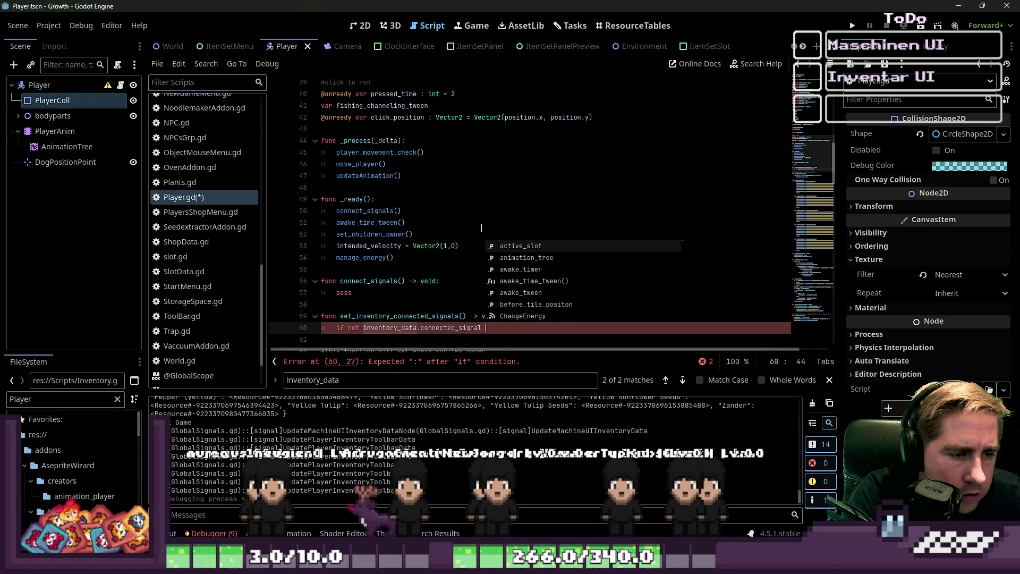
pyautogui.press('End')
pyautogui.write(':')
pyautogui.press('Return')
# Paste a matching toolbar_data.connected_signal check and assignment, then save Player.gd.
pyautogui.scroll(-3, 510, 222)
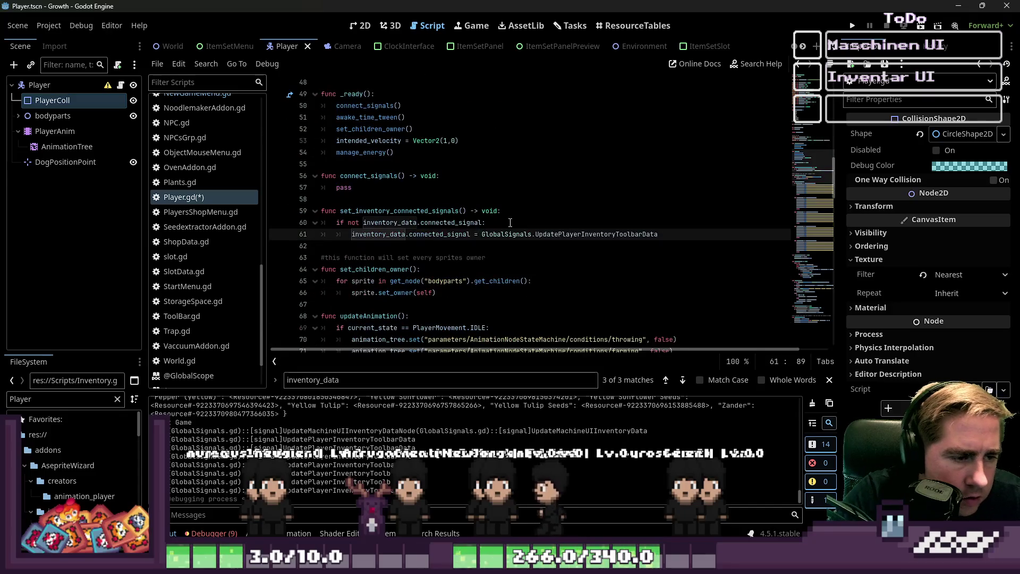
pyautogui.click(371, 246)
pyautogui.hotkey('ctrl', 'v')
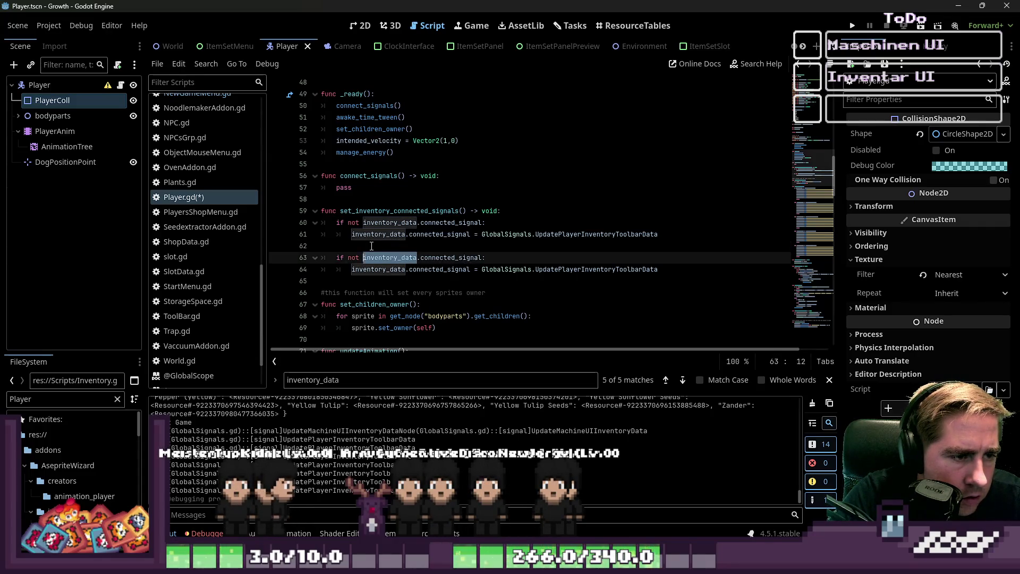
pyautogui.write('toolbar-')
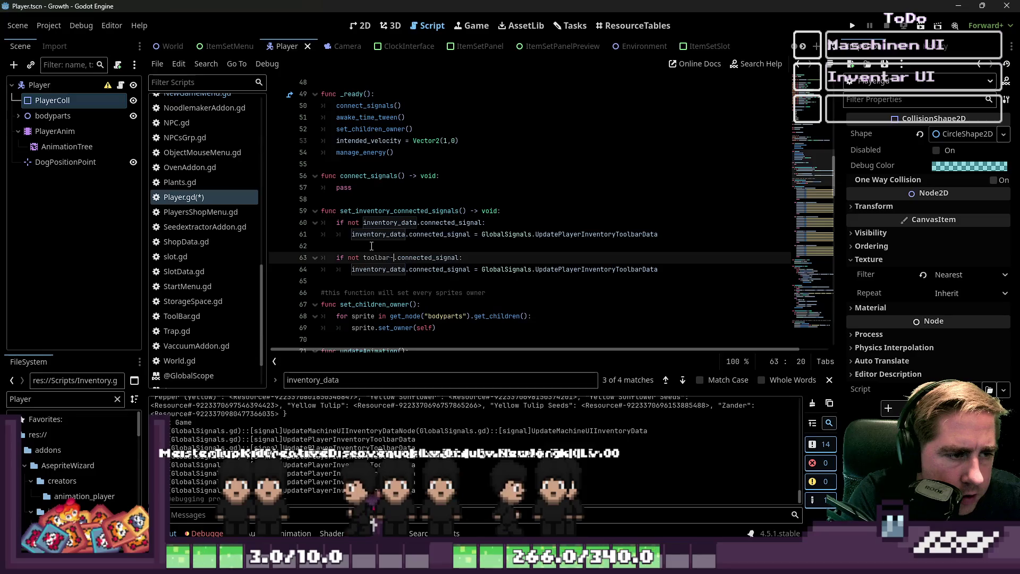
pyautogui.write('da')
pyautogui.press('BackSpace')
pyautogui.press('BackSpace')
pyautogui.press('BackSpace')
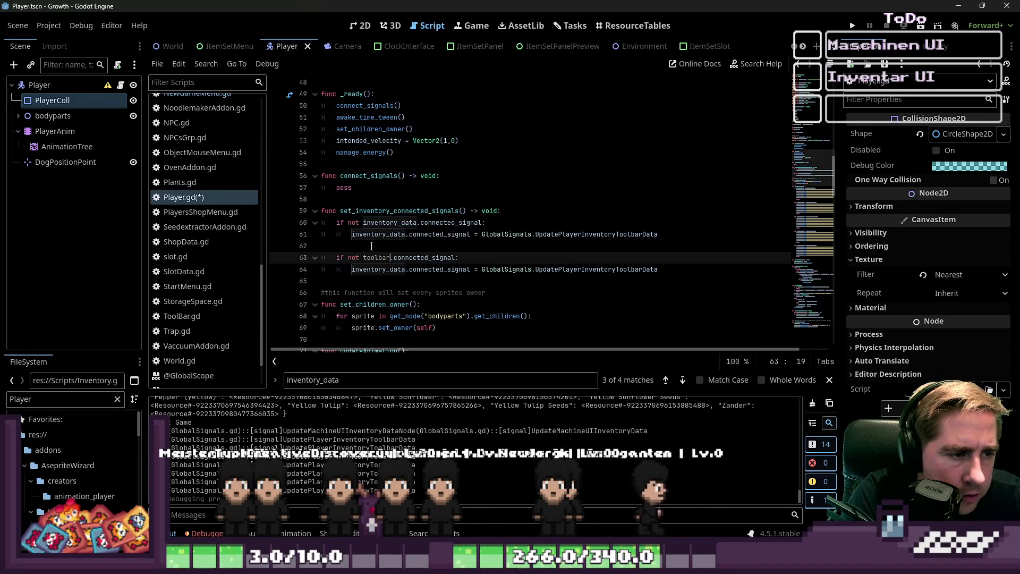
pyautogui.write('_data')
pyautogui.hotkey('ctrl', 'Left')
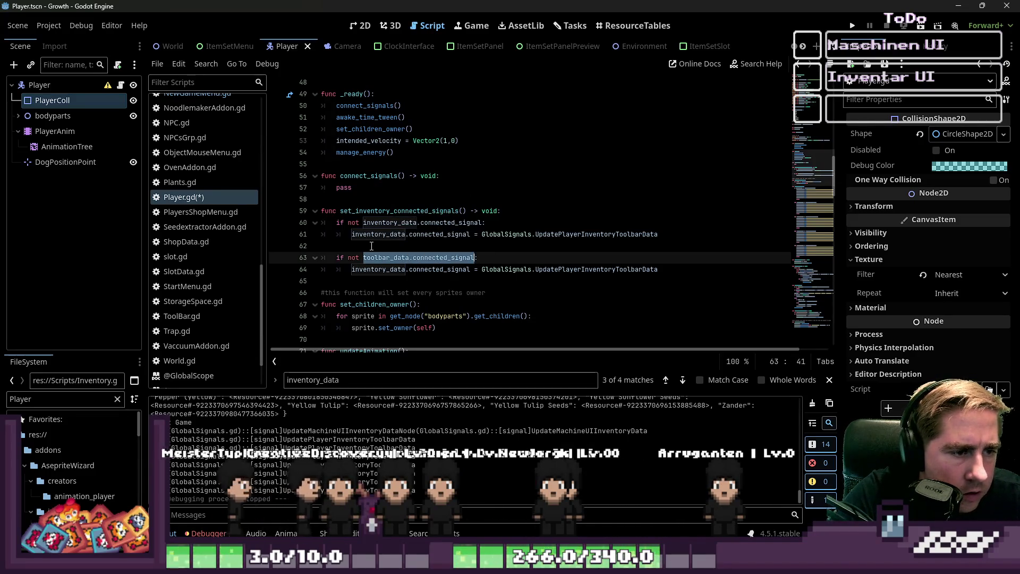
pyautogui.press('Down')
pyautogui.hotkey('ctrl', 'Right')
pyautogui.hotkey('ctrl', 'Right')
pyautogui.hotkey('shift', 'Home')
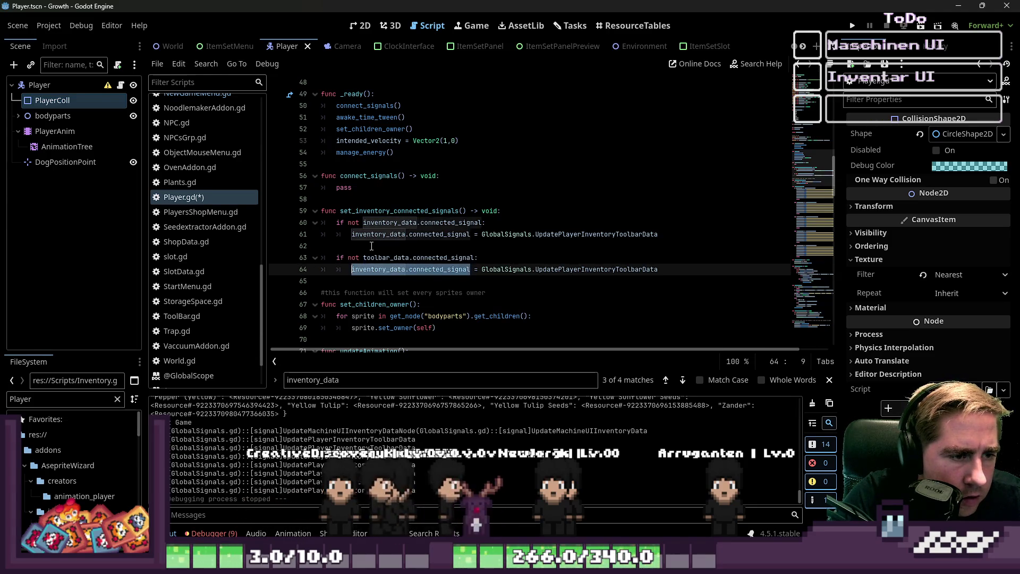
pyautogui.write('toolbar_data.connected_signal')
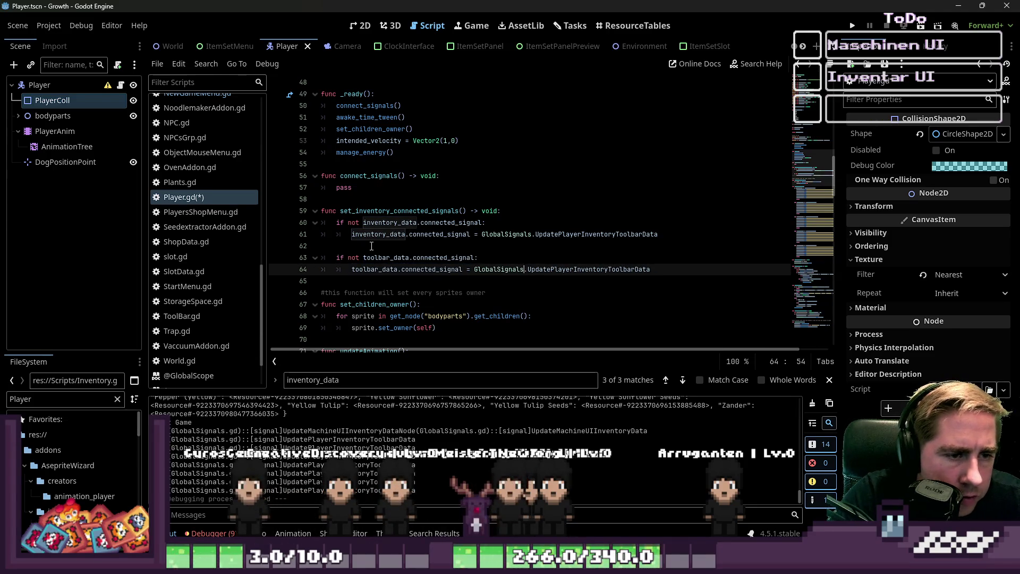
pyautogui.hotkey('ctrl', 's')
pyautogui.doubleClick(426, 211)
# Call set_inventory_connected_signals() as the first line of _ready and run the project.
pyautogui.hotkey('ctrl', 'c')
pyautogui.press('Up')
pyautogui.press('Up')
pyautogui.press('Up')
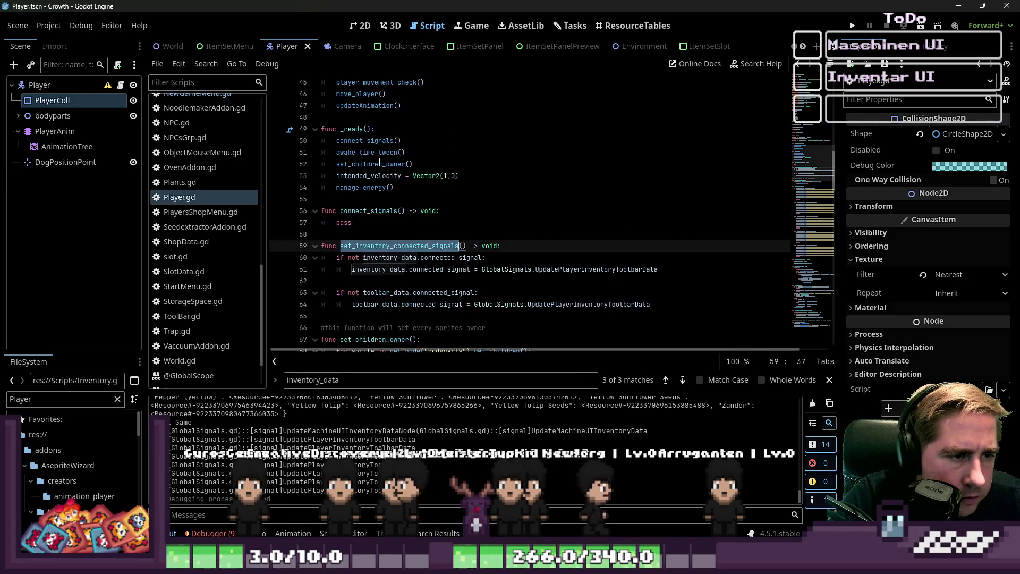
pyautogui.press('End')
pyautogui.press('Return')
pyautogui.hotkey('ctrl', 'v')
pyautogui.write(')(')
pyautogui.press('BackSpace')
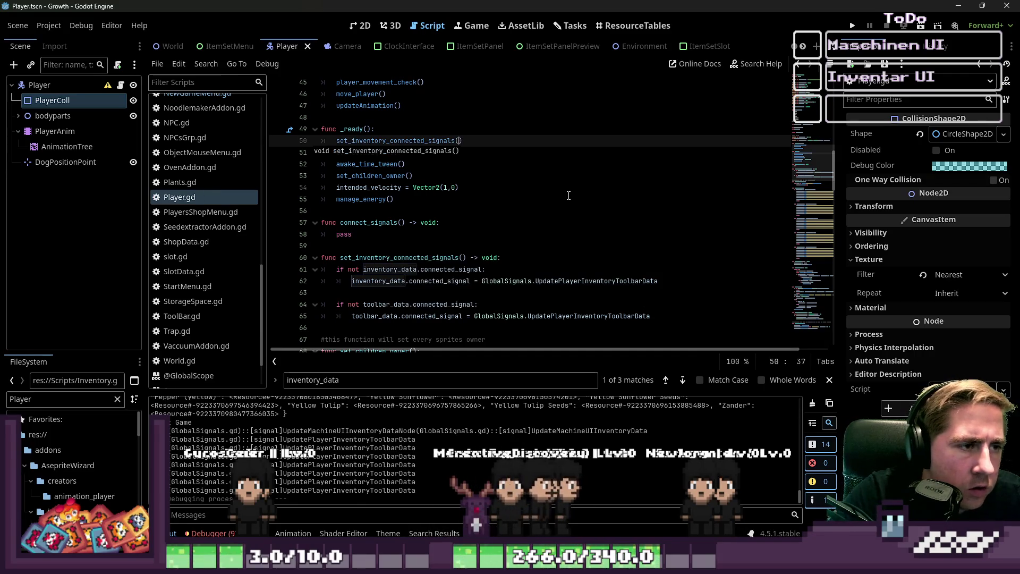
pyautogui.click(584, 199)
pyautogui.scroll(5, 194, 222)
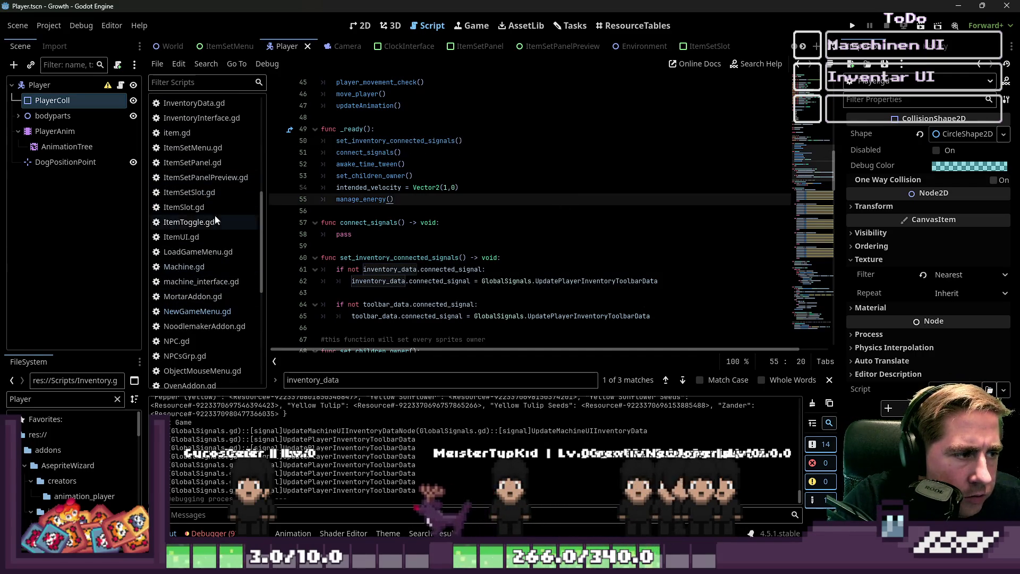
pyautogui.scroll(6, 202, 202)
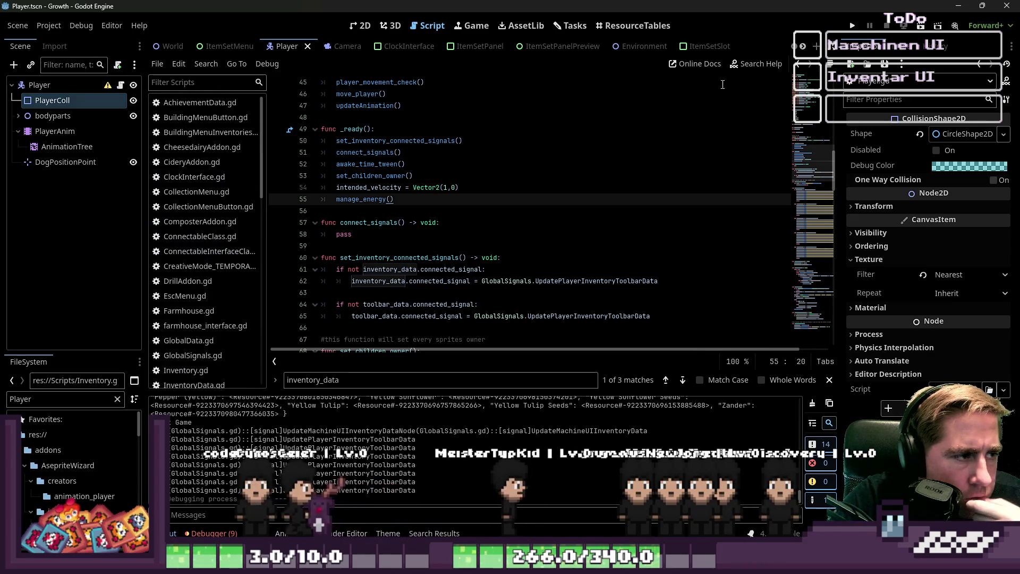
pyautogui.click(852, 25)
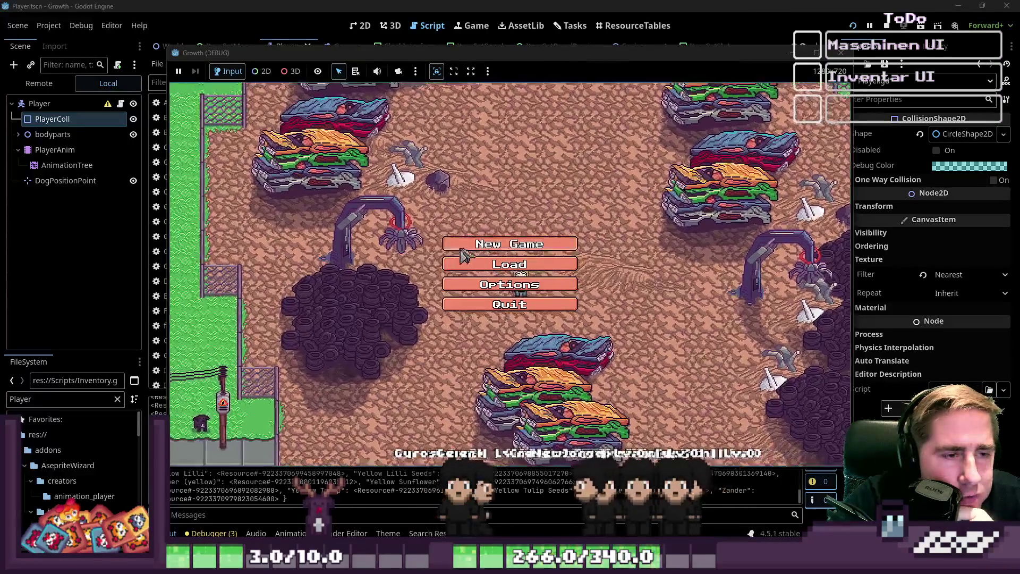
# Start a new game with a test character name.
pyautogui.click(512, 239)
pyautogui.click(532, 169)
pyautogui.write('sdal')
pyautogui.press('BackSpace')
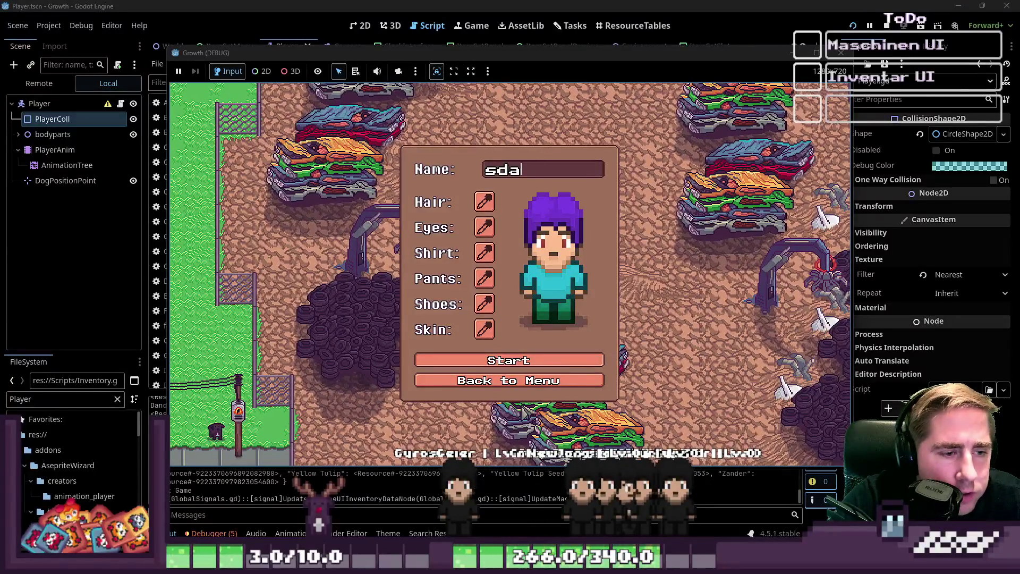
pyautogui.click(553, 360)
# Walk around, open the inventory with E, move the x12 green stack into a slot, and close the game.
pyautogui.press('i')
pyautogui.press('a')
pyautogui.press('w')
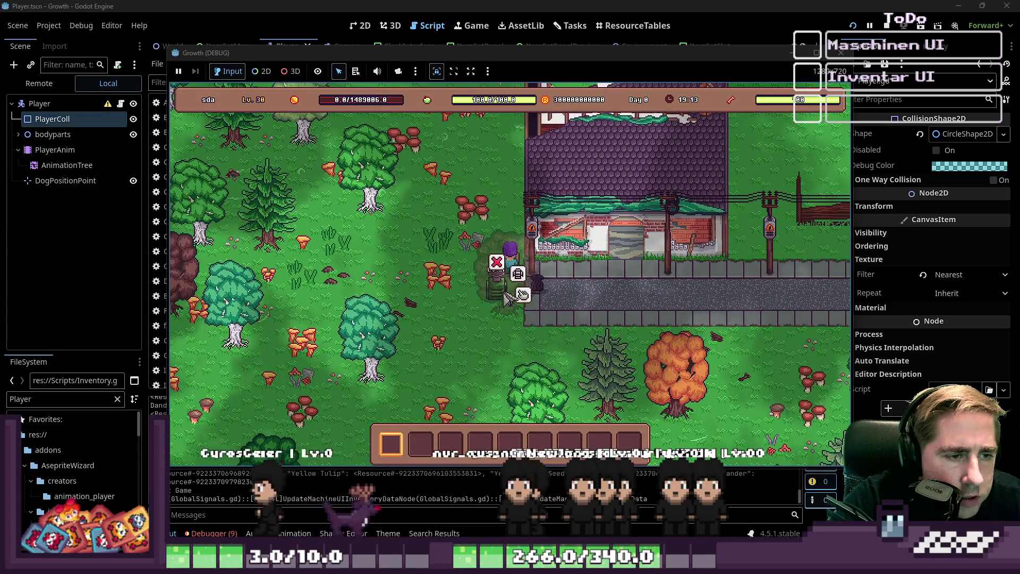
pyautogui.press('e')
pyautogui.click(534, 332)
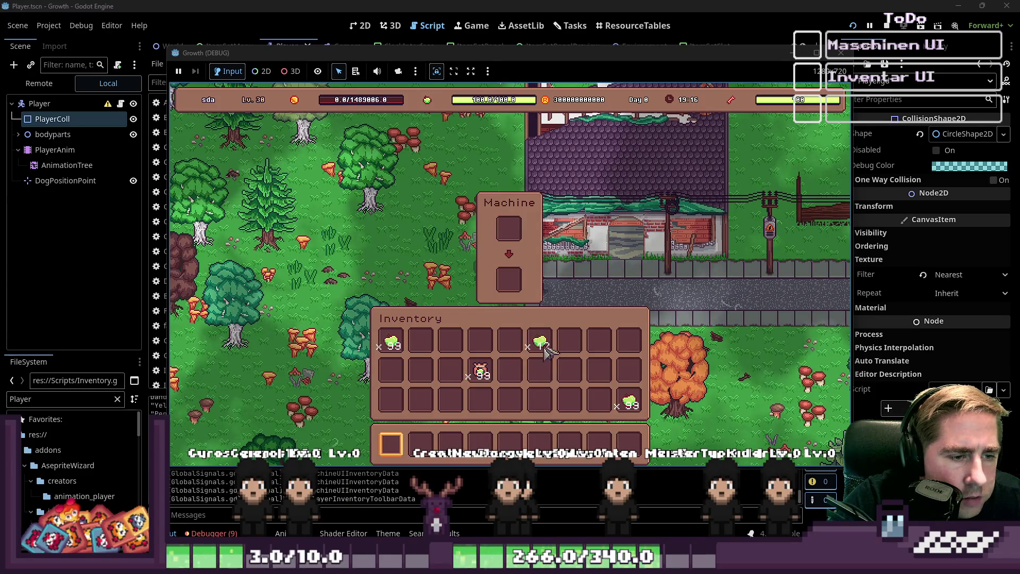
pyautogui.moveTo(541, 451); pyautogui.dragTo(499, 365)
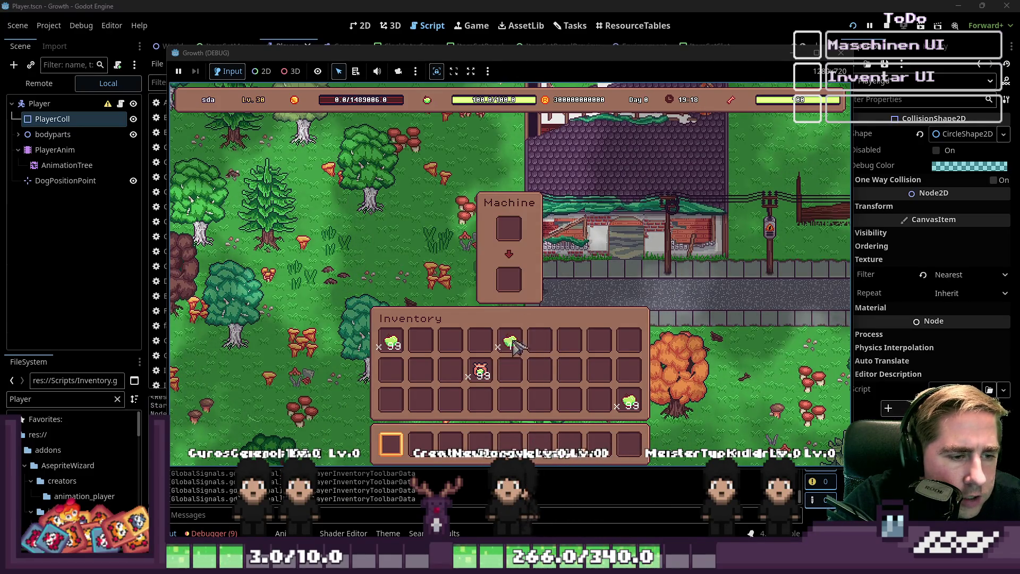
pyautogui.click(840, 52)
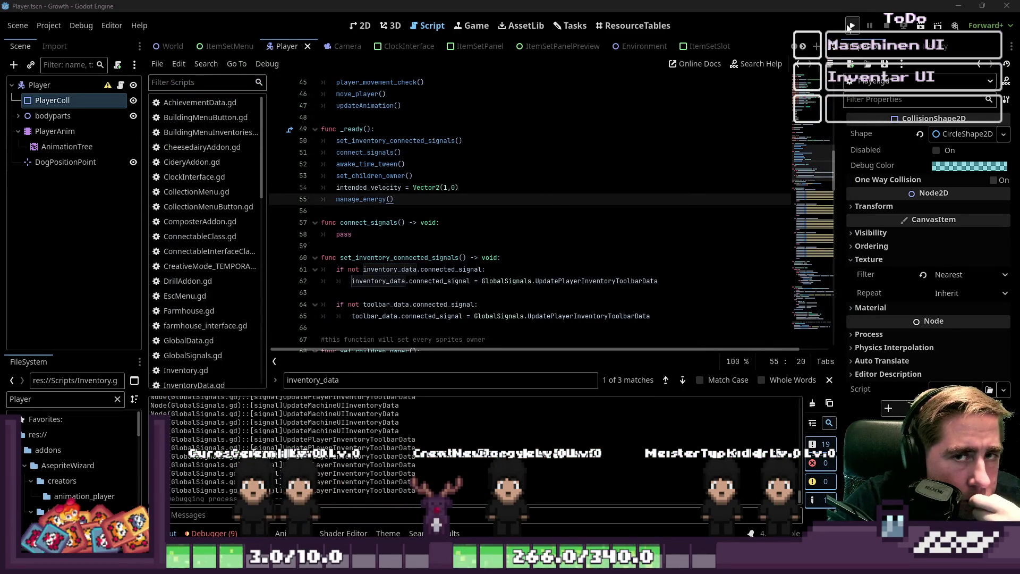
# Run the game and start a new game with a test name, hitting a break.
pyautogui.click(851, 26)
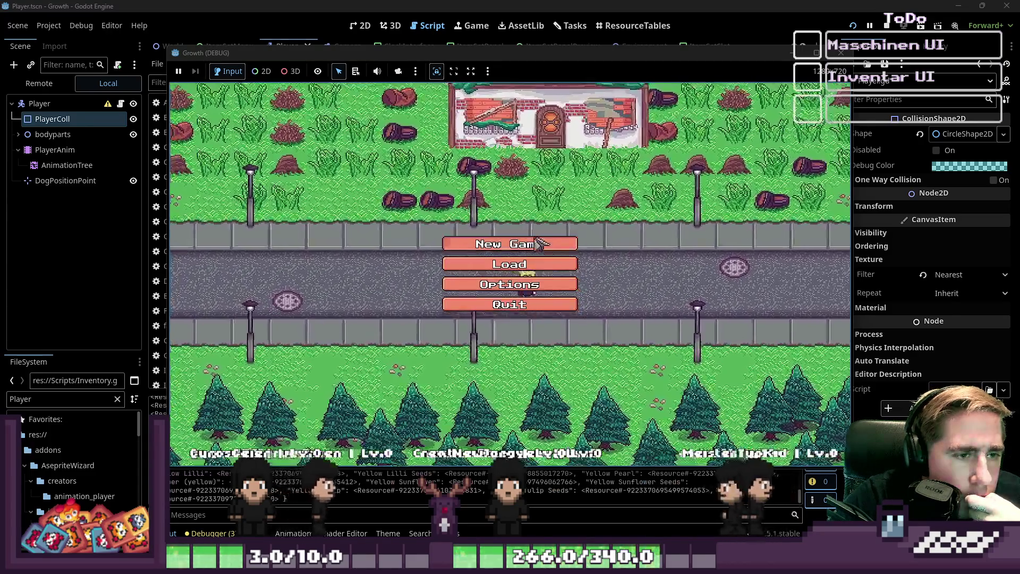
pyautogui.click(531, 240)
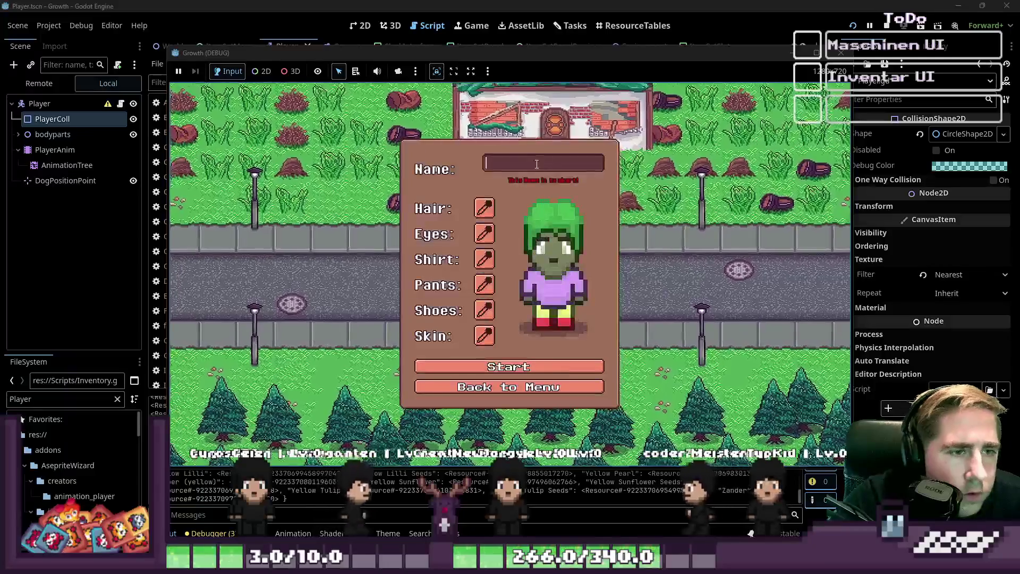
pyautogui.write('sad')
pyautogui.click(566, 366)
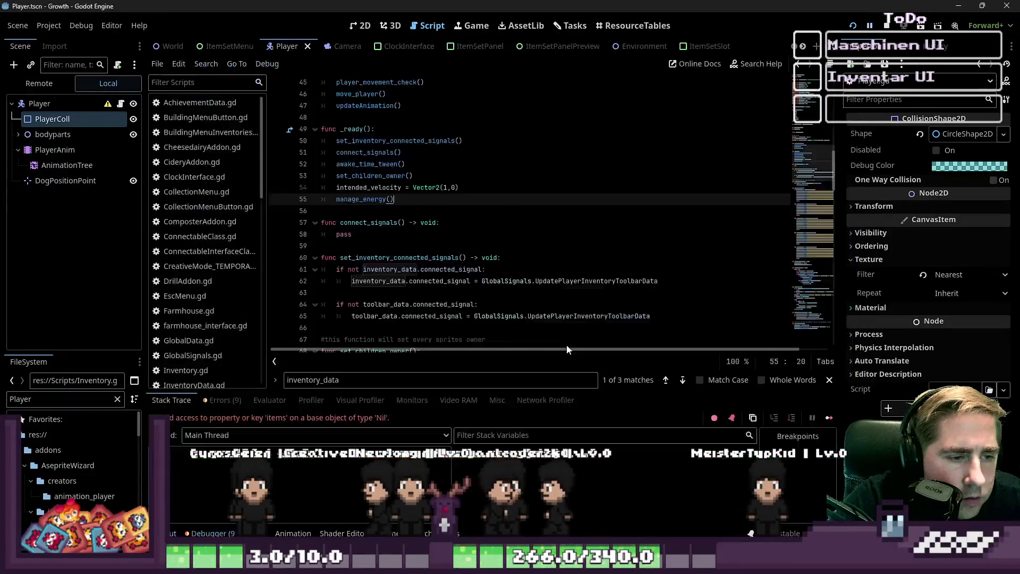
# Rerun with F5 and start a new game to reproduce the Nil inventory_data error in InventoryInterface.gd.
pyautogui.click(543, 271)
pyautogui.press('F5')
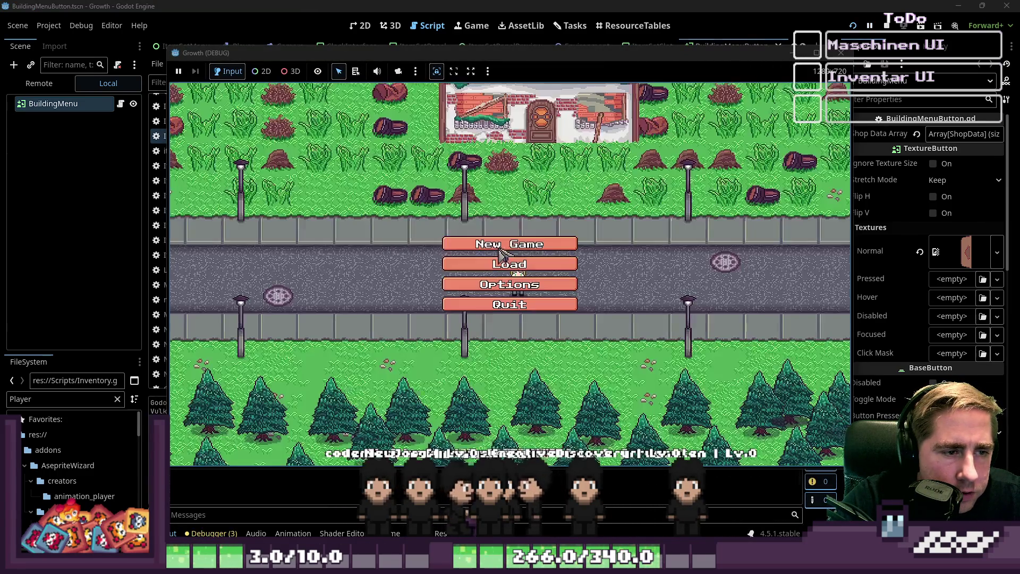
pyautogui.click(502, 254)
pyautogui.write('sdv')
pyautogui.press('Return')
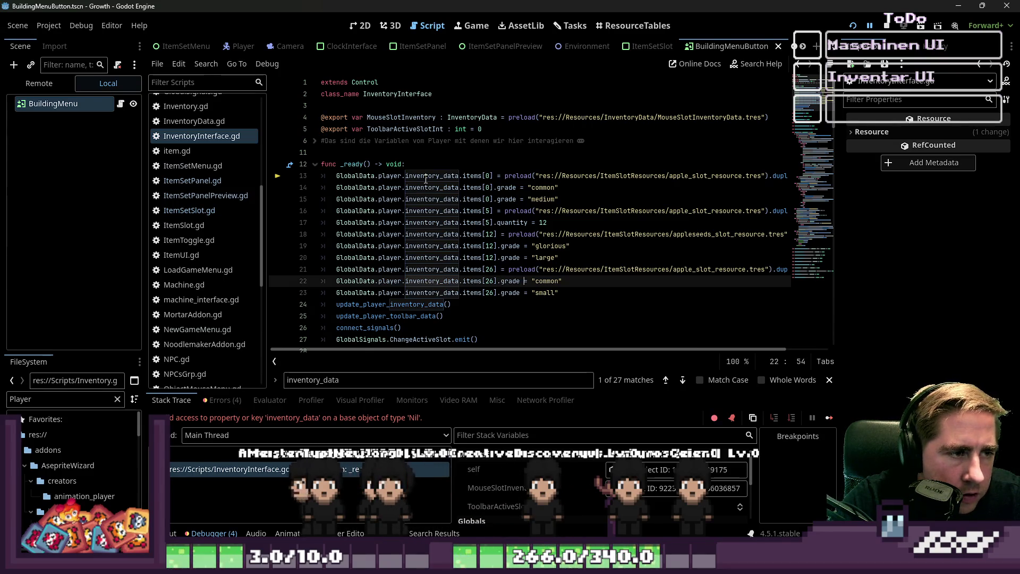
# Insert 'await get_tree().process_frame' as a new first line of _ready, then run the project.
pyautogui.click(468, 164)
pyautogui.press('Return')
pyautogui.write('wait ')
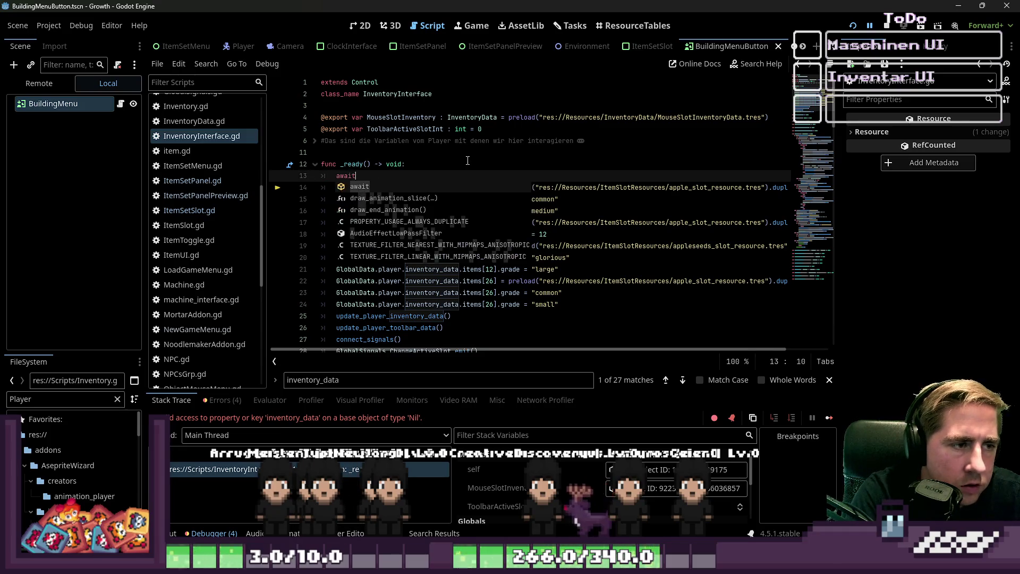
pyautogui.write('fra')
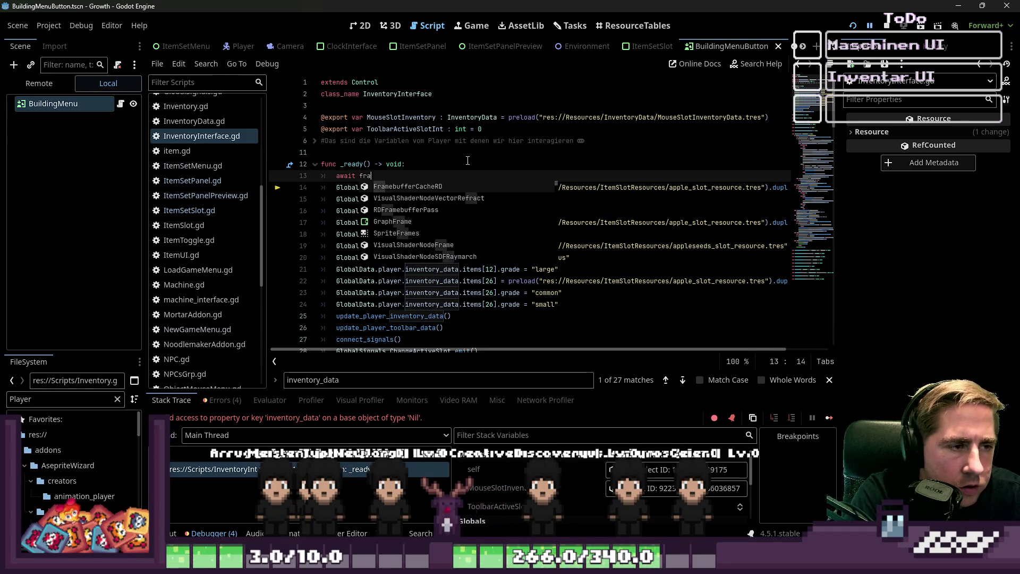
pyautogui.press('BackSpace')
pyautogui.press('BackSpace')
pyautogui.press('BackSpace')
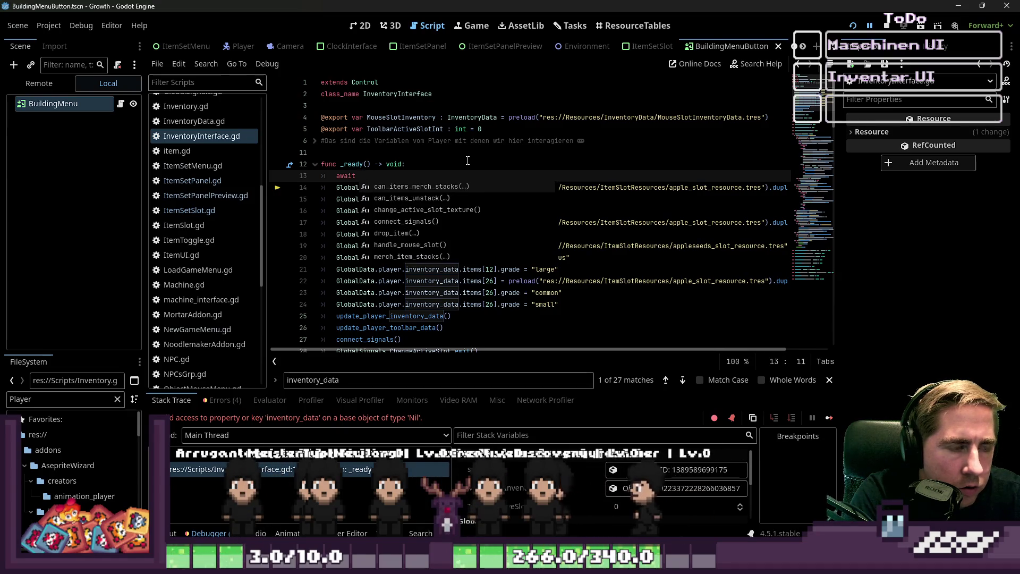
pyautogui.write('frame')
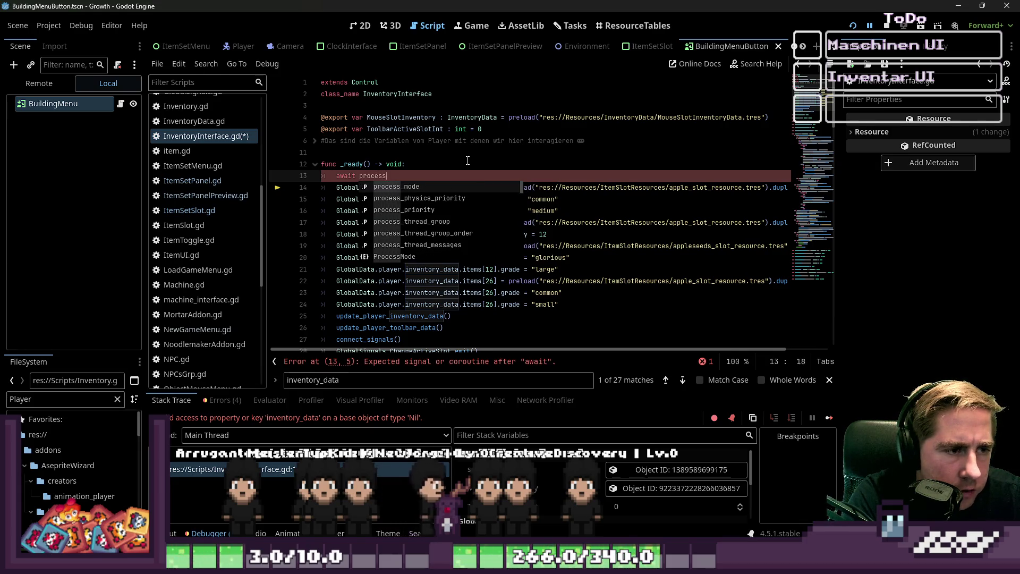
pyautogui.press('Down')
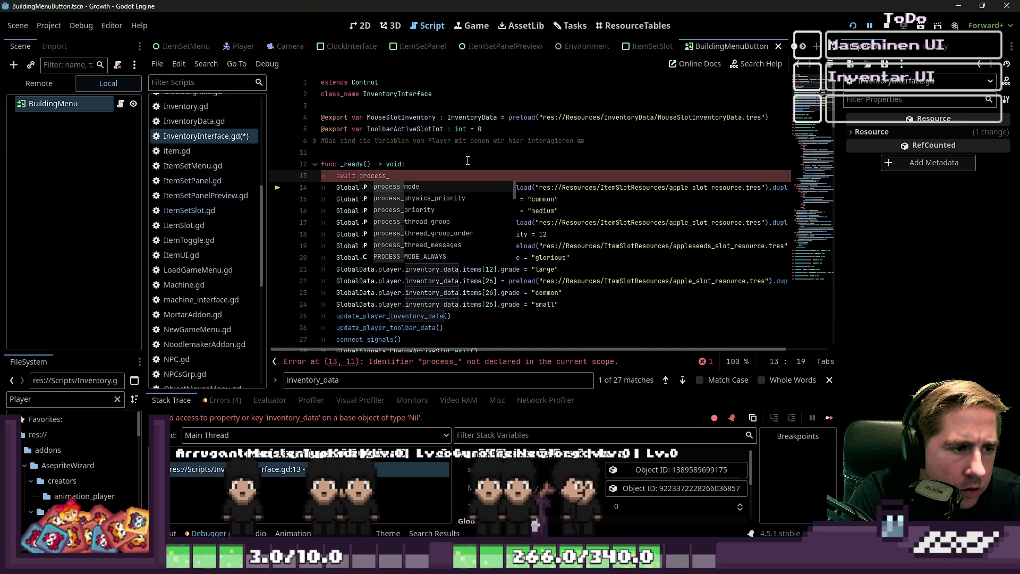
pyautogui.press('BackSpace')
pyautogui.press('BackSpace')
pyautogui.press('BackSpace')
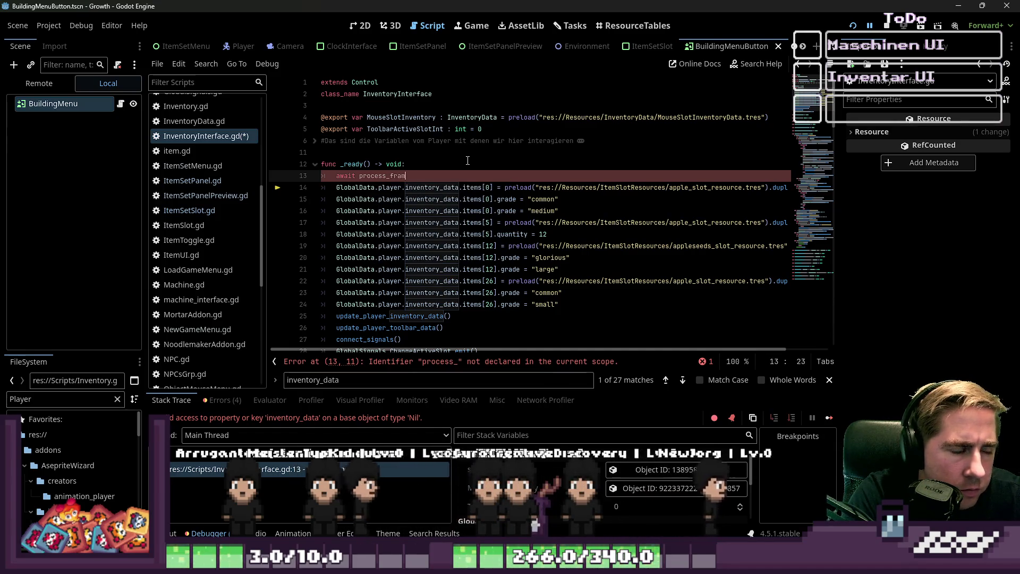
pyautogui.press('BackSpace')
pyautogui.press('BackSpace')
pyautogui.press('BackSpace')
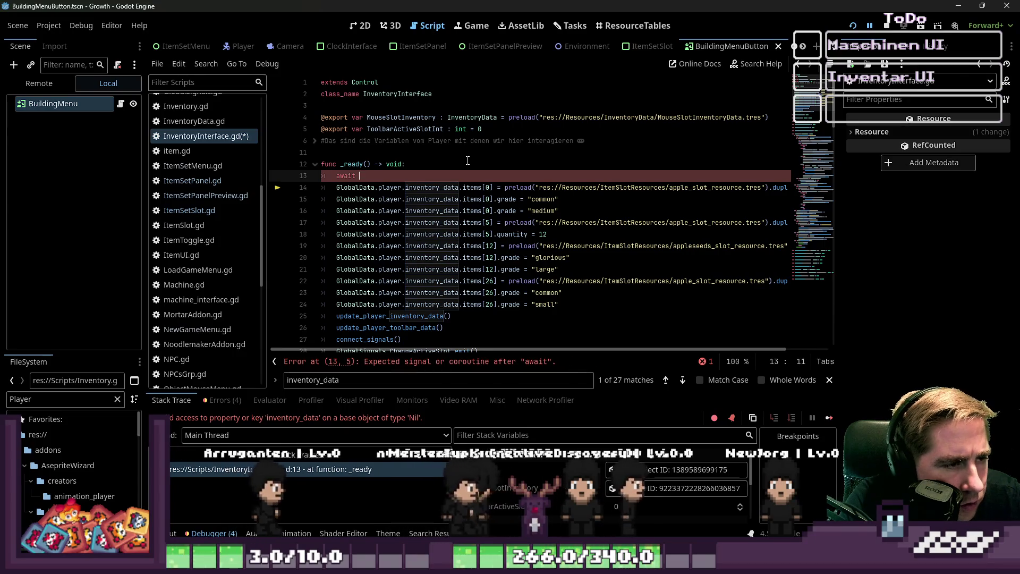
pyautogui.write('get_tree(')
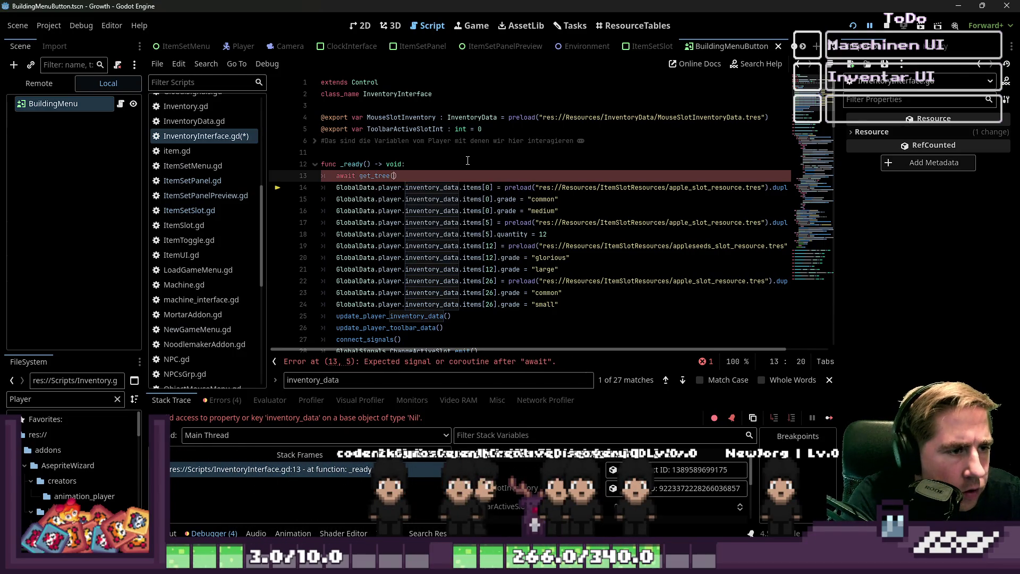
pyautogui.press('Return')
pyautogui.write('.pro')
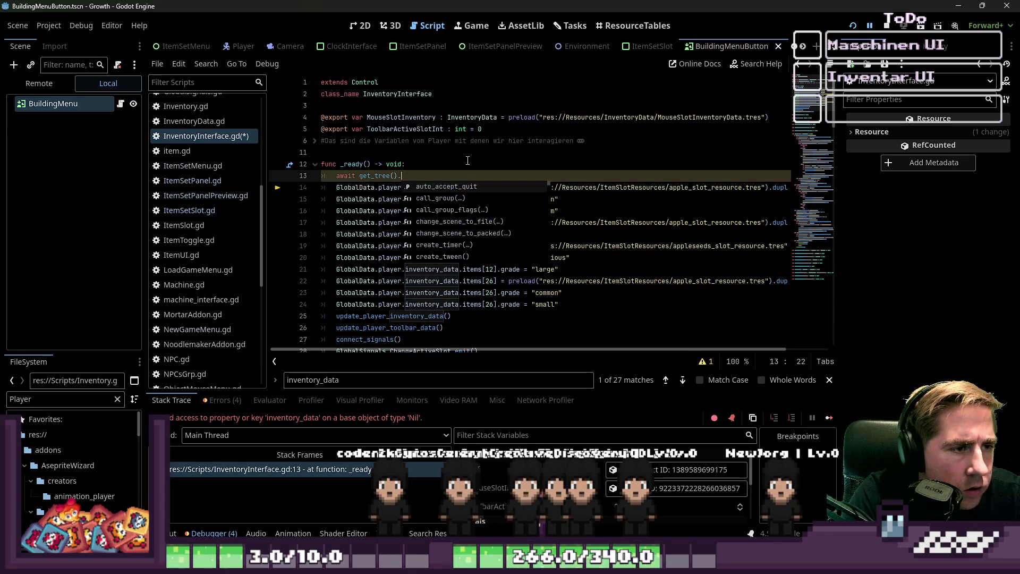
pyautogui.press('Return')
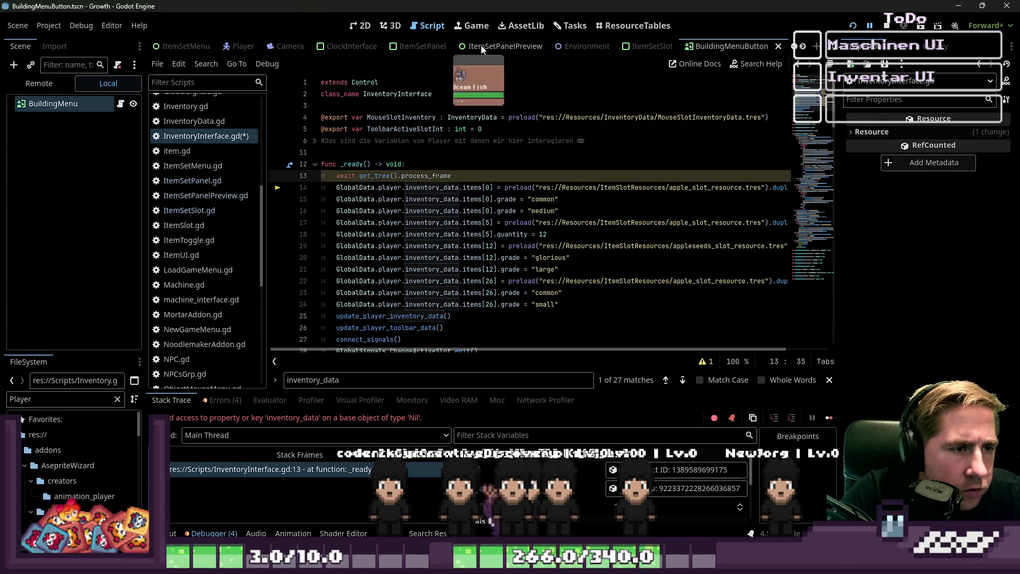
pyautogui.click(853, 26)
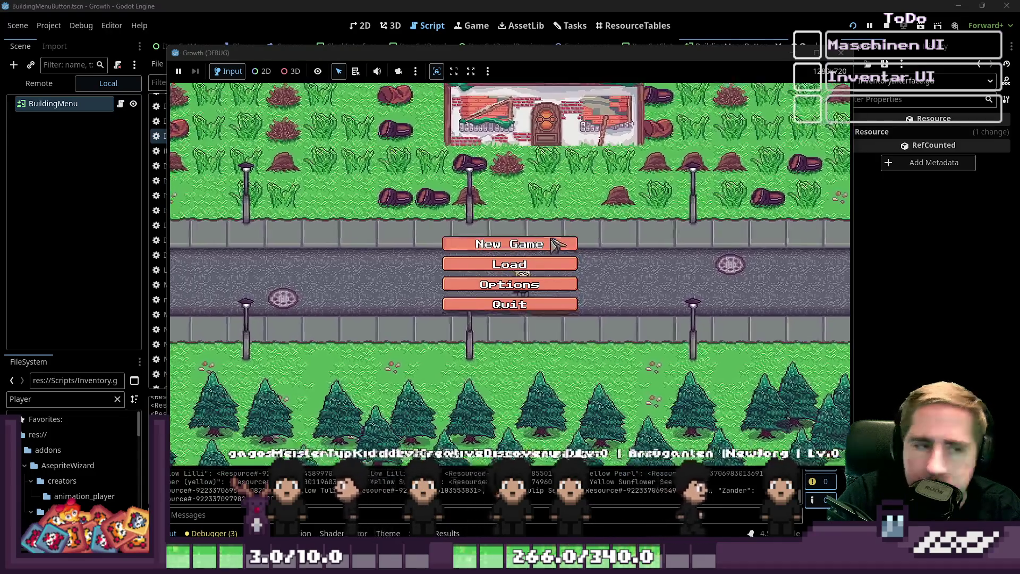
# In the running game, start a new game with the character name '4565'.
pyautogui.click(510, 242)
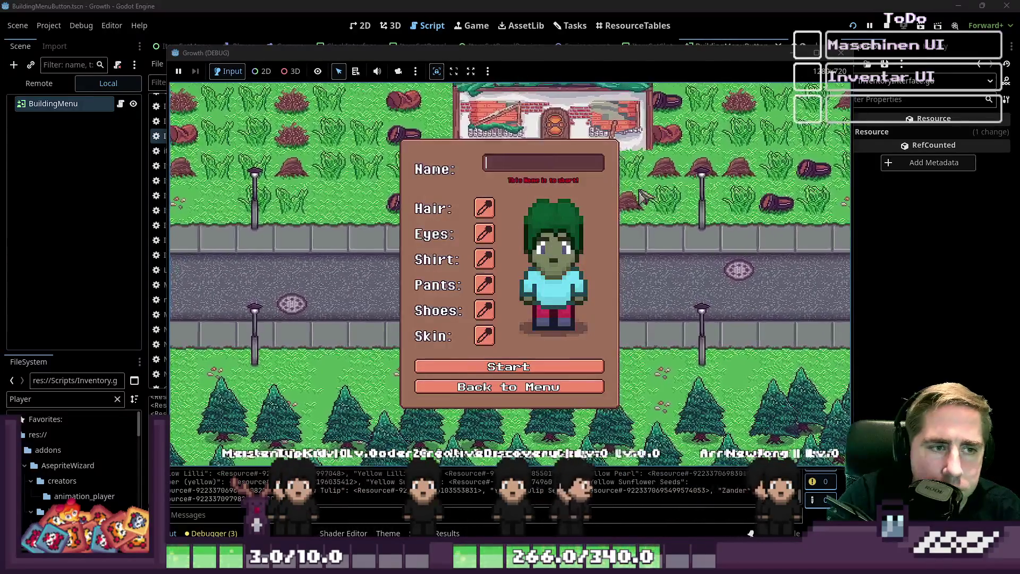
pyautogui.write('4565')
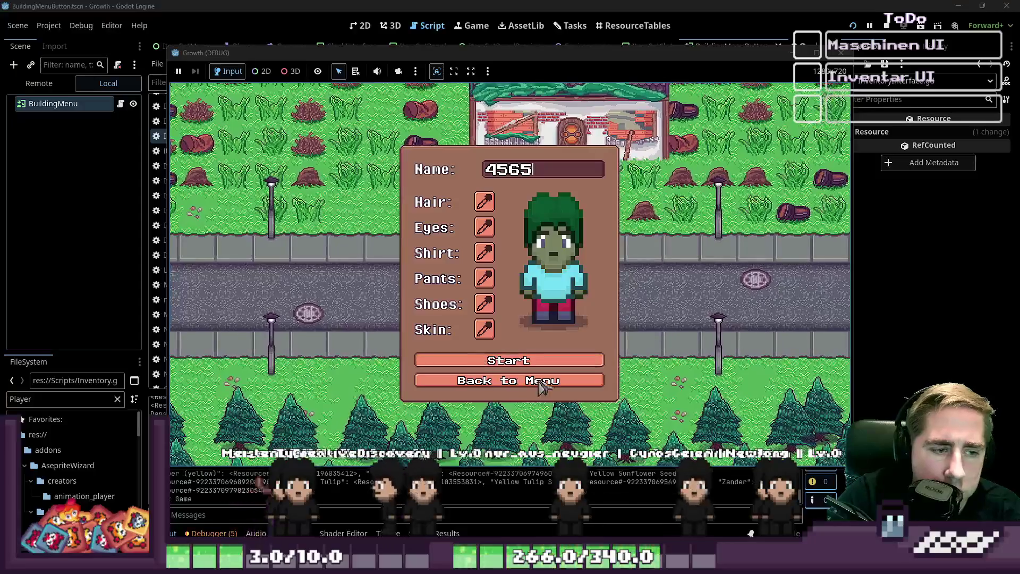
pyautogui.click(541, 385)
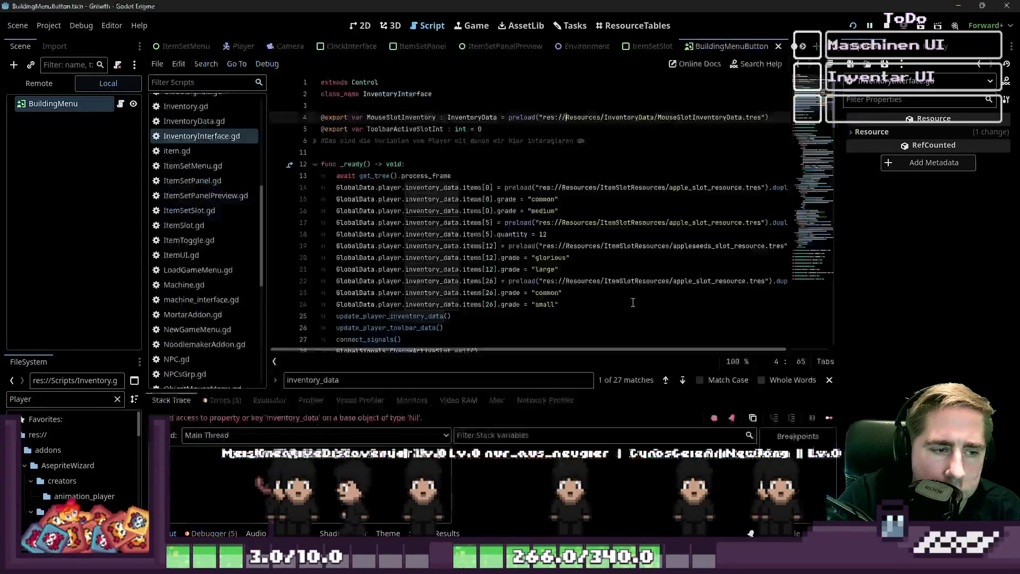
# Duplicate the await get_tree().process_frame line so _ready has four copies.
pyautogui.click(481, 176)
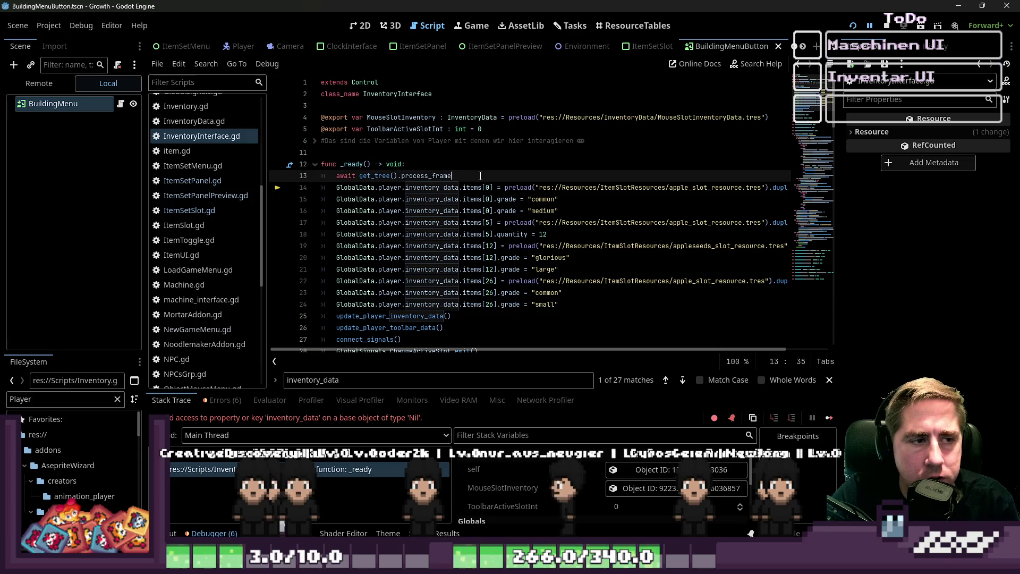
pyautogui.hotkey('shift', 'Home')
pyautogui.hotkey('ctrl', 'c')
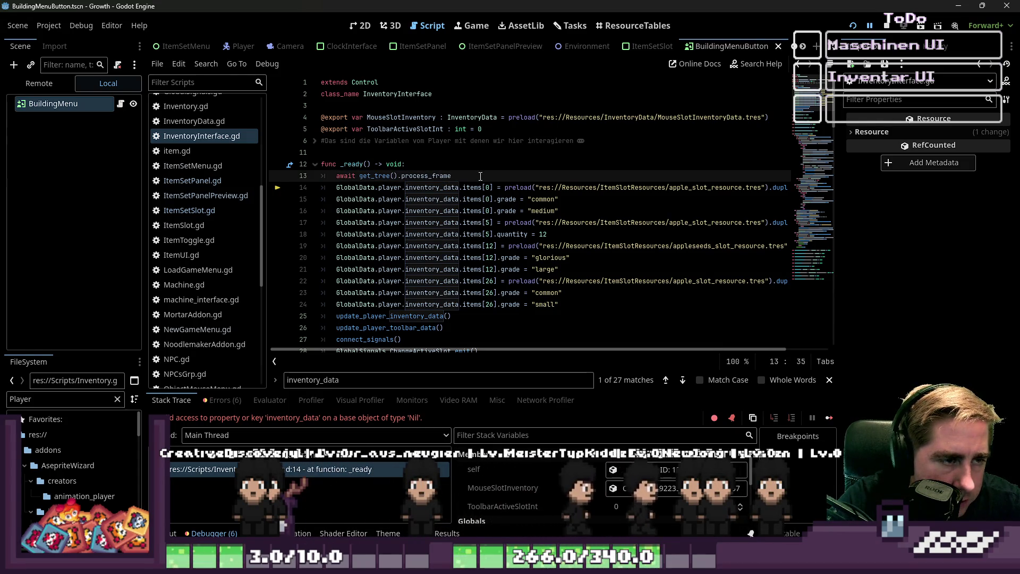
pyautogui.press('Return')
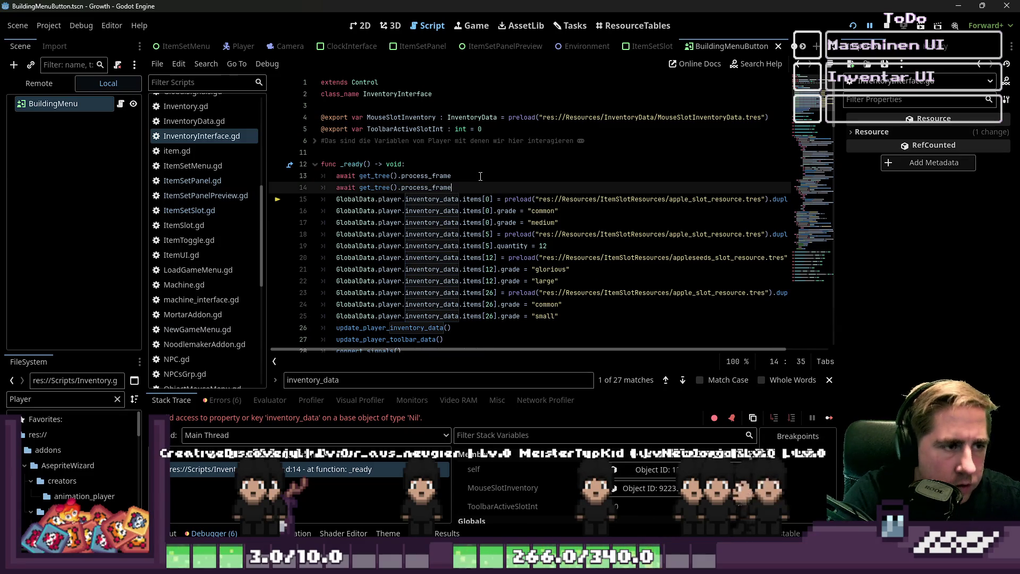
pyautogui.press('Return')
pyautogui.hotkey('ctrl', 'v')
pyautogui.press('Return')
pyautogui.hotkey('ctrl', 'v')
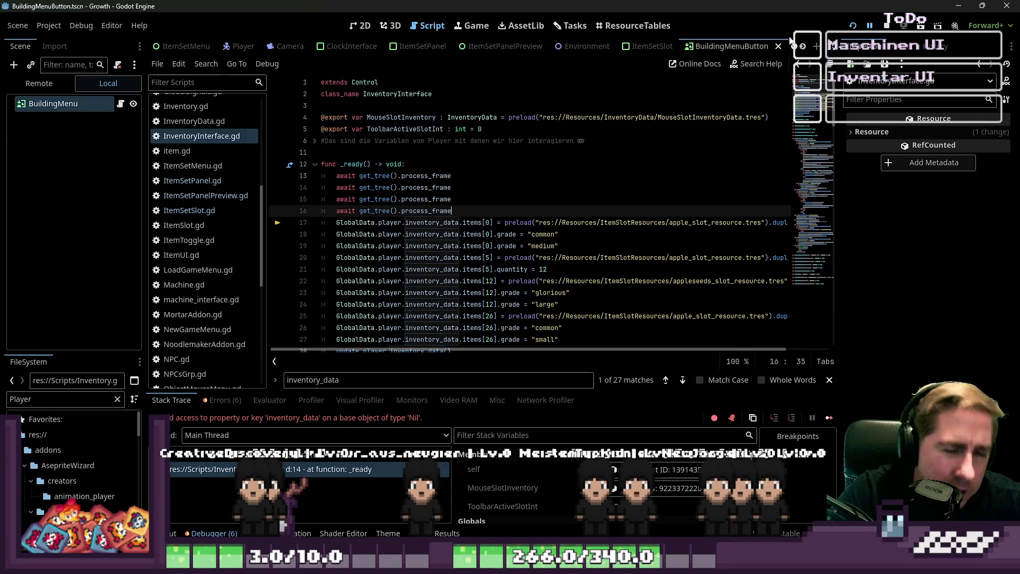
# Test-run the game with a new character 'asdc', check the inventory, then stop it.
pyautogui.click(853, 26)
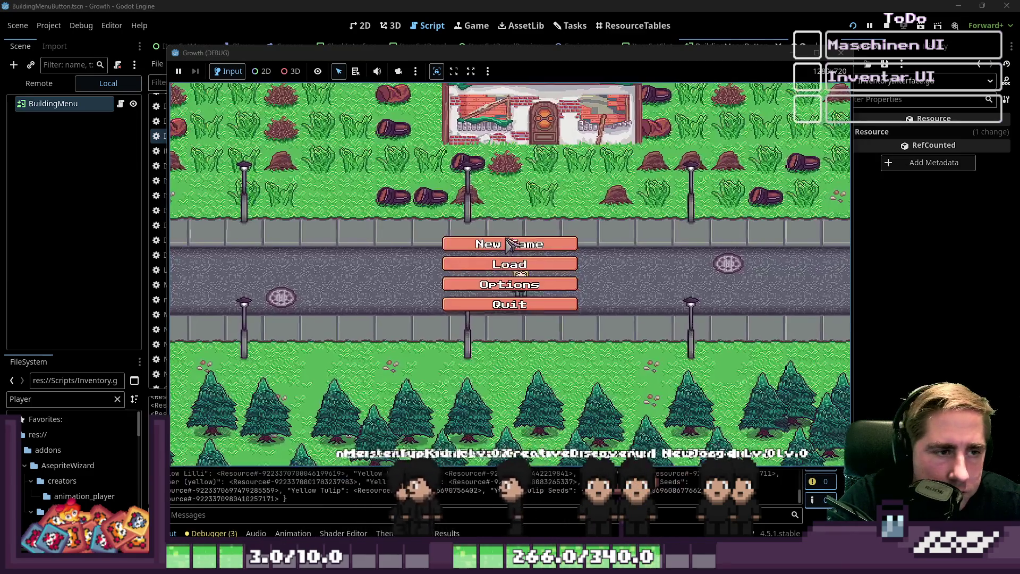
pyautogui.click(507, 242)
pyautogui.write('asdc')
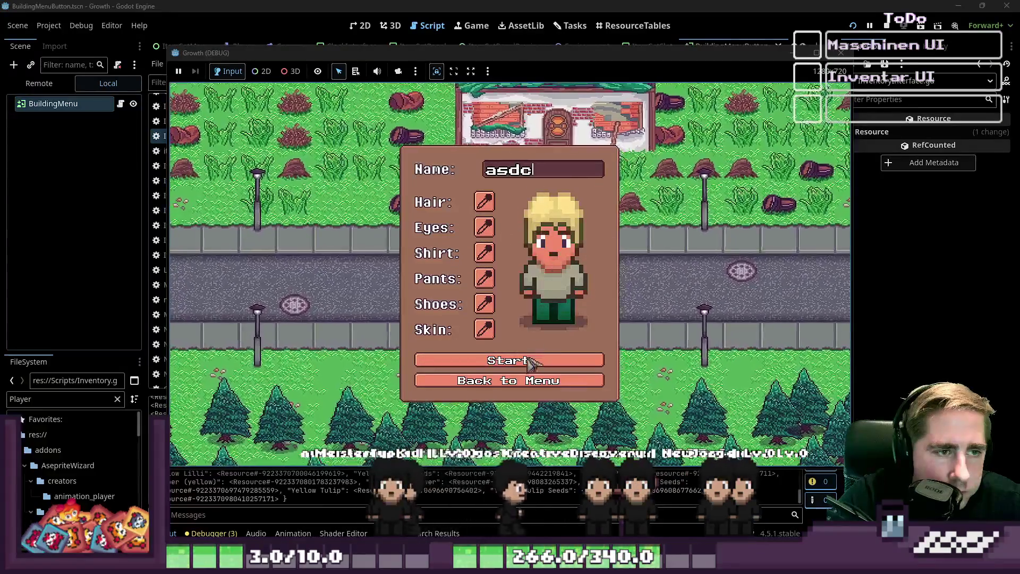
pyautogui.click(531, 361)
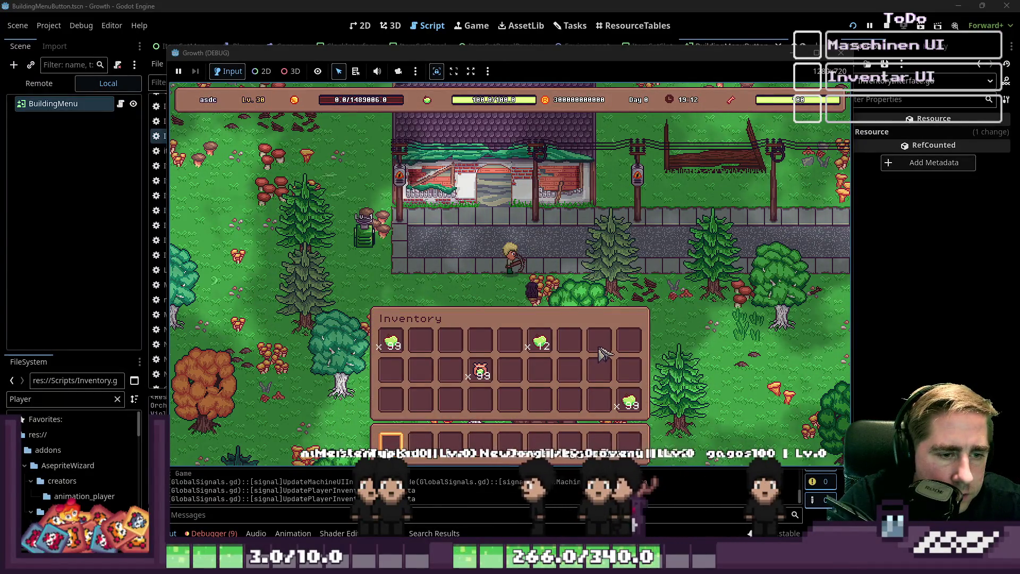
pyautogui.click(844, 54)
pyautogui.hotkey('shift', 'Up')
pyautogui.hotkey('shift', 'Up')
pyautogui.hotkey('shift', 'Up')
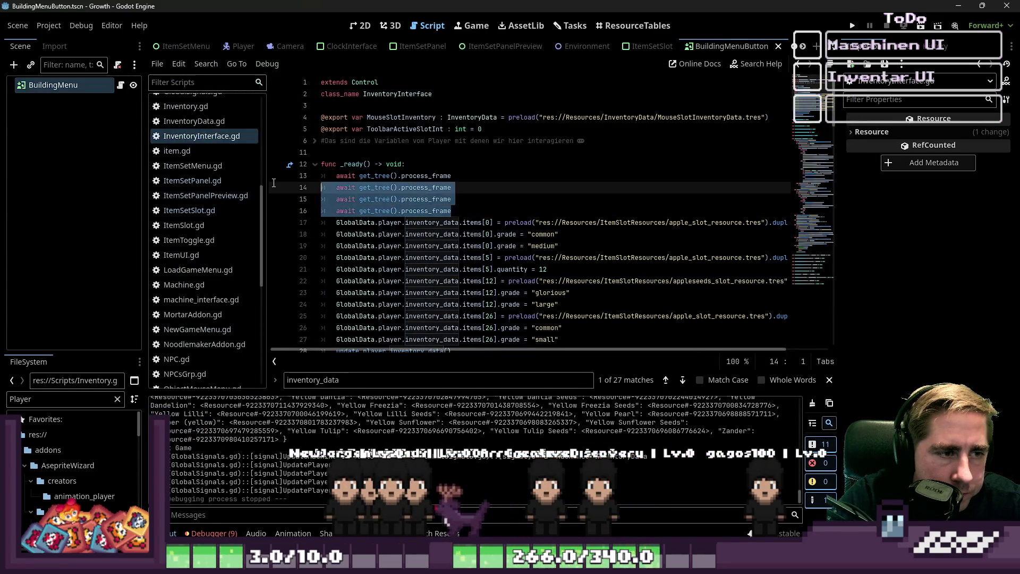
# Delete the await process_frame lines from _ready and save InventoryInterface.gd.
pyautogui.hotkey('shift', 'Home')
pyautogui.press('BackSpace')
pyautogui.press('BackSpace')
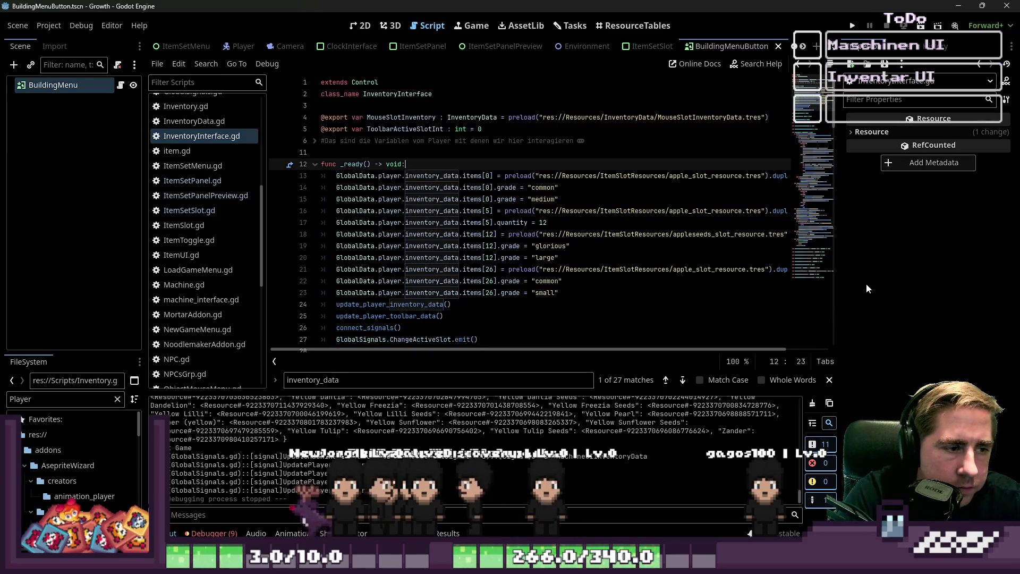
pyautogui.click(471, 188)
pyautogui.hotkey('ctrl', 's')
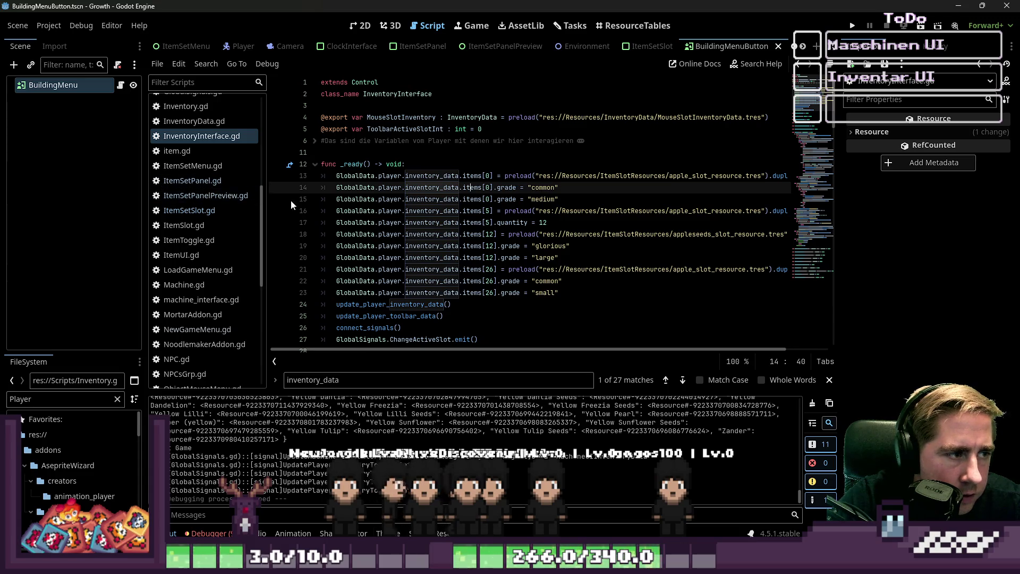
# Glance at InventoryData.gd, then return to InventoryInterface.gd.
pyautogui.scroll(-3, 219, 240)
pyautogui.scroll(3, 211, 191)
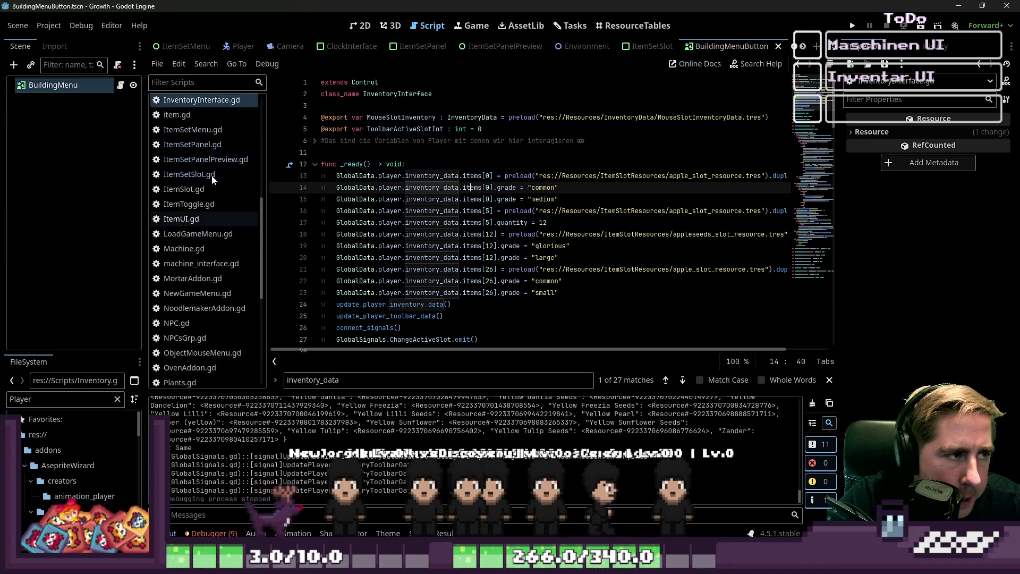
pyautogui.scroll(3, 212, 222)
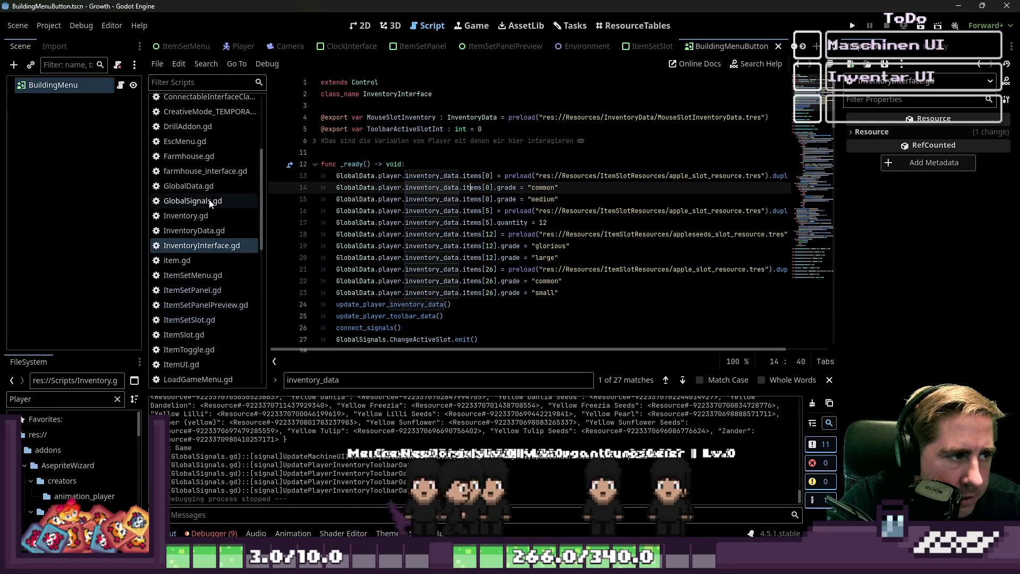
pyautogui.click(211, 236)
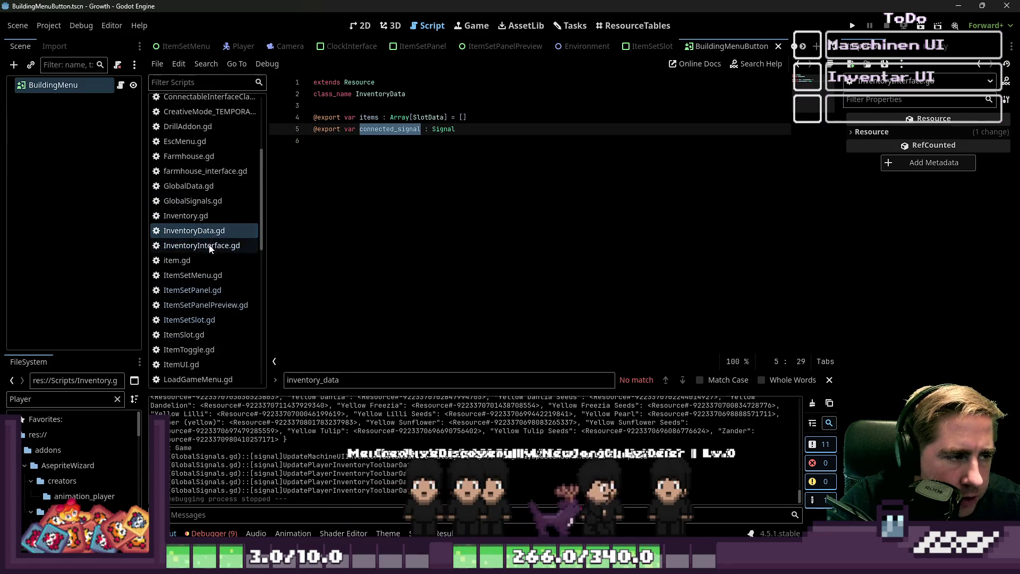
pyautogui.click(210, 245)
pyautogui.scroll(-5, 507, 48)
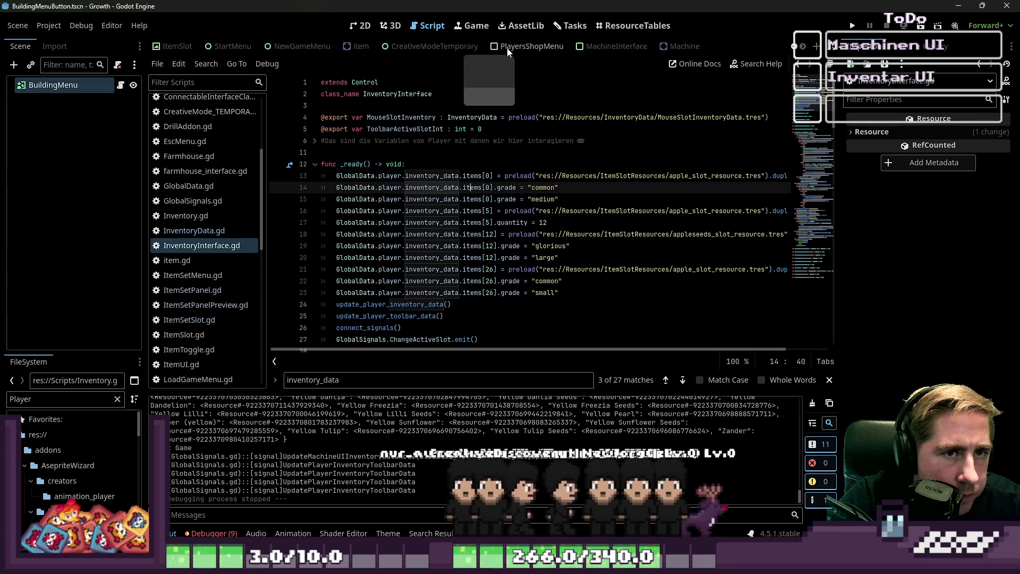
pyautogui.scroll(5, 449, 46)
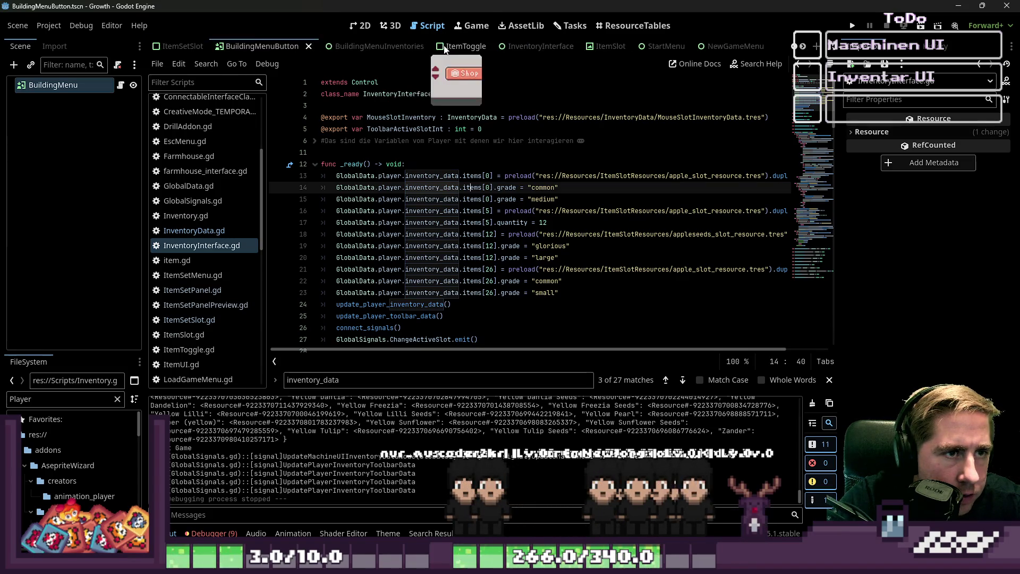
pyautogui.scroll(1, 444, 47)
# Open the InventoryInterface scene, view its 2D layout, then return to the script.
pyautogui.click(583, 46)
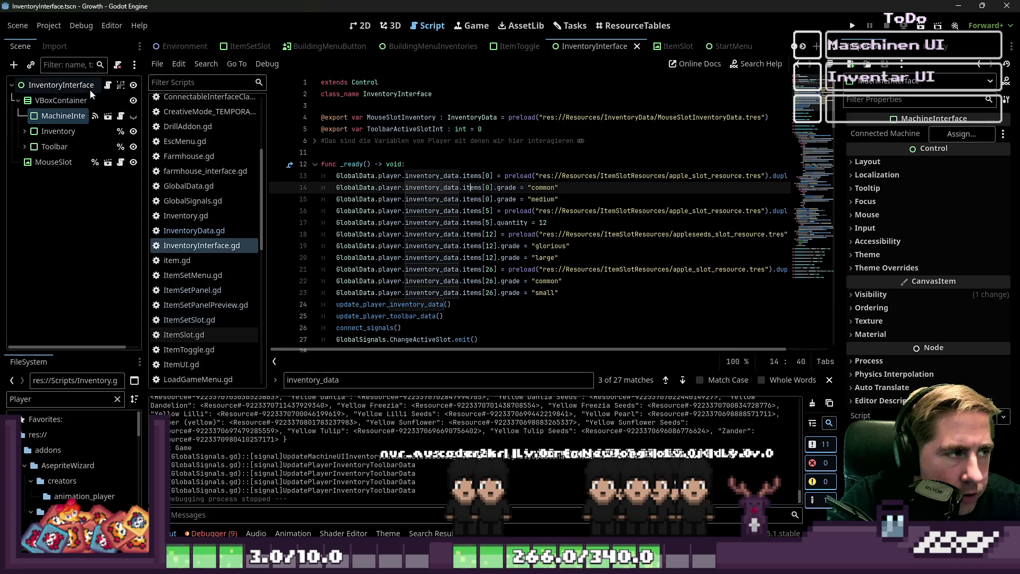
pyautogui.click(361, 152)
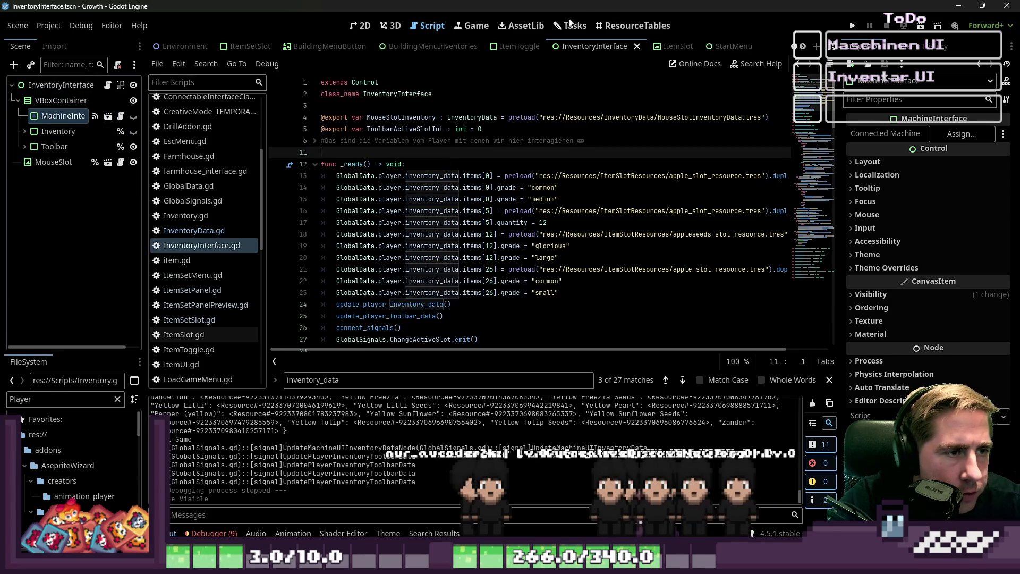
pyautogui.click(359, 30)
pyautogui.scroll(6, 467, 212)
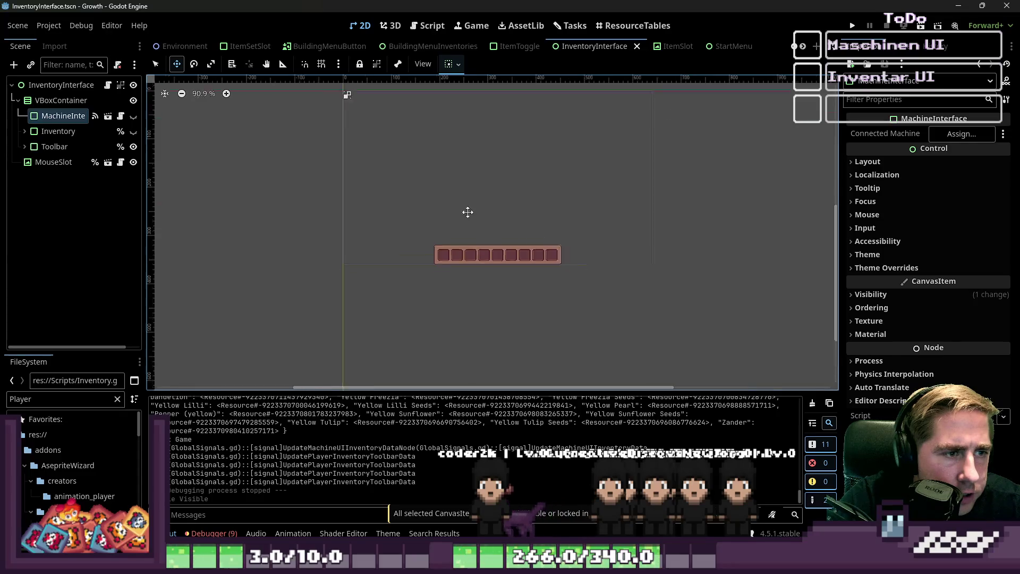
pyautogui.click(440, 29)
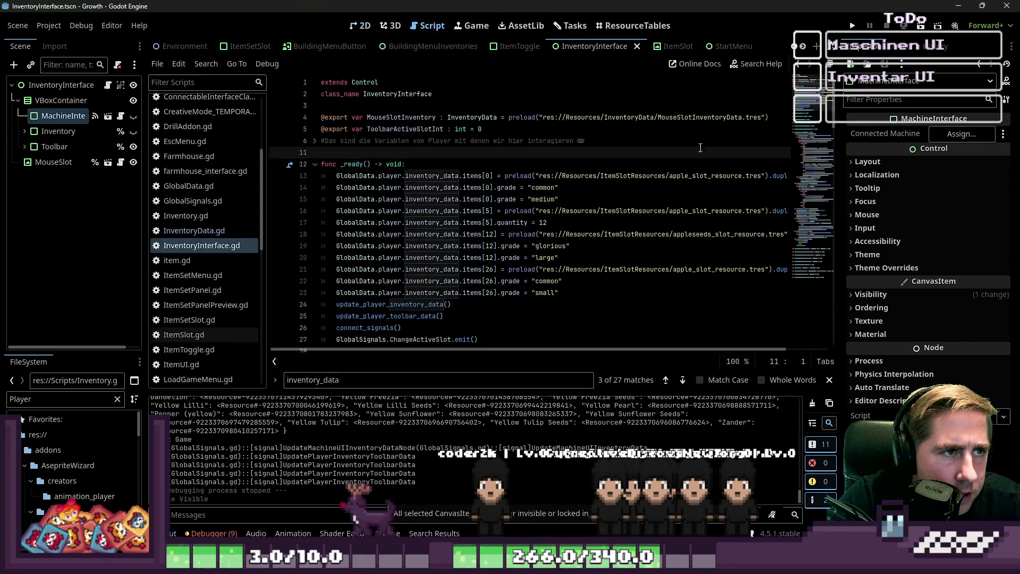
# Run the game and start a new character 'asdvox', reproducing the Nil inventory_data error.
pyautogui.click(852, 26)
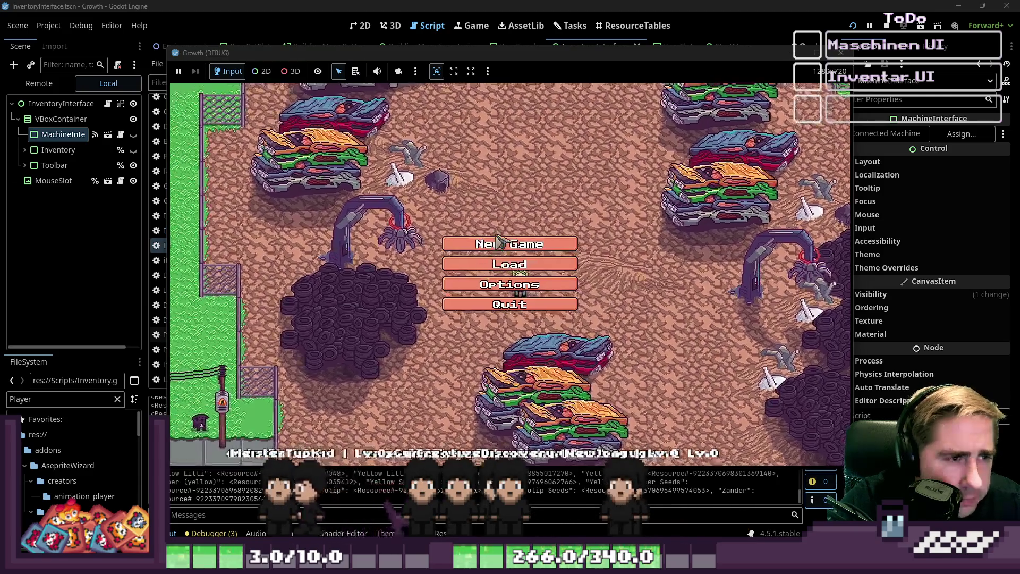
pyautogui.click(509, 244)
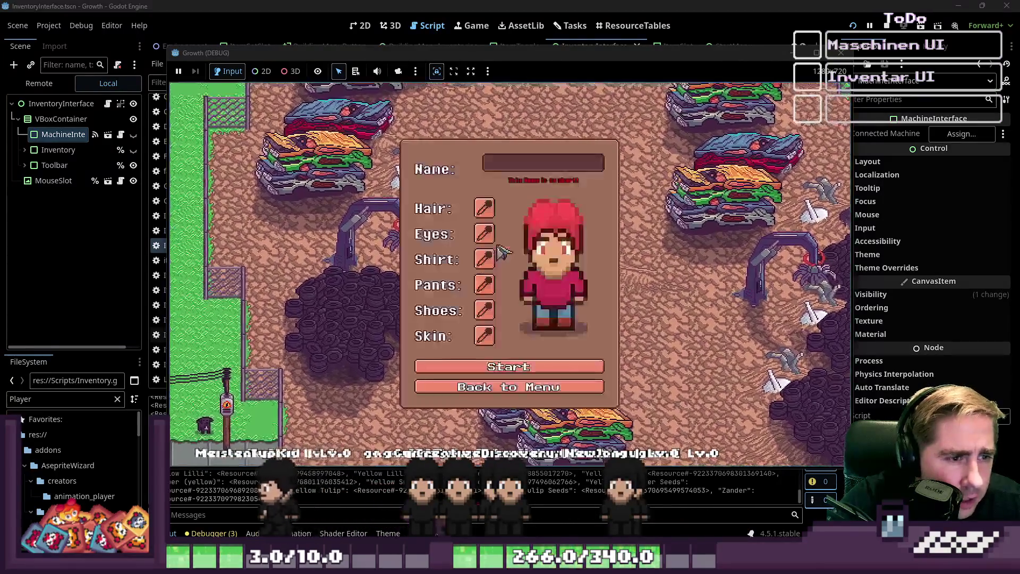
pyautogui.write('asdvox')
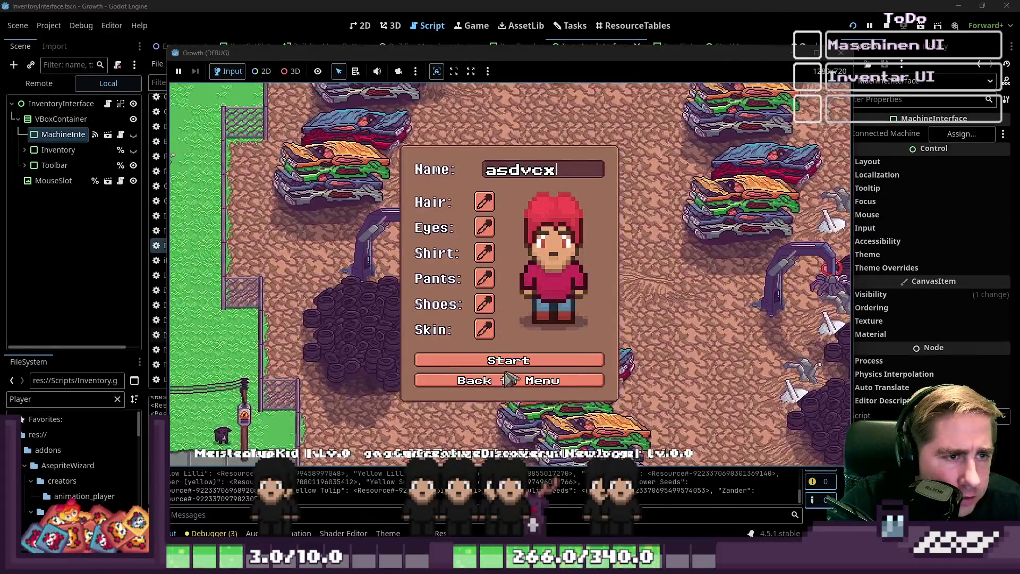
pyautogui.click(509, 366)
# Paste the four await process_frame lines back at the top of _ready, save, and rerun.
pyautogui.click(484, 327)
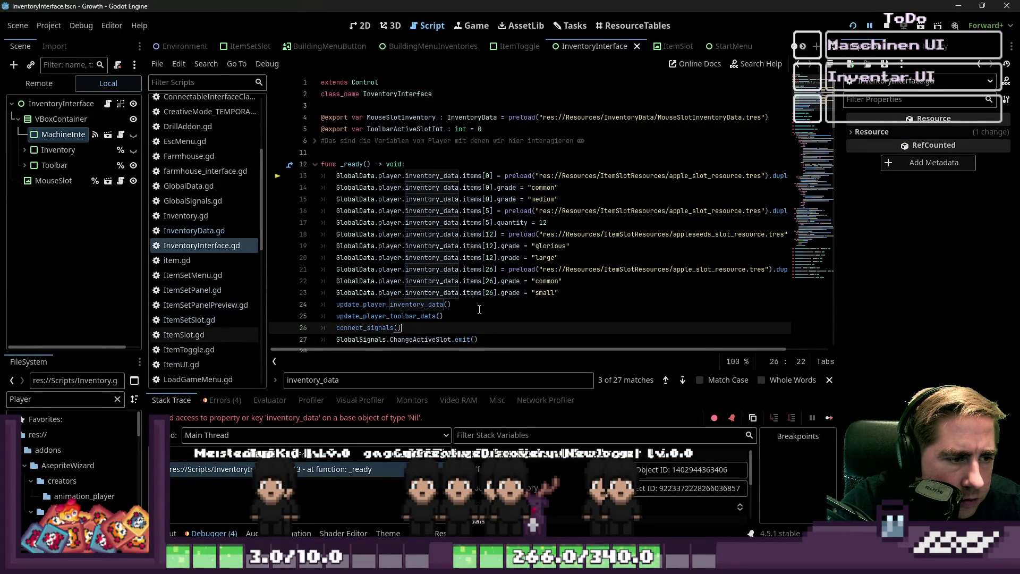
pyautogui.click(447, 170)
pyautogui.hotkey('ctrl', 'v')
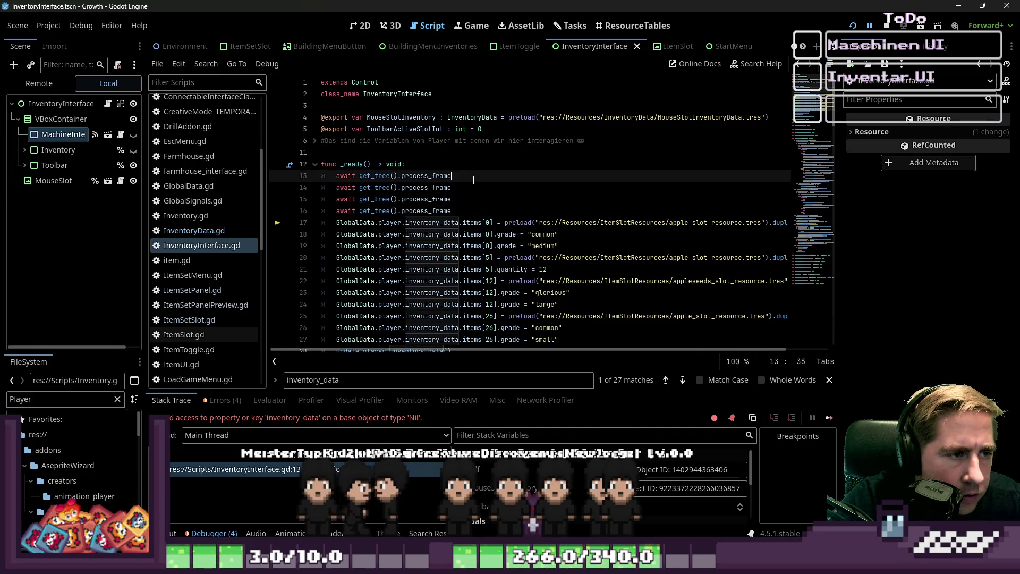
pyautogui.hotkey('ctrl', 's')
pyautogui.press('F5')
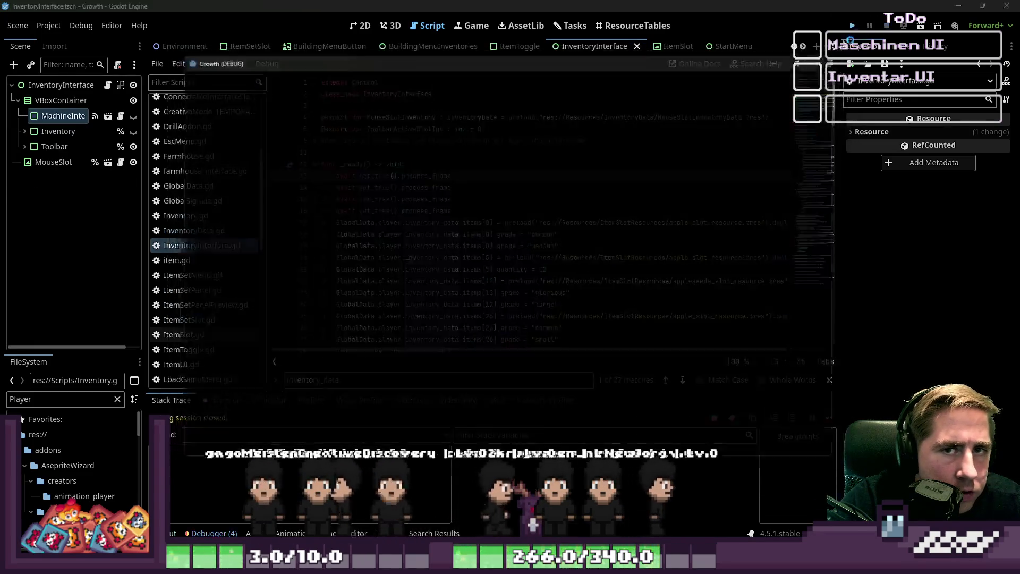
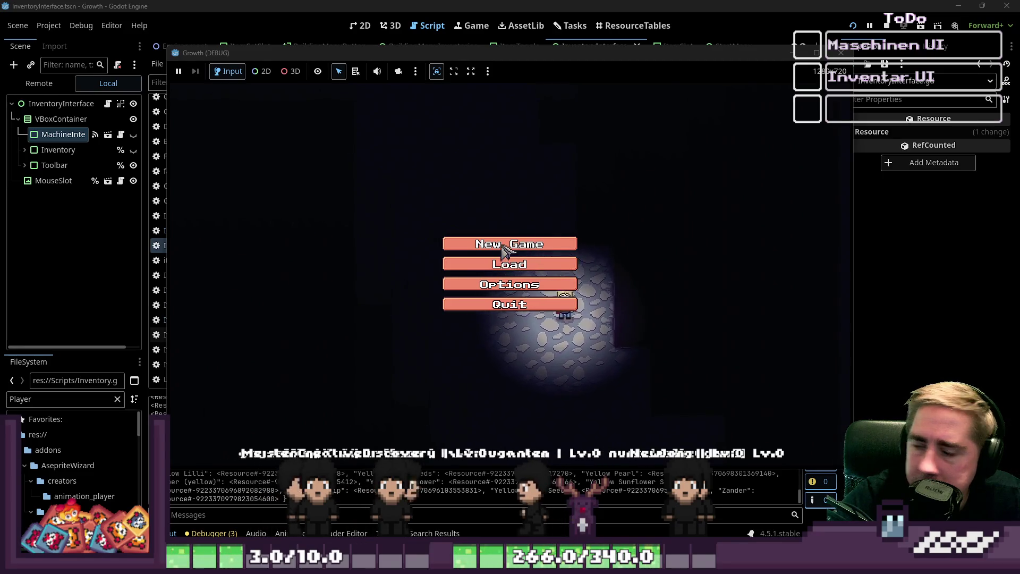
# Start a new game as character 'asdvc', walk left and open the machine's interface.
pyautogui.click(547, 244)
pyautogui.write('asdvc')
pyautogui.click(508, 366)
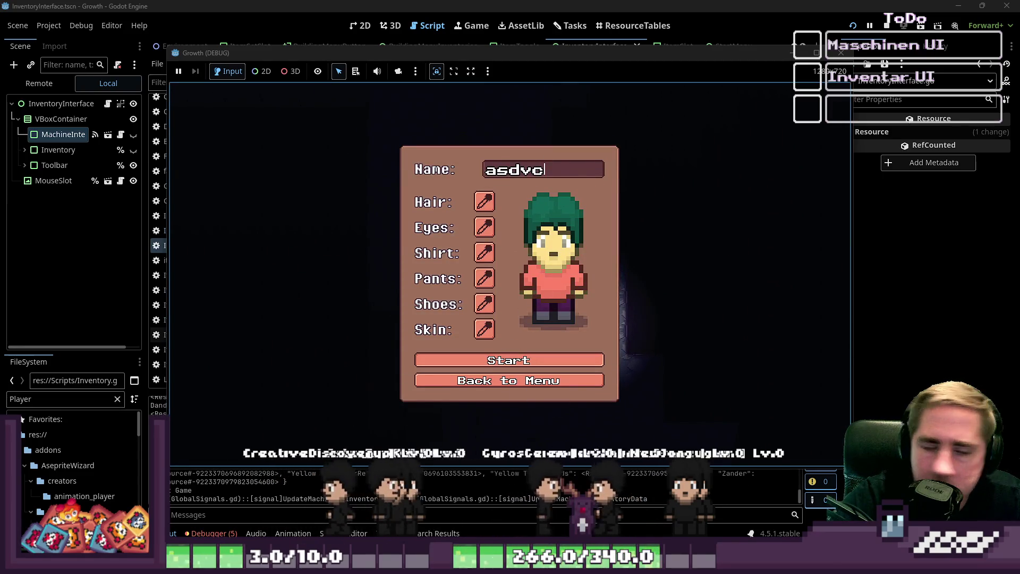
pyautogui.press('i')
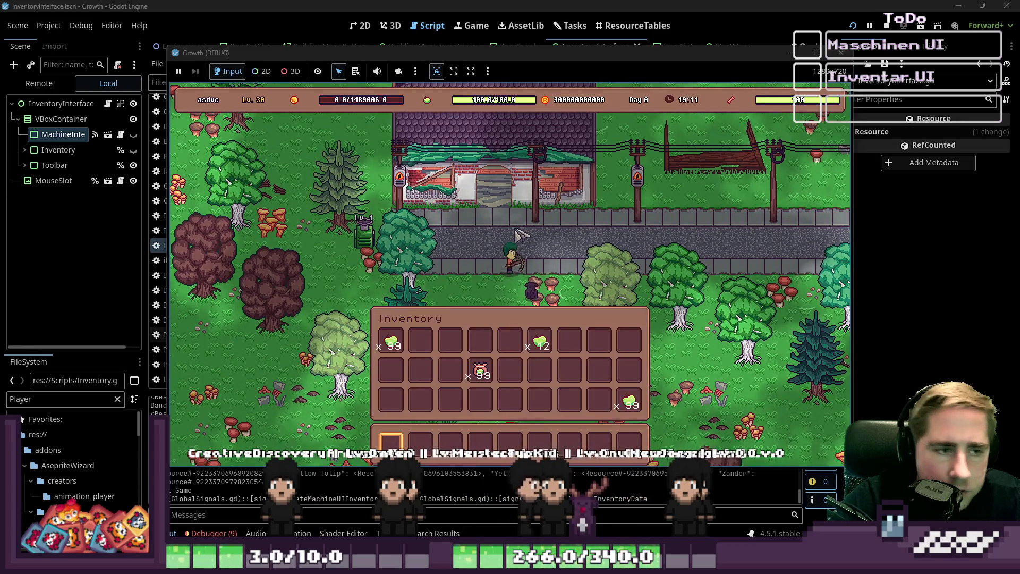
pyautogui.press('i')
pyautogui.press('a')
pyautogui.press('a')
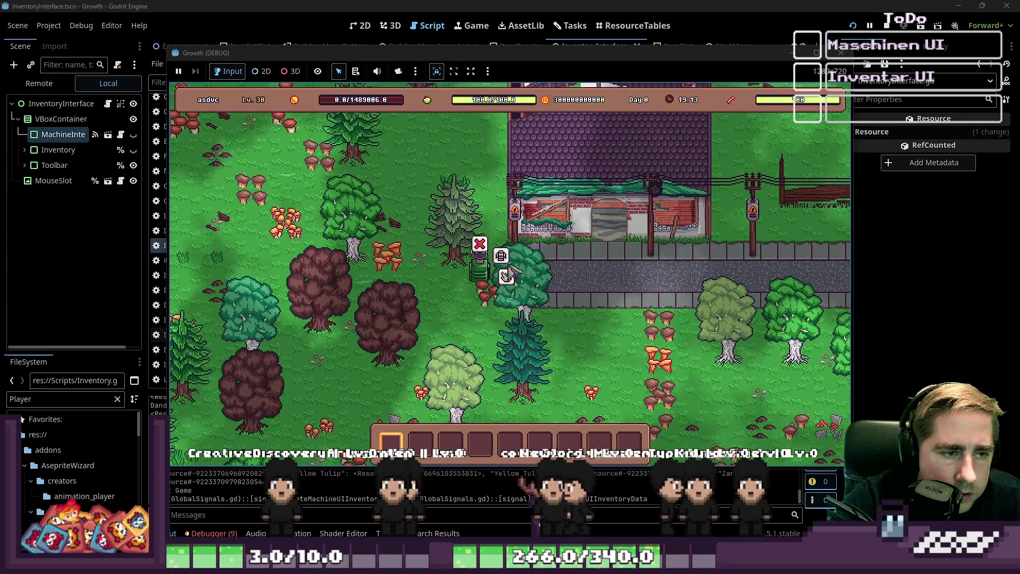
pyautogui.press('e')
# Move the 99-apple stack into the Machine's input slot, then into its output slot.
pyautogui.click(391, 340)
pyautogui.click(508, 228)
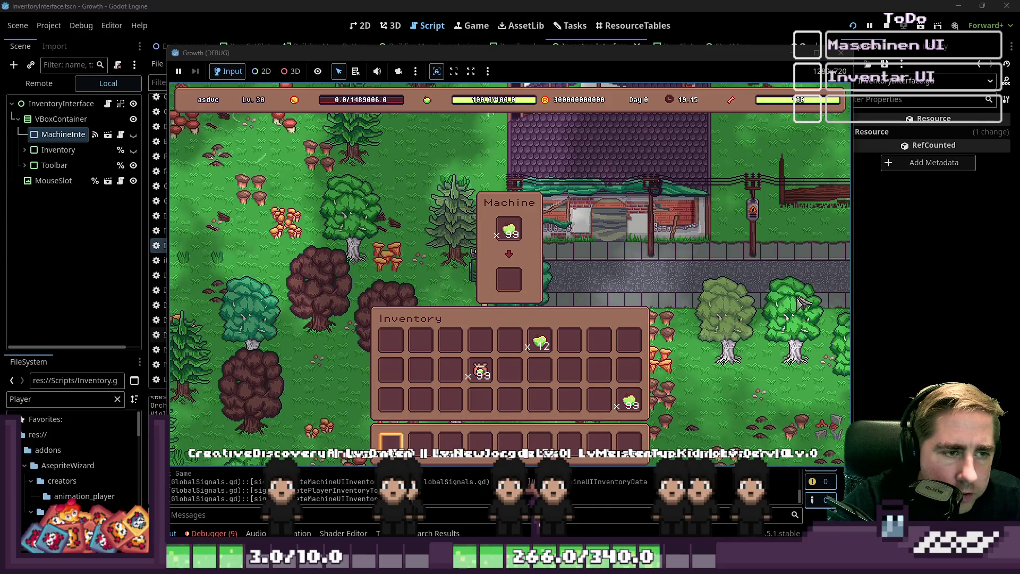
pyautogui.click(509, 228)
pyautogui.click(508, 229)
pyautogui.click(508, 228)
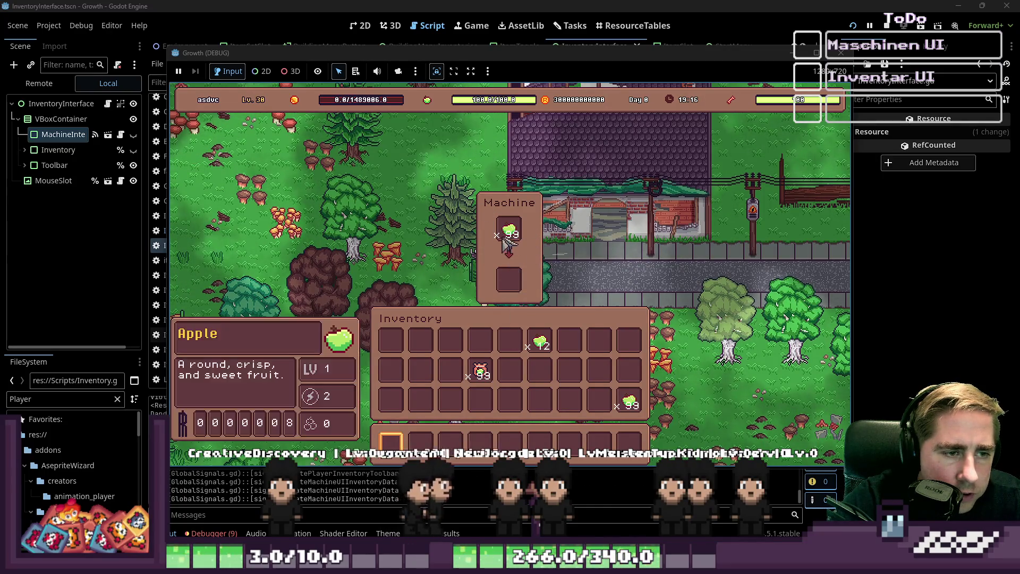
pyautogui.click(508, 279)
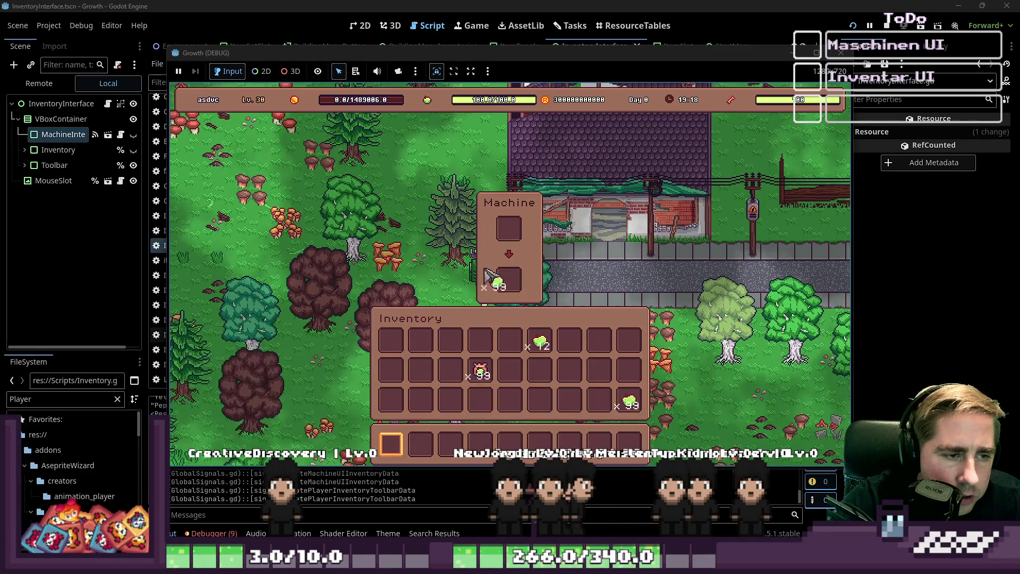
pyautogui.click(508, 279)
# Shuffle the apples between the fourth and fifth inventory slots, the output slot and the third slot.
pyautogui.click(480, 339)
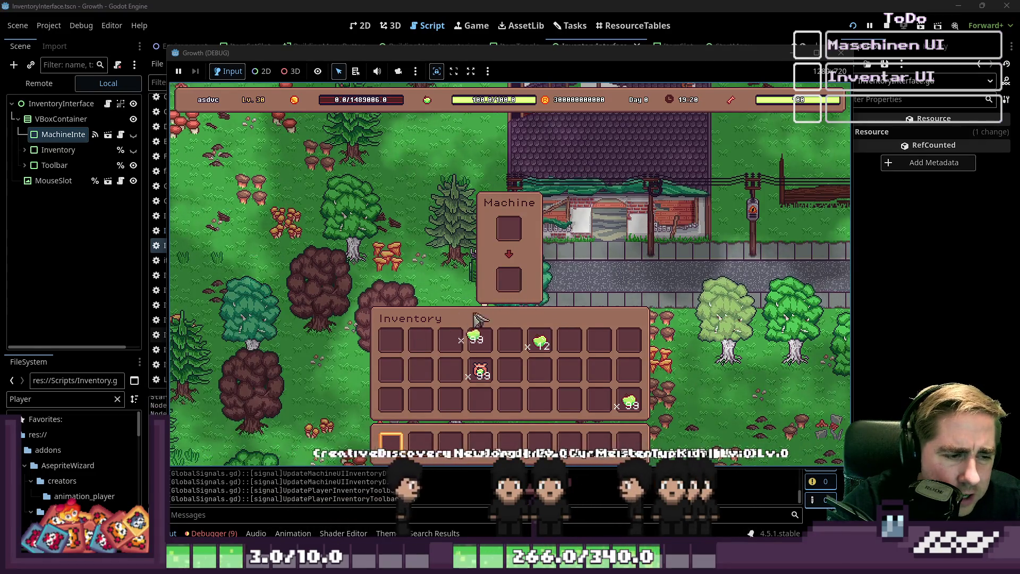
pyautogui.click(508, 278)
pyautogui.click(509, 339)
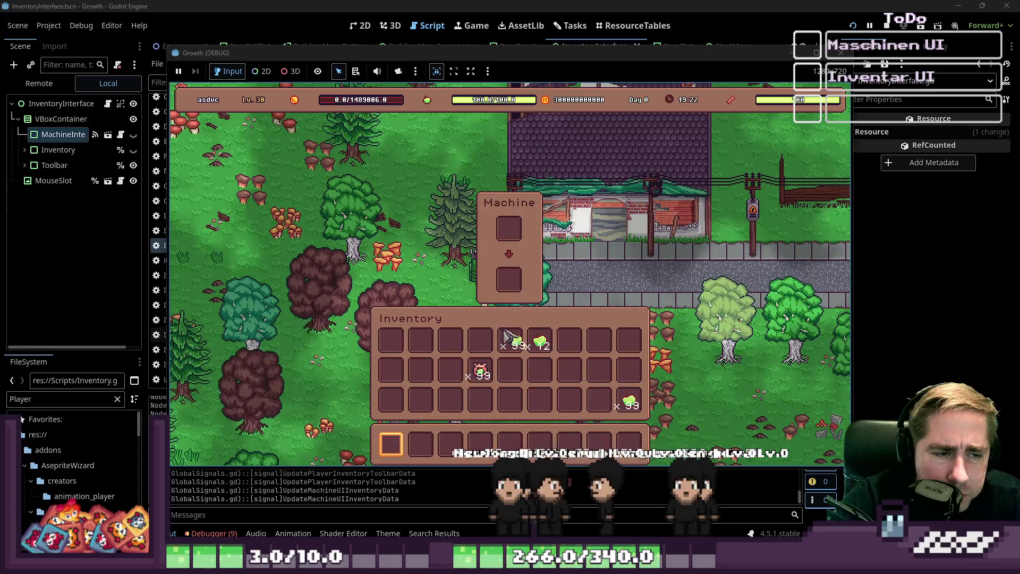
pyautogui.click(510, 275)
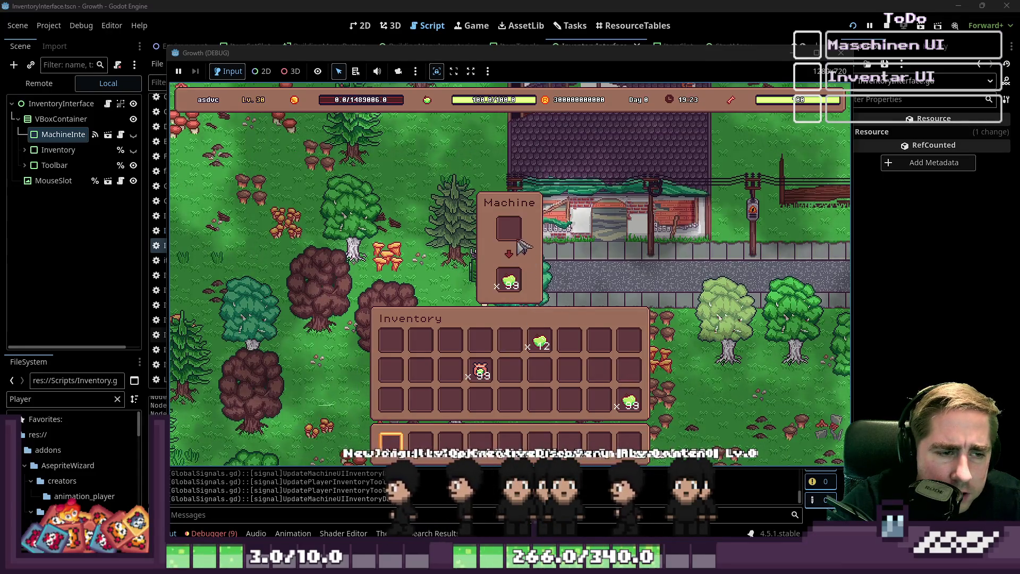
pyautogui.click(509, 278)
pyautogui.click(510, 229)
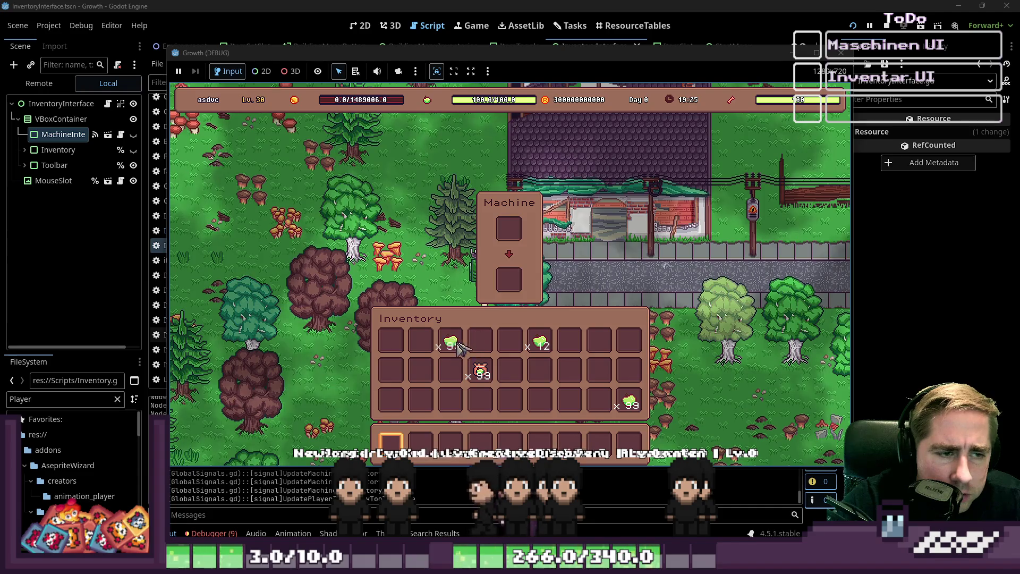
# Reopen the inventory, pick up the apple stack, then stop the game with F8.
pyautogui.press('i')
pyautogui.press('i')
pyautogui.press('i')
pyautogui.press('i')
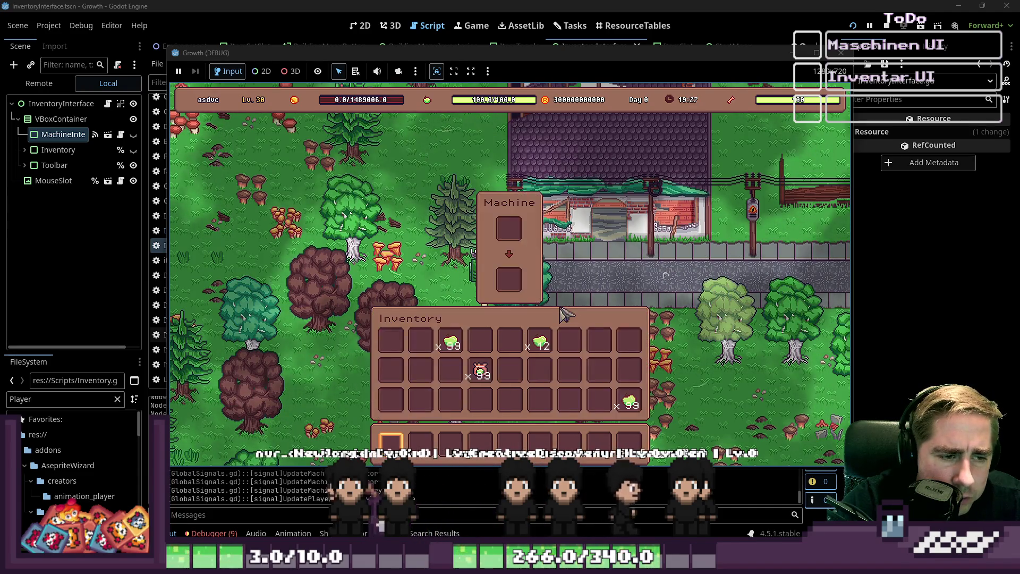
pyautogui.click(452, 341)
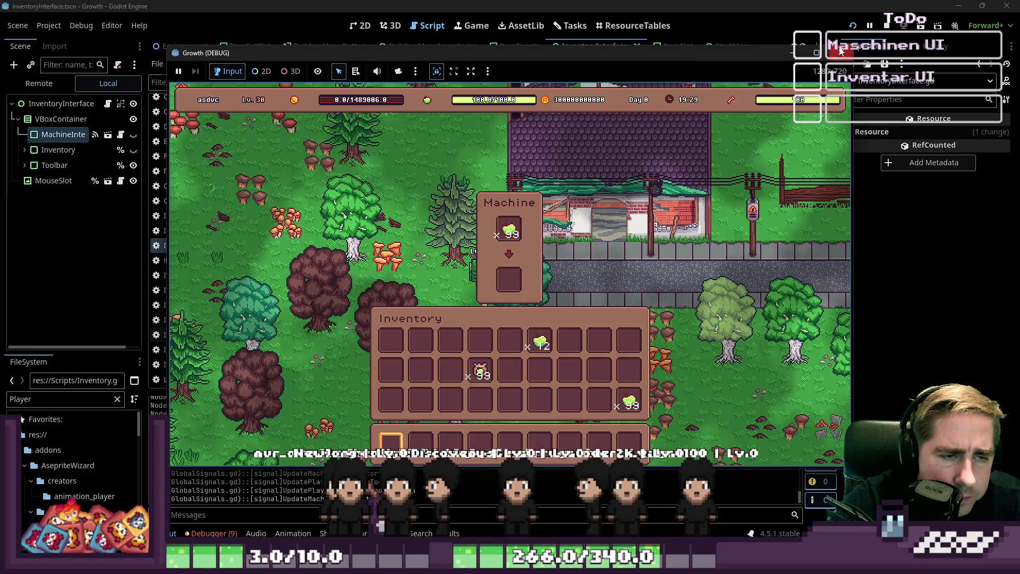
pyautogui.press('F8')
pyautogui.click(361, 26)
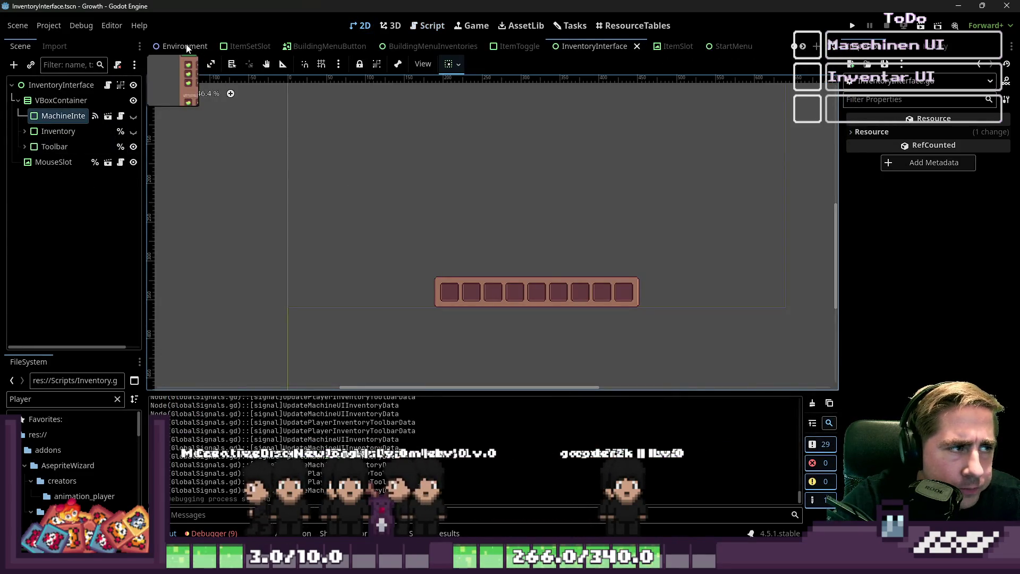
# Open World.tscn, expand PlacedObjectGroup and select the Machine to show its Input and Output Inventory.
pyautogui.scroll(5, 187, 46)
pyautogui.click(172, 46)
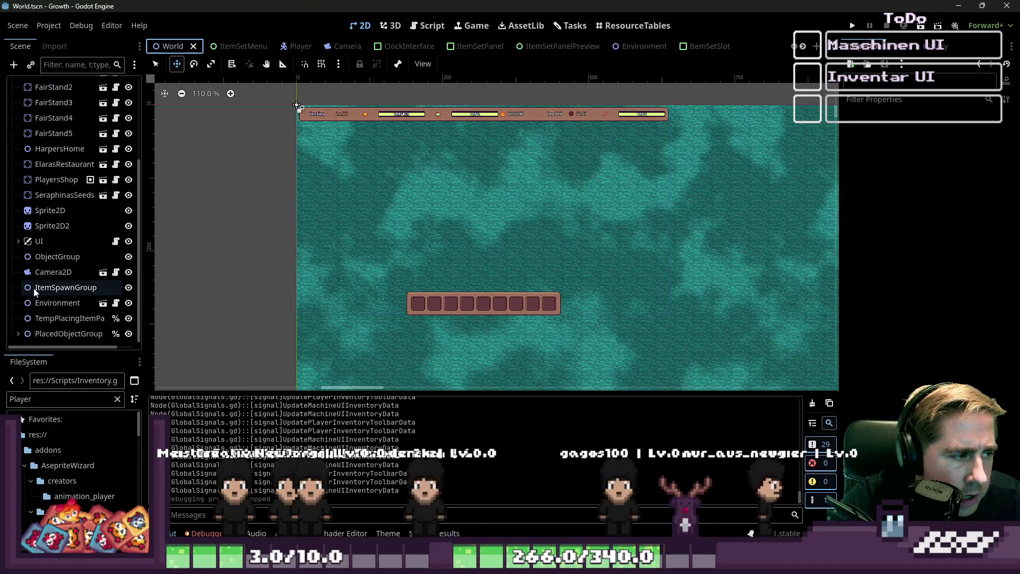
pyautogui.click(46, 258)
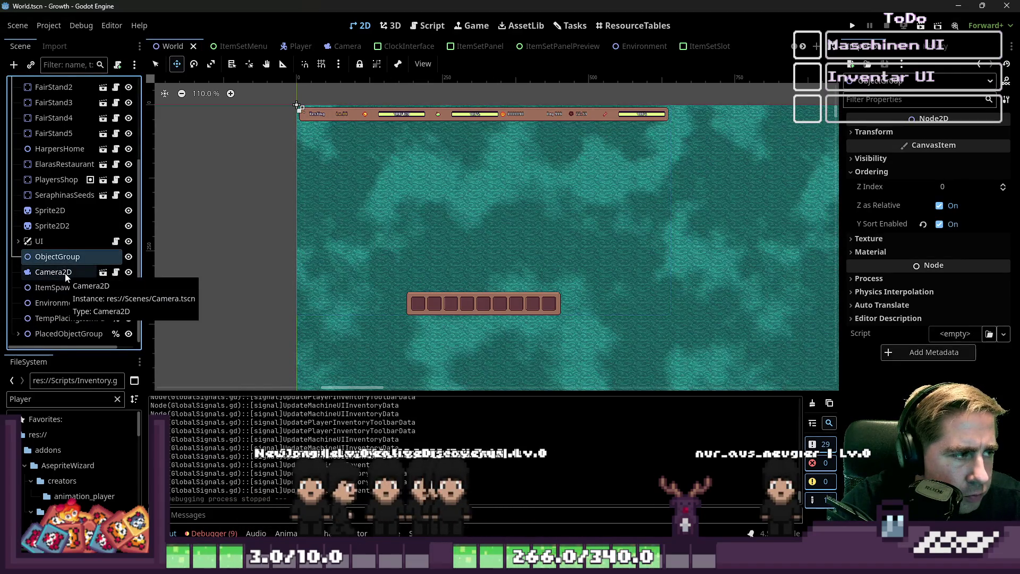
pyautogui.click(18, 332)
pyautogui.click(58, 334)
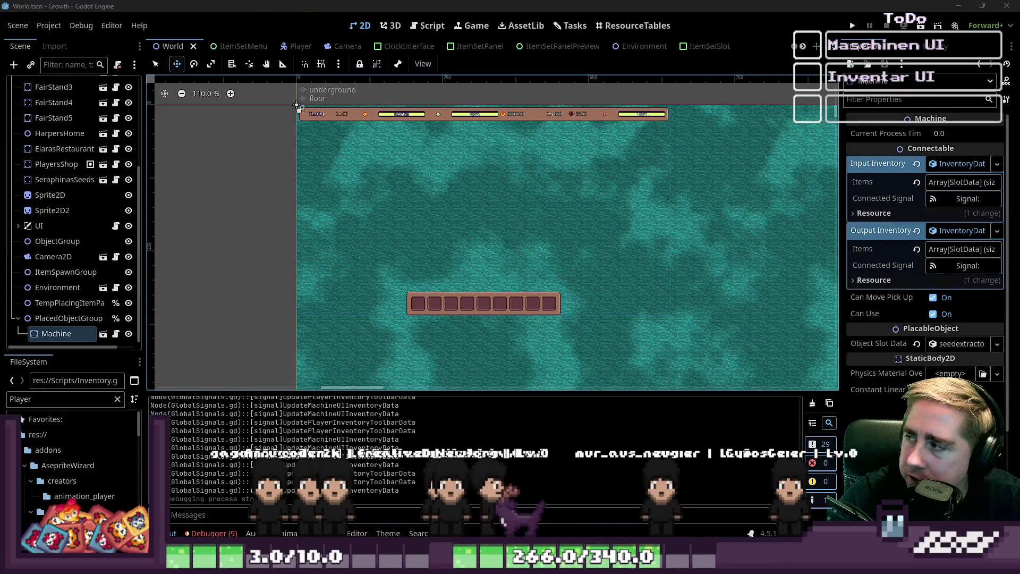
pyautogui.click(88, 336)
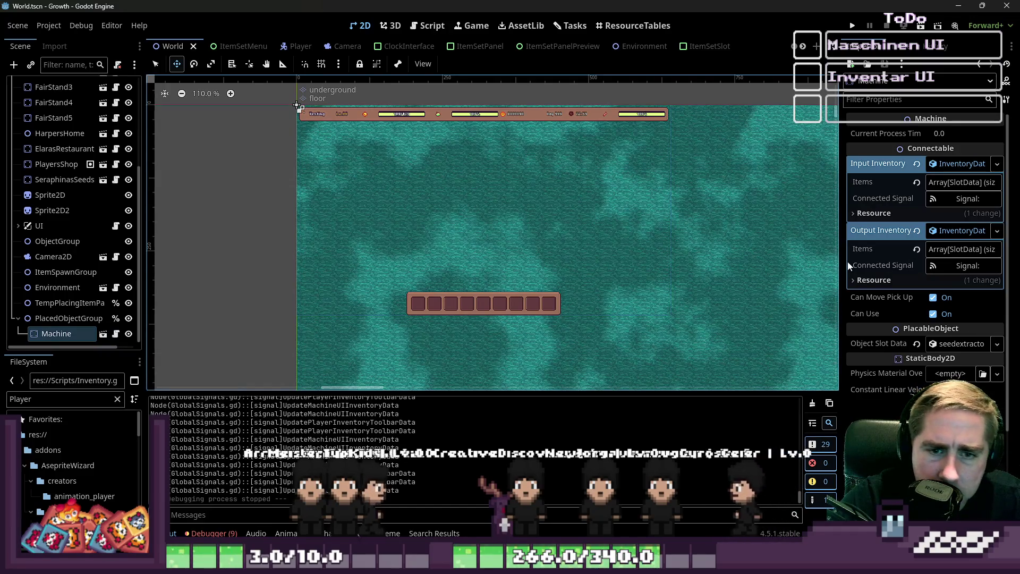
# Enable Editable Children on the Machine node and filter the FileSystem for 'SeedExtractor'.
pyautogui.rightClick(74, 337)
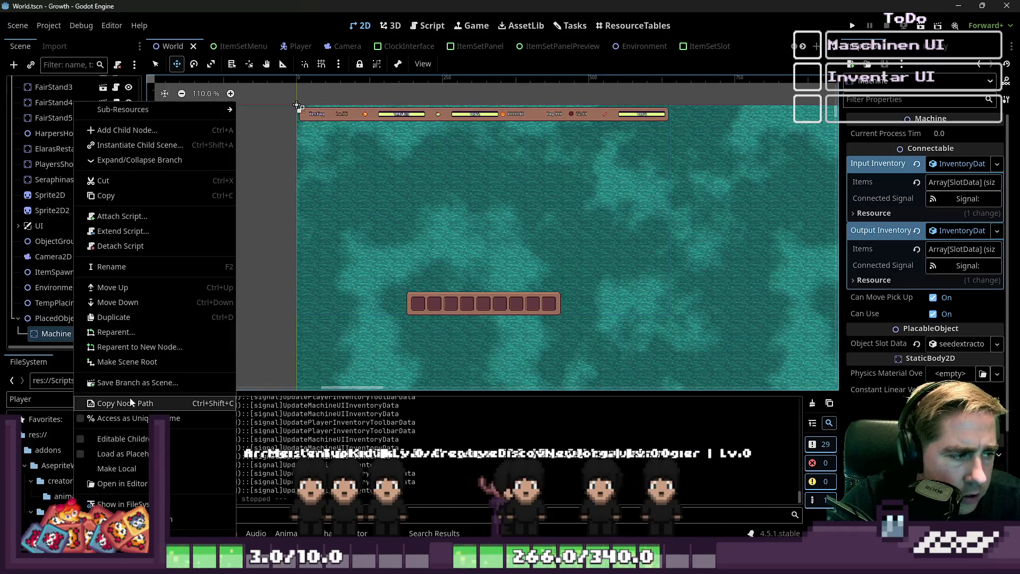
pyautogui.click(79, 440)
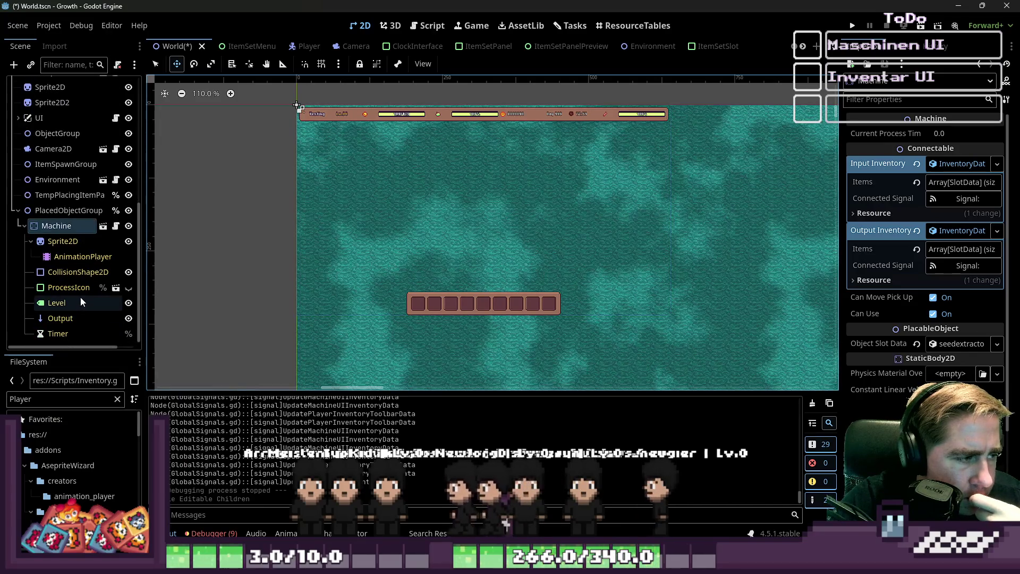
pyautogui.doubleClick(58, 399)
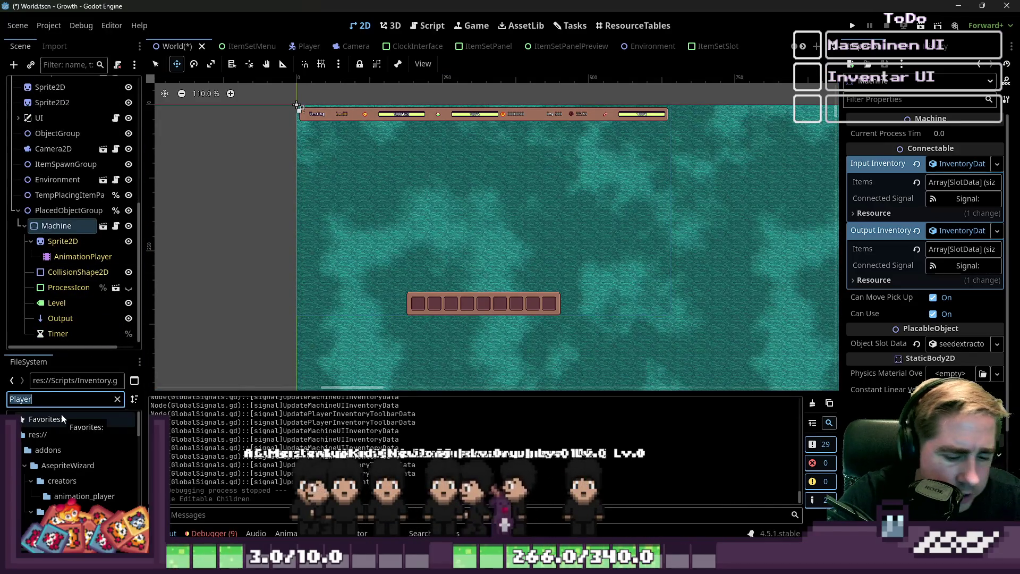
pyautogui.write('Exten')
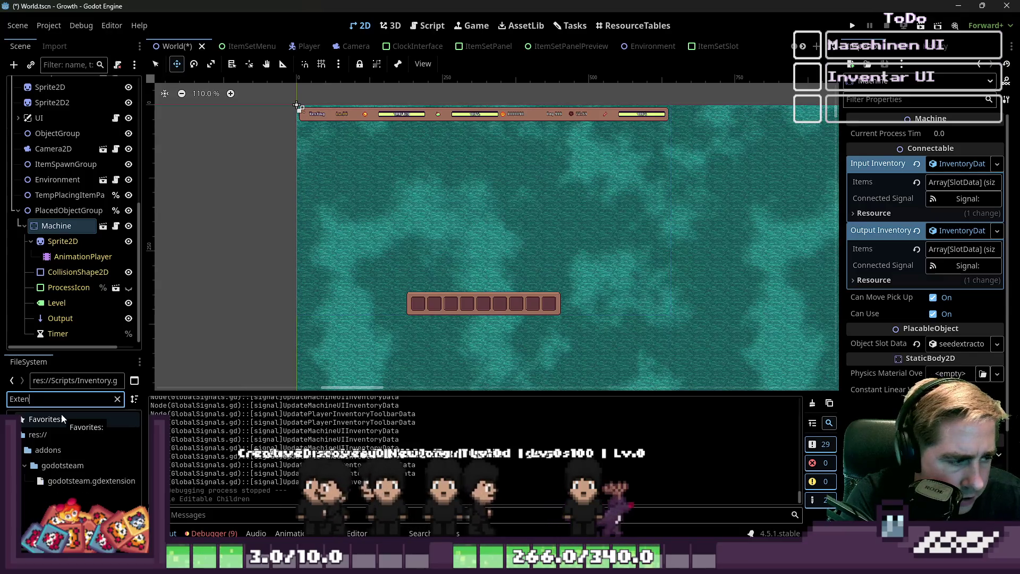
pyautogui.press('BackSpace')
pyautogui.press('BackSpace')
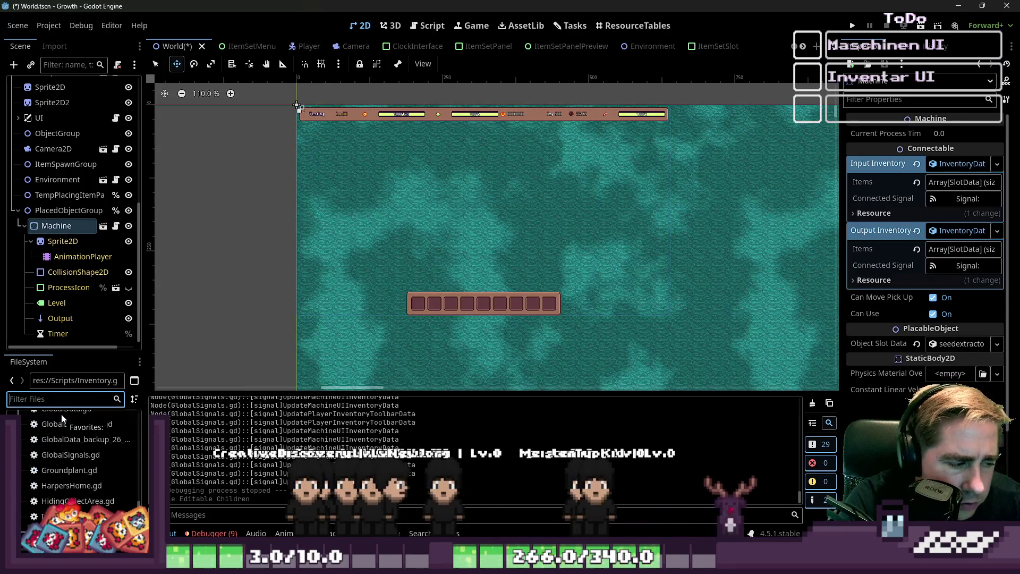
pyautogui.write('eedExtra')
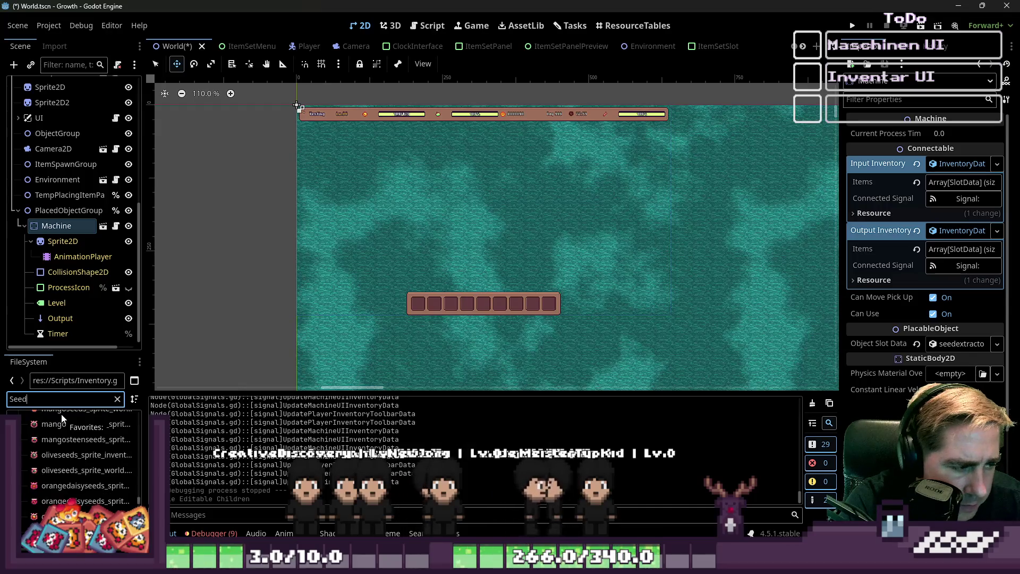
pyautogui.write('ctor')
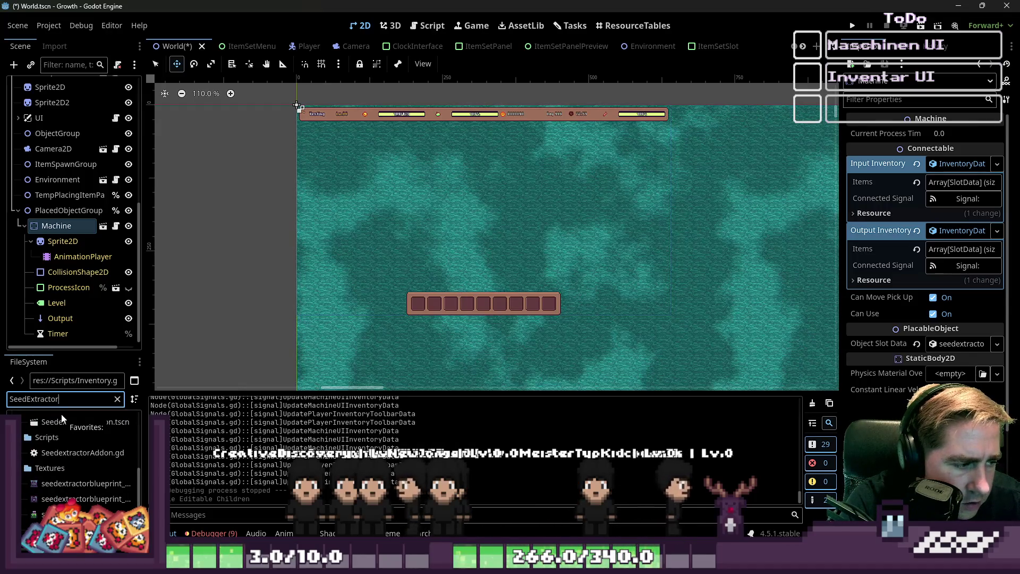
# Add SeedextractorAddon.tscn as a child of Machine and run the game.
pyautogui.click(85, 454)
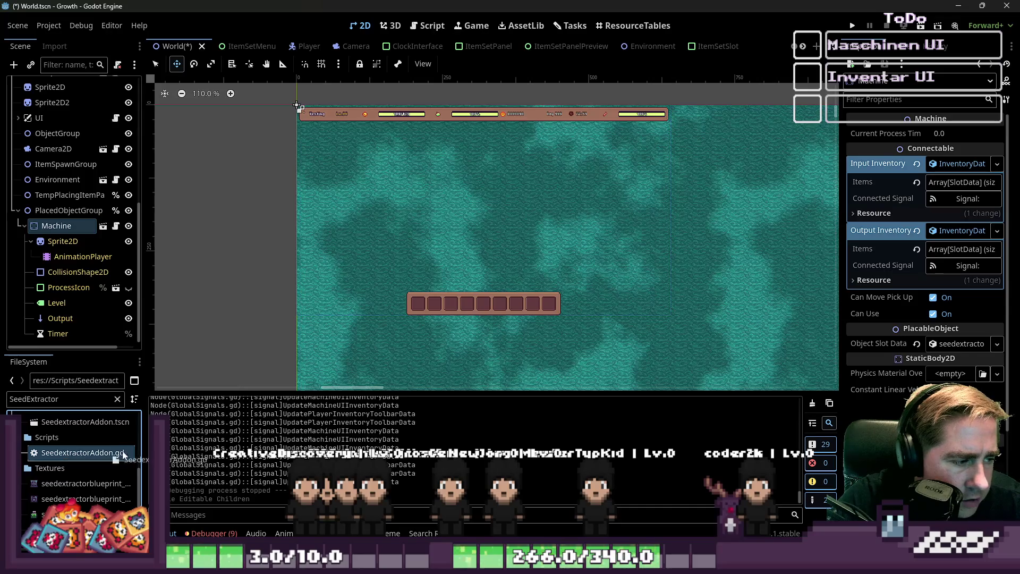
pyautogui.moveTo(123, 454); pyautogui.dragTo(85, 456)
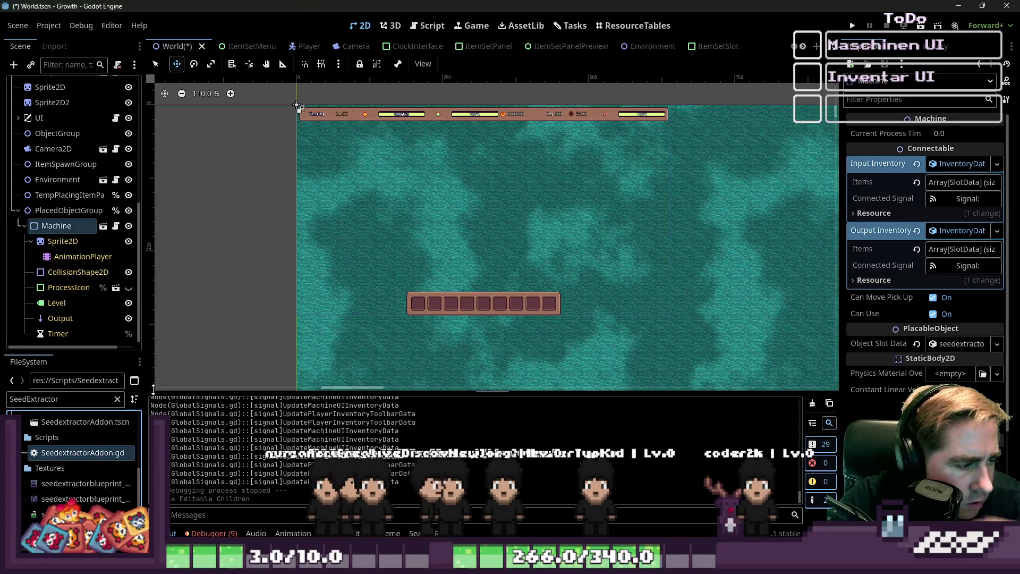
pyautogui.scroll(2, 40, 425)
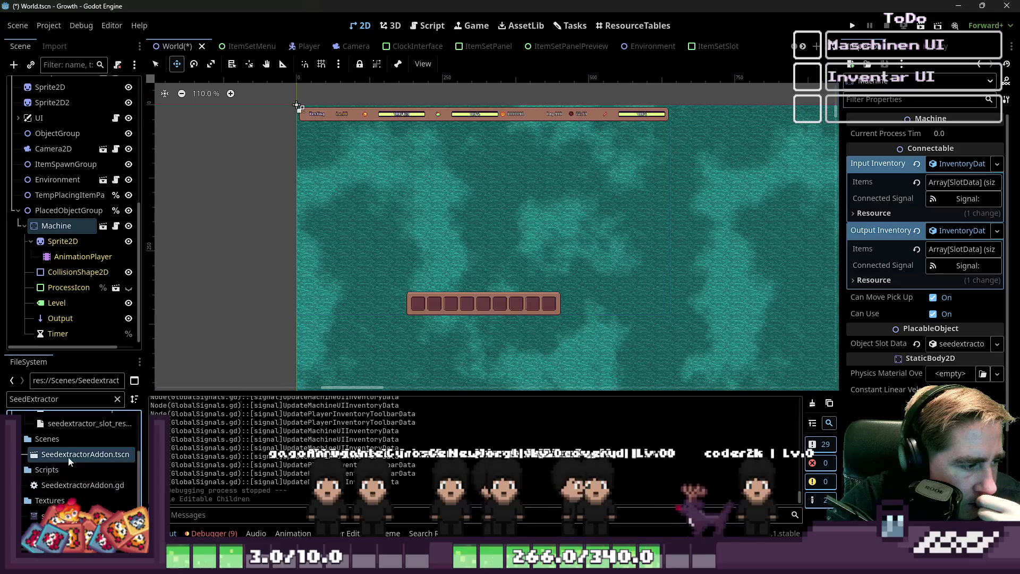
pyautogui.moveTo(71, 458); pyautogui.dragTo(55, 227)
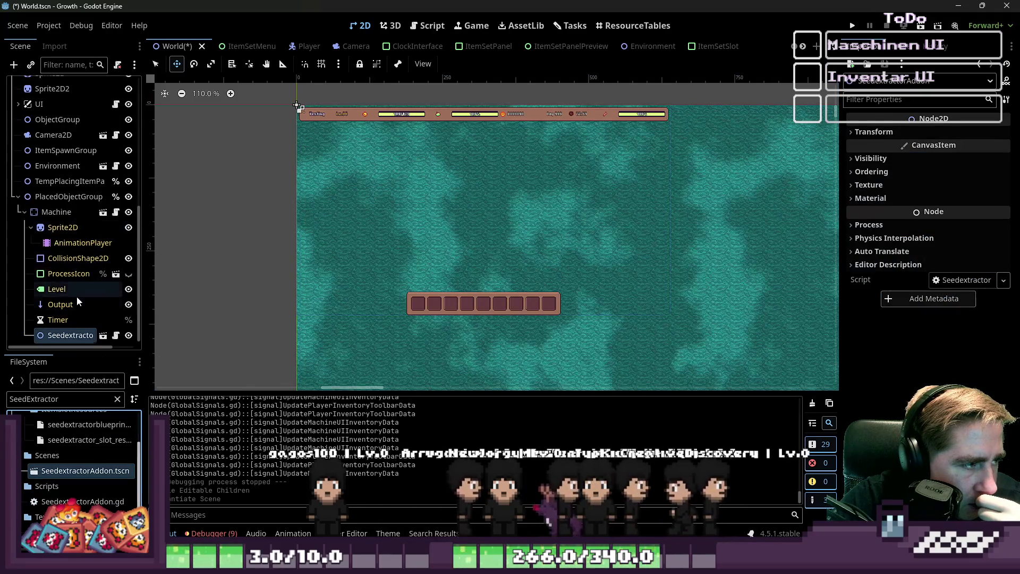
pyautogui.click(851, 26)
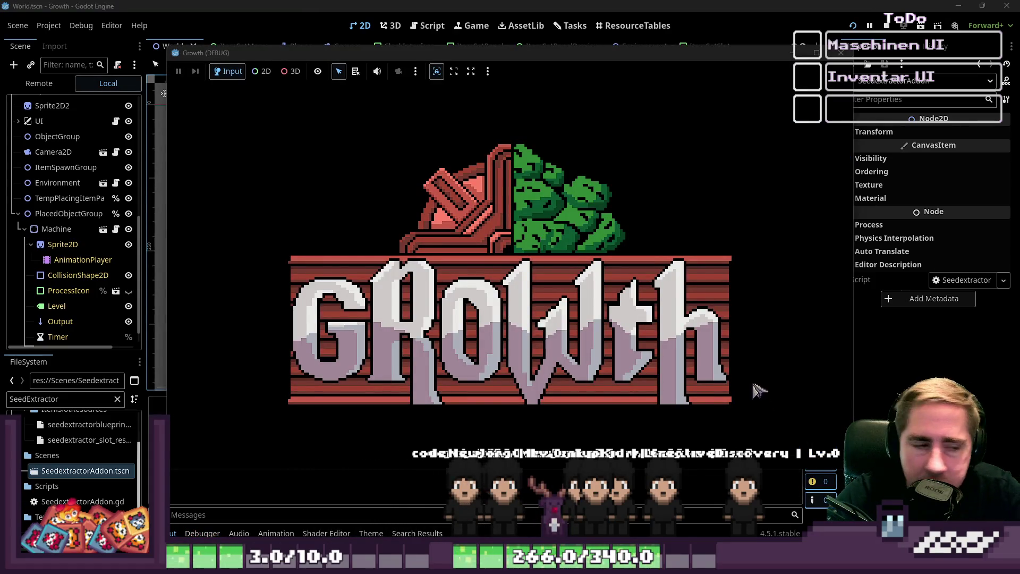
# Start a new game with a character named 'asdcv' and load the world.
pyautogui.click(510, 242)
pyautogui.click(565, 169)
pyautogui.write('as')
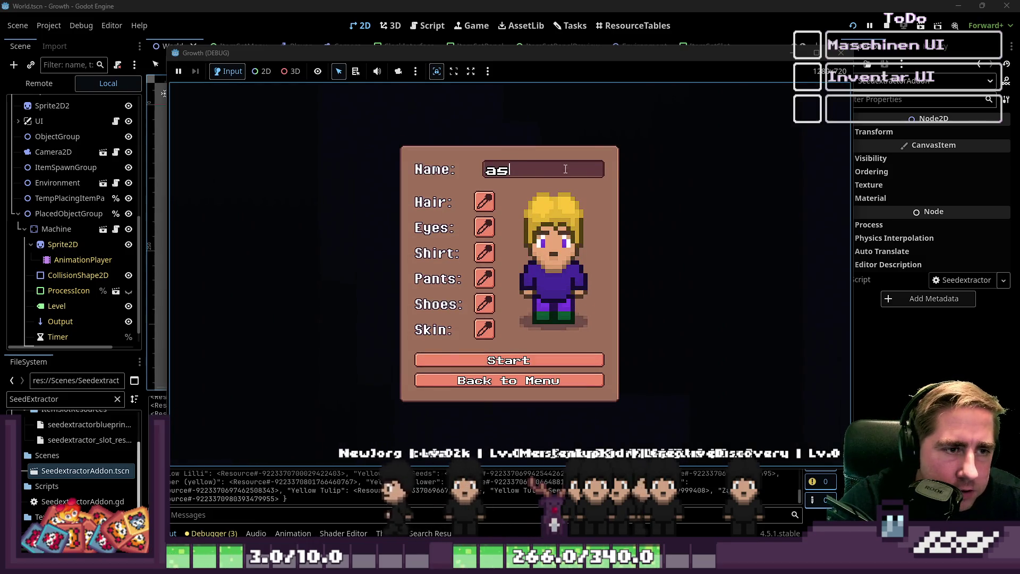
pyautogui.write('dcv')
pyautogui.click(542, 360)
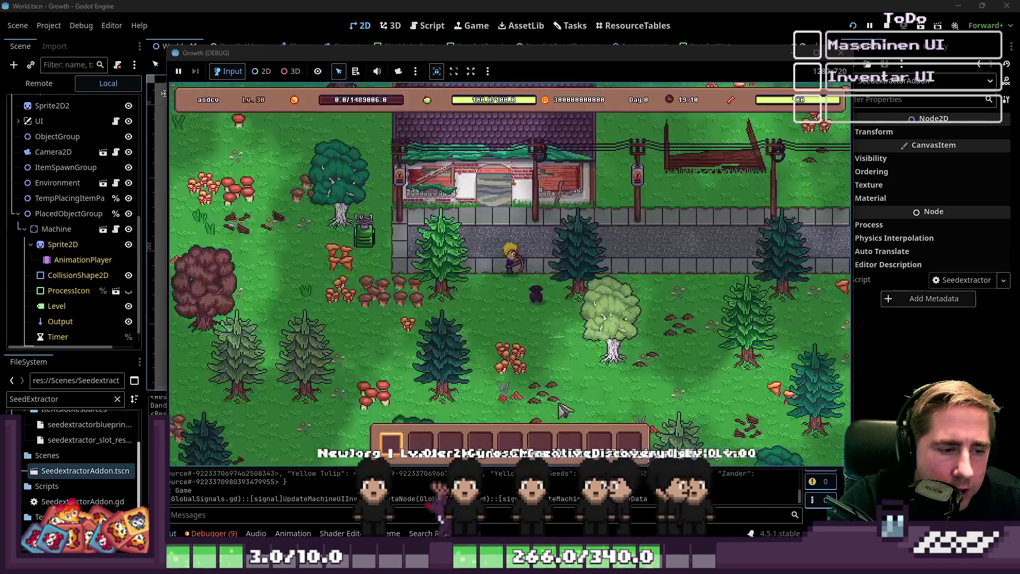
# Walk to the machine, open its panel and put the 99 seeds into its input slot.
pyautogui.press('i')
pyautogui.press('i')
pyautogui.press('w')
pyautogui.press('a')
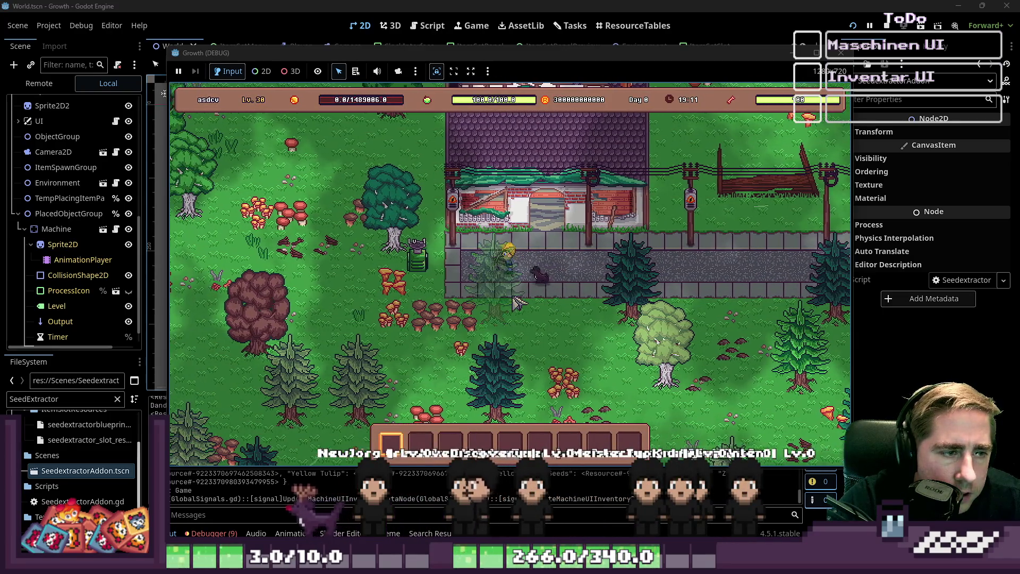
pyautogui.press('a')
pyautogui.click(492, 270)
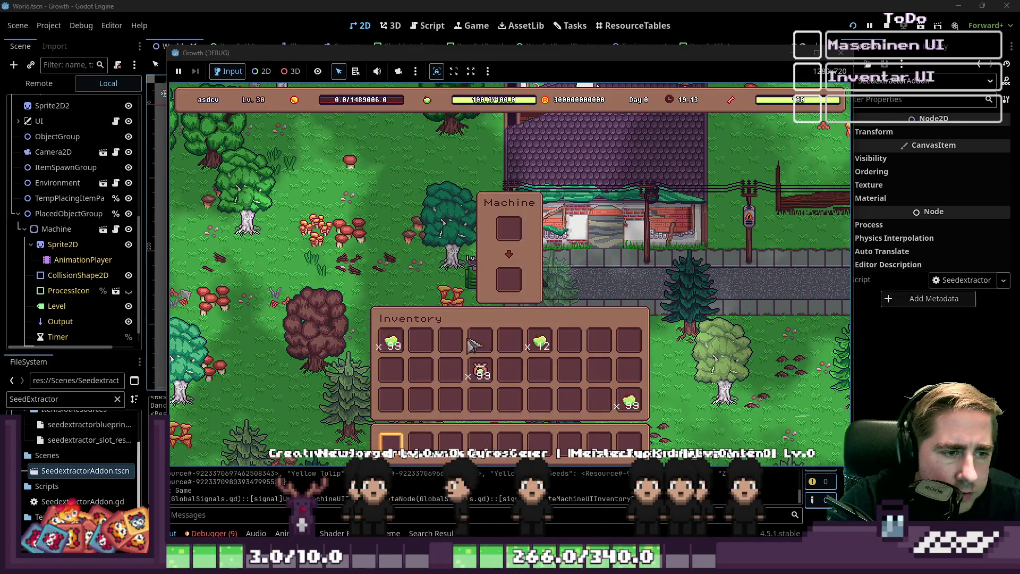
pyautogui.click(391, 343)
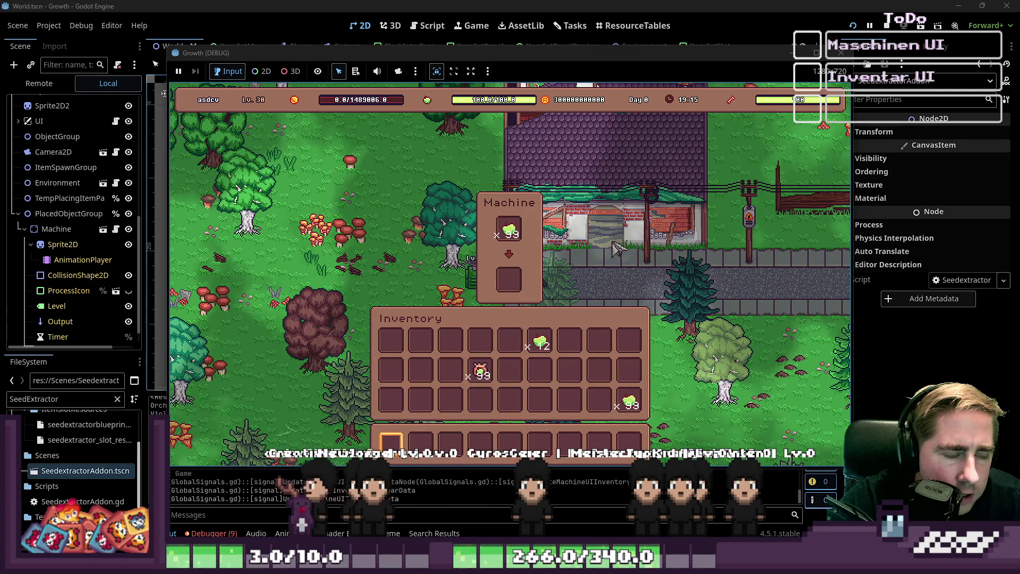
pyautogui.press('i')
pyautogui.press('i')
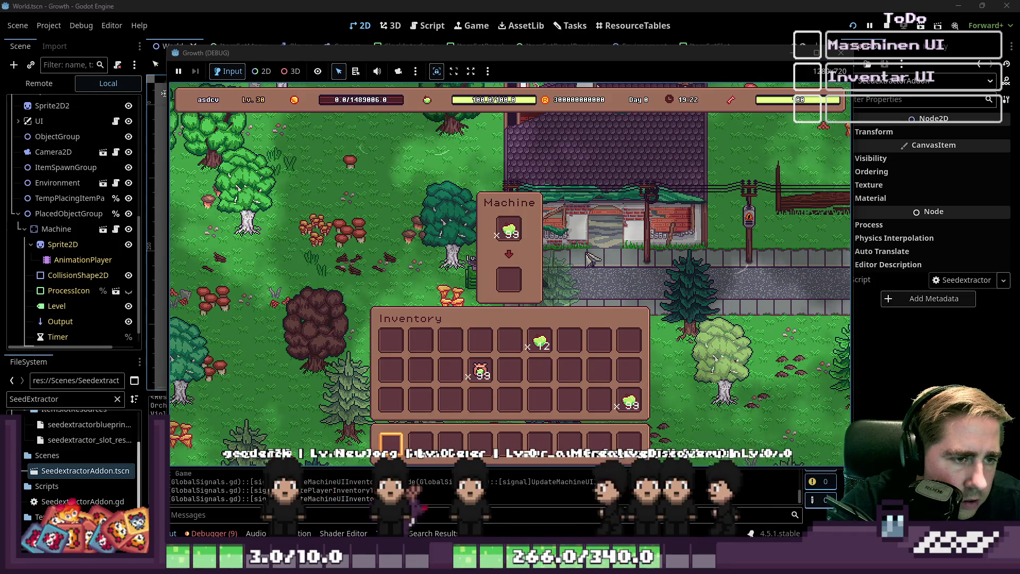
pyautogui.click(507, 286)
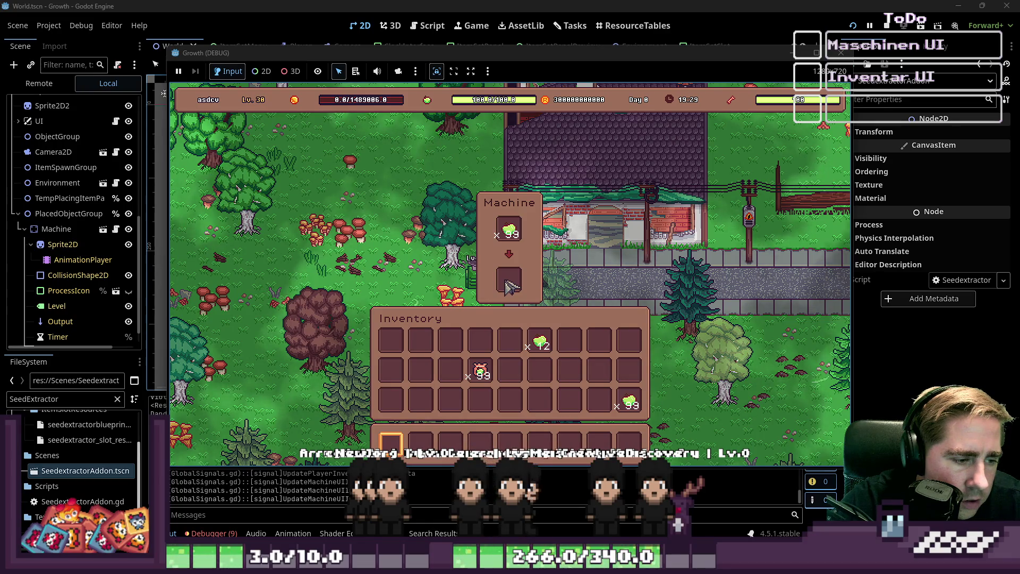
# Stop the game with F8 and open machine_interface.gd in the script editor.
pyautogui.press('F8')
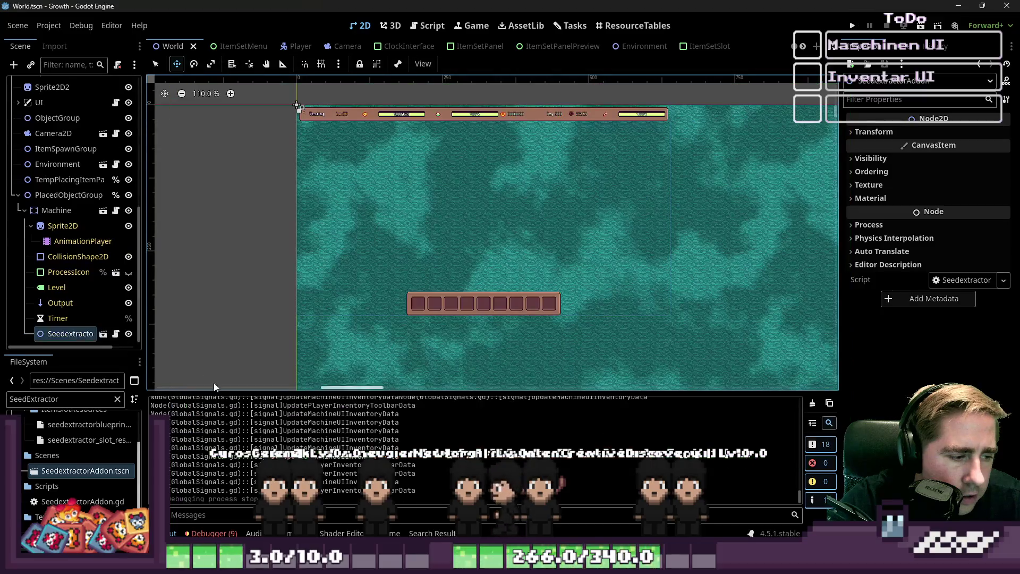
pyautogui.click(116, 334)
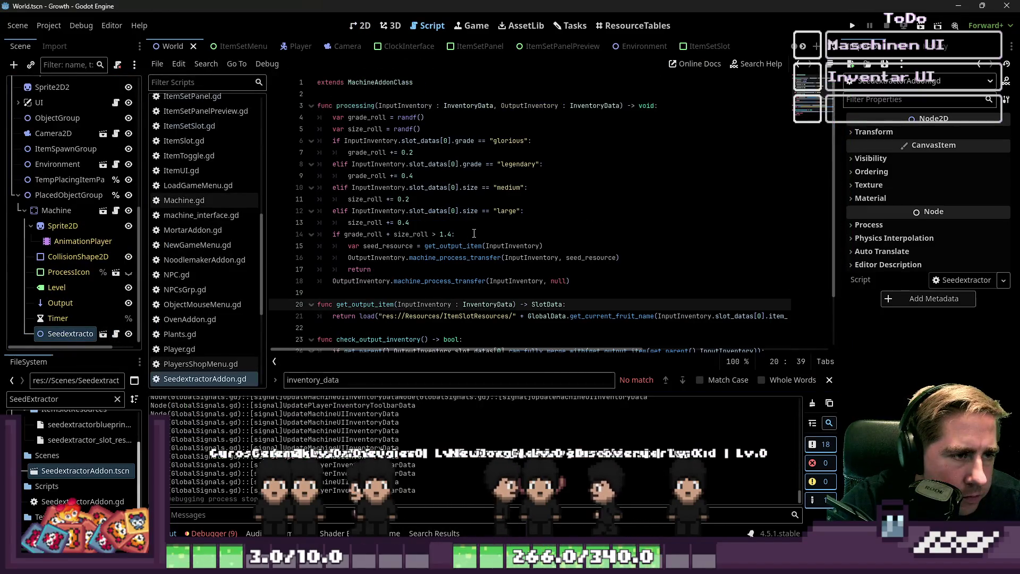
pyautogui.click(439, 269)
pyautogui.scroll(3, 439, 269)
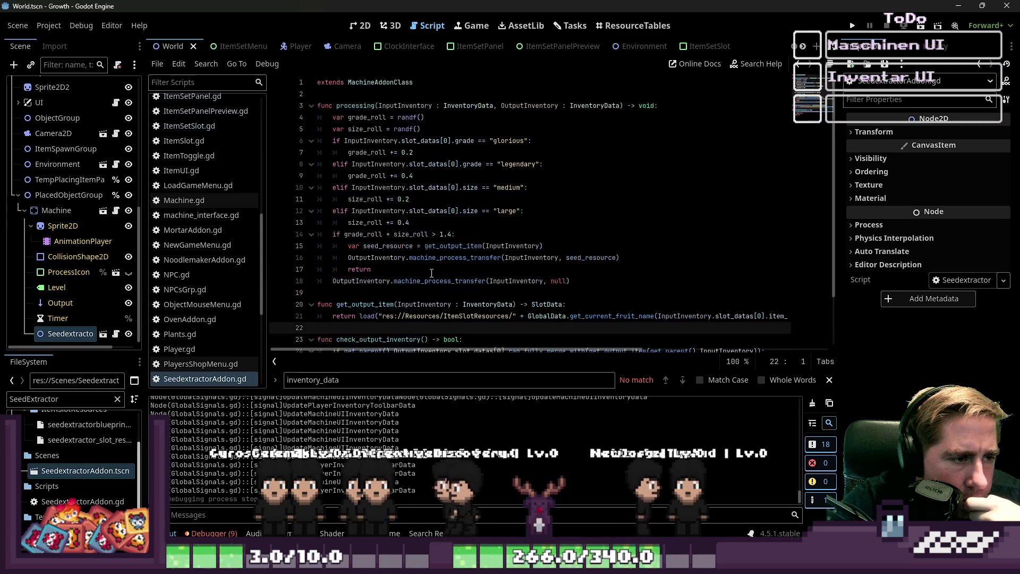
pyautogui.scroll(2, 196, 259)
pyautogui.click(201, 253)
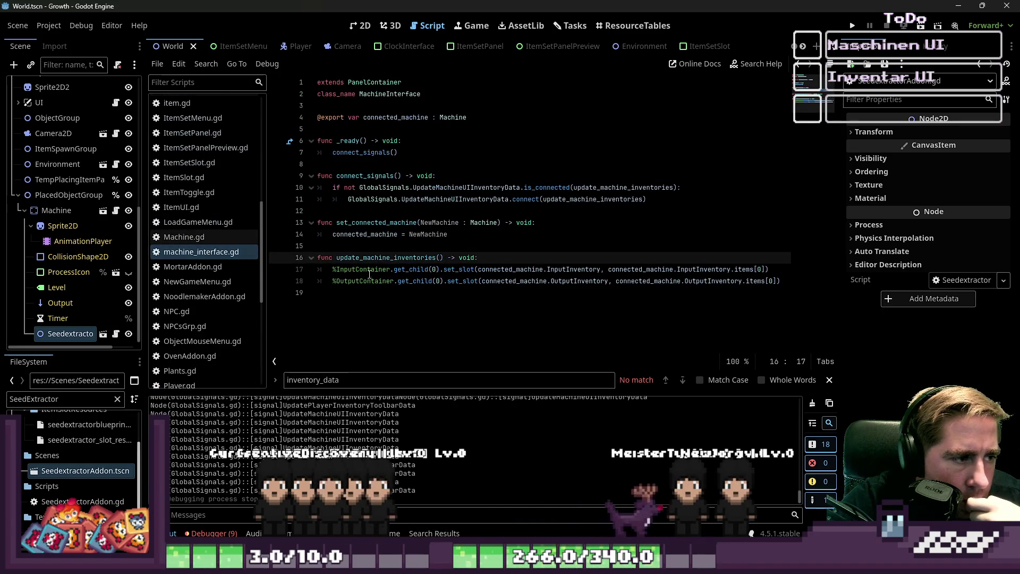
pyautogui.click(381, 303)
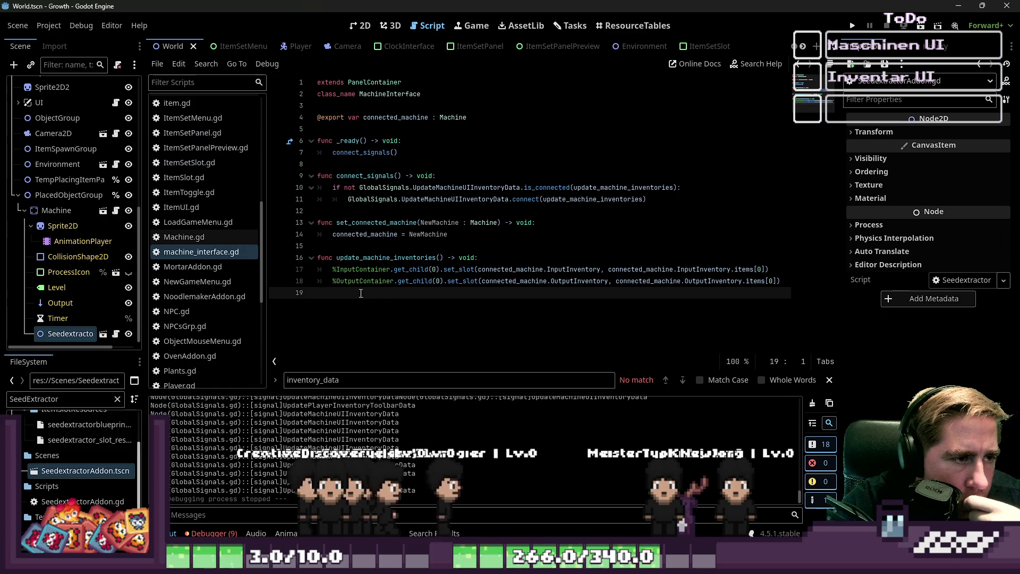
# Open Machine.gd and inspect the connected_signal assignments to UpdateMachineUIInventoryData.
pyautogui.click(213, 242)
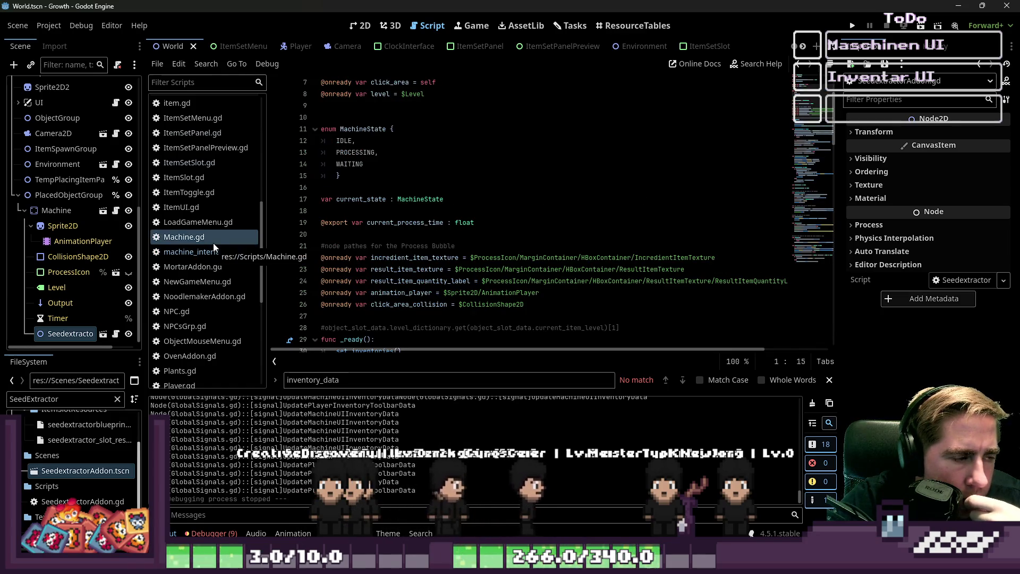
pyautogui.scroll(-9, 450, 251)
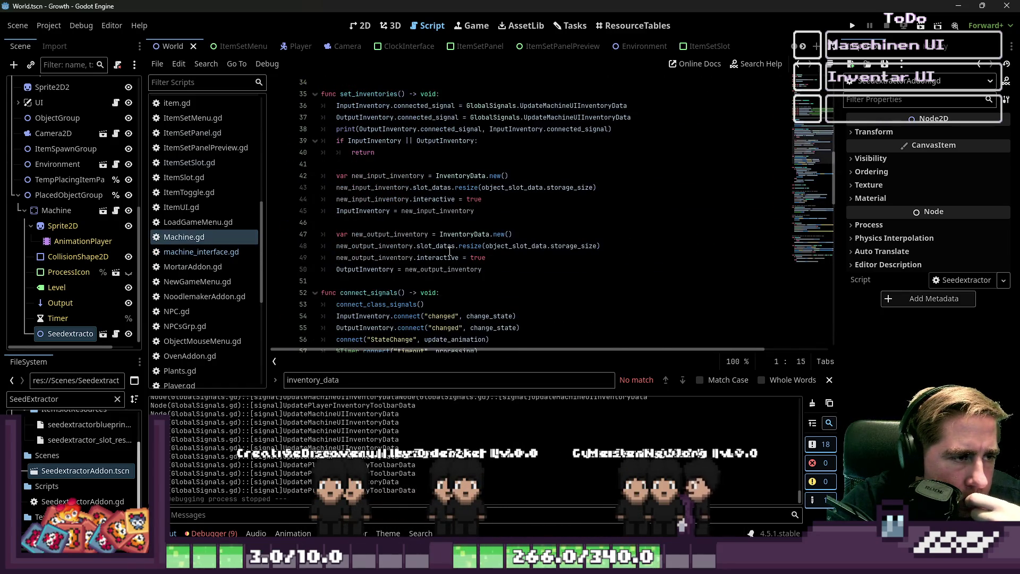
pyautogui.scroll(1, 450, 251)
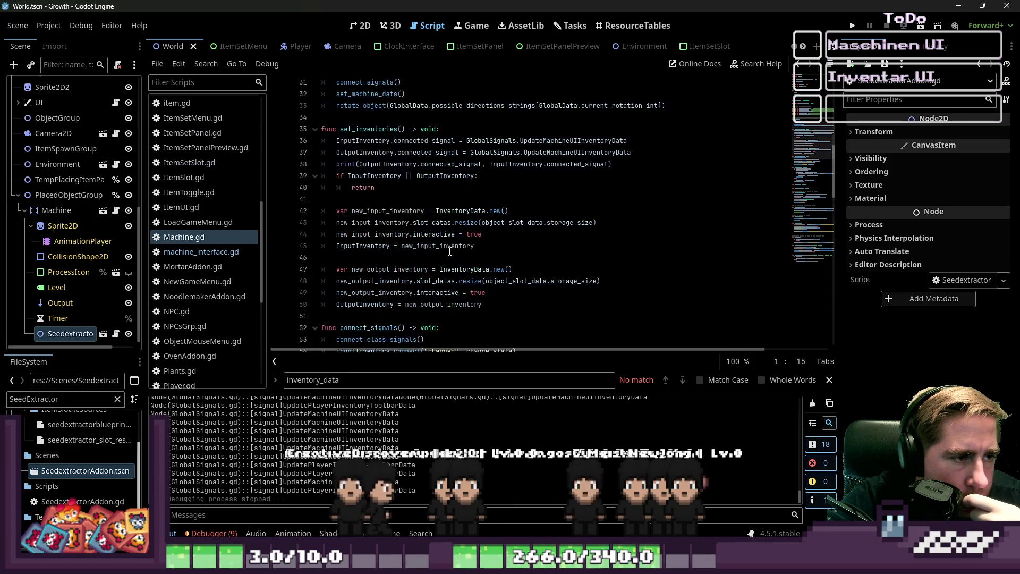
pyautogui.click(505, 143)
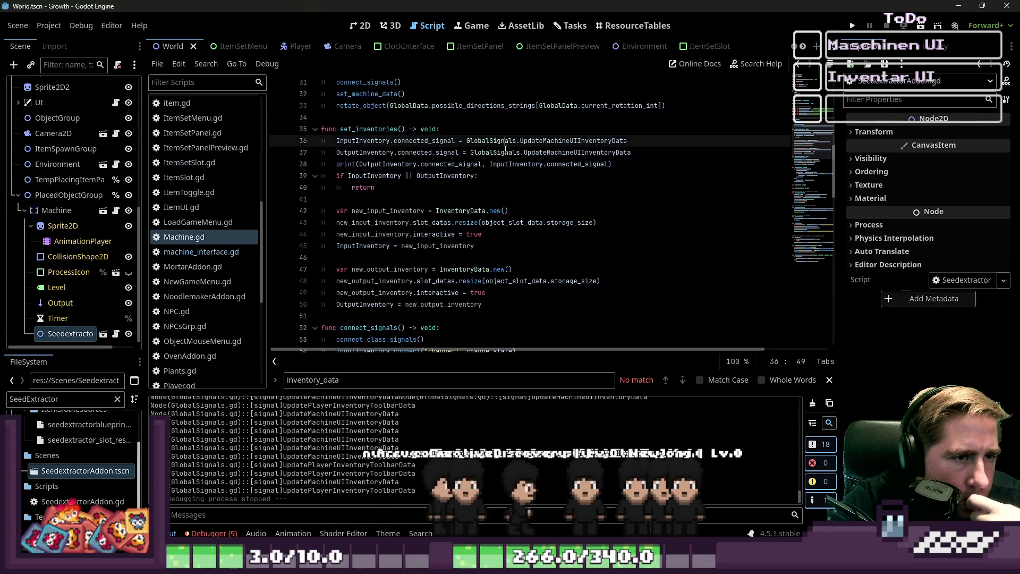
pyautogui.click(558, 152)
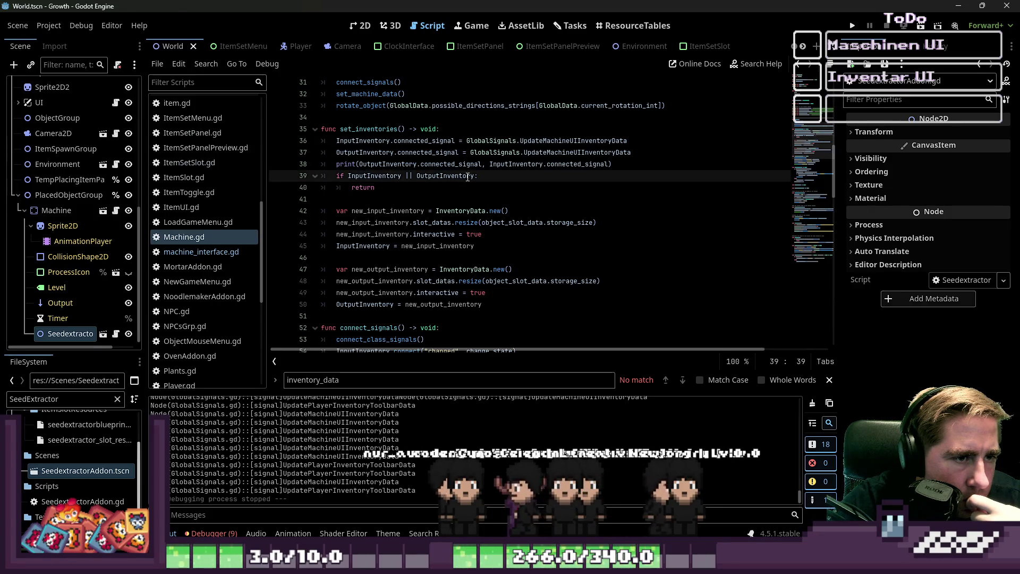
pyautogui.doubleClick(557, 153)
pyautogui.doubleClick(424, 141)
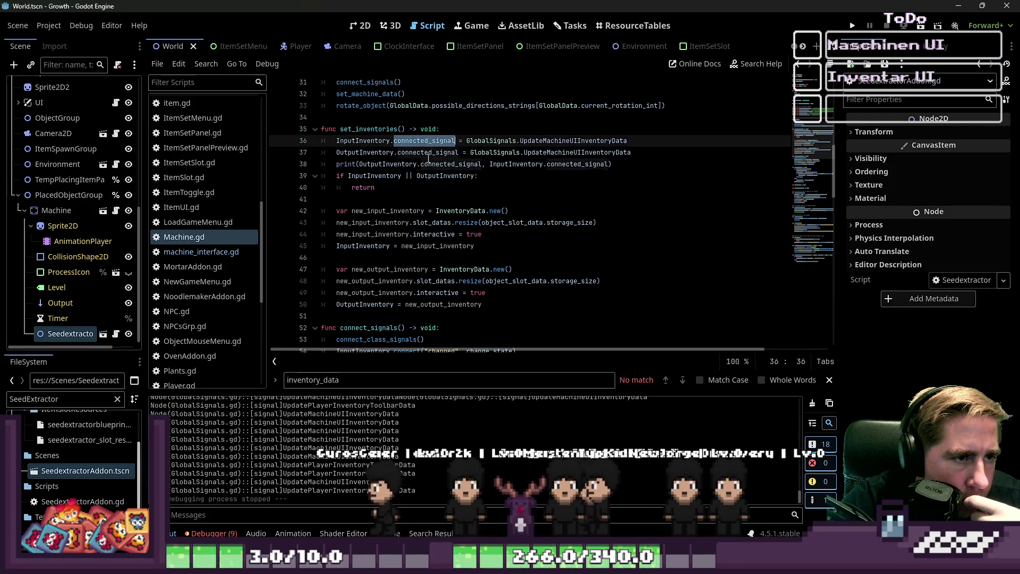
# Select the two signal assignment lines in set_inventories, then bring up Player.gd for reference.
pyautogui.scroll(2, 428, 163)
pyautogui.click(373, 211)
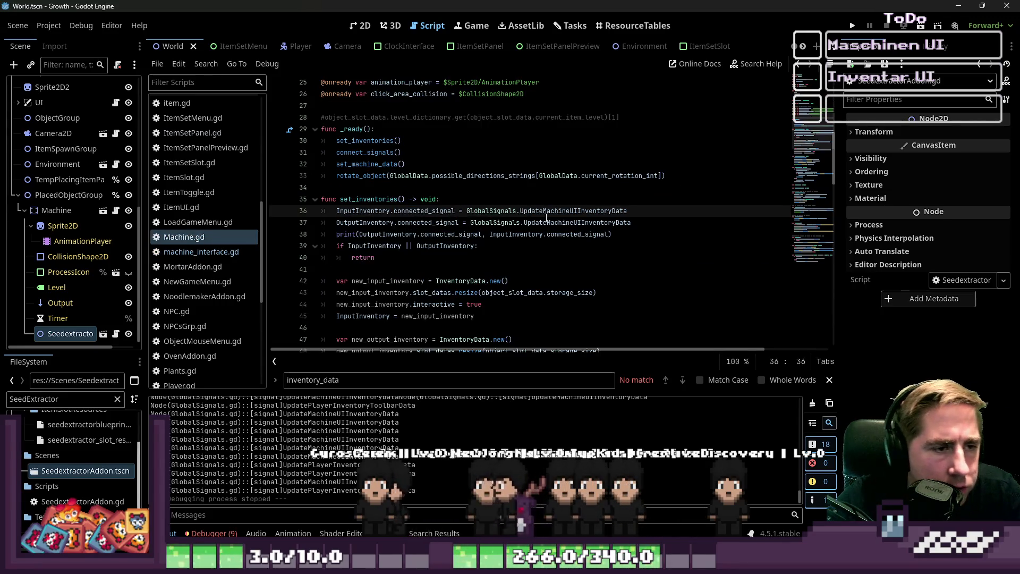
pyautogui.click(520, 223)
pyautogui.moveTo(643, 223); pyautogui.dragTo(322, 211)
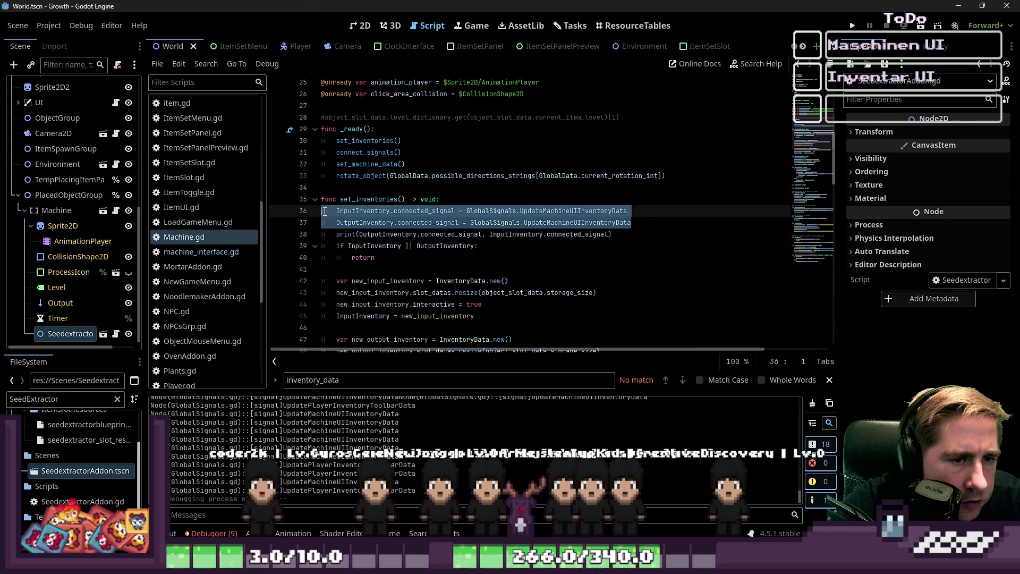
pyautogui.scroll(-3, 215, 262)
pyautogui.click(180, 276)
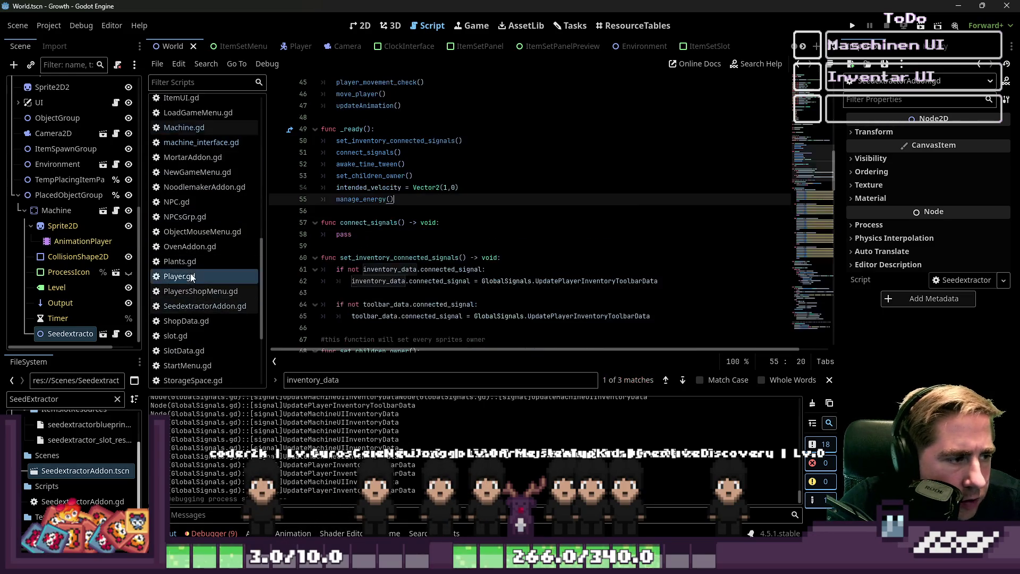
# Check Player.gd's set_inventory_connected_signals signature, then return to Machine.gd above set_inventories.
pyautogui.scroll(3, 377, 232)
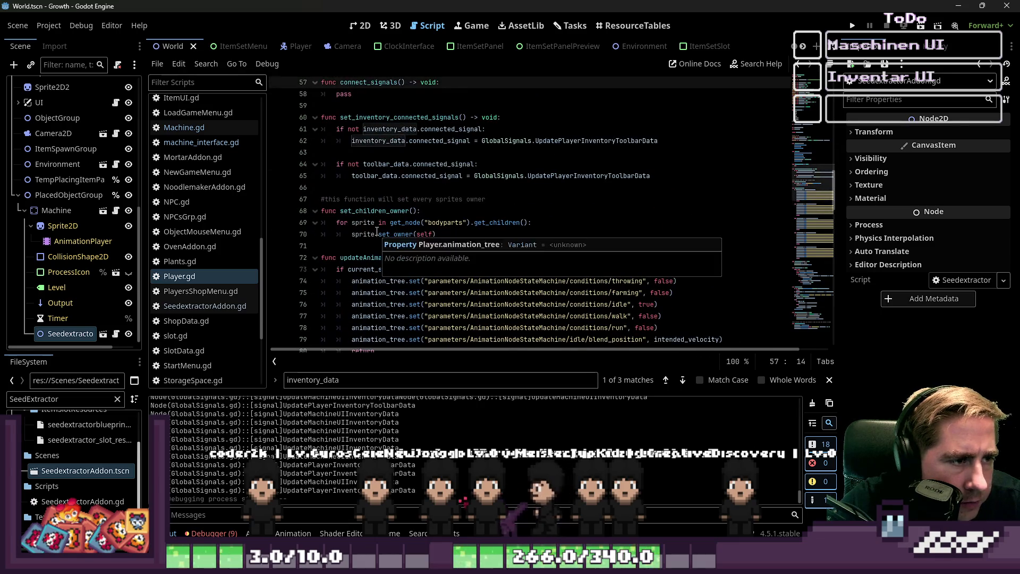
pyautogui.scroll(2, 376, 232)
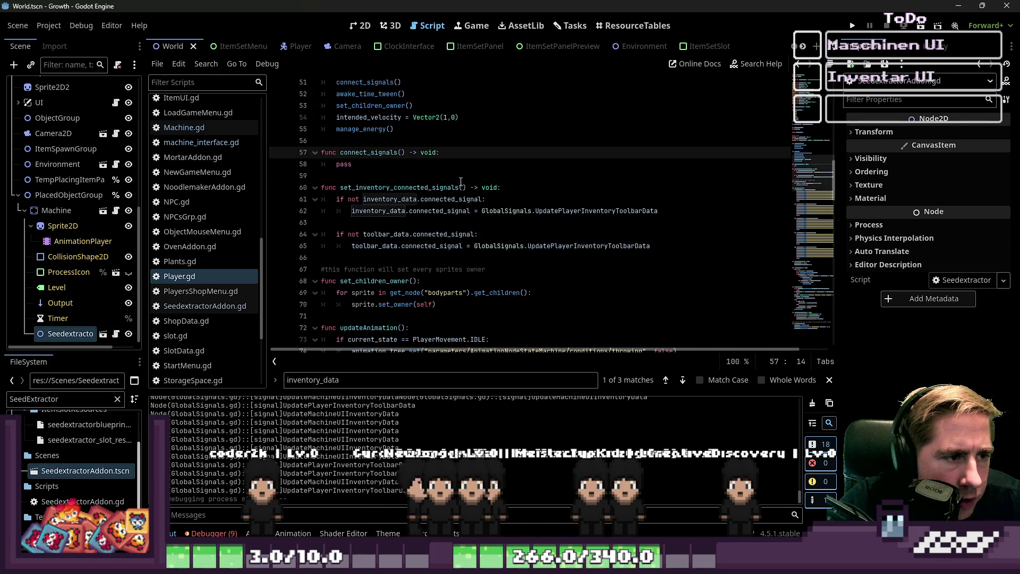
pyautogui.click(501, 187)
pyautogui.moveTo(500, 187); pyautogui.dragTo(318, 192)
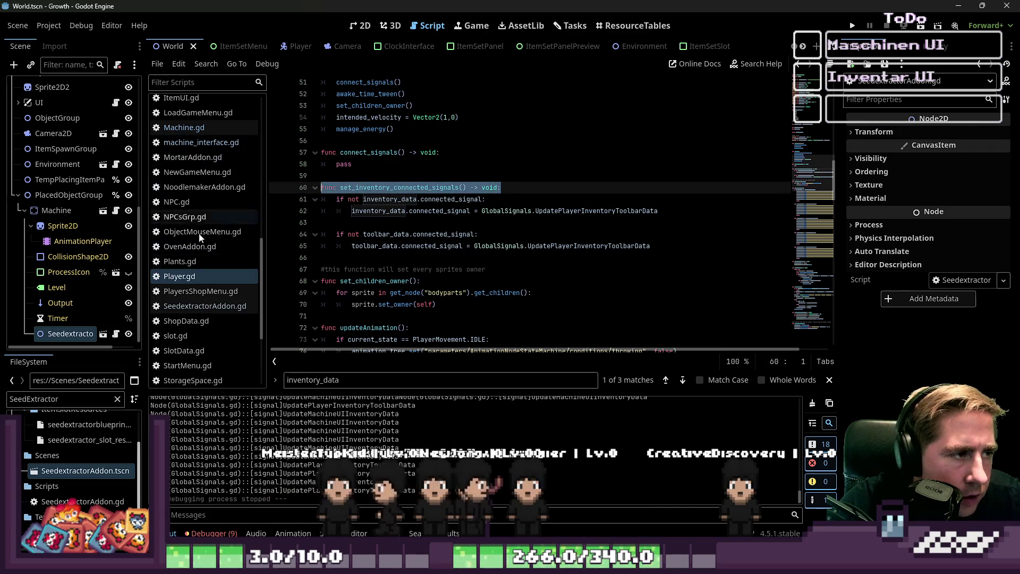
pyautogui.click(183, 129)
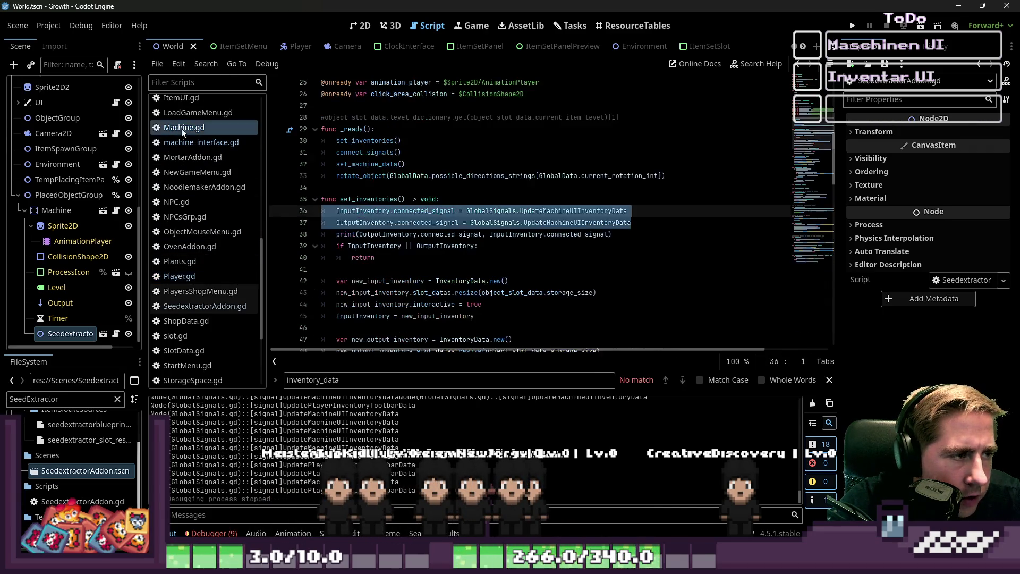
pyautogui.click(343, 267)
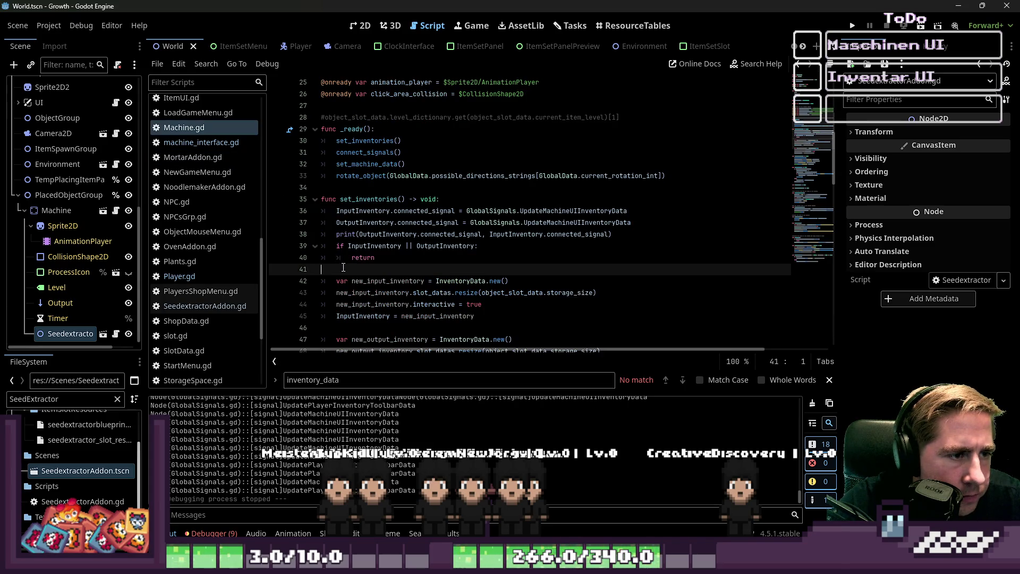
pyautogui.click(329, 189)
# Create func set_inventory_connected_signals() -> void: and move both connected_signal assignments into it.
pyautogui.press('Return')
pyautogui.write('func set_inventory_connected_signals() -> void:')
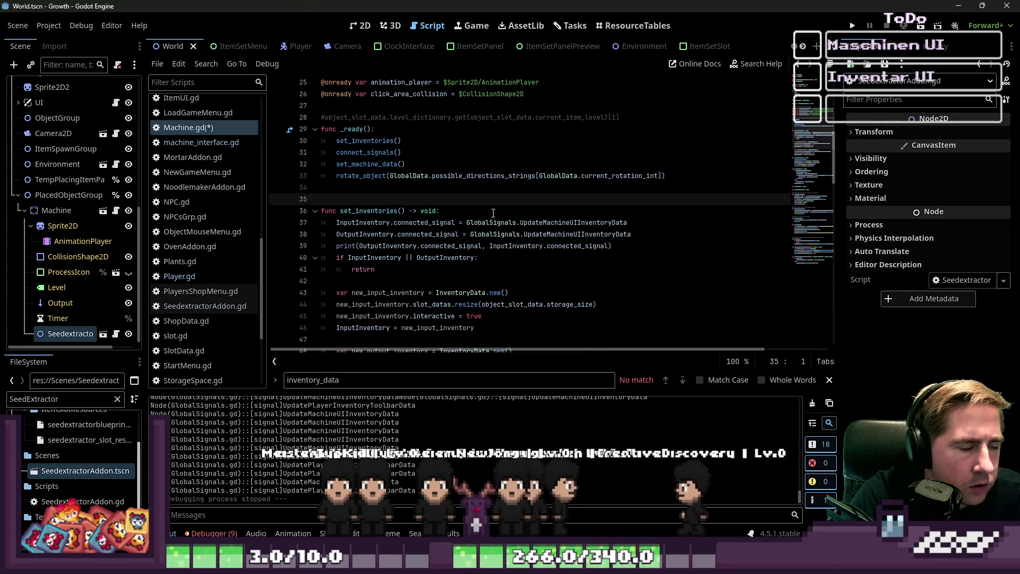
pyautogui.press('Down')
pyautogui.press('Down')
pyautogui.press('Down')
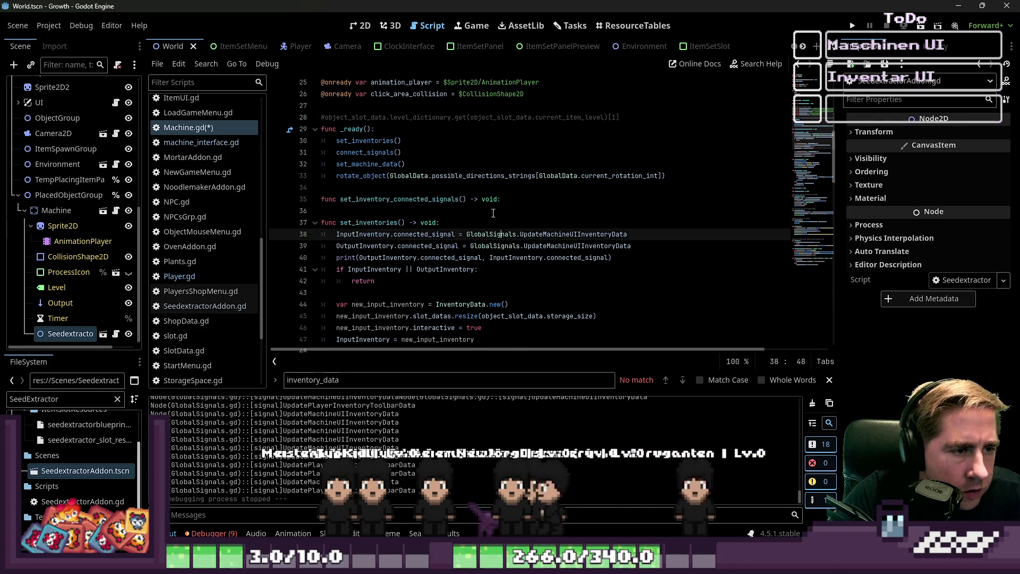
pyautogui.hotkey('shift', 'Down')
pyautogui.hotkey('shift', 'Down')
pyautogui.hotkey('ctrl', 'x')
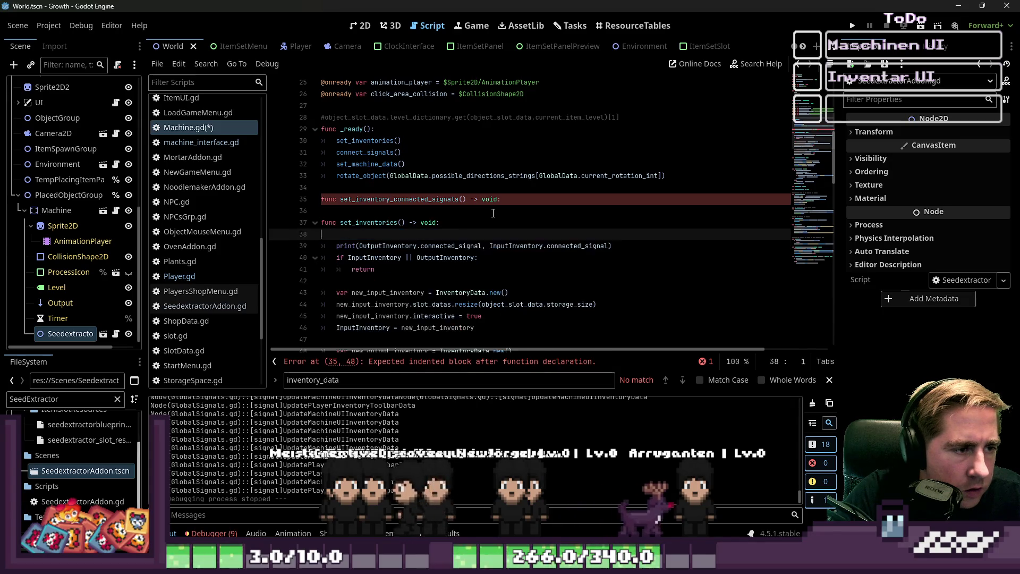
pyautogui.press('Up')
pyautogui.press('Up')
pyautogui.press('Up')
pyautogui.press('Down')
pyautogui.press('Return')
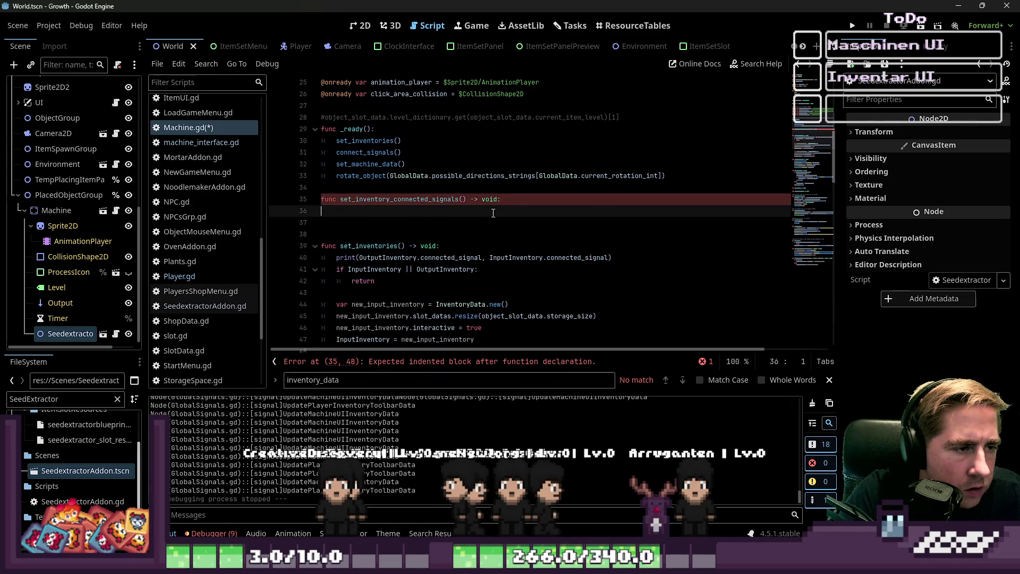
pyautogui.hotkey('ctrl', 'v')
pyautogui.press('Up')
pyautogui.press('Up')
pyautogui.press('Up')
pyautogui.press('End')
# Guard the input assignment with 'if not InputInventory.connected_signal:' and indent it beneath.
pyautogui.press('Return')
pyautogui.write('if')
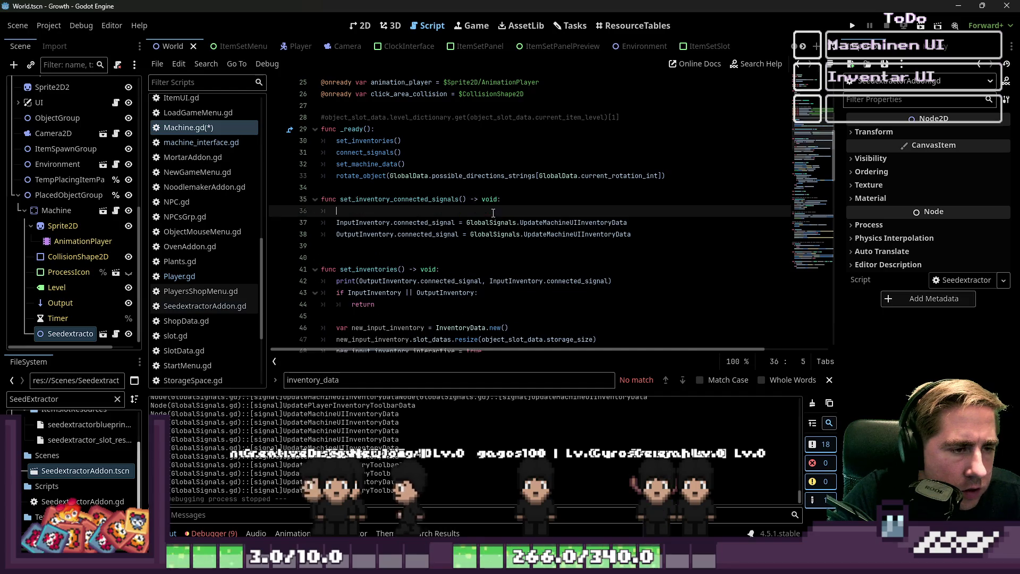
pyautogui.press('Down')
pyautogui.press('Home')
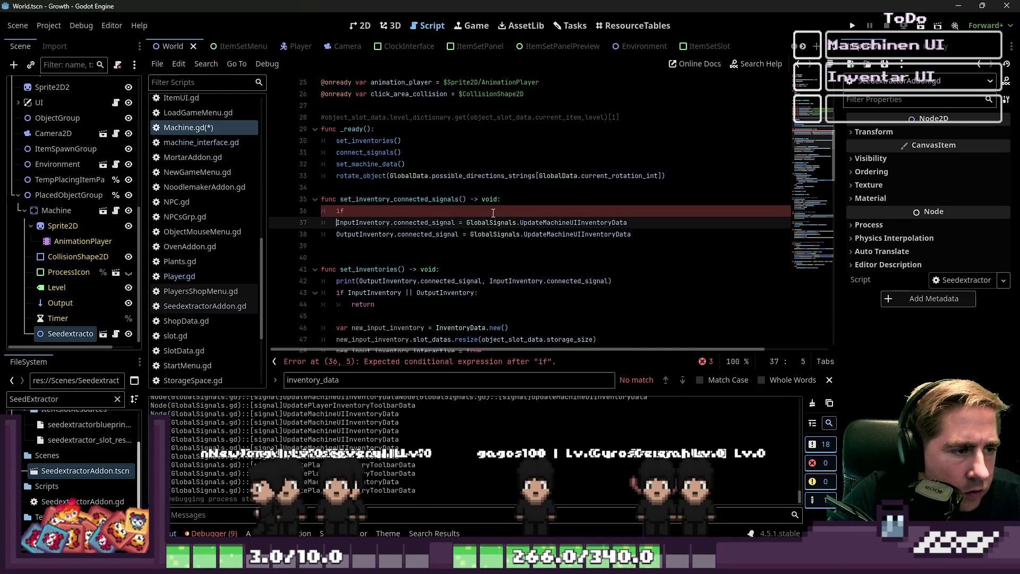
pyautogui.hotkey('ctrl', 'shift', 'Right')
pyautogui.hotkey('ctrl', 'shift', 'Right')
pyautogui.hotkey('ctrl', 'shift', 'Right')
pyautogui.press('Up')
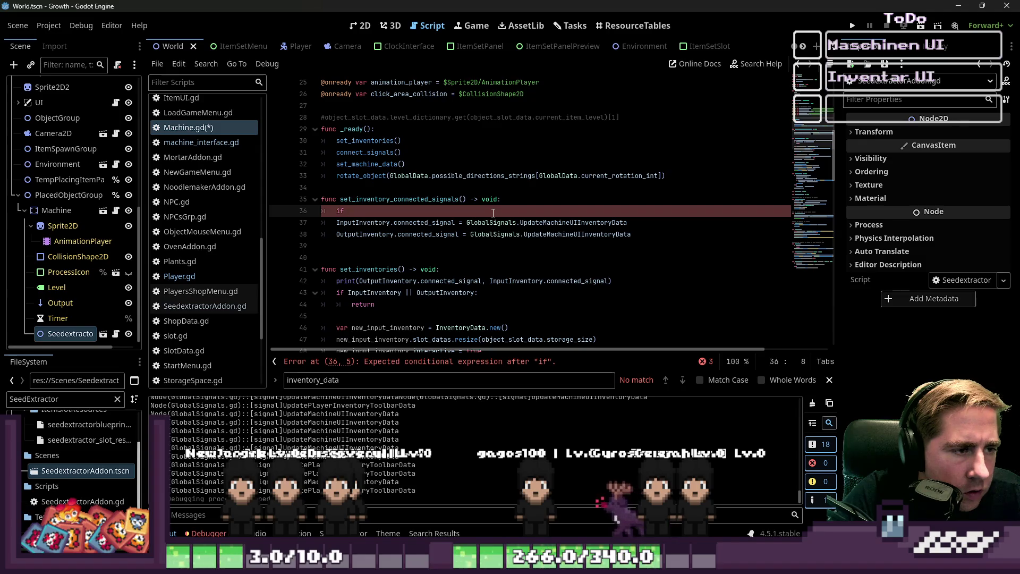
pyautogui.write('t:')
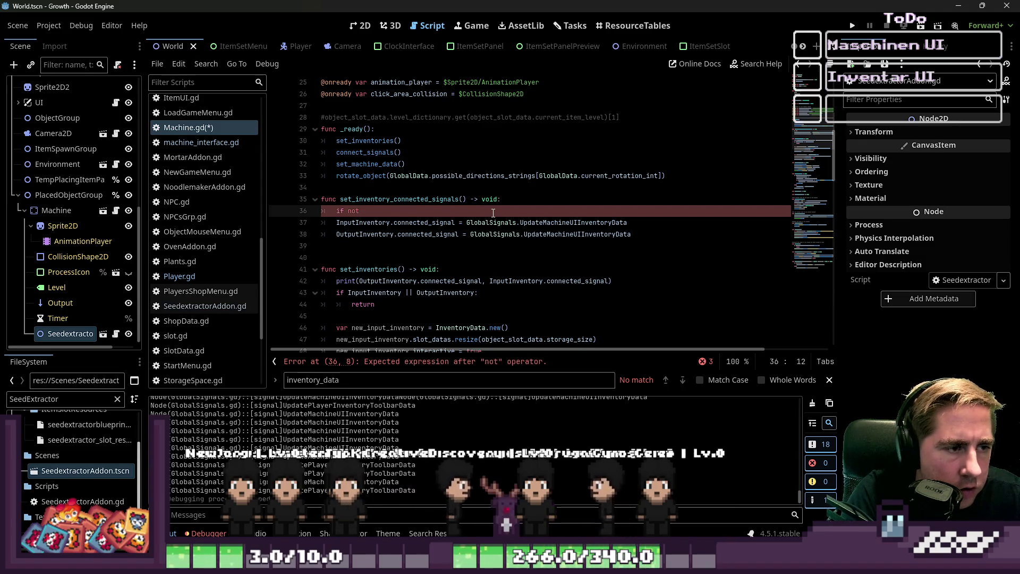
pyautogui.hotkey('ctrl', 'v')
pyautogui.press('Down')
pyautogui.press('Home')
pyautogui.press('Tab')
# Guard the output assignment with an 'OutputInventory.connected_signal:' check and indent it beneath.
pyautogui.press('Down')
pyautogui.press('Home')
pyautogui.press('Return')
pyautogui.press('Up')
pyautogui.press('Down')
pyautogui.press('Return')
pyautogui.press('Up')
pyautogui.press('BackSpace')
pyautogui.press('Down')
pyautogui.press('Home')
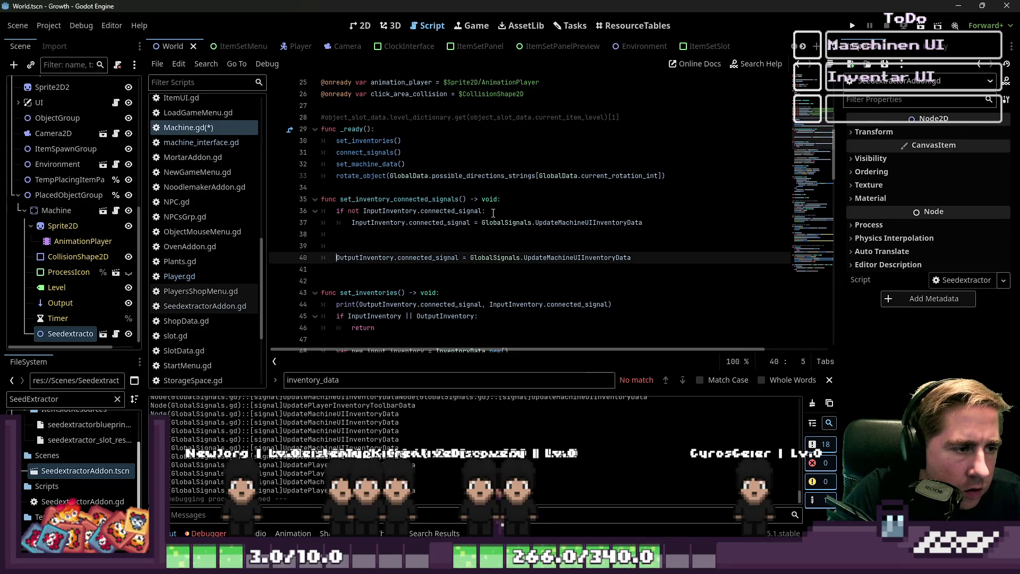
pyautogui.hotkey('ctrl', 'shift', 'Left')
pyautogui.hotkey('ctrl', 'shift', 'Left')
pyautogui.hotkey('ctrl', 'shift', 'Right')
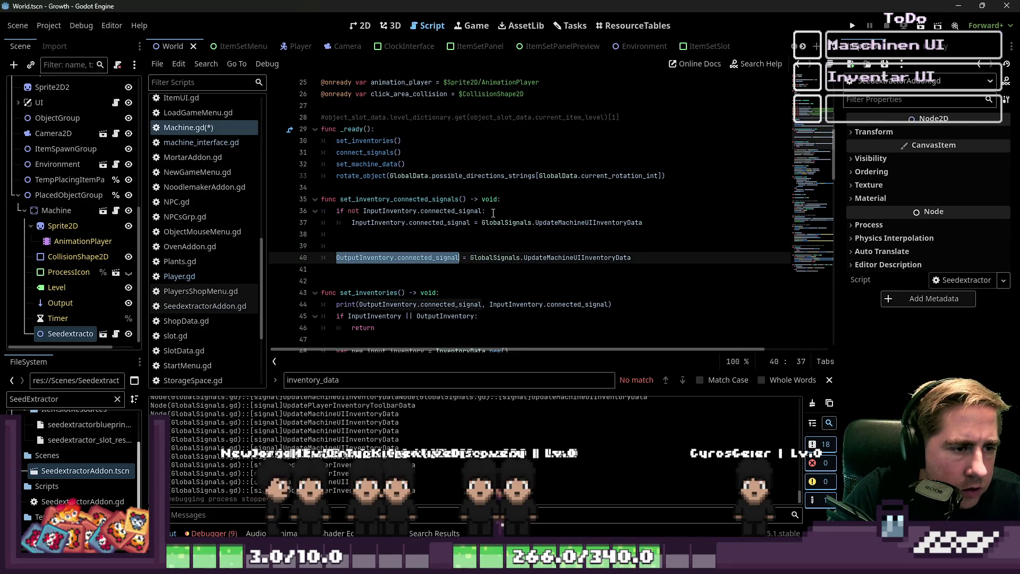
pyautogui.press('Up')
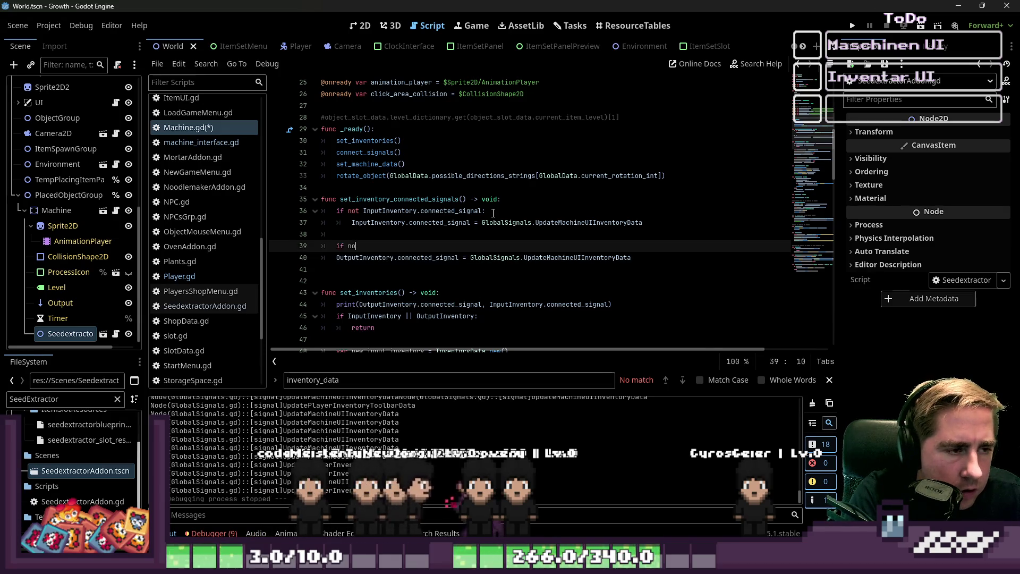
pyautogui.write('OutputInventory.connected_signal:')
pyautogui.press('Down')
pyautogui.press('Home')
pyautogui.press('Tab')
pyautogui.press('Up')
pyautogui.press('Home')
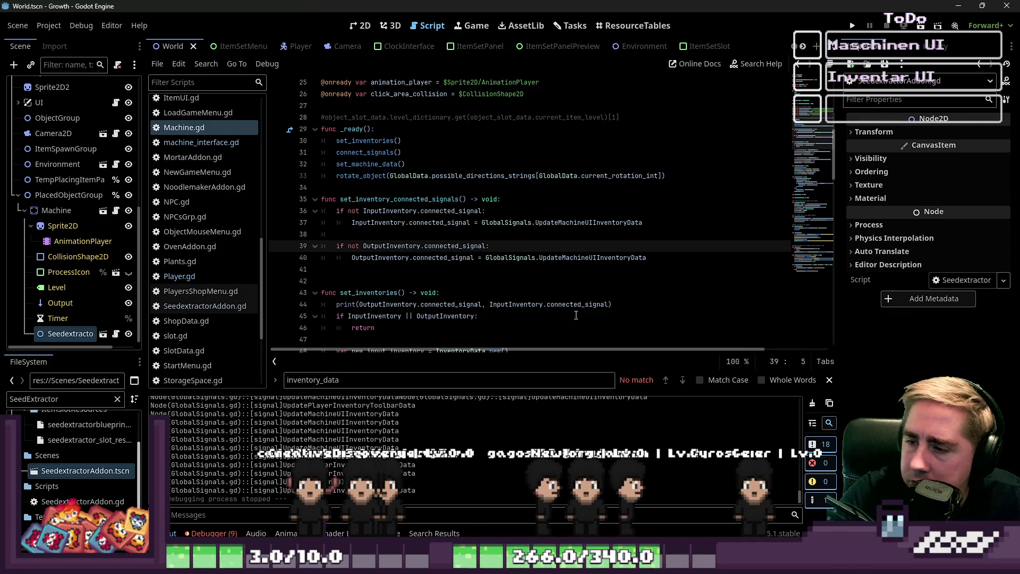
# Call set_inventory_connected_signals() as the first line of _ready and save the script.
pyautogui.click(360, 199)
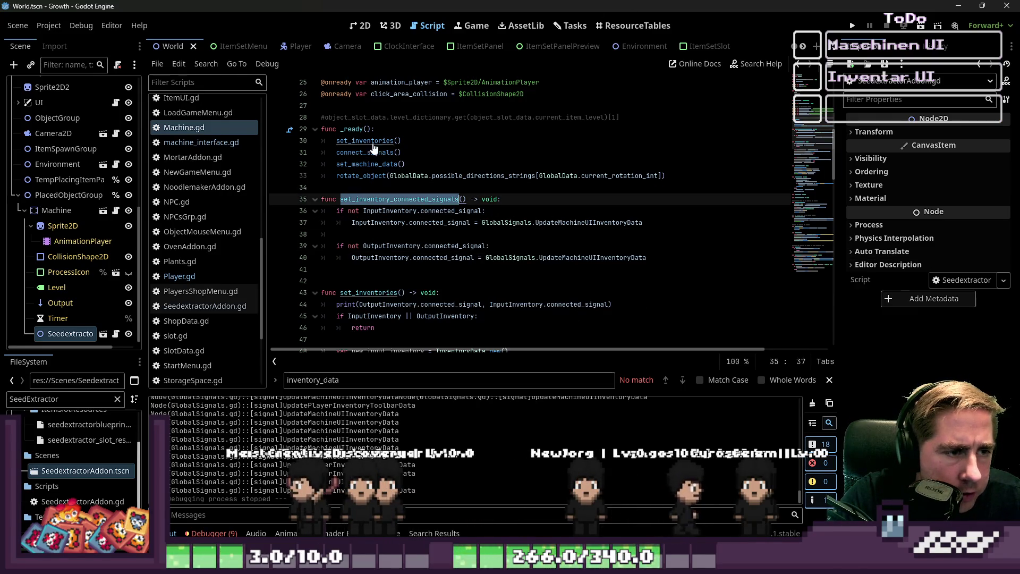
pyautogui.click(441, 130)
pyautogui.press('Return')
pyautogui.write('.')
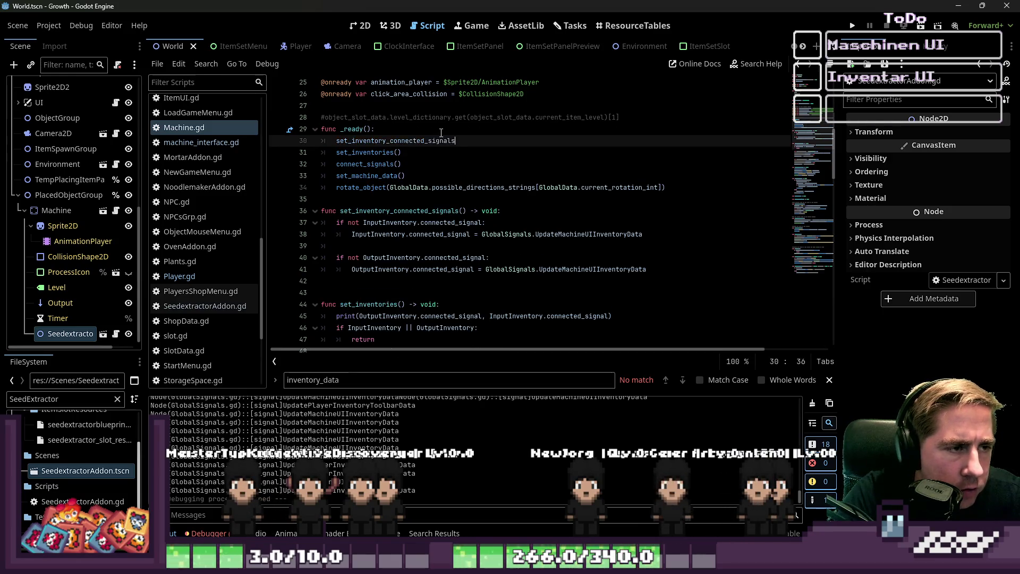
pyautogui.hotkey('ctrl', 's')
pyautogui.press('Up')
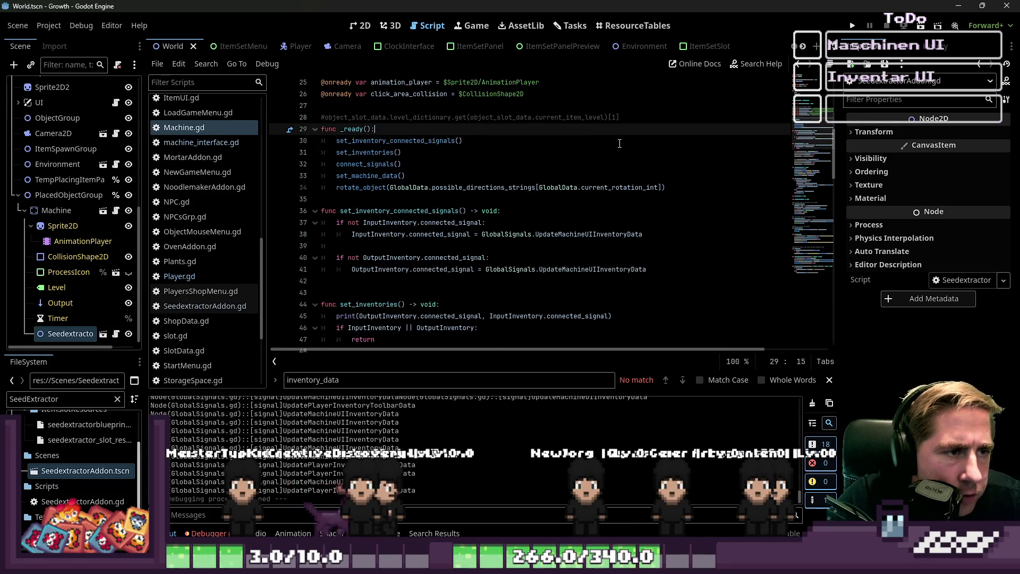
pyautogui.click(626, 120)
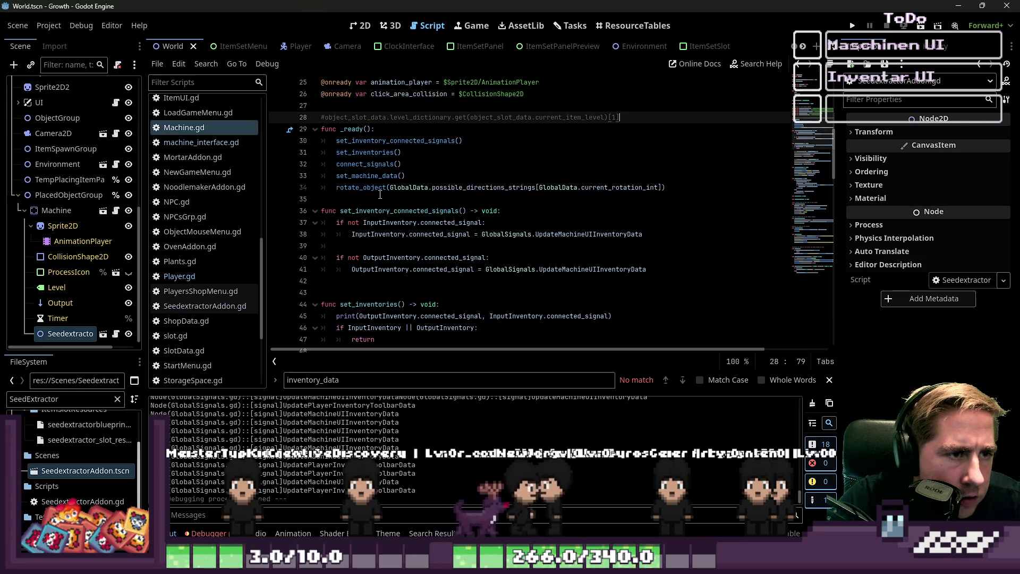
# Remove the extra blank line above the set_inventories function.
pyautogui.click(398, 175)
pyautogui.scroll(-3, 388, 186)
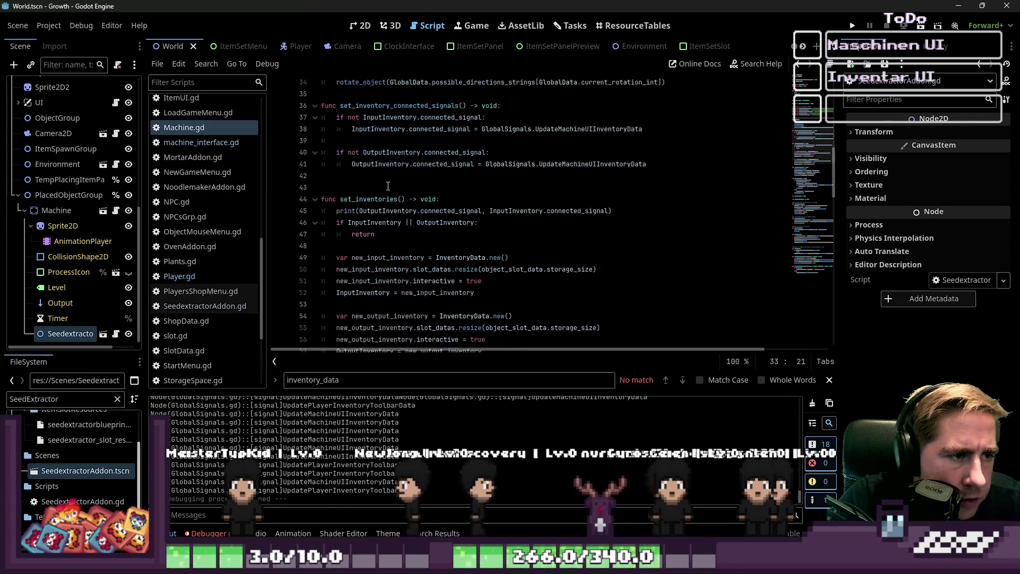
pyautogui.click(375, 198)
pyautogui.press('Up')
pyautogui.press('BackSpace')
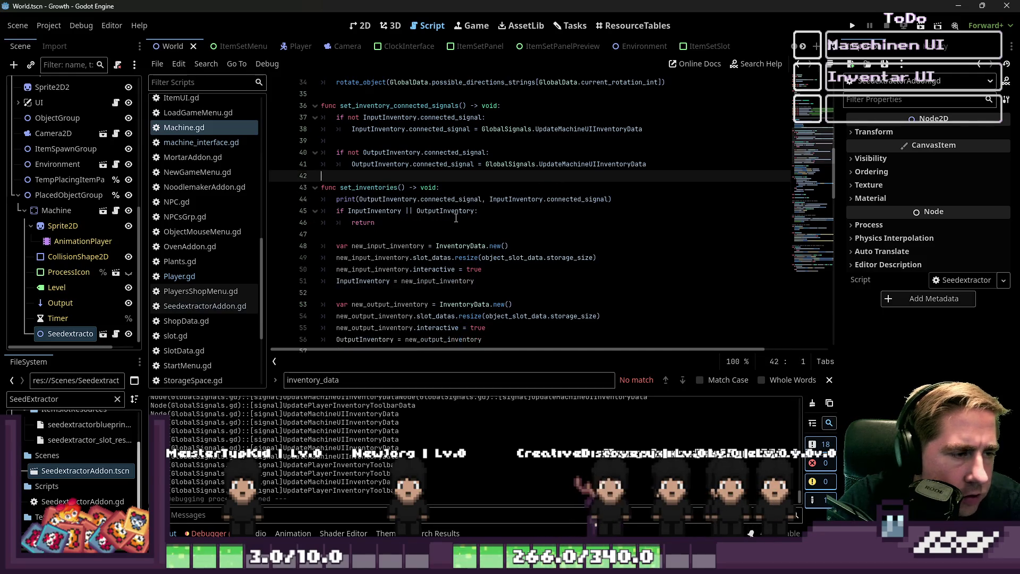
# Select, then deselect, the input inventory's interactive line in set_inventories.
pyautogui.scroll(-3, 440, 229)
pyautogui.click(414, 211)
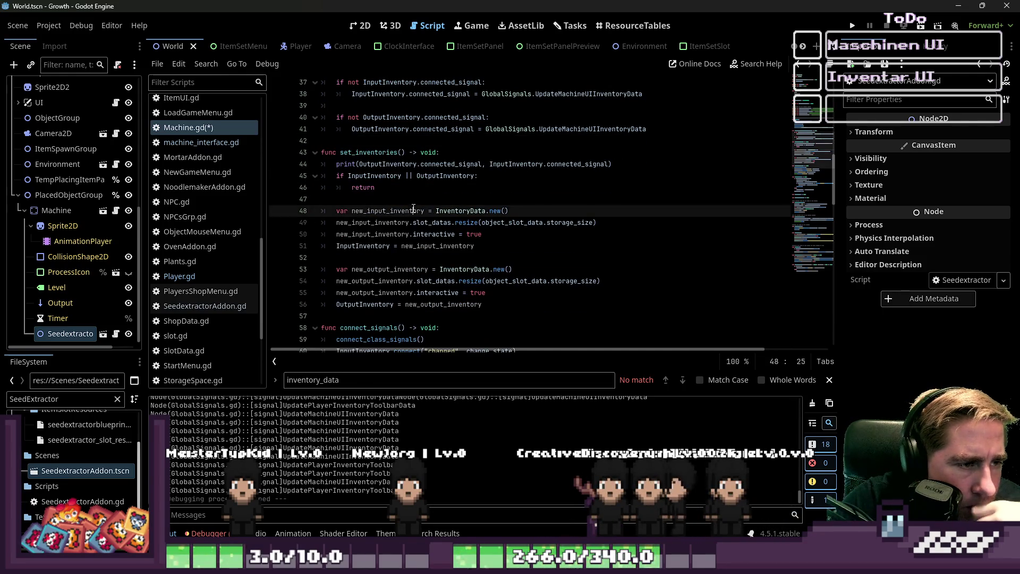
pyautogui.click(414, 235)
pyautogui.scroll(-3, 525, 244)
pyautogui.click(512, 203)
pyautogui.moveTo(511, 203); pyautogui.dragTo(275, 201)
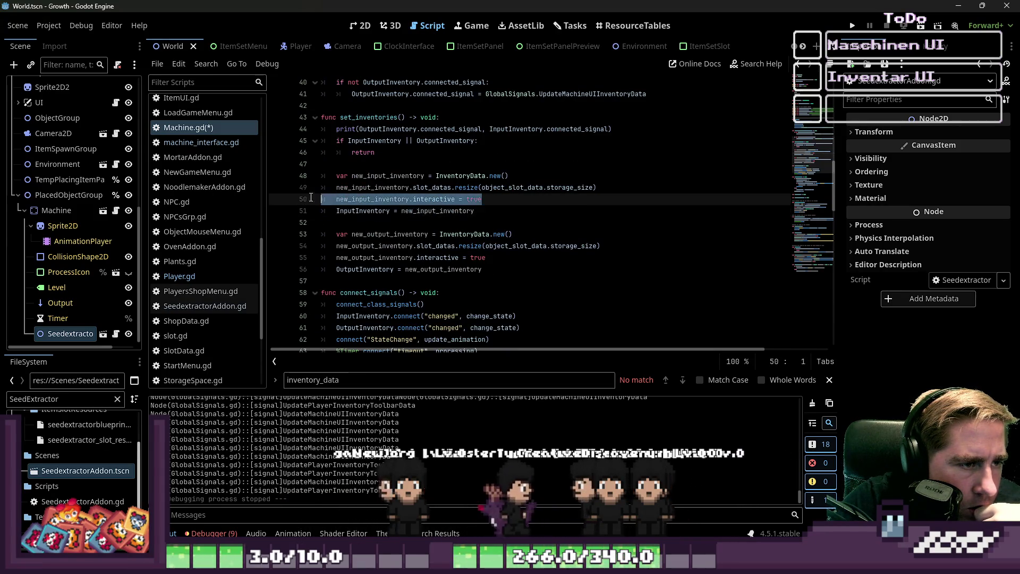
pyautogui.click(459, 211)
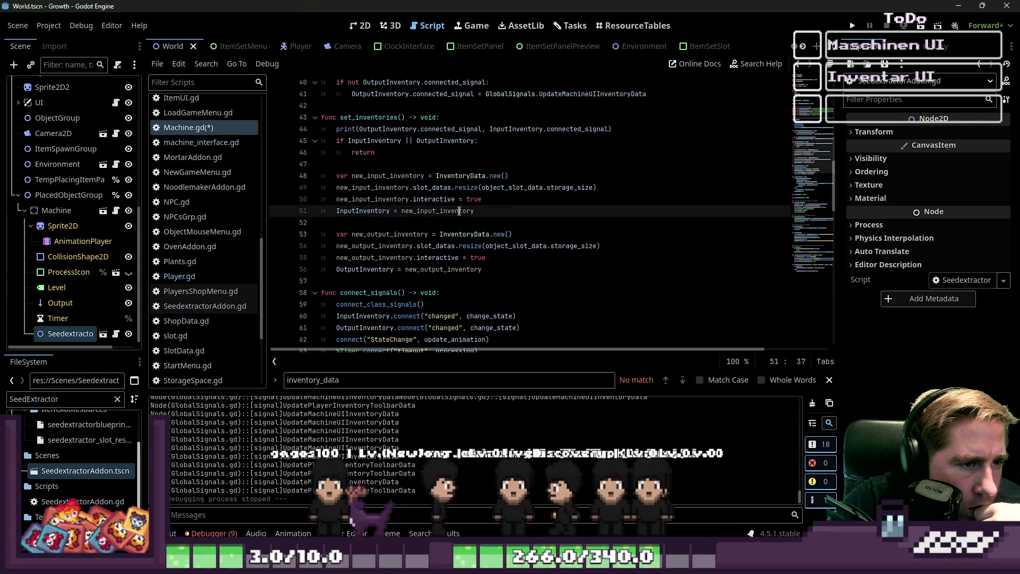
# Select the object_slot_data.storage_size argument of the input resize call and edit it.
pyautogui.click(536, 266)
pyautogui.click(482, 176)
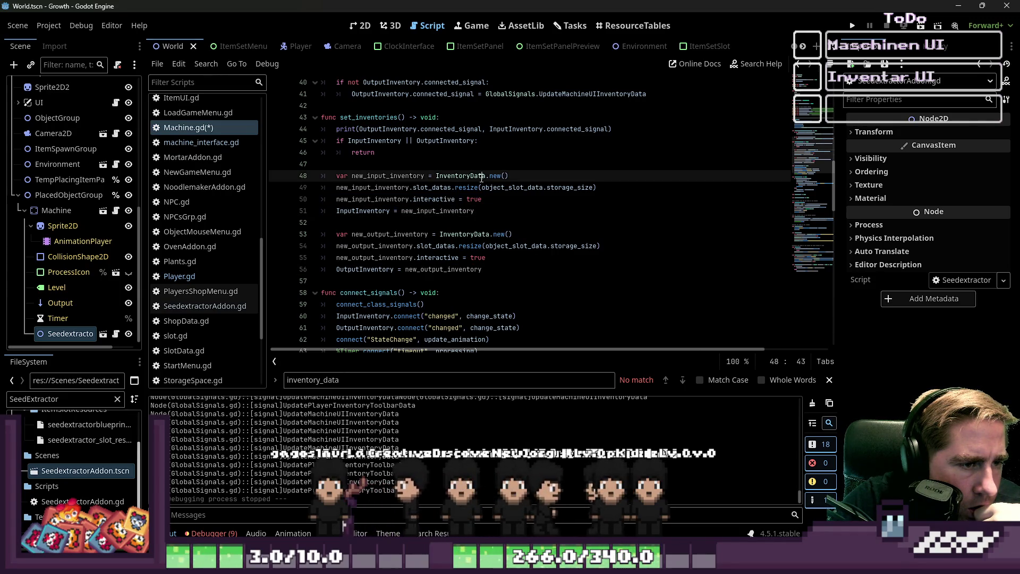
pyautogui.click(590, 189)
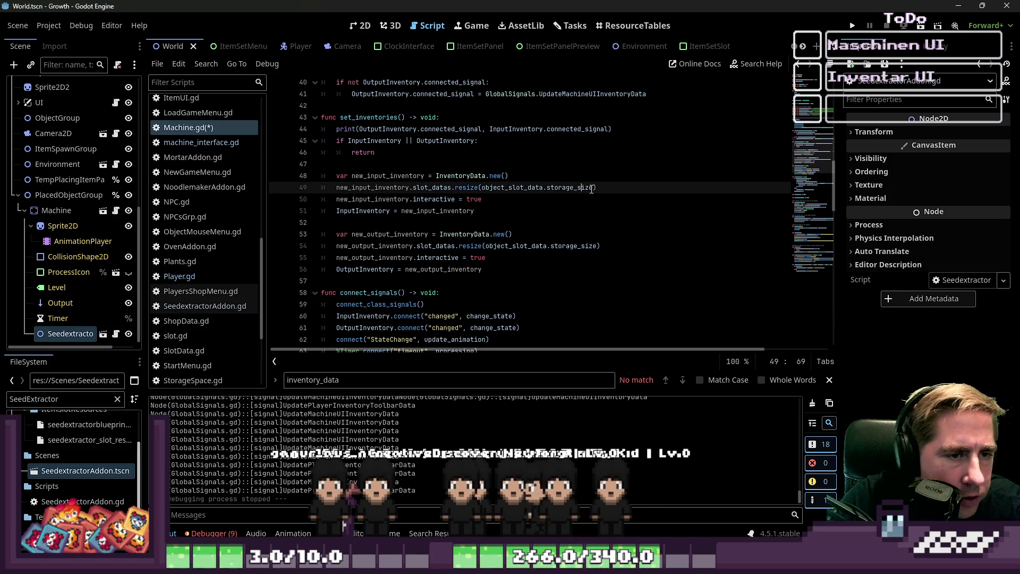
pyautogui.moveTo(526, 185); pyautogui.dragTo(482, 189)
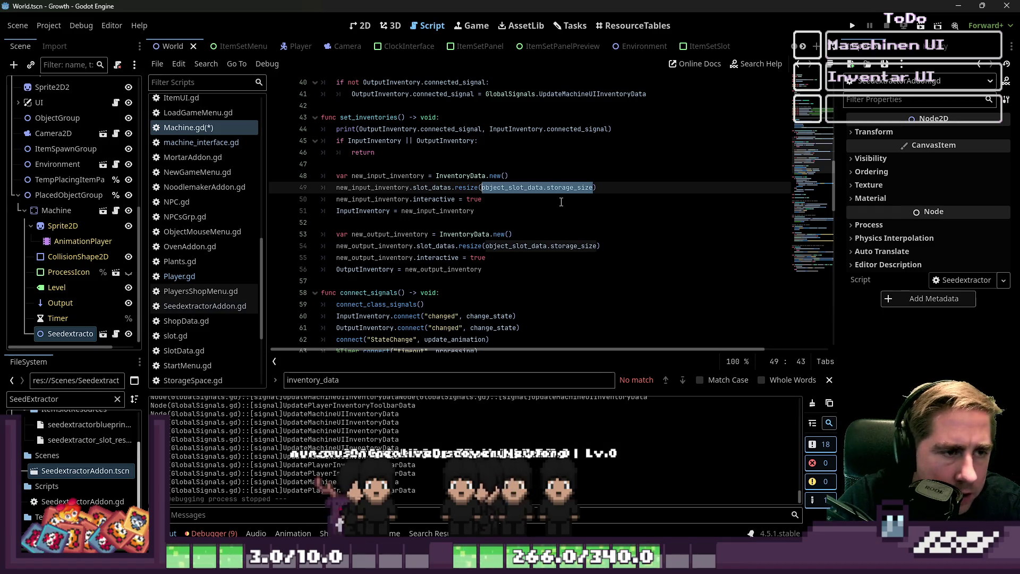
pyautogui.write('0')
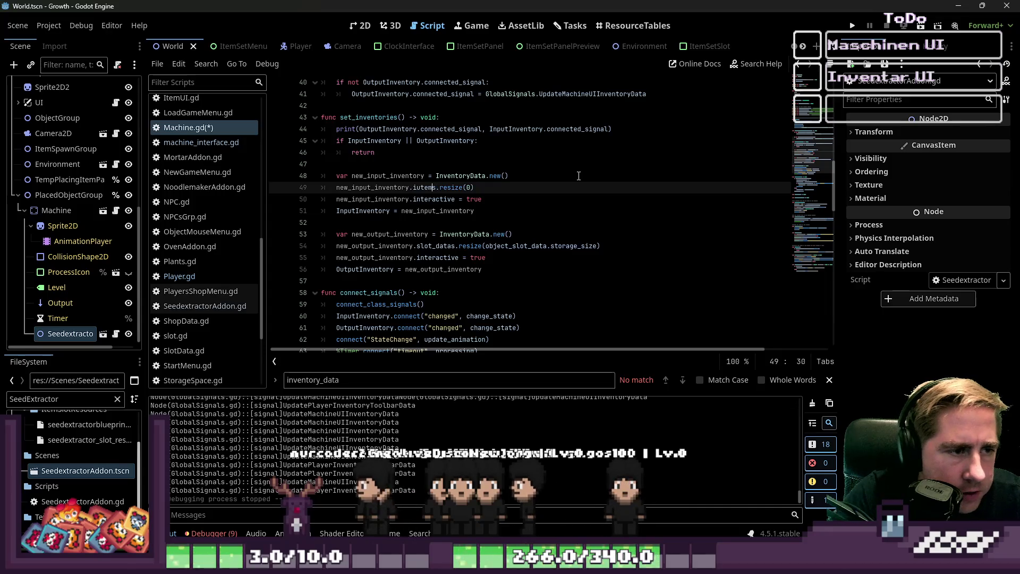
pyautogui.press('BackSpace')
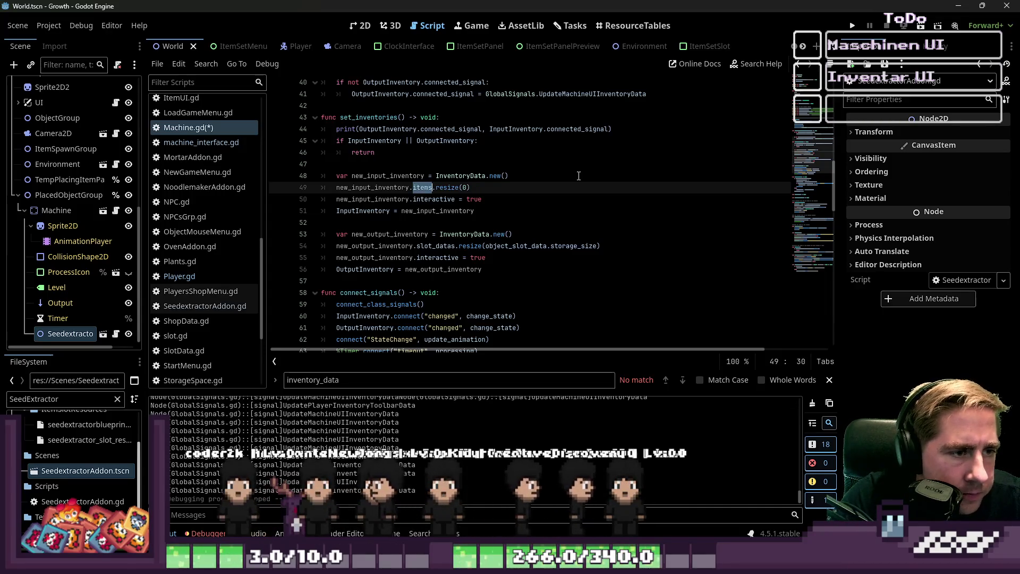
# Delete the input inventory's interactive line and change slot_datas to items in the output resize.
pyautogui.press('Down')
pyautogui.hotkey('shift', 'Home')
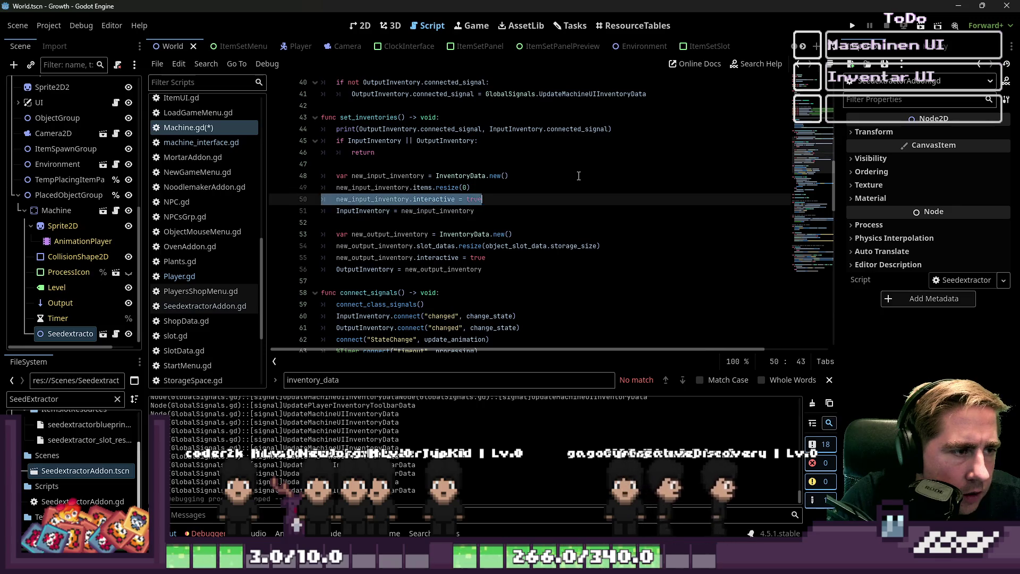
pyautogui.press('BackSpace')
pyautogui.press('BackSpace')
pyautogui.press('Right')
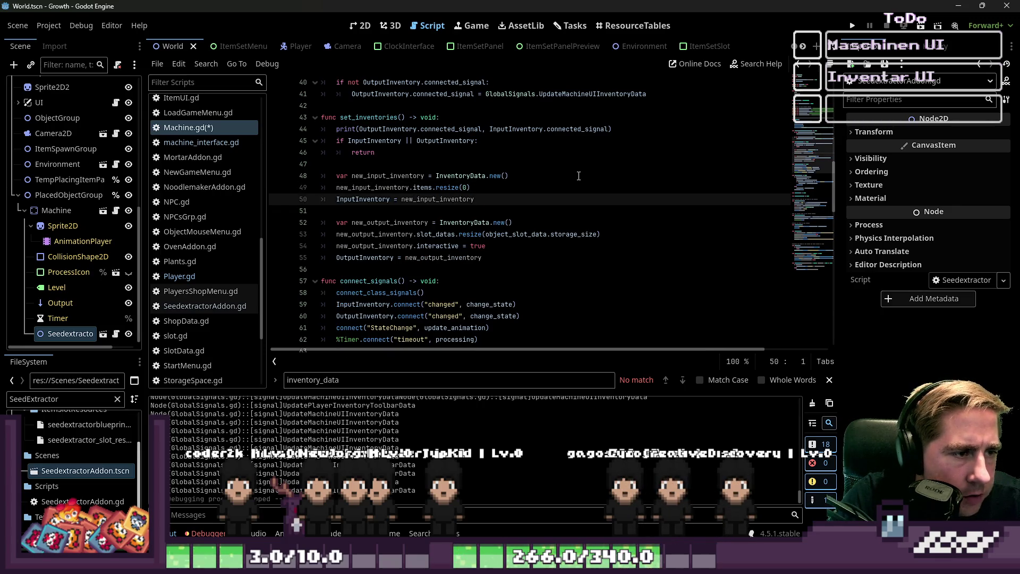
pyautogui.press('Down')
pyautogui.press('Down')
pyautogui.press('Down')
pyautogui.press('Up')
pyautogui.press('Down')
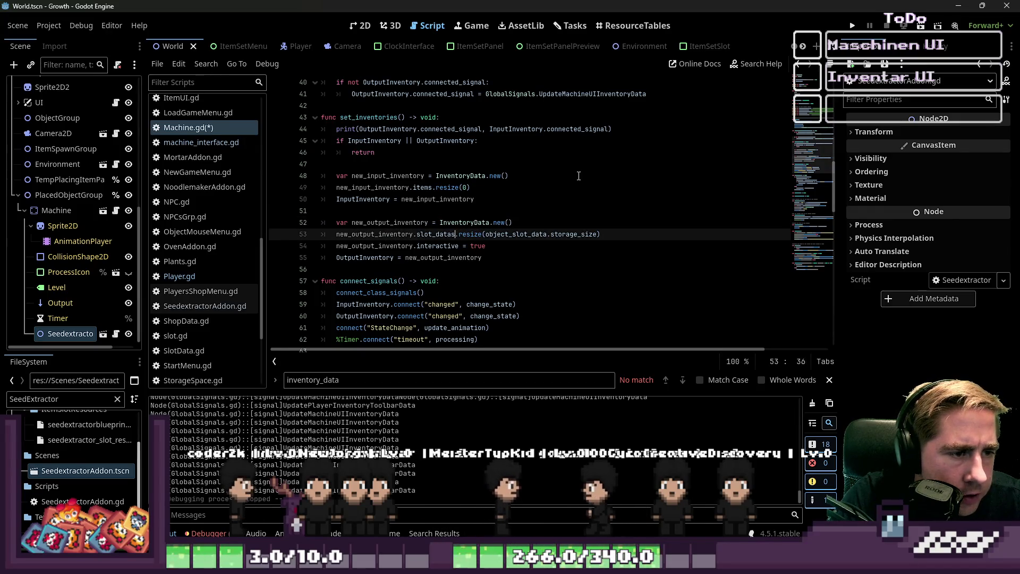
pyautogui.hotkey('ctrl', 'BackSpace')
pyautogui.write('items')
# Change the input resize size to 1 and select the output resize's storage_size argument.
pyautogui.press('Up')
pyautogui.press('Up')
pyautogui.press('Up')
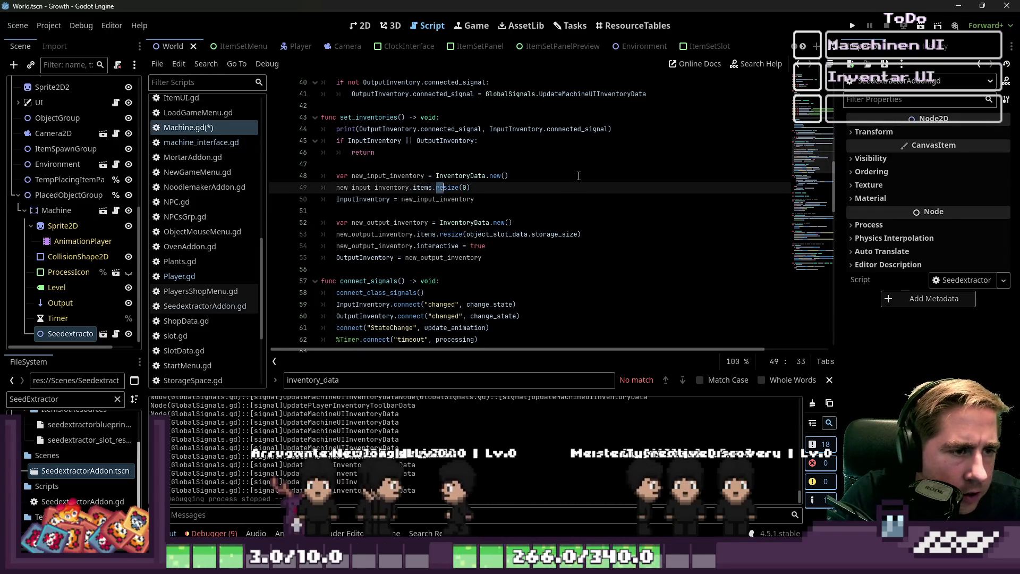
pyautogui.press('End')
pyautogui.press('Left')
pyautogui.press('BackSpace')
pyautogui.write('1')
pyautogui.press('Down')
pyautogui.press('Down')
pyautogui.press('Down')
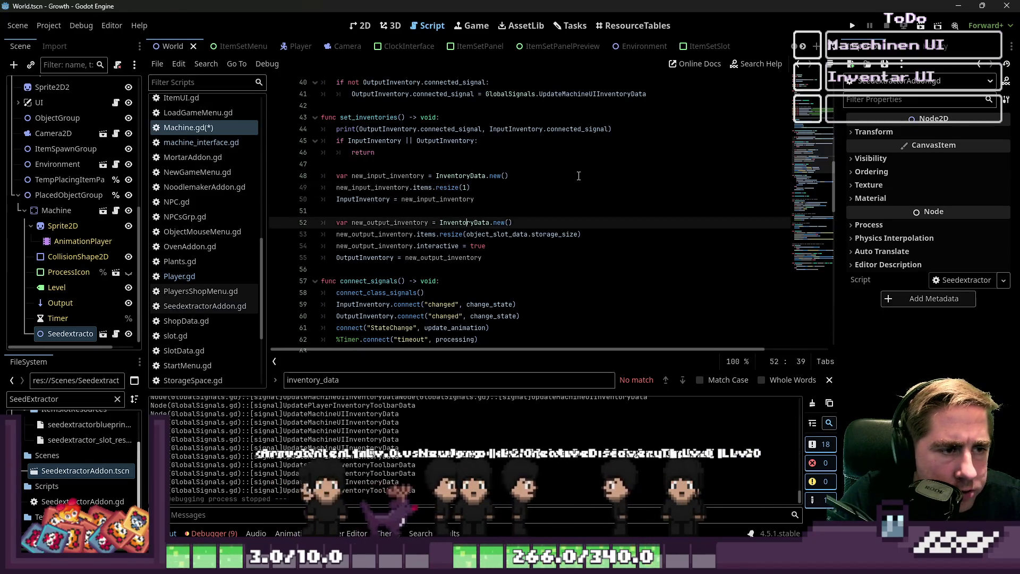
pyautogui.press('Down')
pyautogui.hotkey('shift', 'End')
pyautogui.hotkey('shift', 'Left')
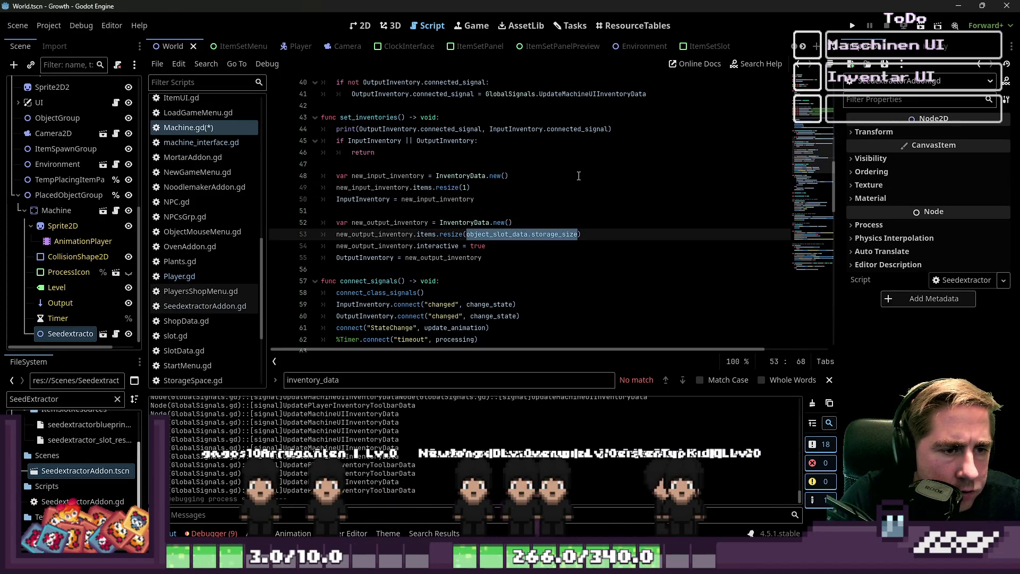
pyautogui.press('Down')
pyautogui.press('Home')
# Undo the resize and items edits to restore object_slot_data.storage_size in the input resize.
pyautogui.hotkey('ctrl', 'z')
pyautogui.hotkey('ctrl', 'z')
pyautogui.hotkey('ctrl', 'z')
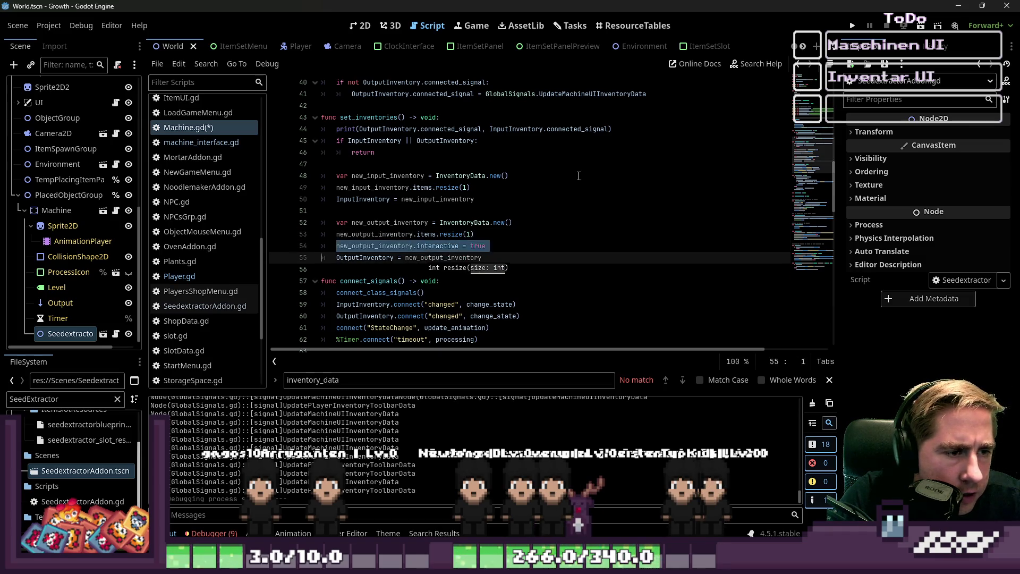
pyautogui.hotkey('ctrl', 'y')
pyautogui.hotkey('ctrl', 'y')
pyautogui.hotkey('ctrl', 'y')
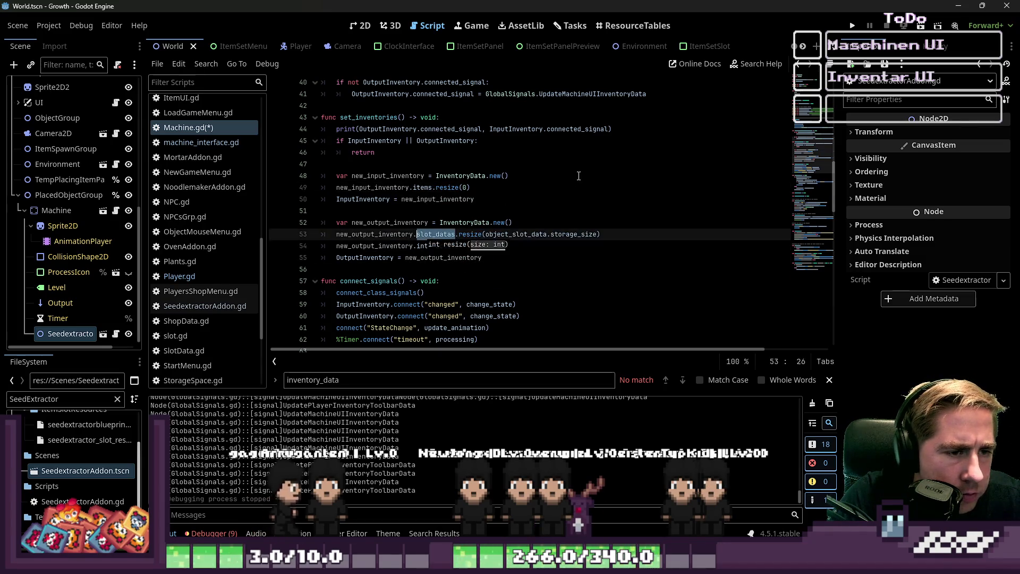
pyautogui.hotkey('ctrl', 'y')
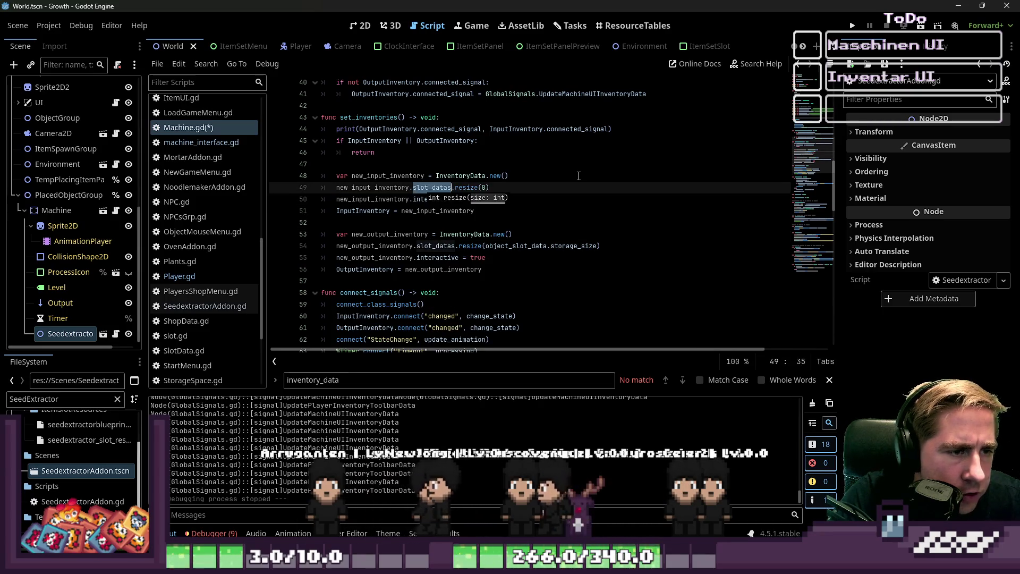
pyautogui.hotkey('ctrl', 'z')
pyautogui.hotkey('ctrl', 'z')
pyautogui.hotkey('ctrl', 'z')
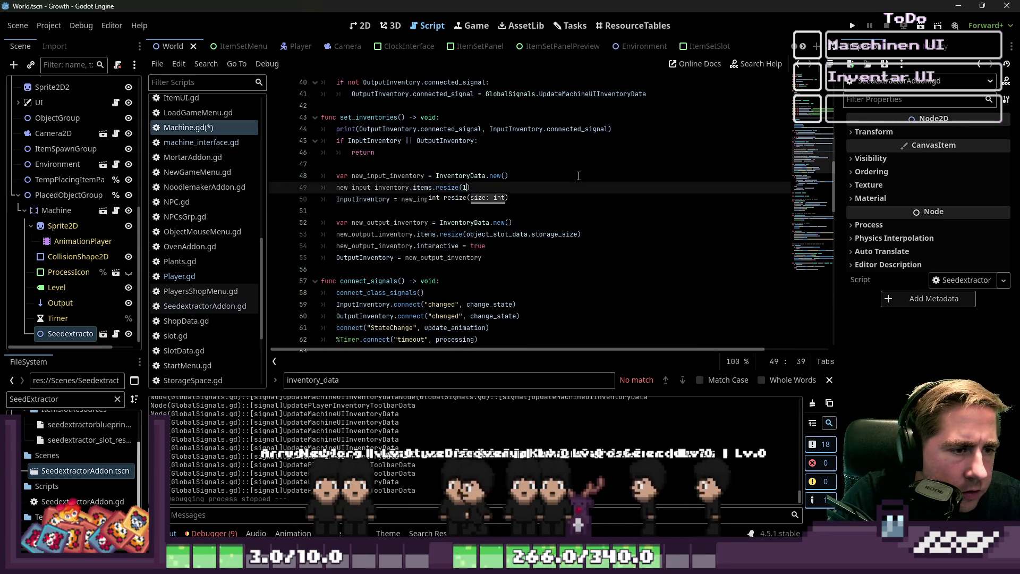
pyautogui.hotkey('ctrl', 'z')
pyautogui.hotkey('ctrl', 'z')
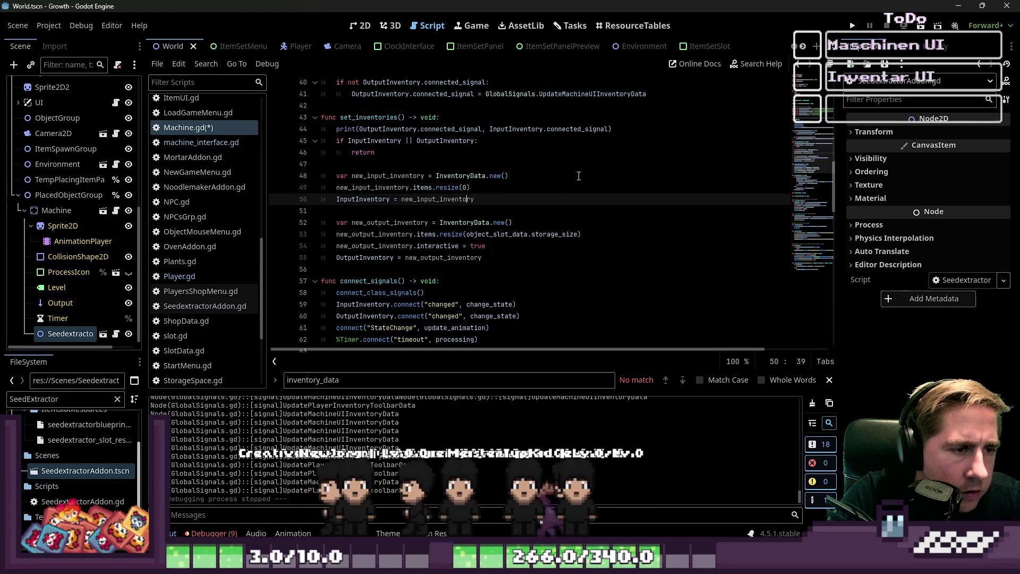
pyautogui.hotkey('ctrl', 'z')
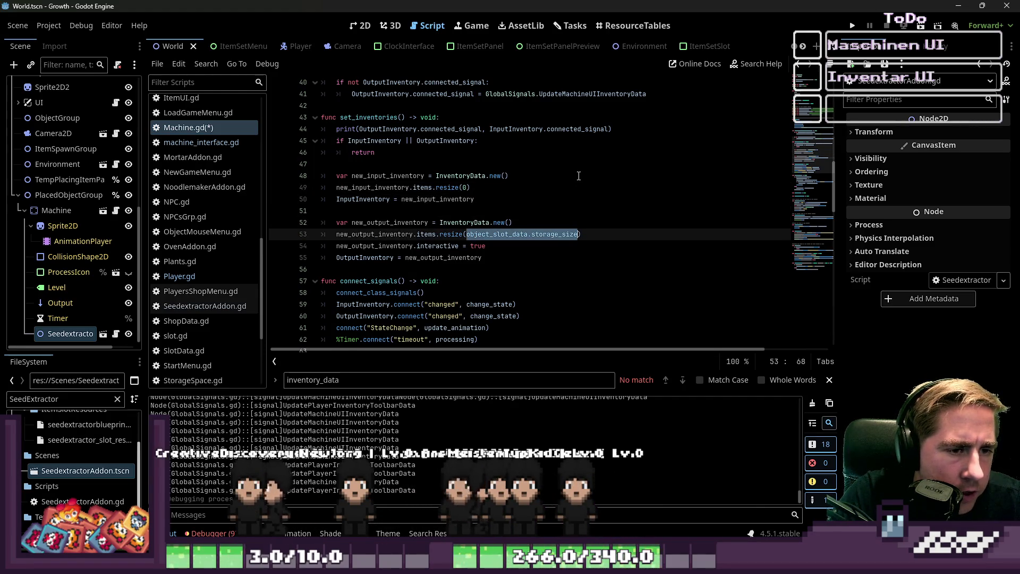
pyautogui.hotkey('ctrl', 'z')
pyautogui.hotkey('ctrl', 'z')
# Delete the 'new_output_inventory.interactive = true' line.
pyautogui.press('Down')
pyautogui.press('Down')
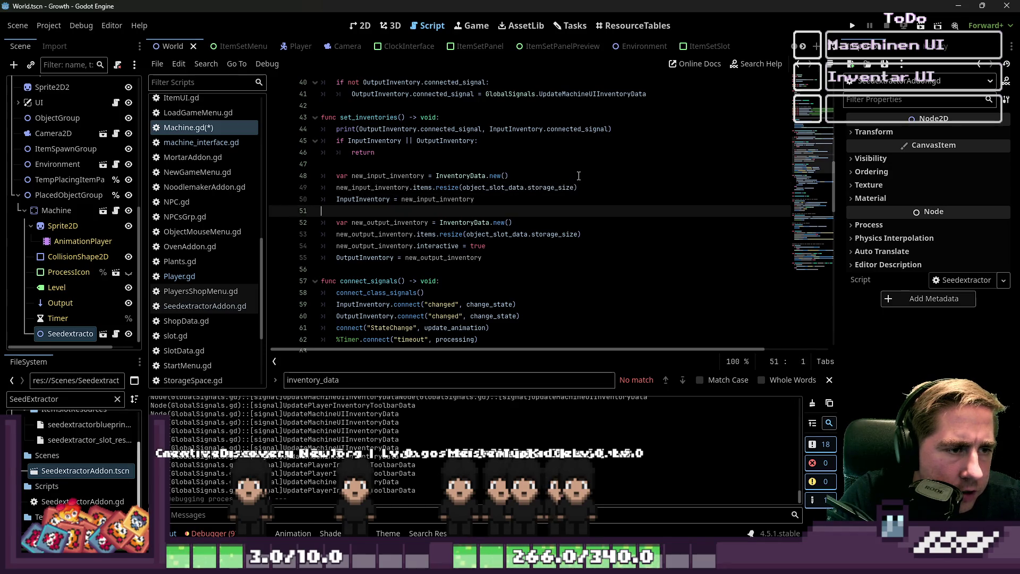
pyautogui.press('Left')
pyautogui.press('Down')
pyautogui.press('Down')
pyautogui.press('Down')
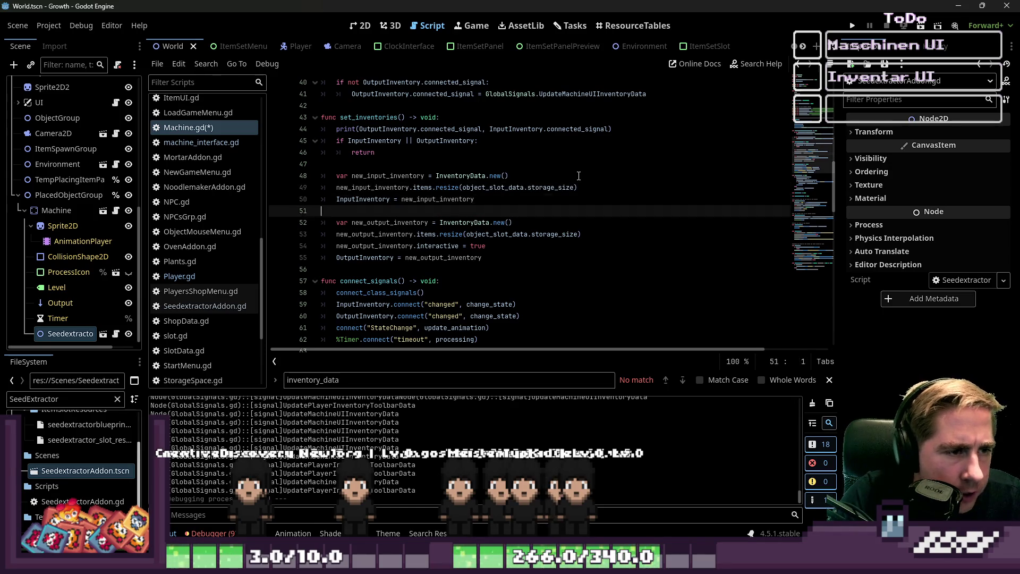
pyautogui.press('End')
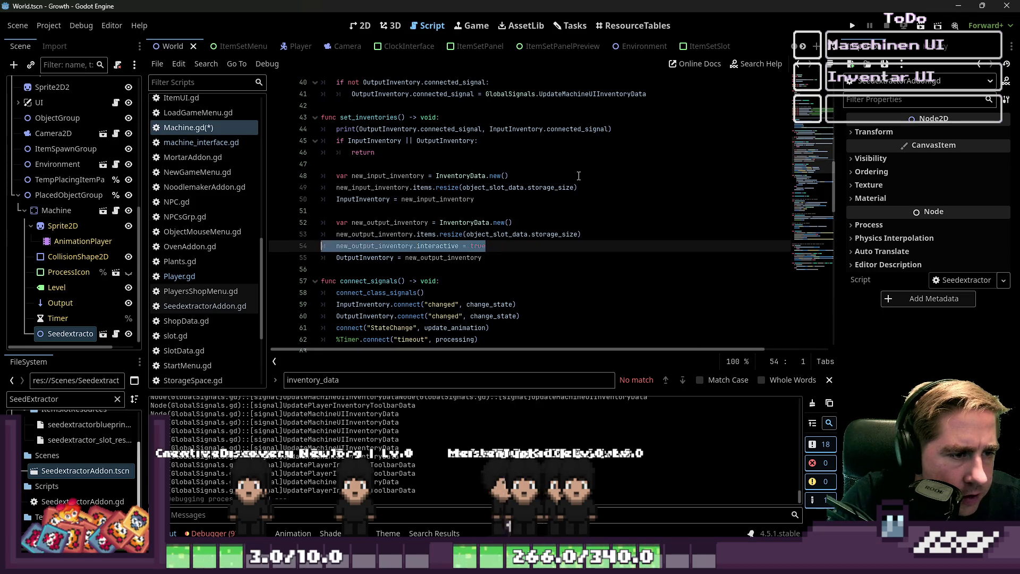
pyautogui.press('BackSpace')
pyautogui.press('BackSpace')
pyautogui.press('Down')
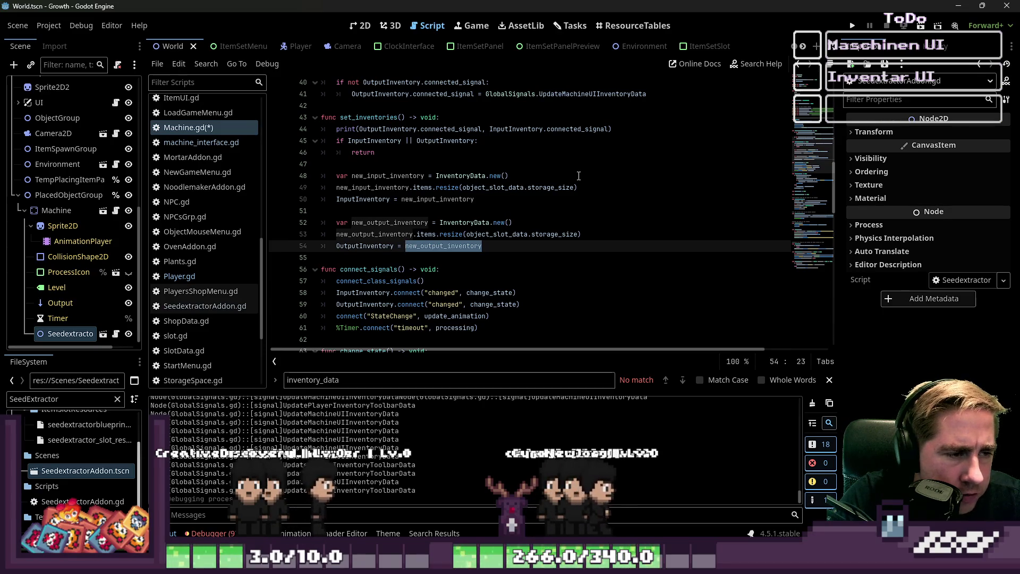
# Move the caret down to the OutputInventory connect call.
pyautogui.press('Up')
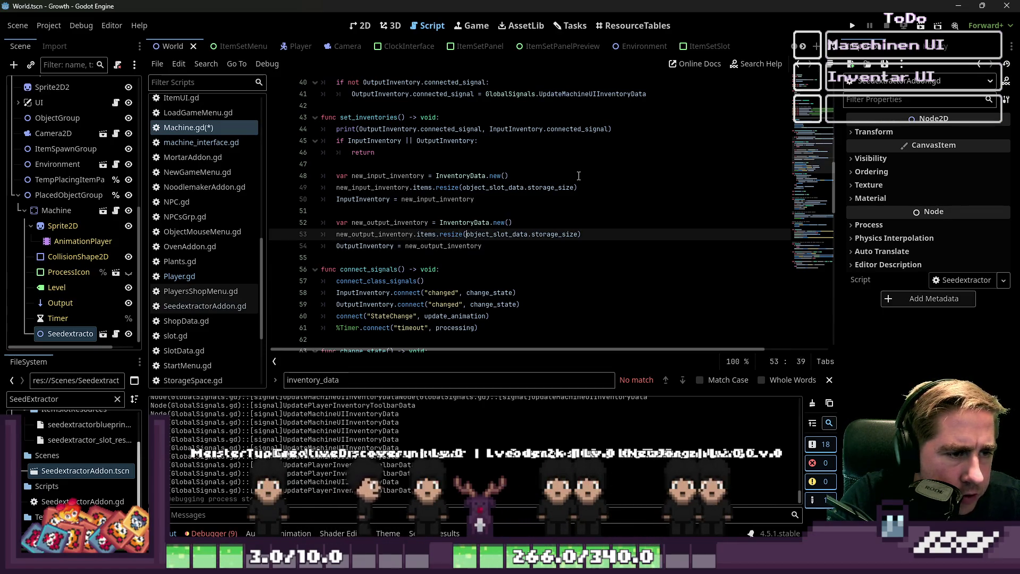
pyautogui.press('Down')
pyautogui.press('End')
pyautogui.press('Down')
pyautogui.press('Down')
pyautogui.press('Down')
pyautogui.press('Right')
pyautogui.press('Right')
pyautogui.press('Right')
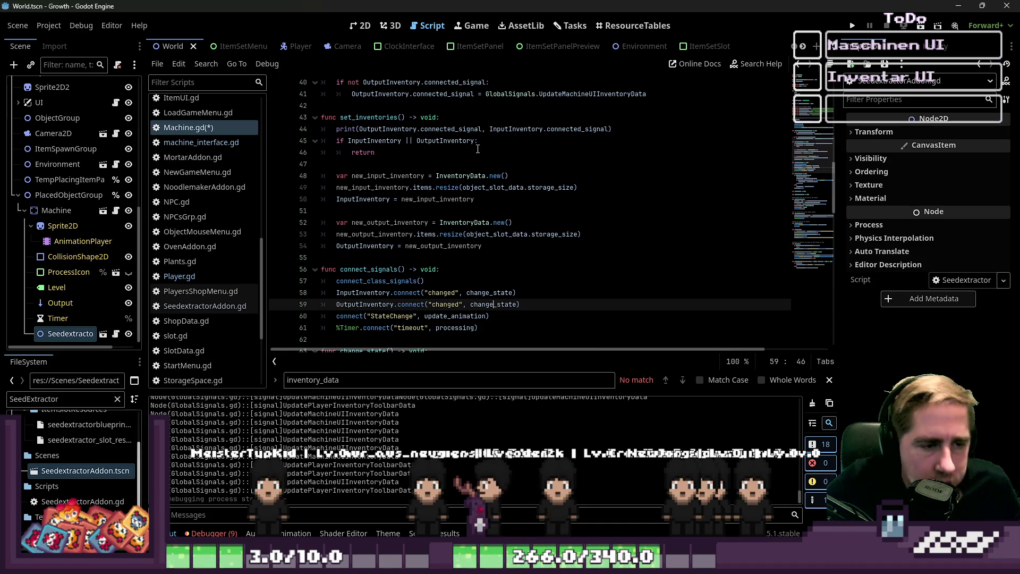
pyautogui.scroll(-3, 488, 152)
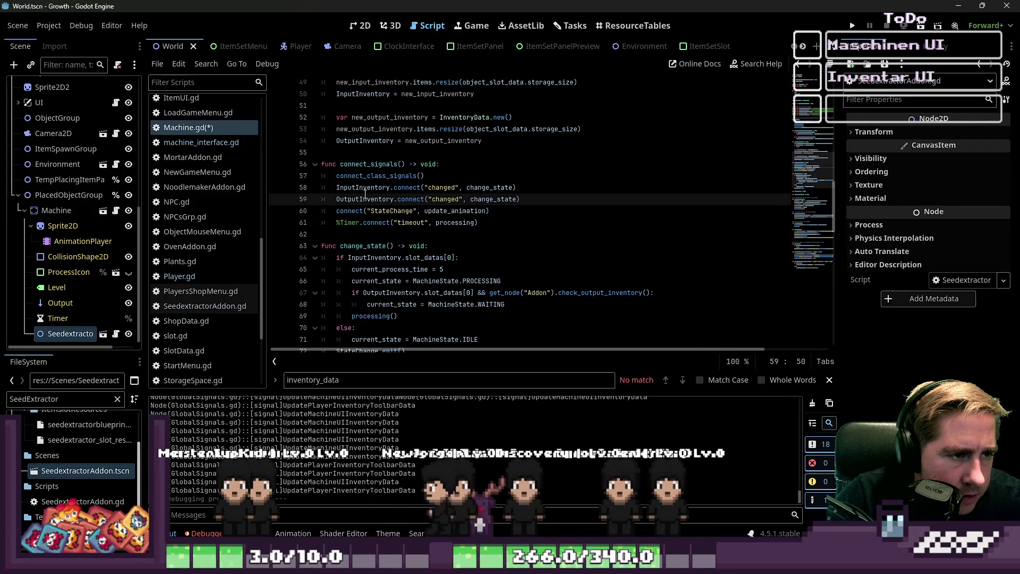
pyautogui.doubleClick(407, 187)
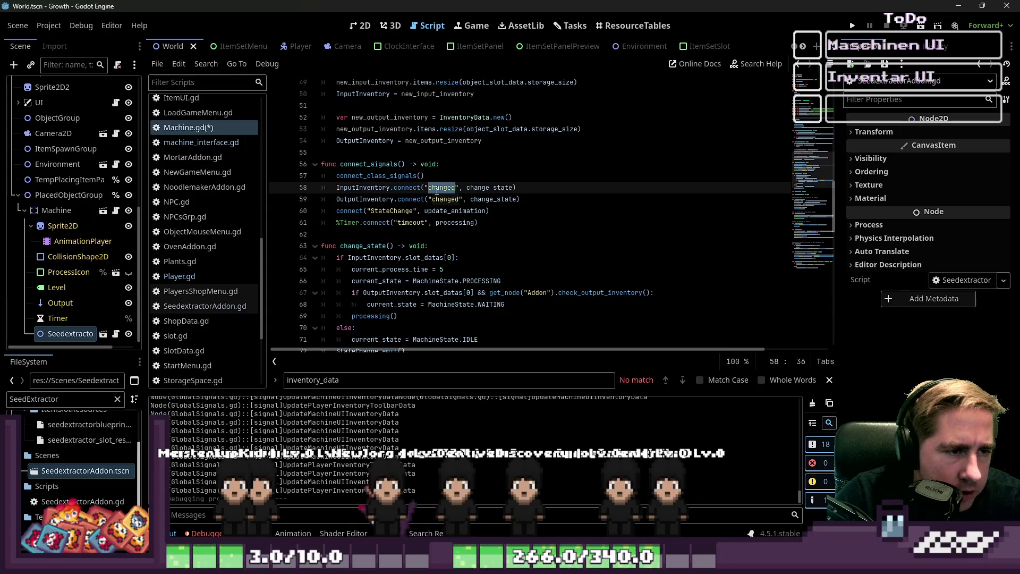
pyautogui.click(483, 188)
pyautogui.scroll(-1, 491, 192)
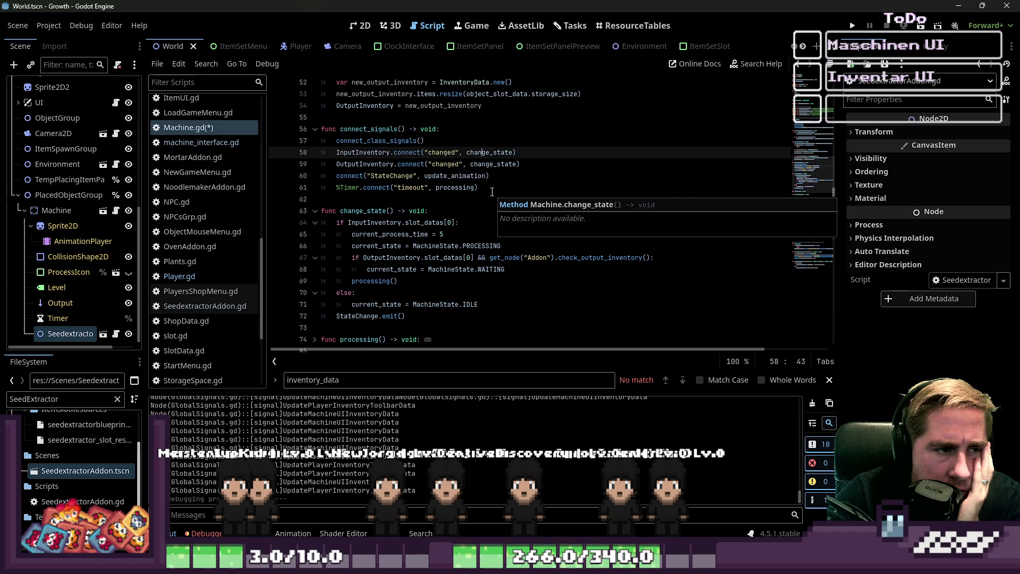
pyautogui.scroll(-2, 492, 192)
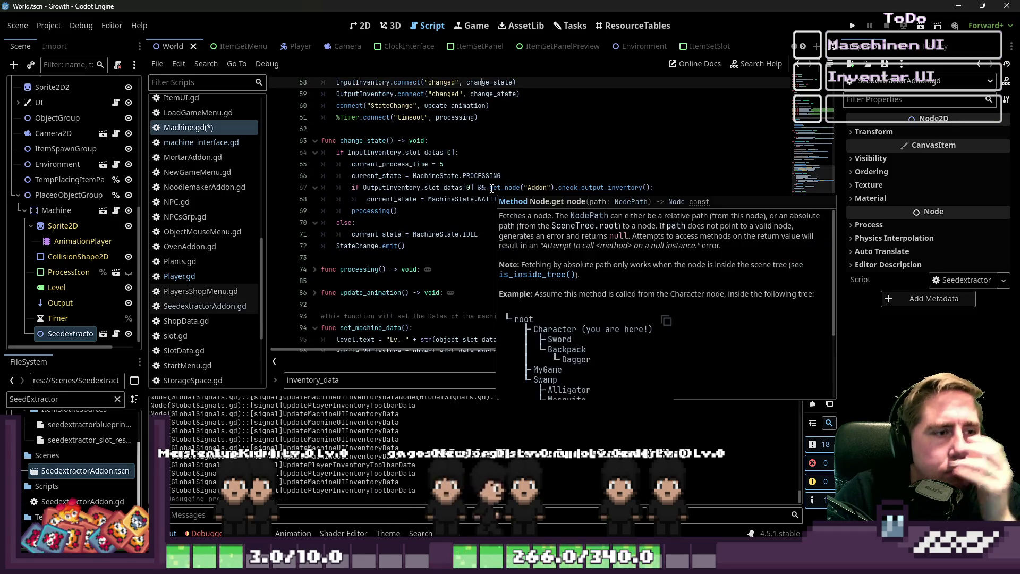
pyautogui.click(563, 164)
pyautogui.scroll(2, 569, 209)
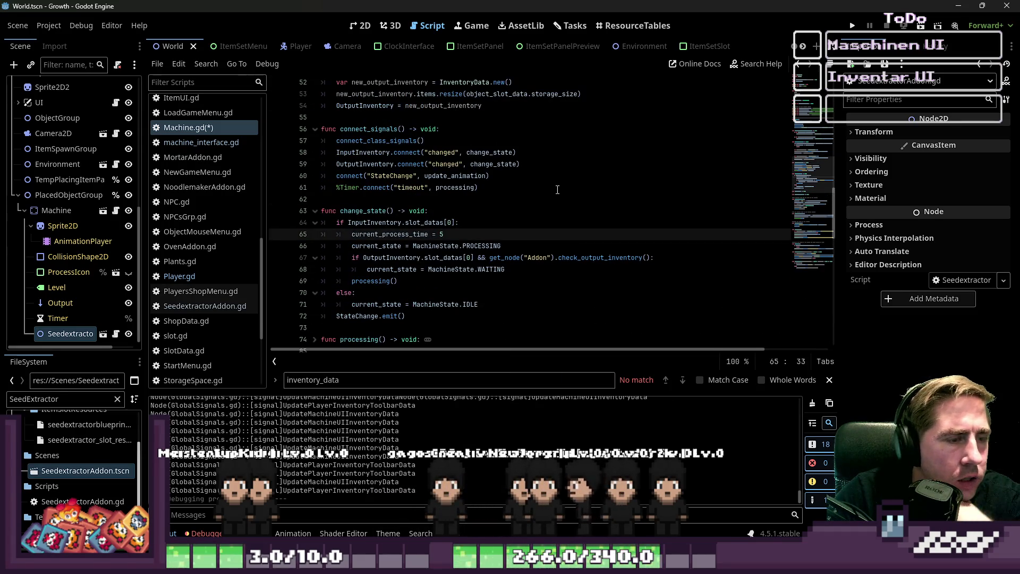
pyautogui.click(393, 153)
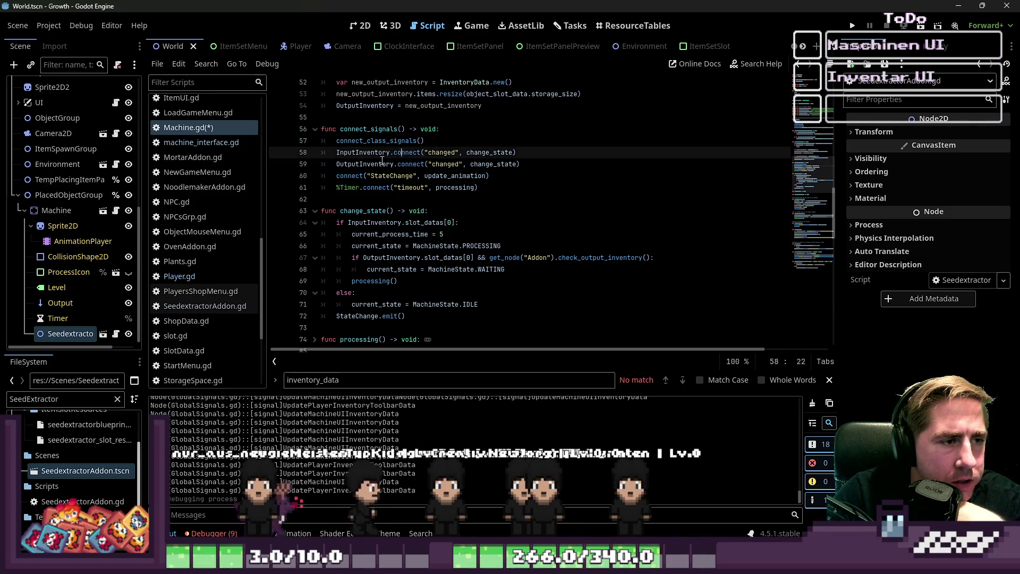
pyautogui.doubleClick(382, 154)
pyautogui.write('GlobalData')
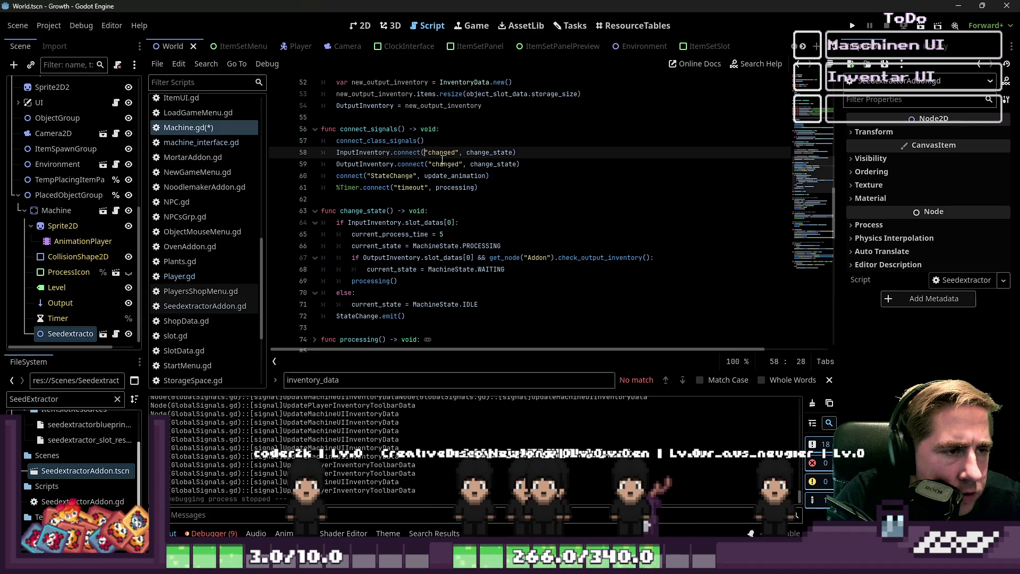
pyautogui.press('Right')
pyautogui.press('Right')
pyautogui.press('Right')
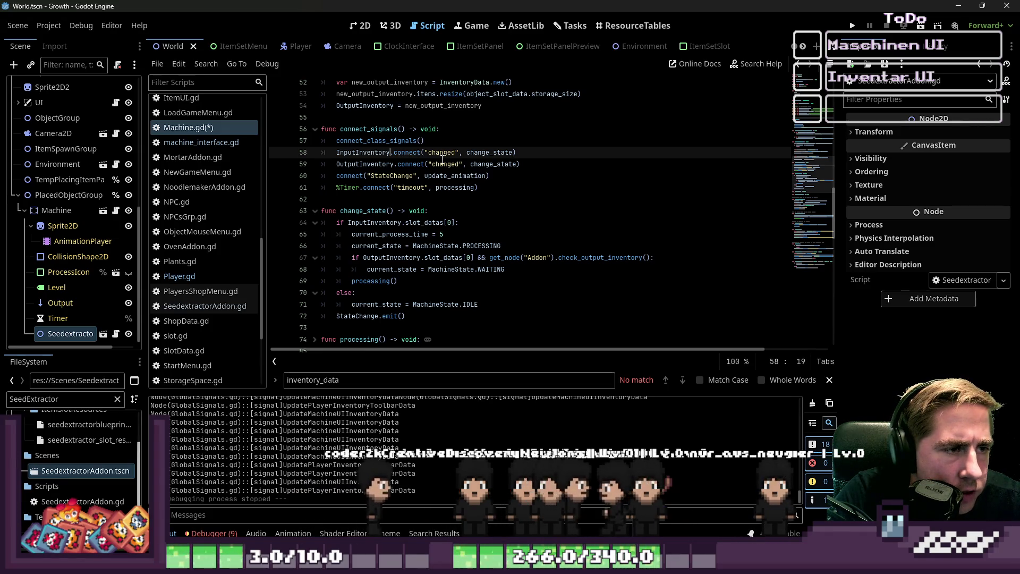
pyautogui.hotkey('ctrl', 'shift', 'Left')
pyautogui.hotkey('ctrl', 'shift', 'Left')
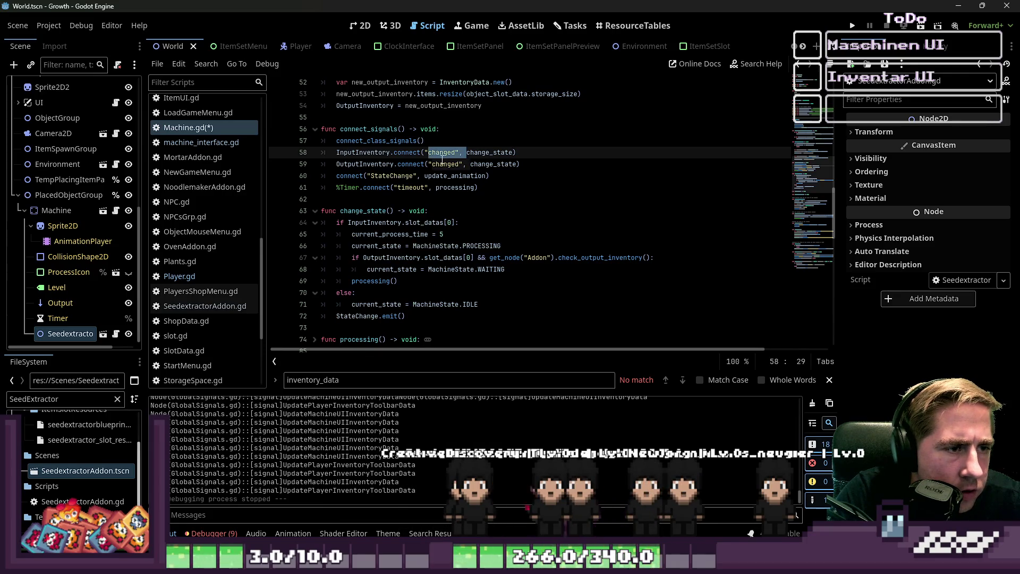
# Remove the changed argument from both Input and OutputInventory connect calls.
pyautogui.press('Down')
pyautogui.hotkey('ctrl', 'shift', 'Right')
pyautogui.hotkey('ctrl', 'shift', 'Right')
pyautogui.press('Delete')
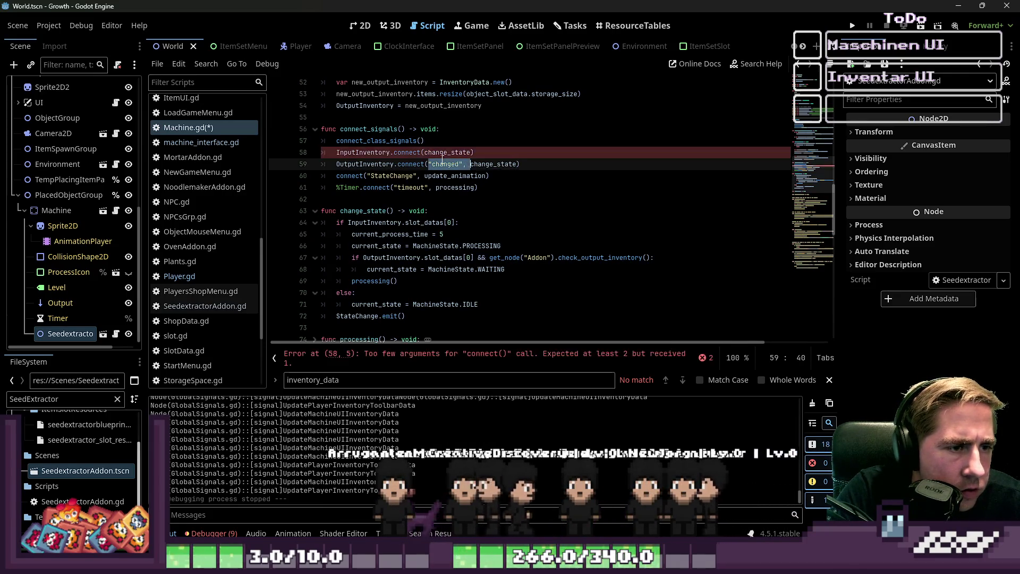
pyautogui.press('Up')
pyautogui.hotkey('ctrl', 'Left')
pyautogui.hotkey('ctrl', 'Left')
pyautogui.hotkey('ctrl', 'Left')
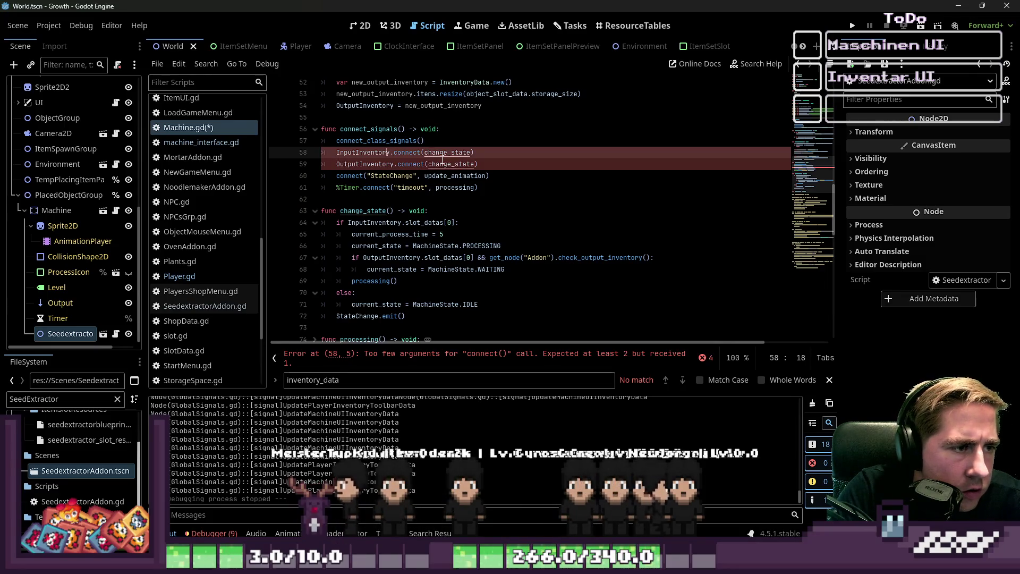
pyautogui.press('Down')
pyautogui.press('Right')
pyautogui.press('Up')
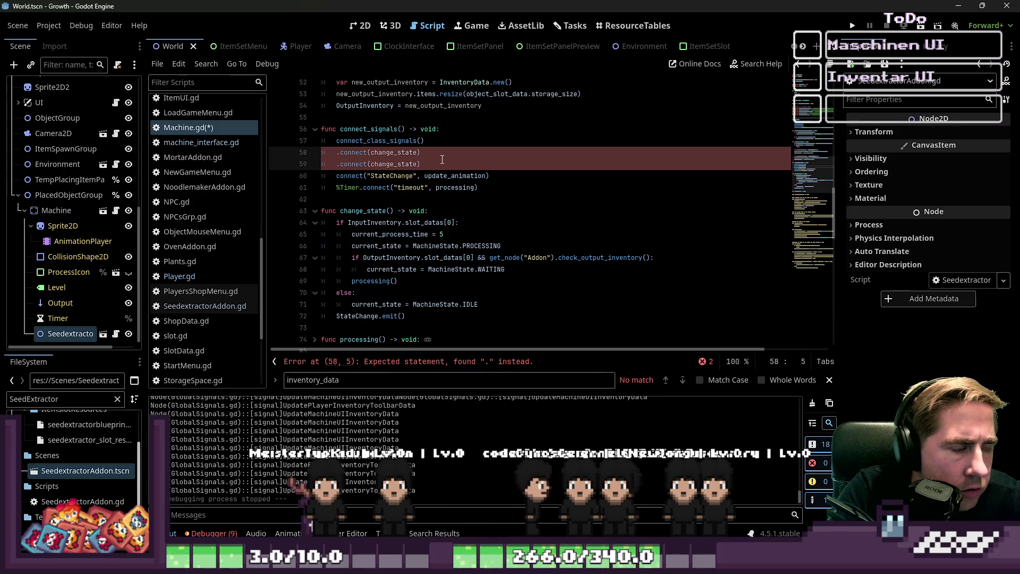
# Try connecting via GlobalSignals.UpdateMachineUIInventoryData, then undo back to the InputInventory connect call.
pyautogui.write('lobal')
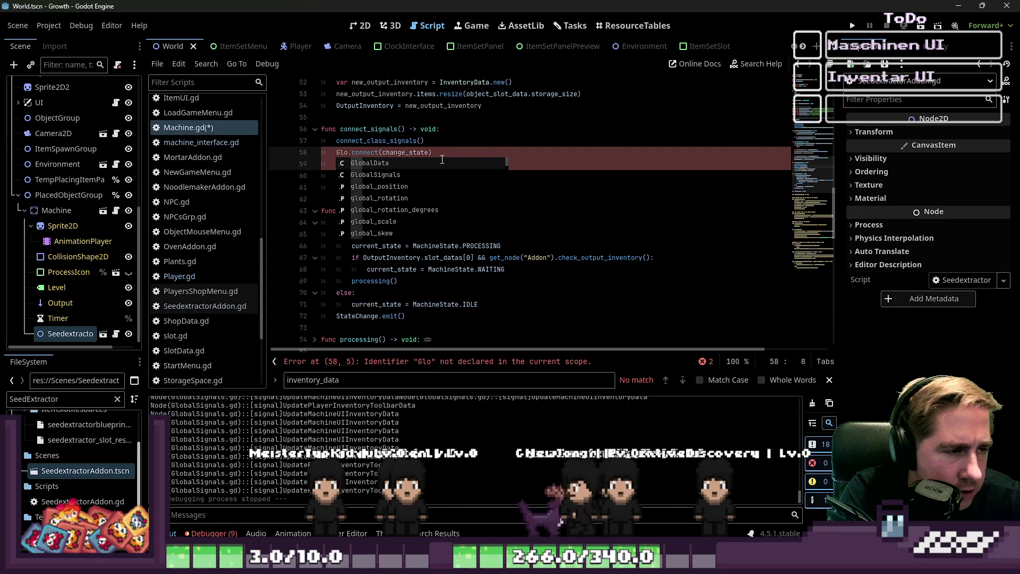
pyautogui.write('Signa.s')
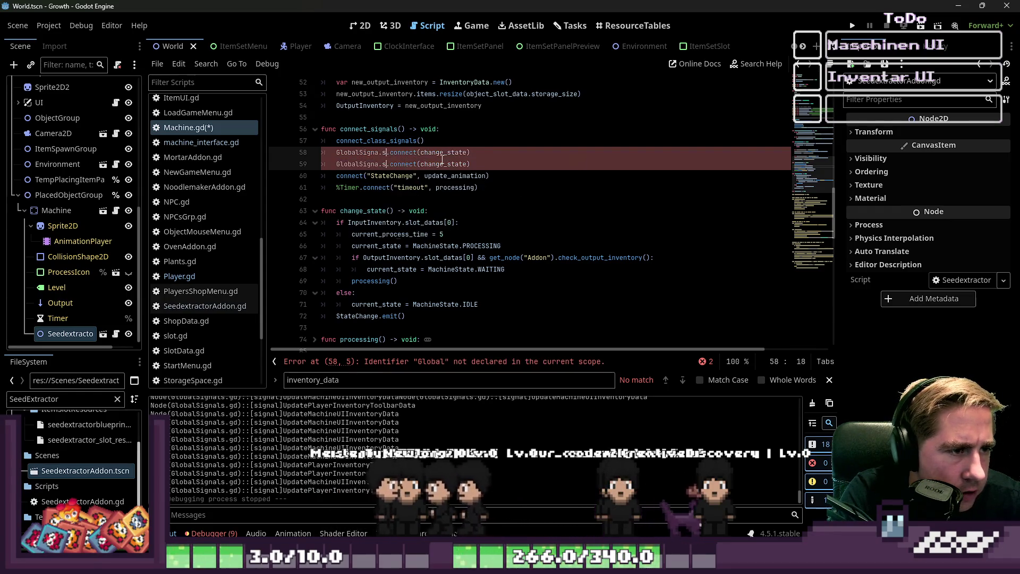
pyautogui.press('BackSpace')
pyautogui.press('BackSpace')
pyautogui.write('ls')
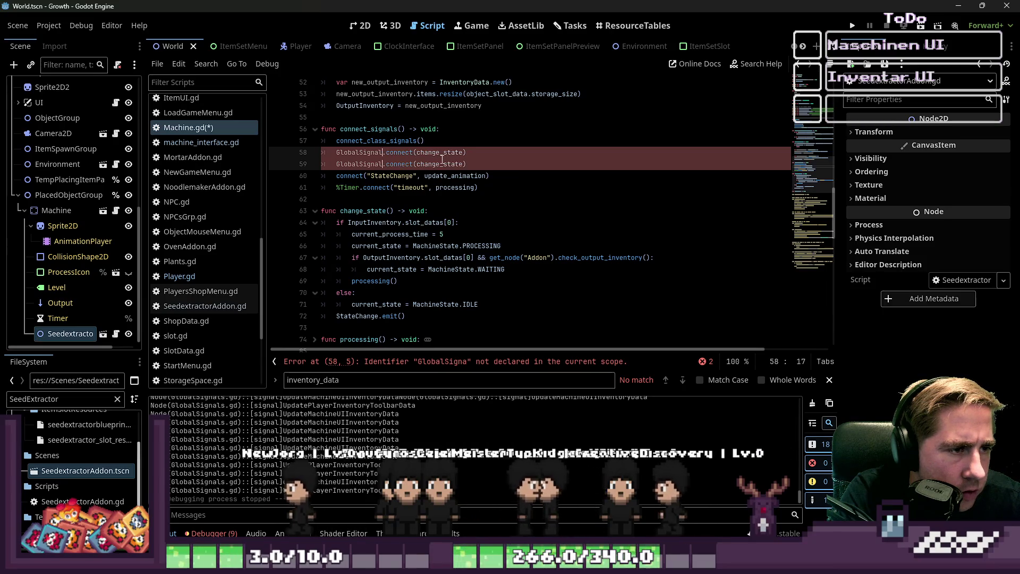
pyautogui.write('.')
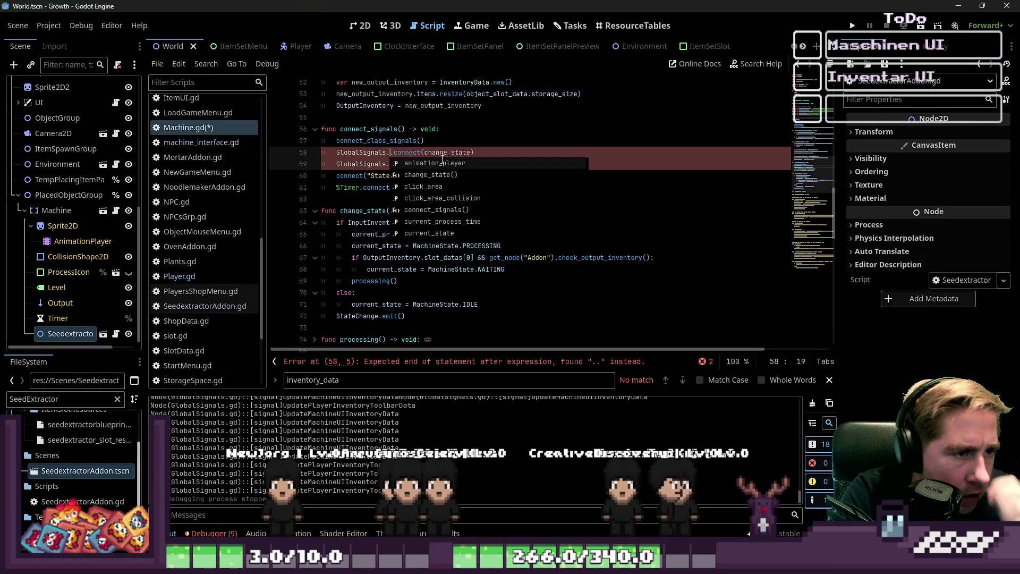
pyautogui.write('Update')
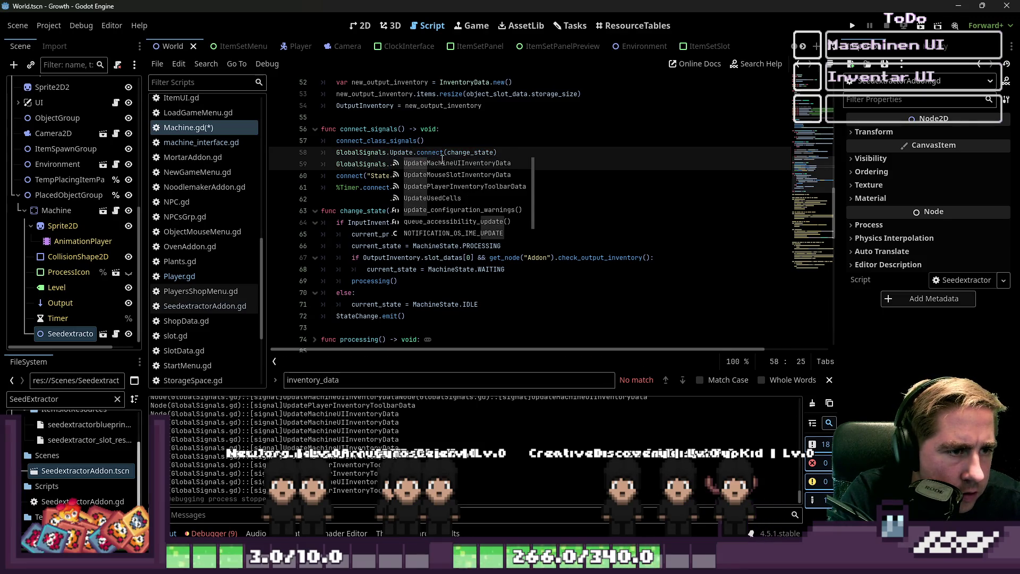
pyautogui.press('Return')
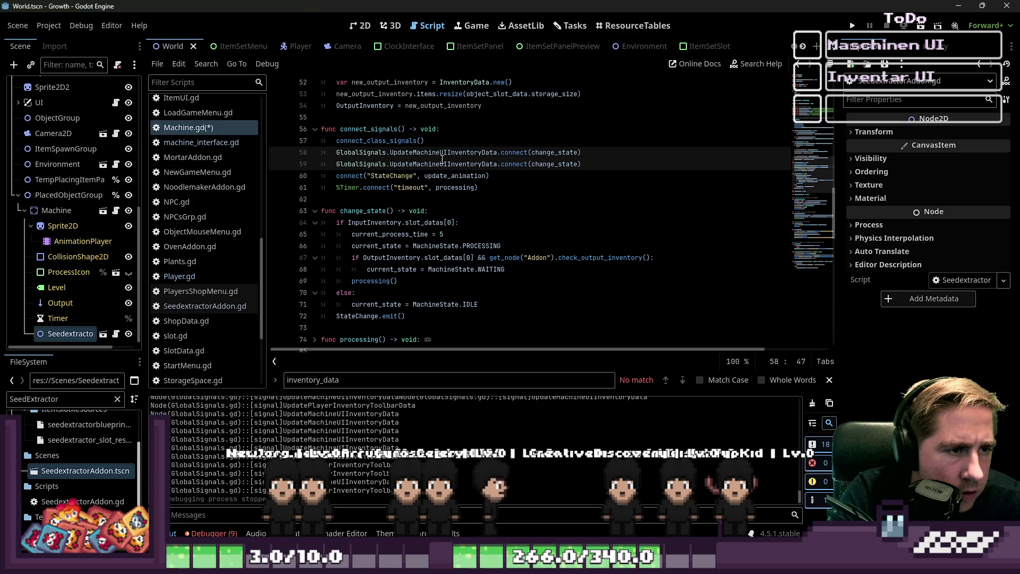
pyautogui.press('BackSpace')
pyautogui.press('BackSpace')
pyautogui.press('BackSpace')
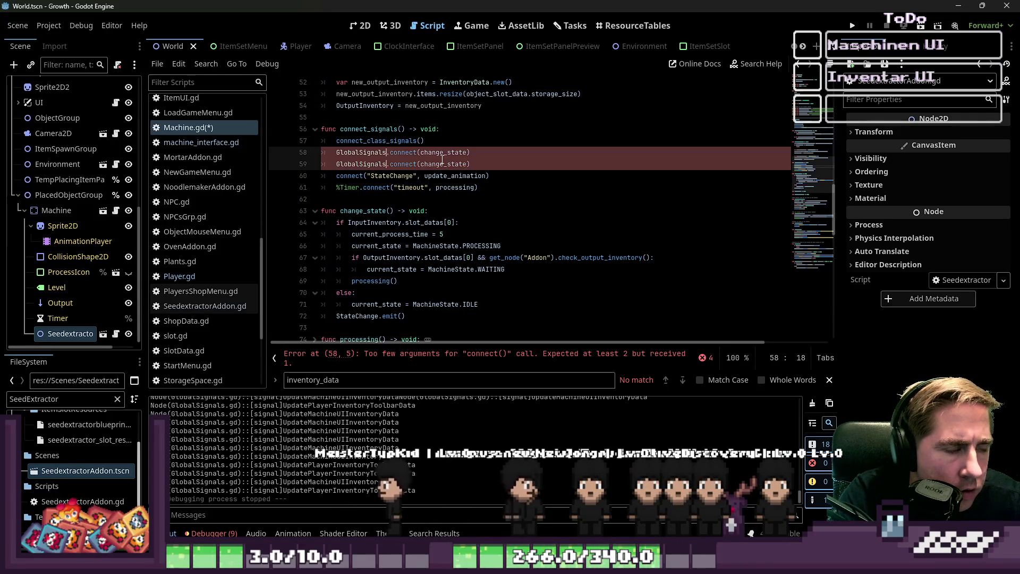
pyautogui.write('.Updat')
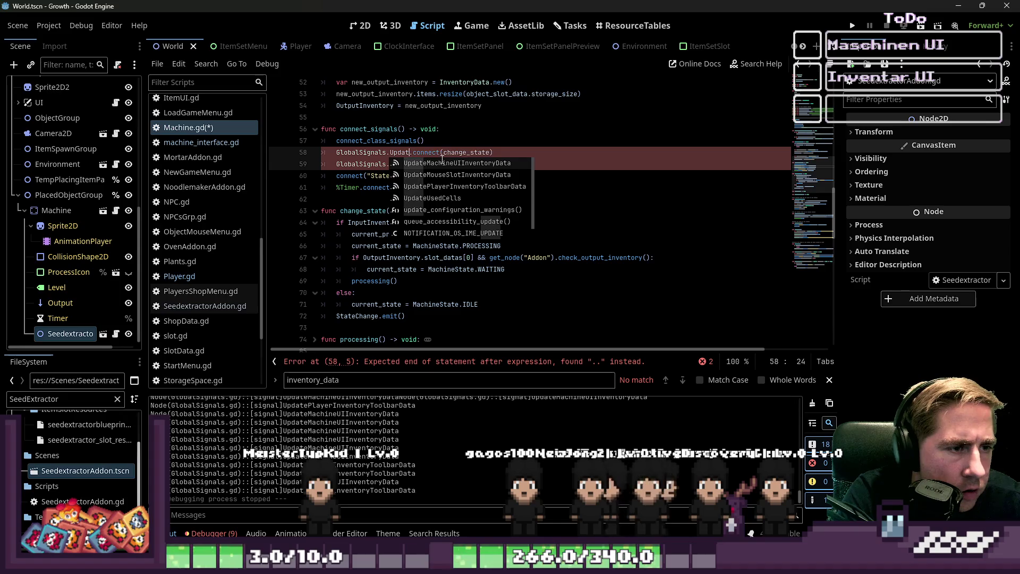
pyautogui.press('BackSpace')
pyautogui.press('BackSpace')
pyautogui.press('BackSpace')
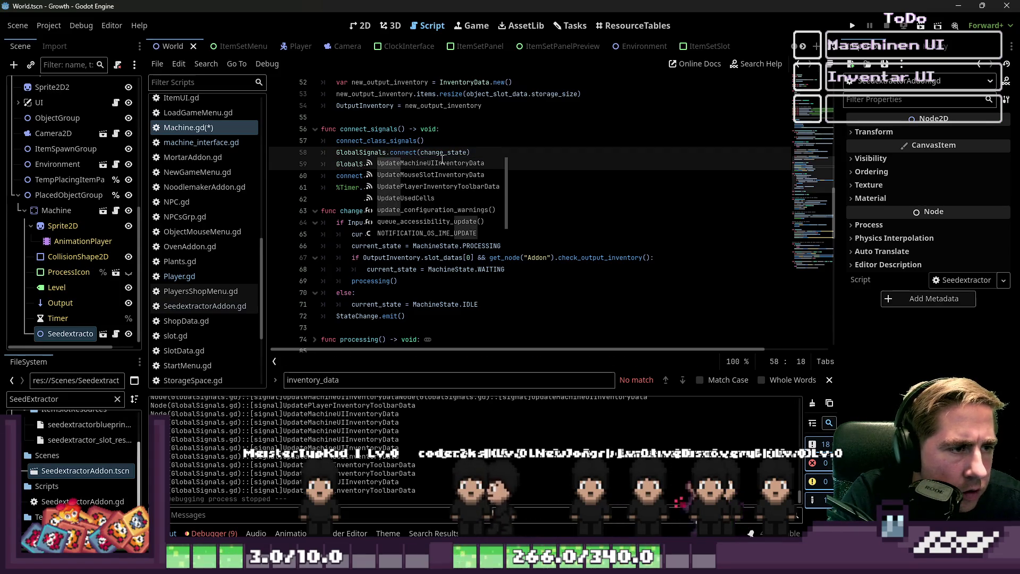
pyautogui.write('.')
pyautogui.hotkey('ctrl', 'z')
pyautogui.hotkey('ctrl', 'z')
pyautogui.hotkey('ctrl', 'z')
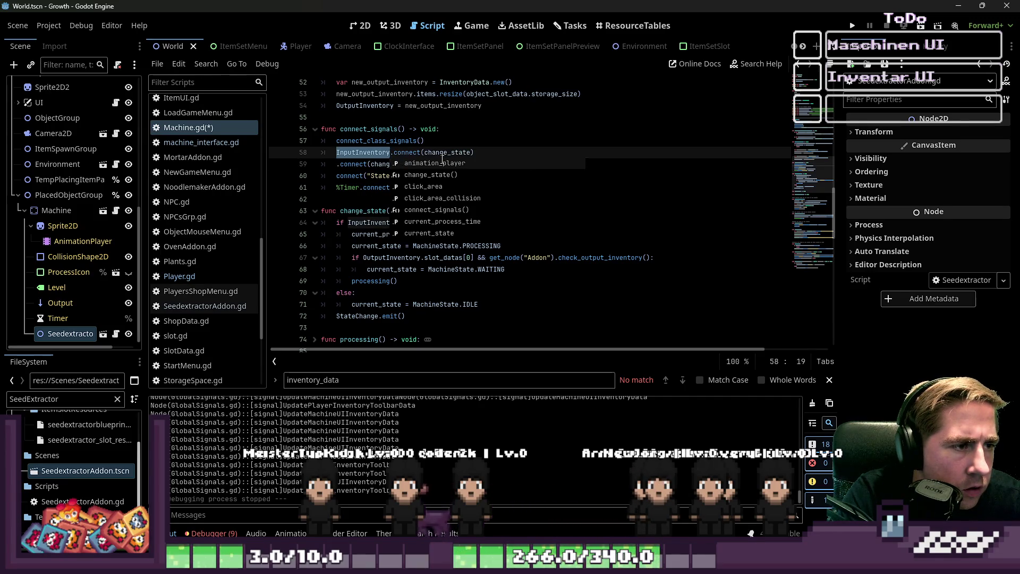
# Put the caret just after InputInventory on line 58.
pyautogui.click(330, 117)
pyautogui.press('Down')
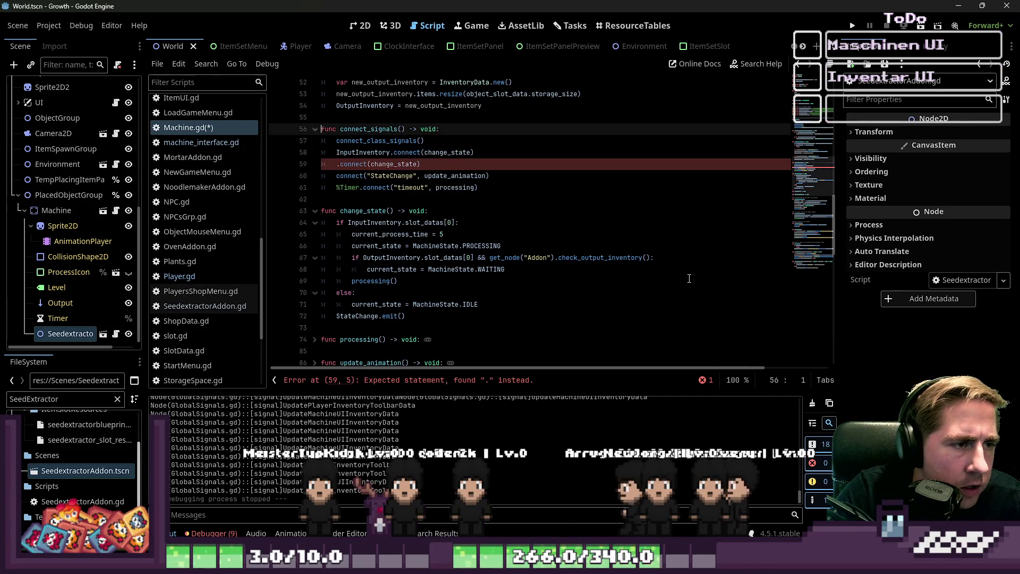
pyautogui.press('Down')
pyautogui.press('Down')
pyautogui.hotkey('ctrl', 'Right')
pyautogui.hotkey('ctrl', 'Right')
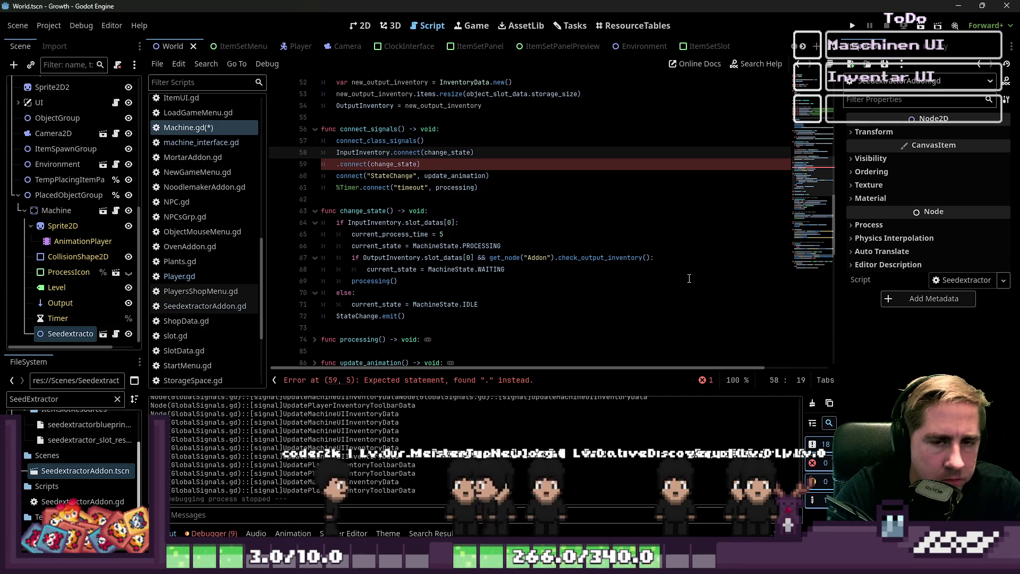
# Delete the extra blank line above the MachineState enum.
pyautogui.scroll(15, 648, 227)
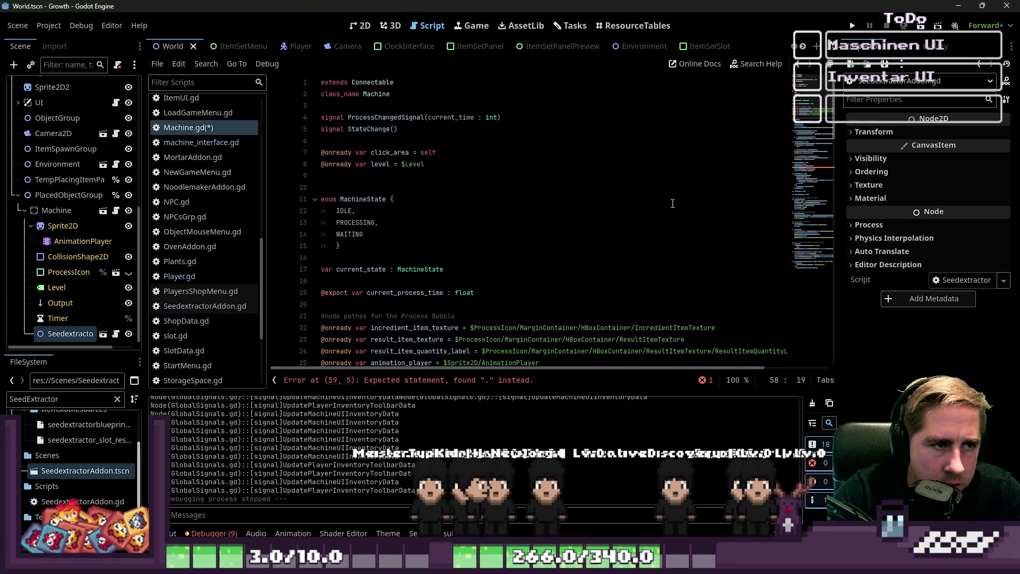
pyautogui.click(428, 187)
pyautogui.press('BackSpace')
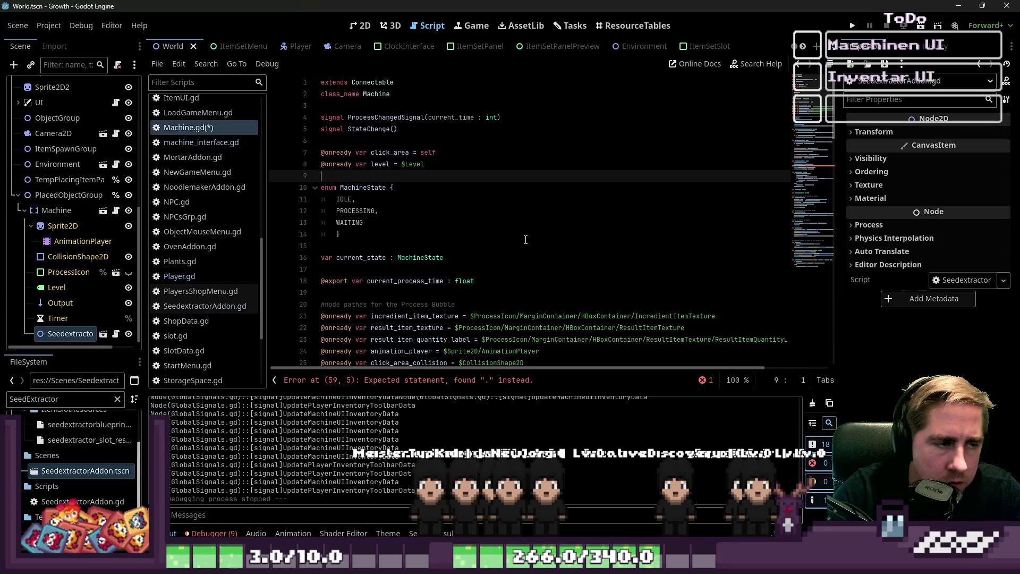
pyautogui.scroll(-14, 526, 240)
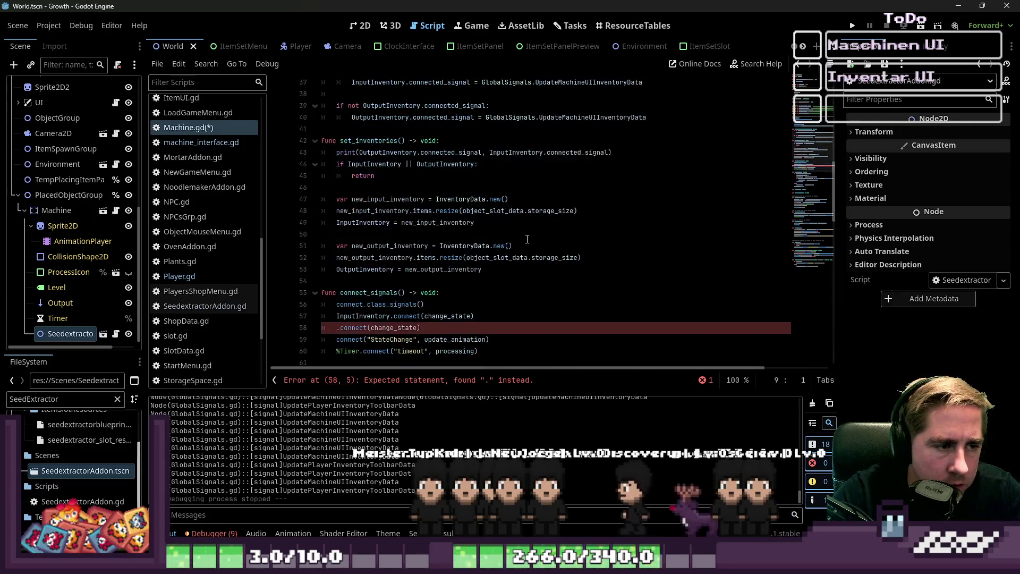
pyautogui.click(350, 292)
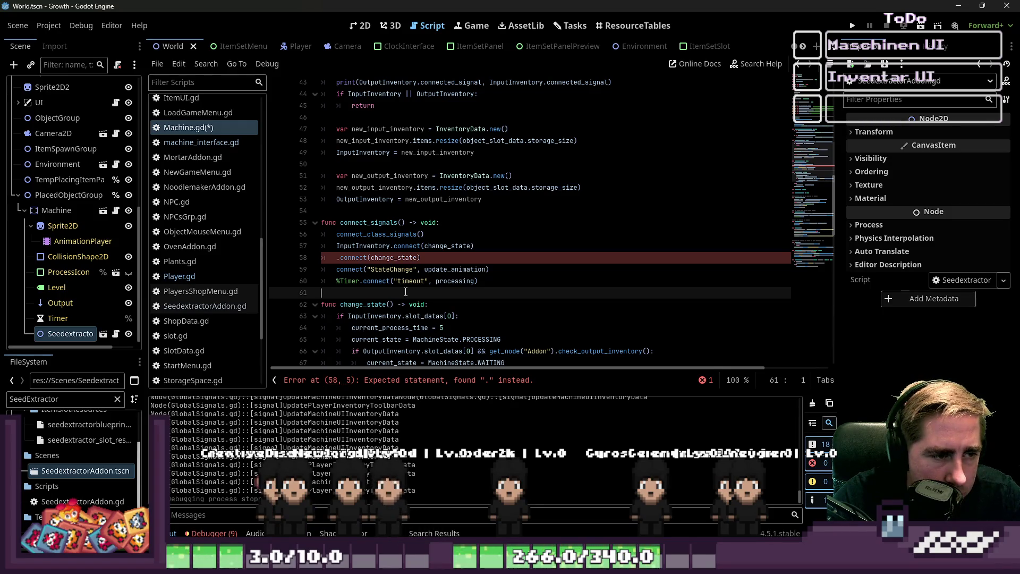
pyautogui.click(514, 204)
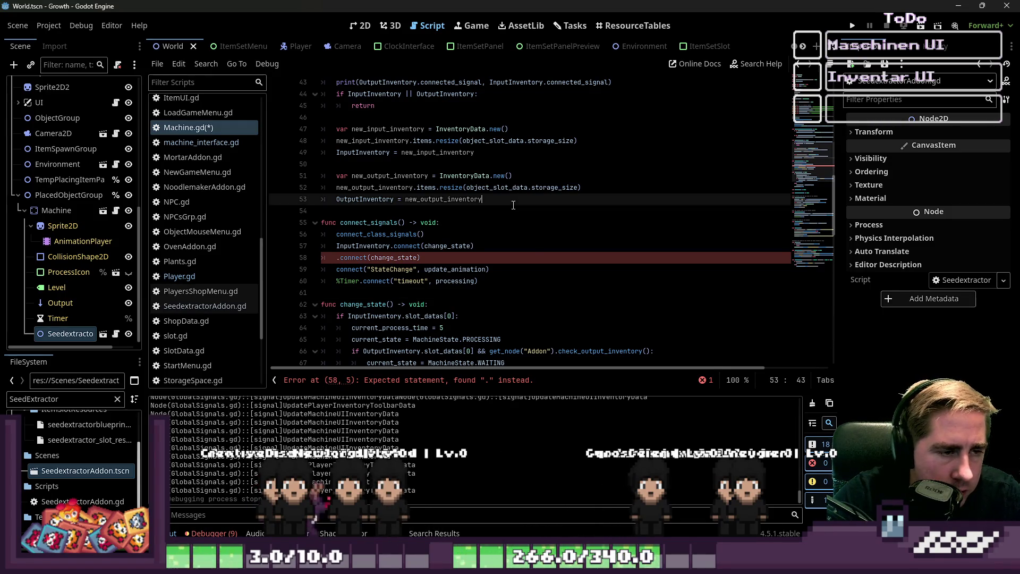
pyautogui.press('pageup')
pyautogui.press('pageup')
pyautogui.press('BackSpace')
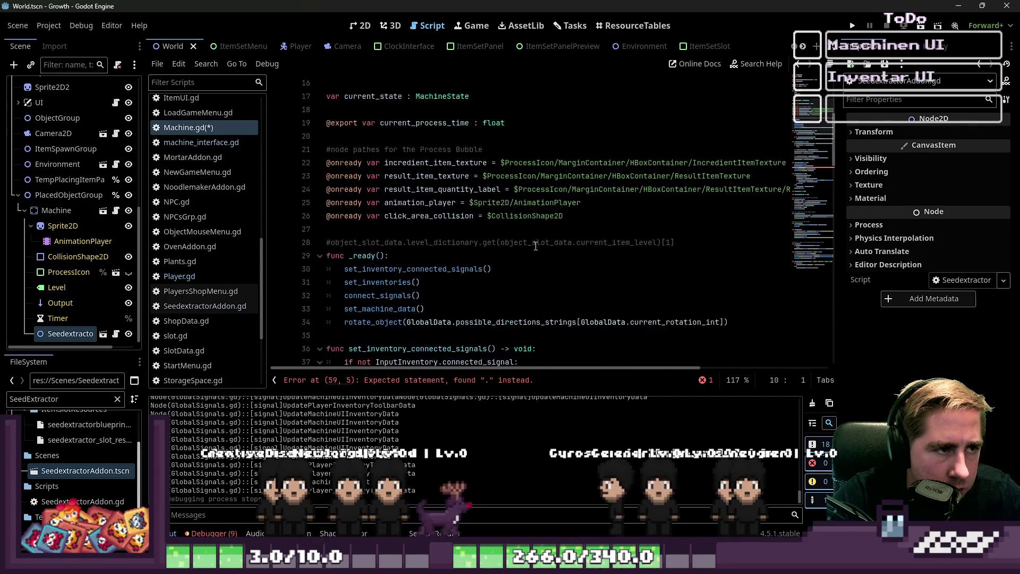
# Shrink and then enlarge the code text size.
pyautogui.hotkey('ctrl', '-')
pyautogui.hotkey('ctrl', '=')
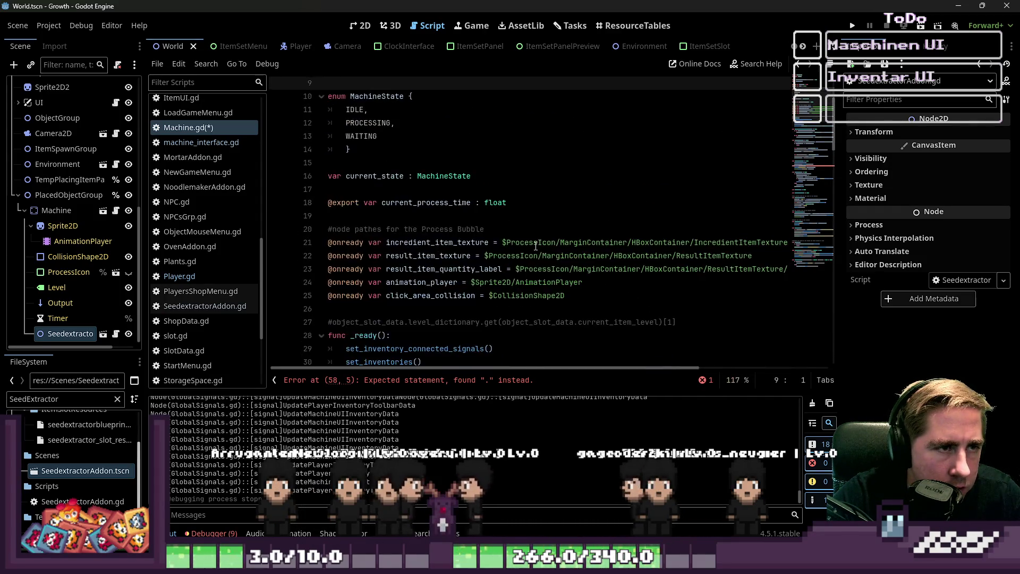
pyautogui.scroll(-20, 536, 246)
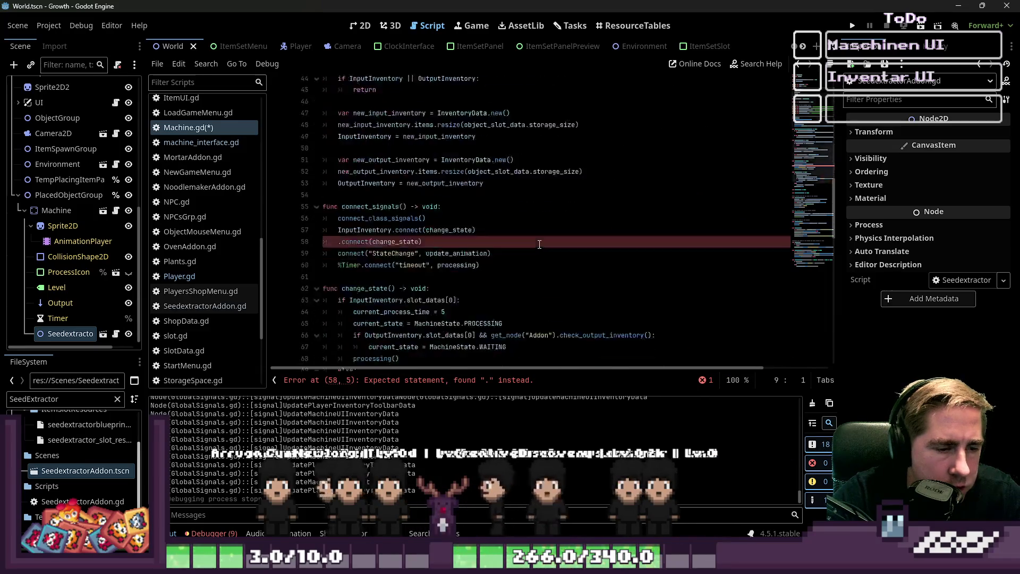
pyautogui.hotkey('ctrl', '=')
pyautogui.hotkey('ctrl', '=')
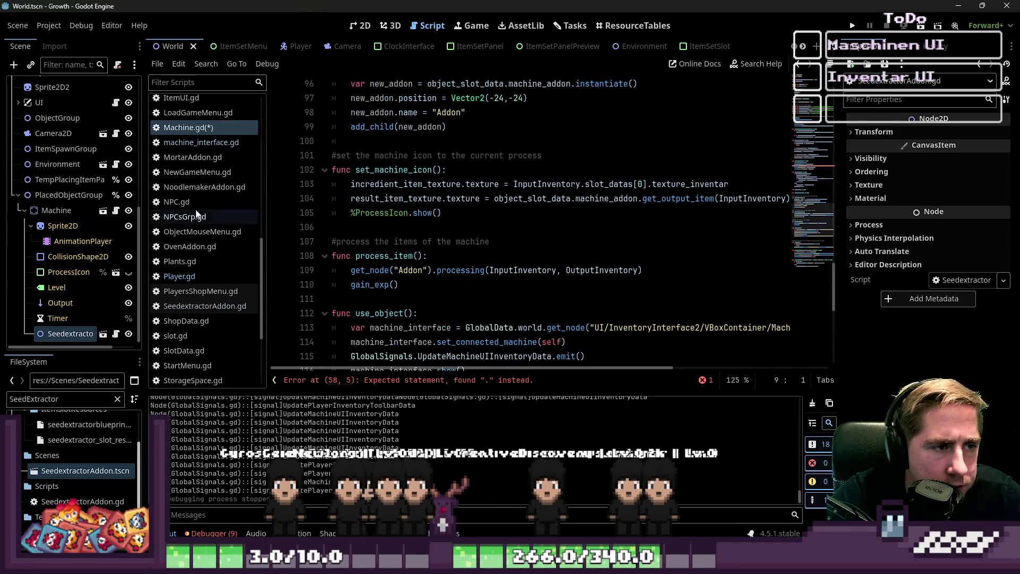
# Narrow the script list to widen the code area and browse set_machine_data.
pyautogui.moveTo(266, 217); pyautogui.dragTo(205, 217)
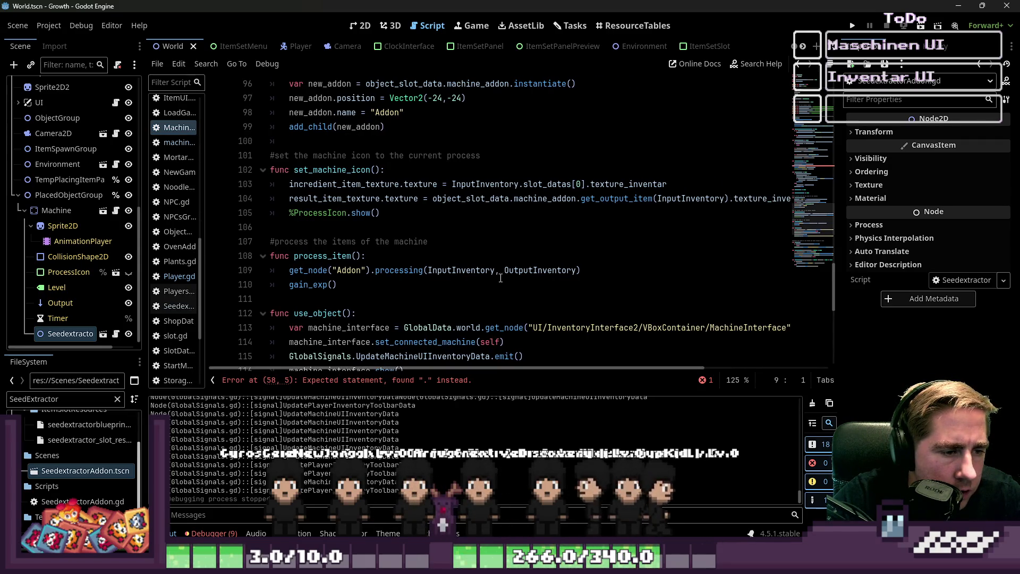
pyautogui.scroll(6, 454, 251)
pyautogui.scroll(-3, 404, 202)
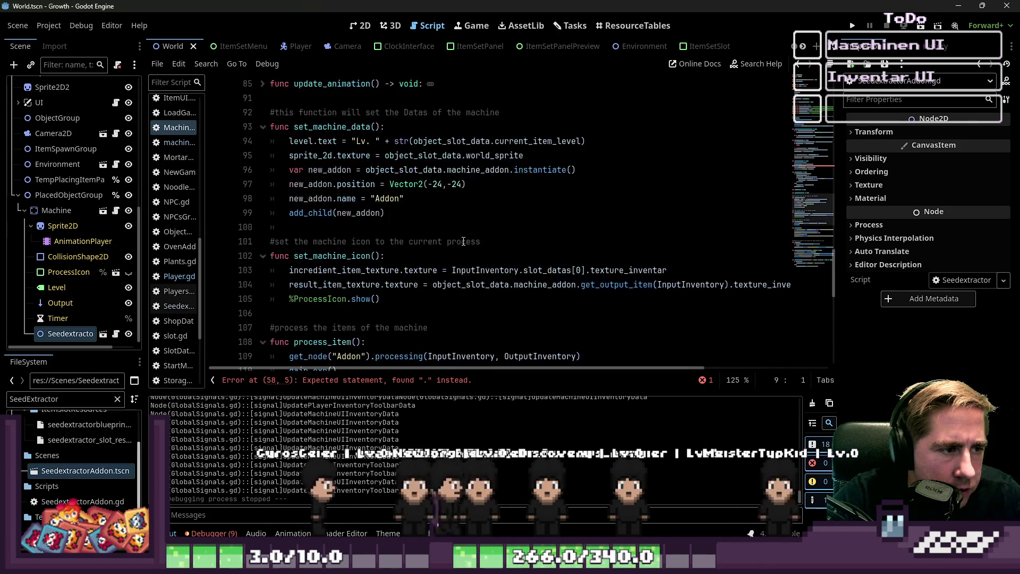
pyautogui.click(381, 169)
pyautogui.scroll(-5, 393, 191)
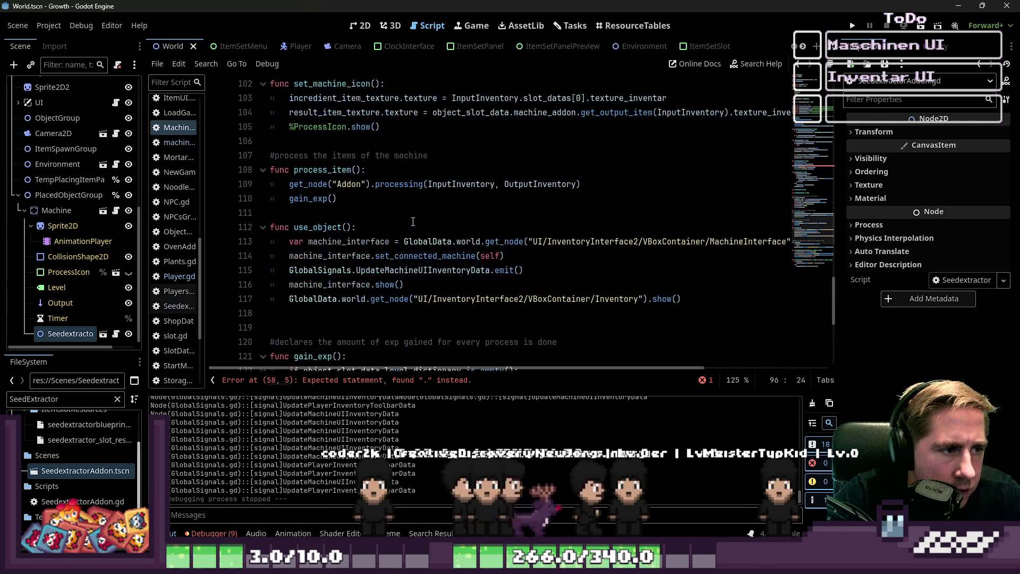
pyautogui.scroll(6, 413, 221)
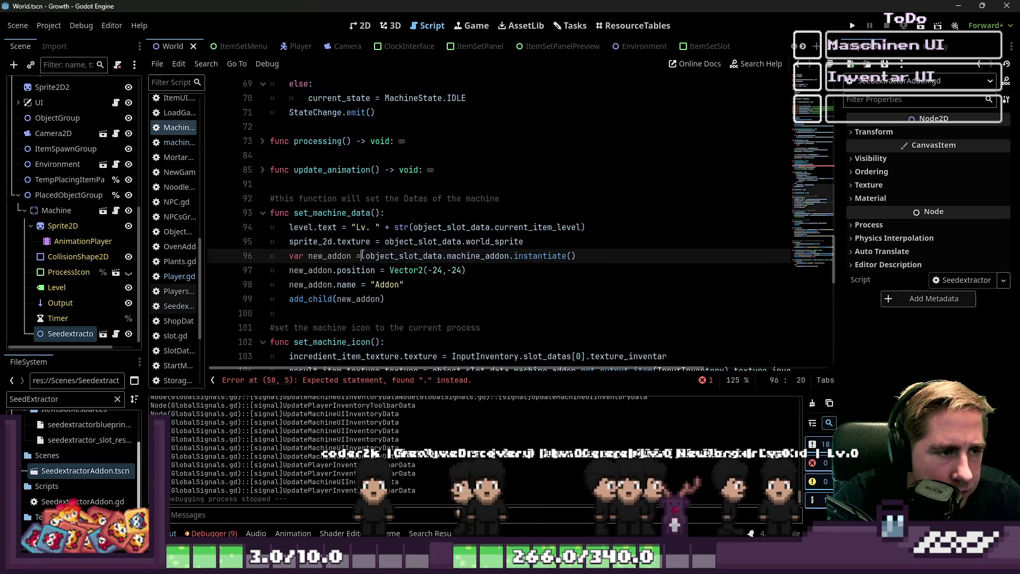
pyautogui.click(362, 229)
pyautogui.scroll(-3, 512, 268)
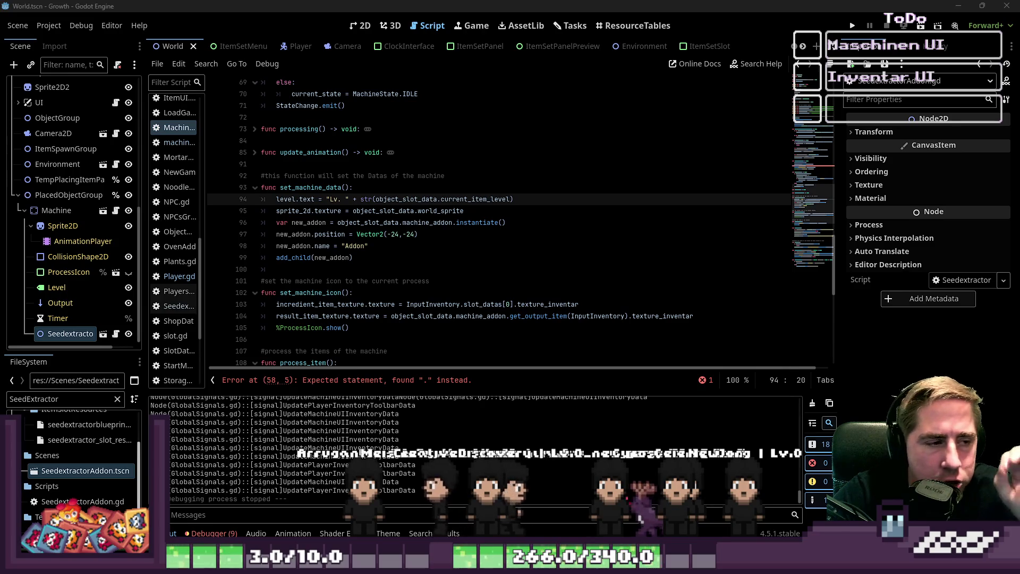
# Check the object_slot_data property info, then undo the blank line deletion above the enum.
pyautogui.click(394, 210)
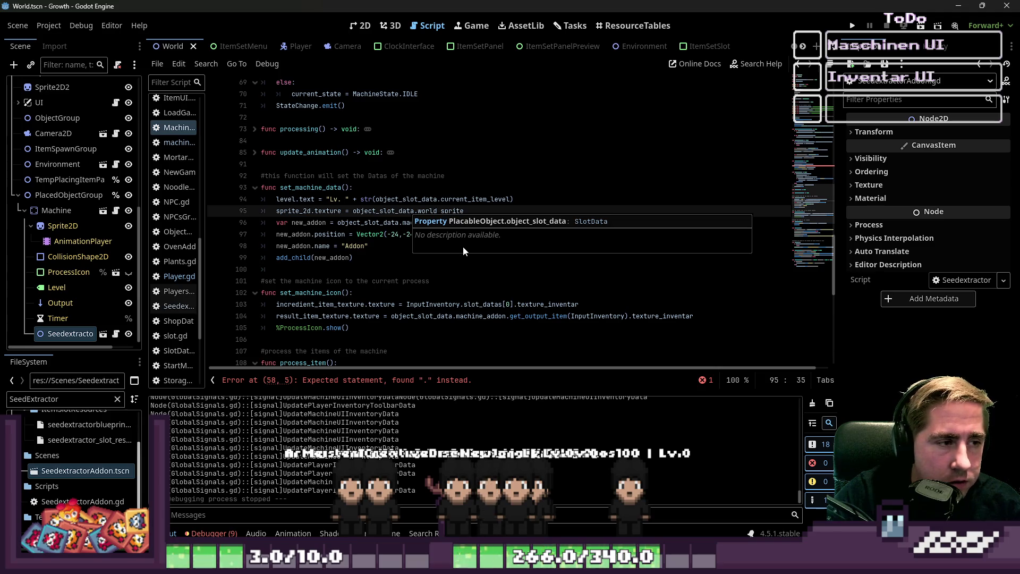
pyautogui.click(315, 199)
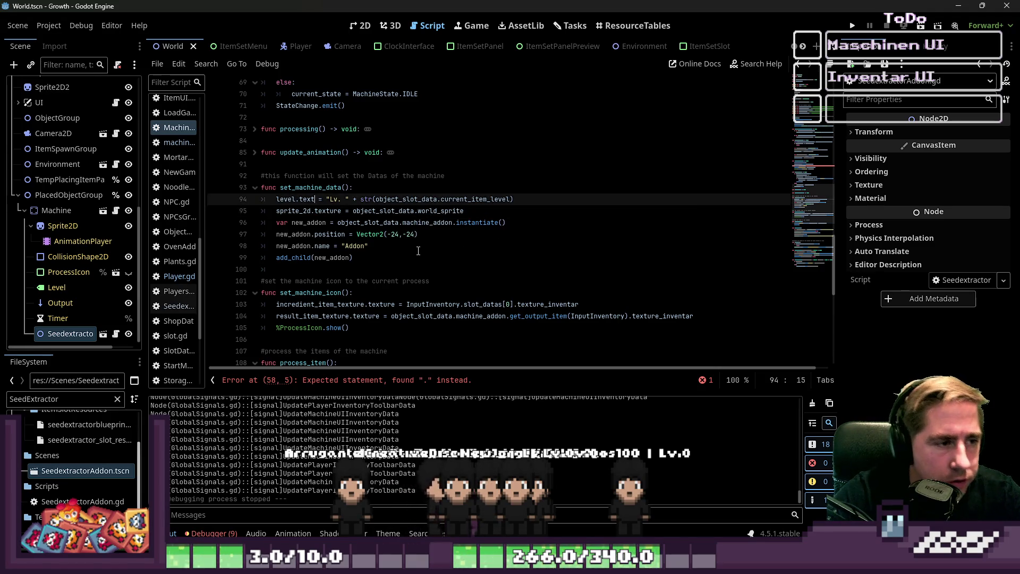
pyautogui.scroll(6, 419, 248)
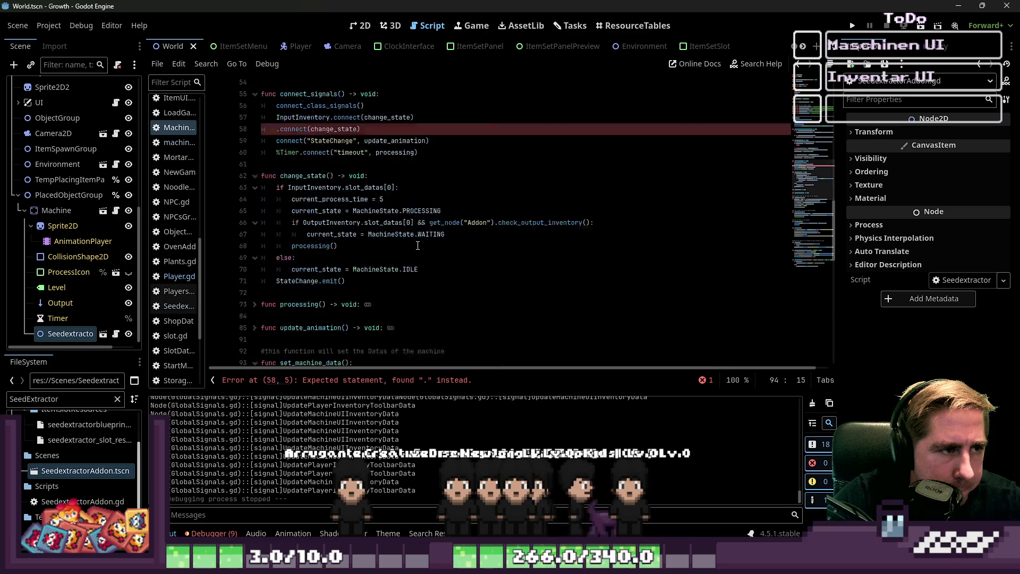
pyautogui.hotkey('ctrl', 'z')
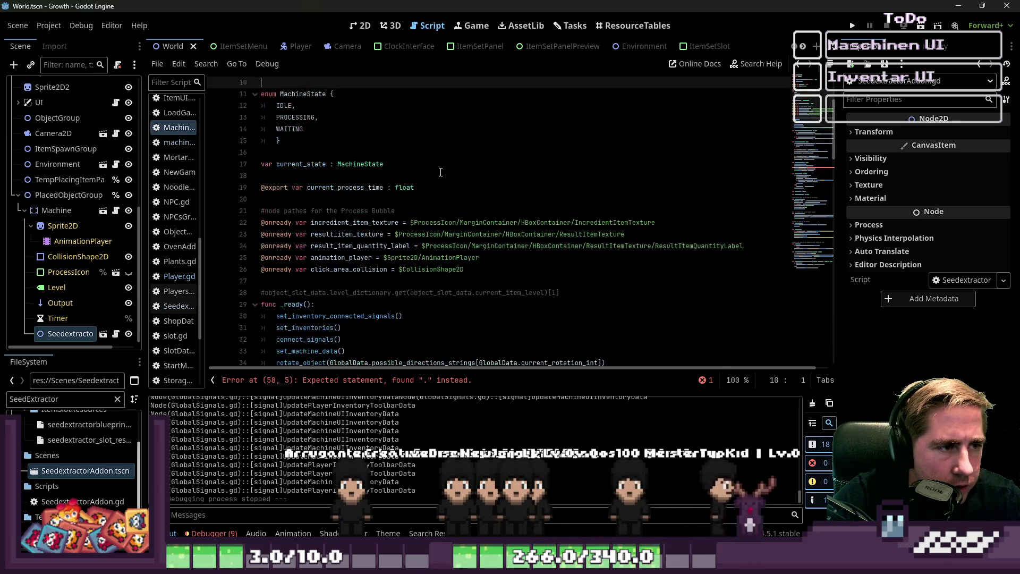
# Undo three times to restore OutputInventory.connect(change_state), then select the change_state function name.
pyautogui.hotkey('ctrl', 'z')
pyautogui.hotkey('ctrl', 'z')
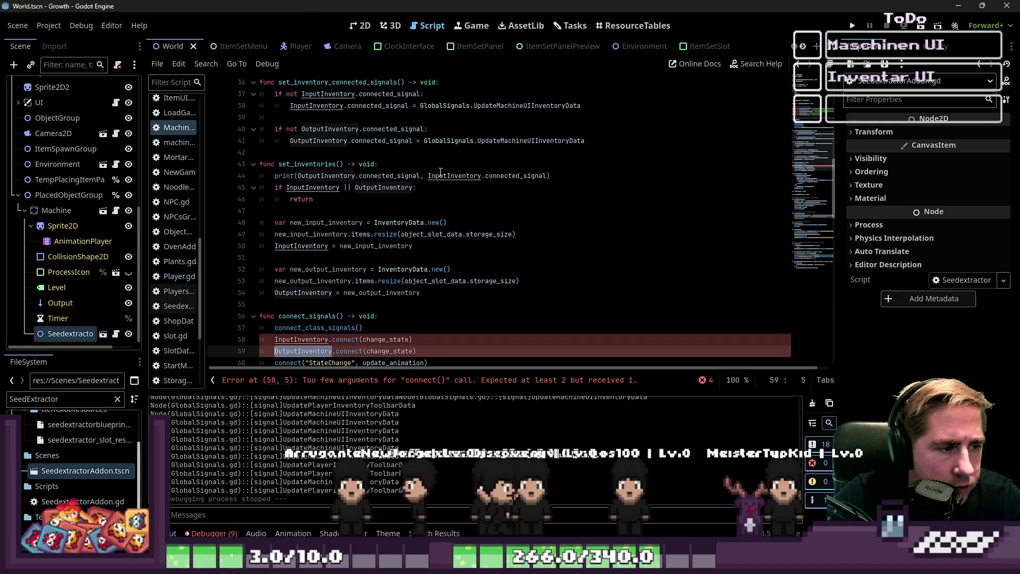
pyautogui.hotkey('ctrl', 'z')
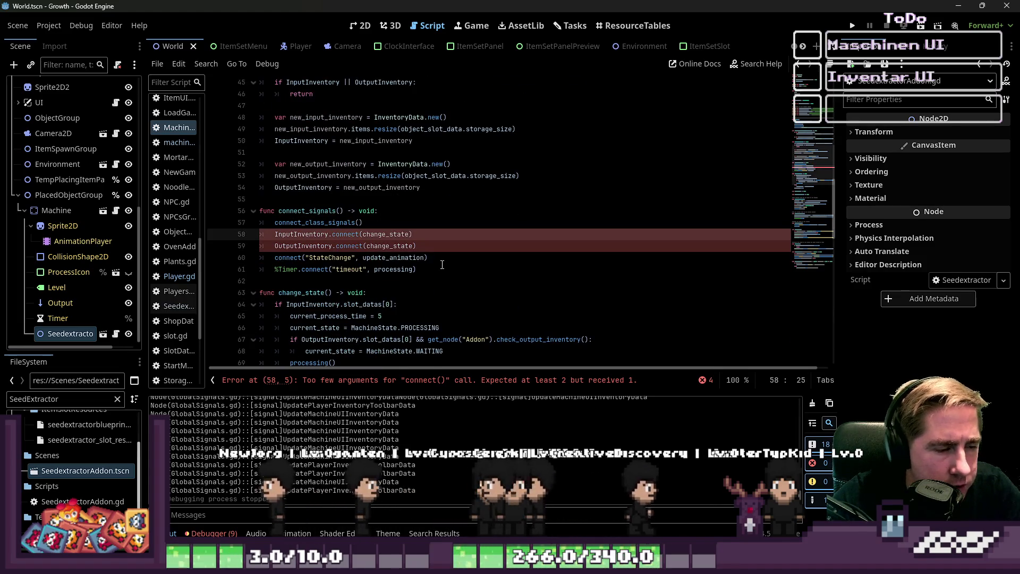
pyautogui.hotkey('ctrl', 'z')
pyautogui.scroll(-3, 478, 255)
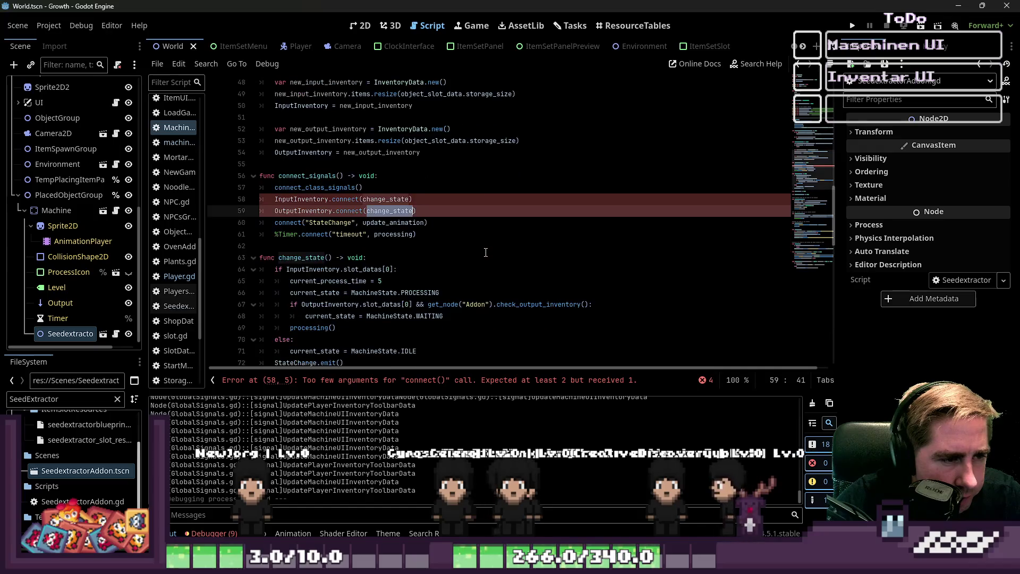
pyautogui.click(367, 199)
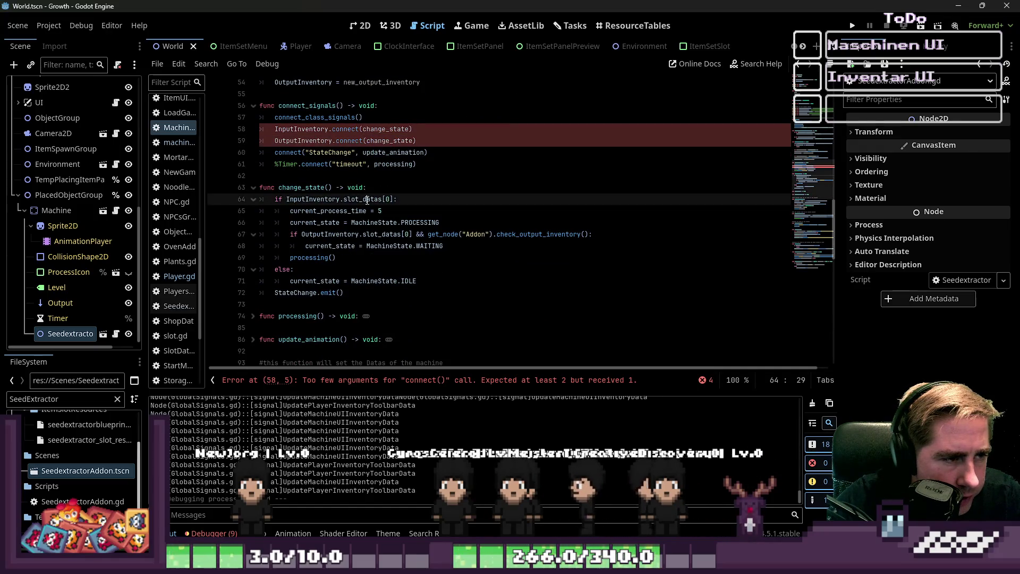
pyautogui.doubleClick(302, 187)
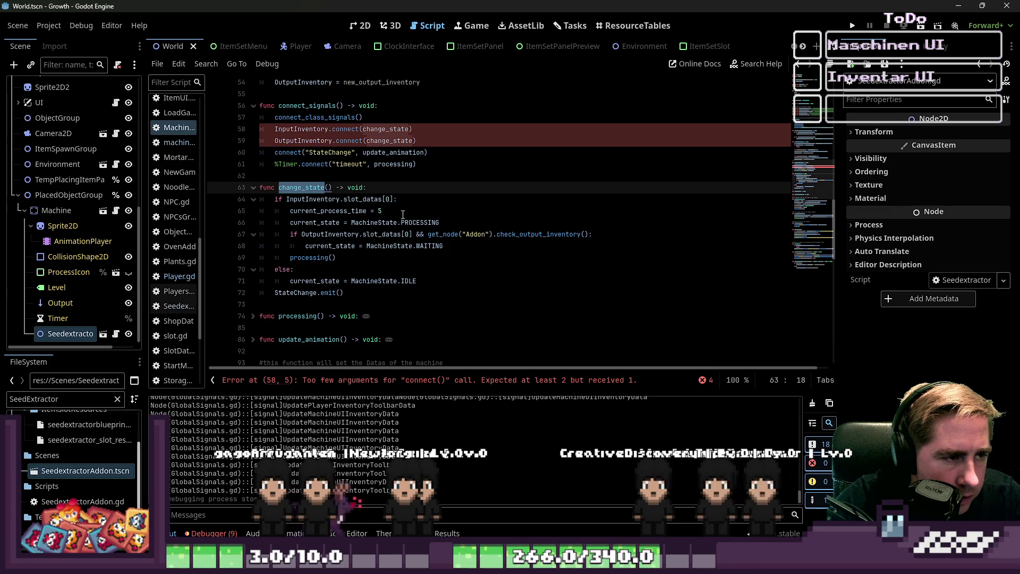
pyautogui.doubleClick(303, 293)
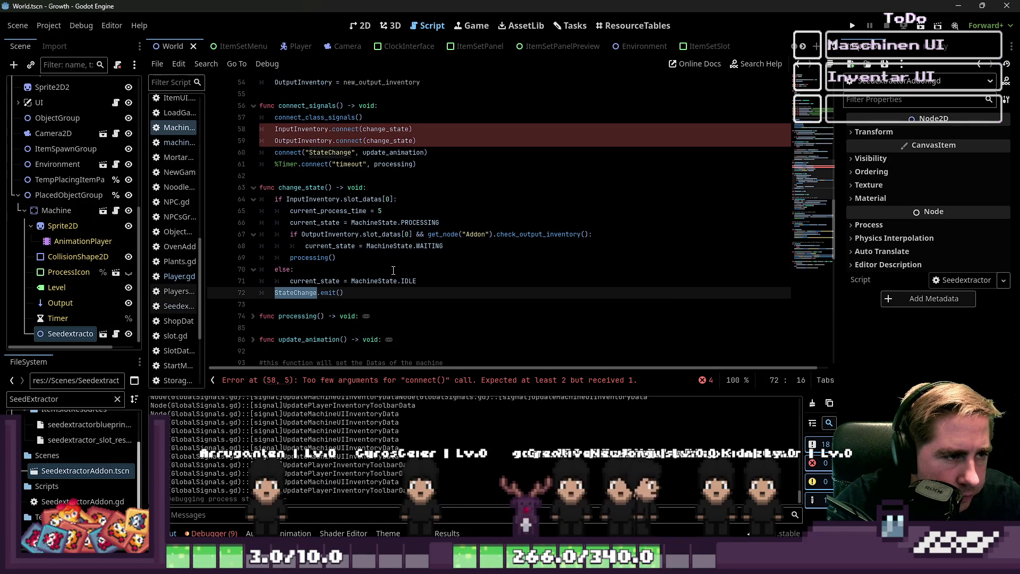
pyautogui.press('Up')
pyautogui.press('Up')
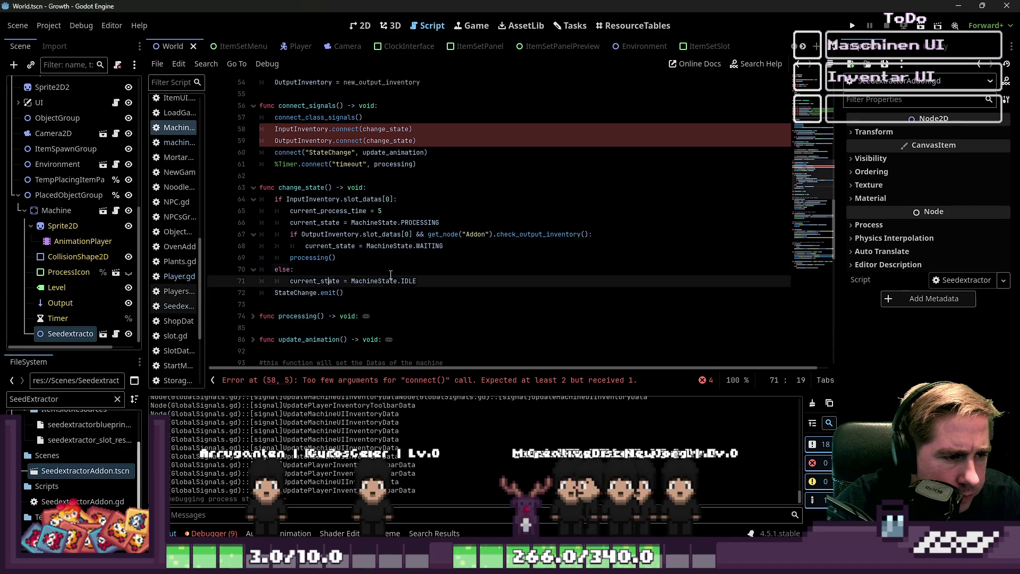
pyautogui.click(379, 281)
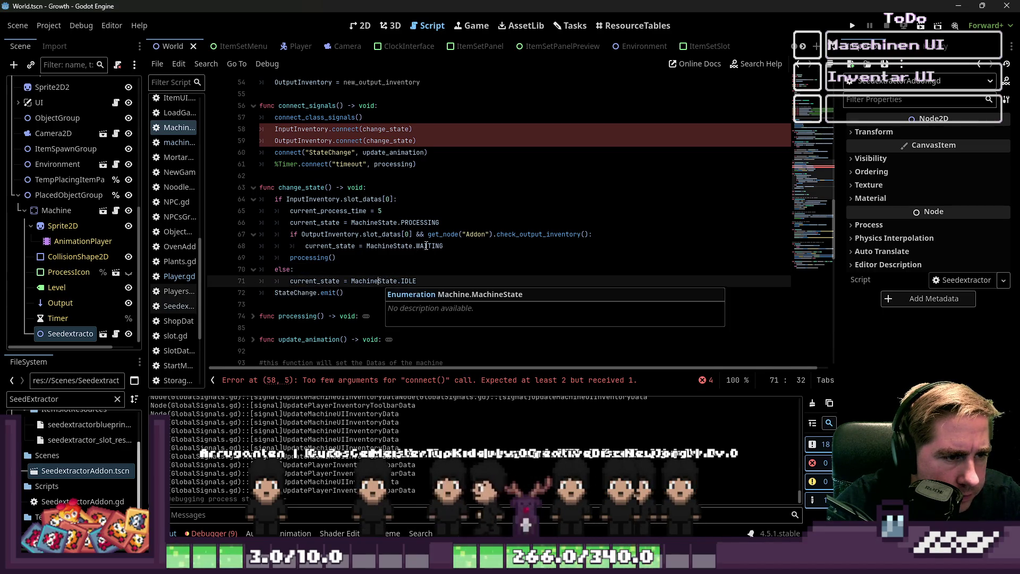
pyautogui.click(387, 247)
pyautogui.doubleClick(387, 247)
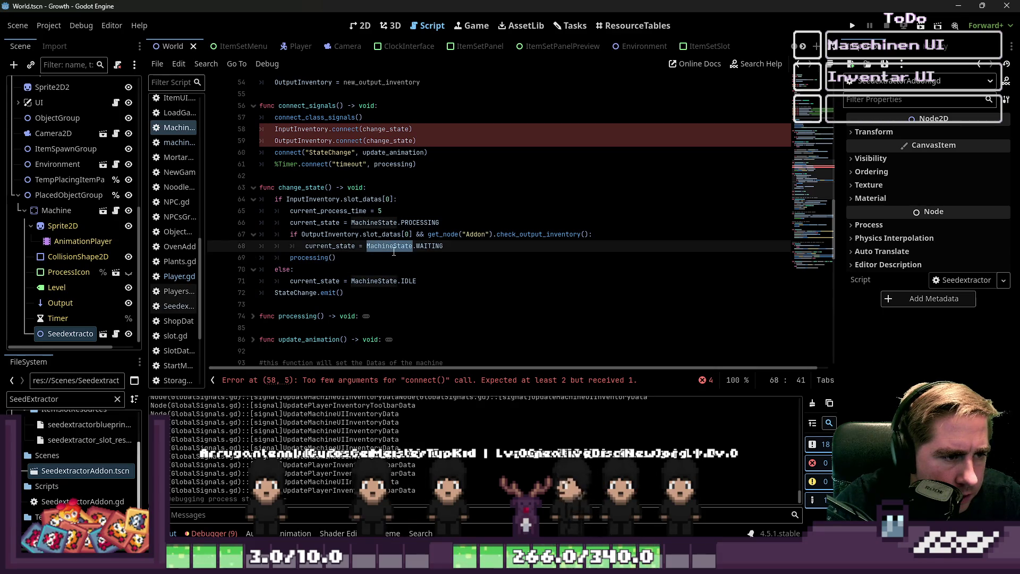
pyautogui.click(355, 187)
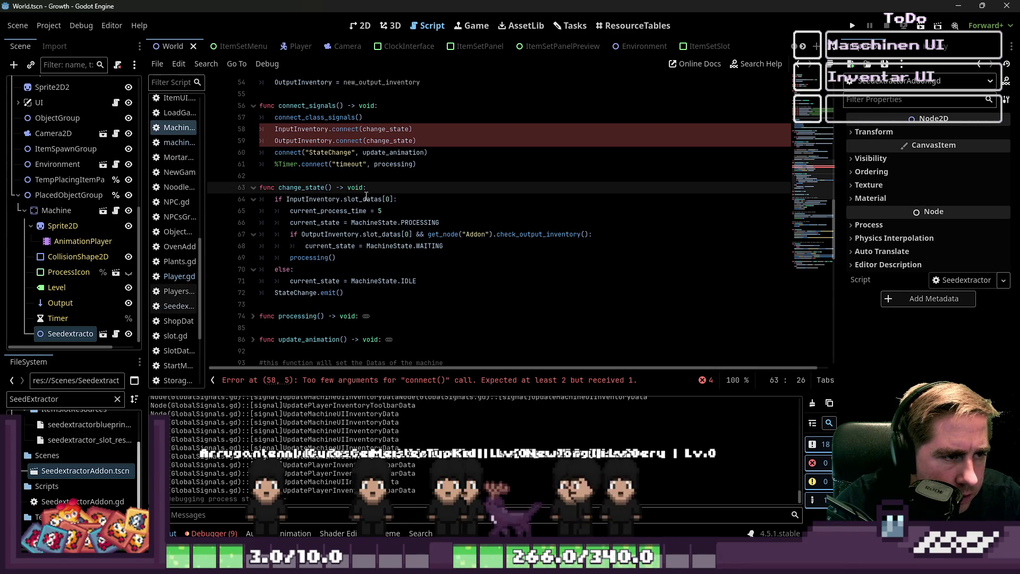
pyautogui.doubleClick(301, 187)
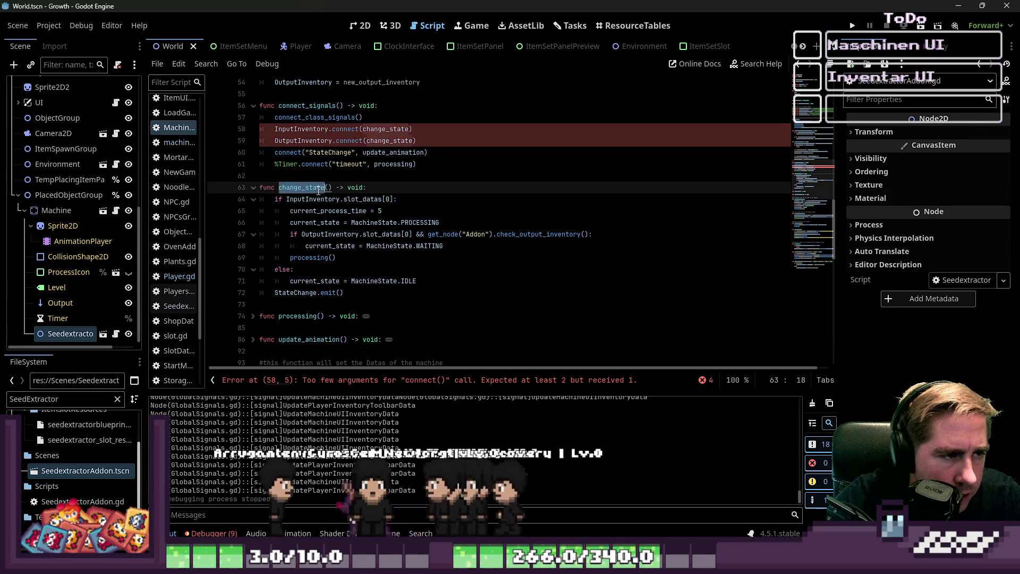
pyautogui.moveTo(360, 222)
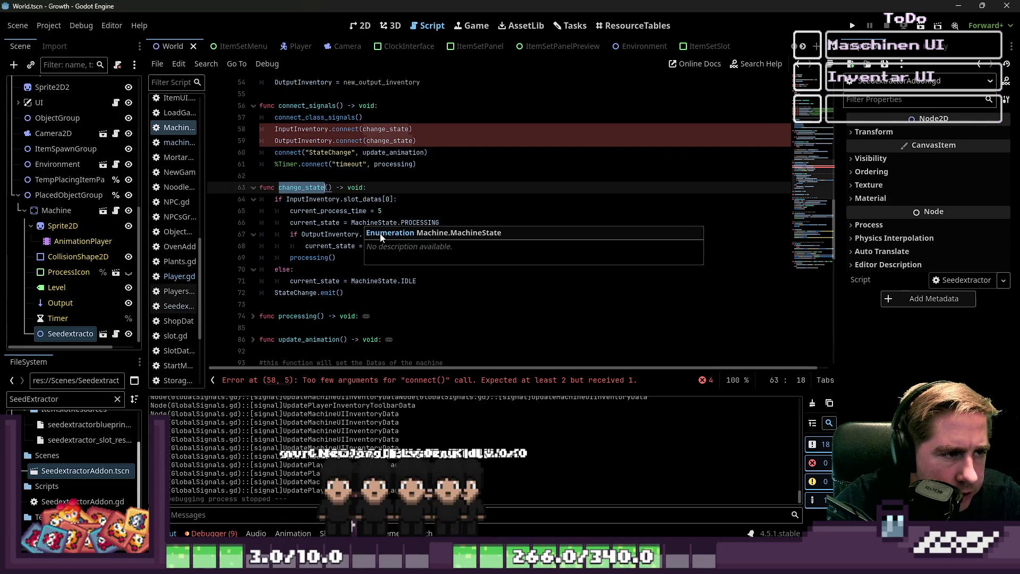
pyautogui.scroll(5, 425, 196)
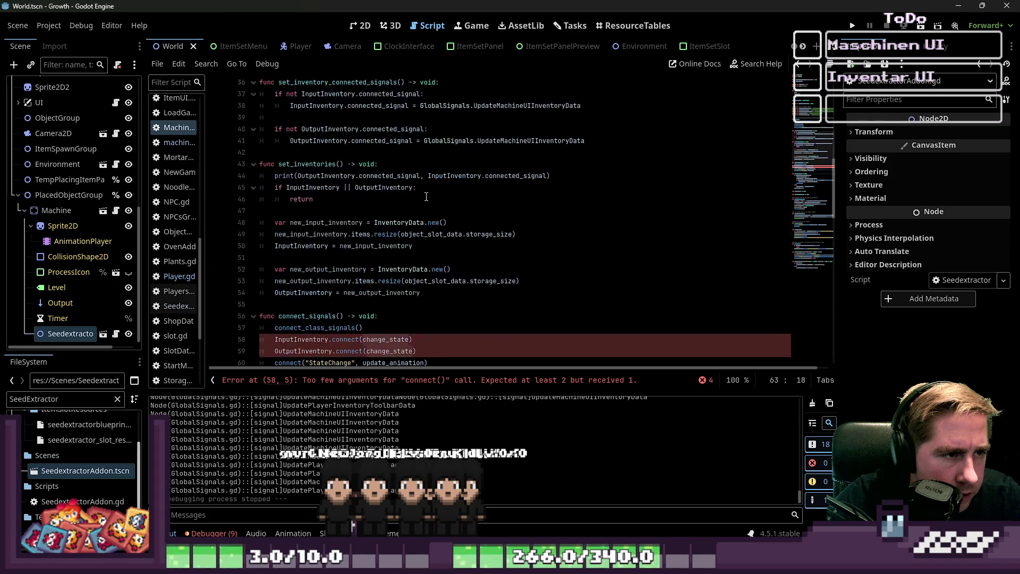
pyautogui.scroll(-4, 294, 233)
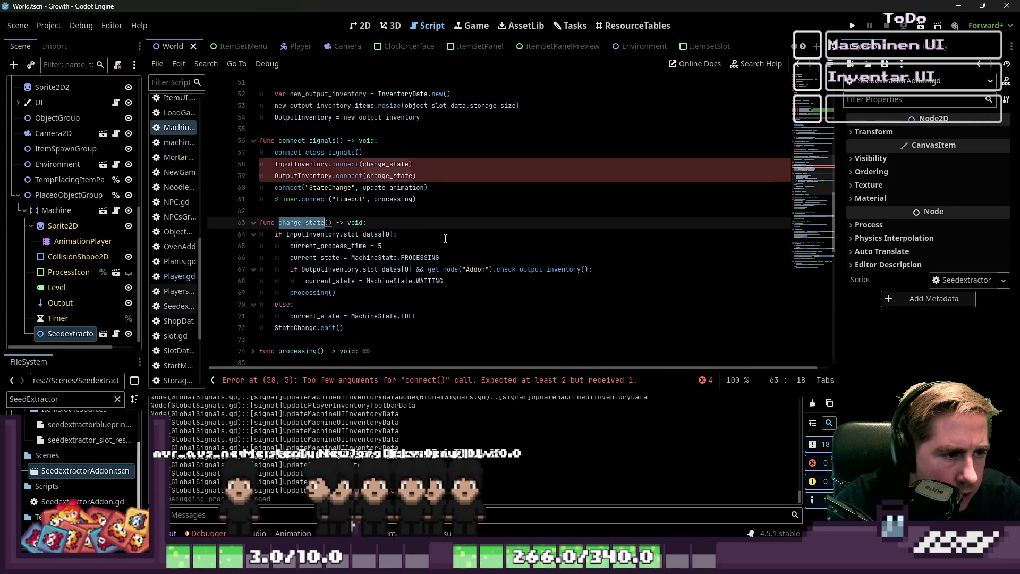
# Search for change_state and step through its matches in Machine.gd.
pyautogui.hotkey('ctrl', 'f')
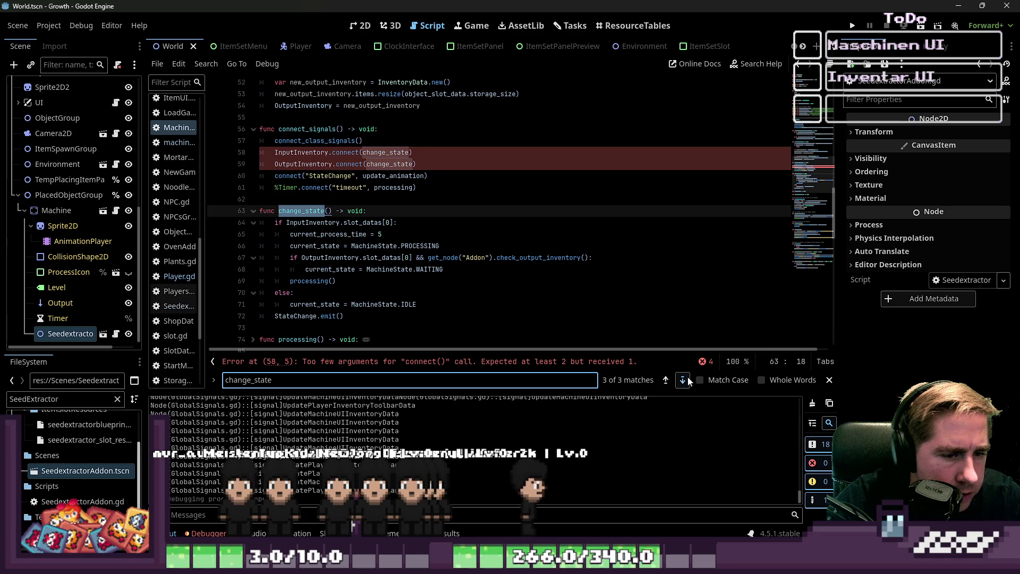
pyautogui.click(688, 377)
pyautogui.click(688, 377)
pyautogui.click(688, 377)
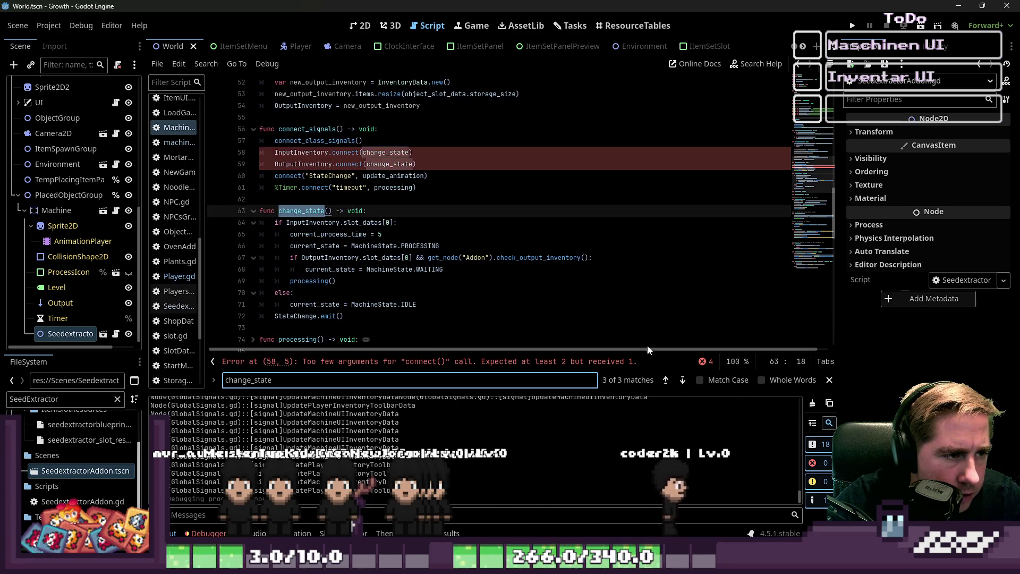
pyautogui.moveTo(334, 164)
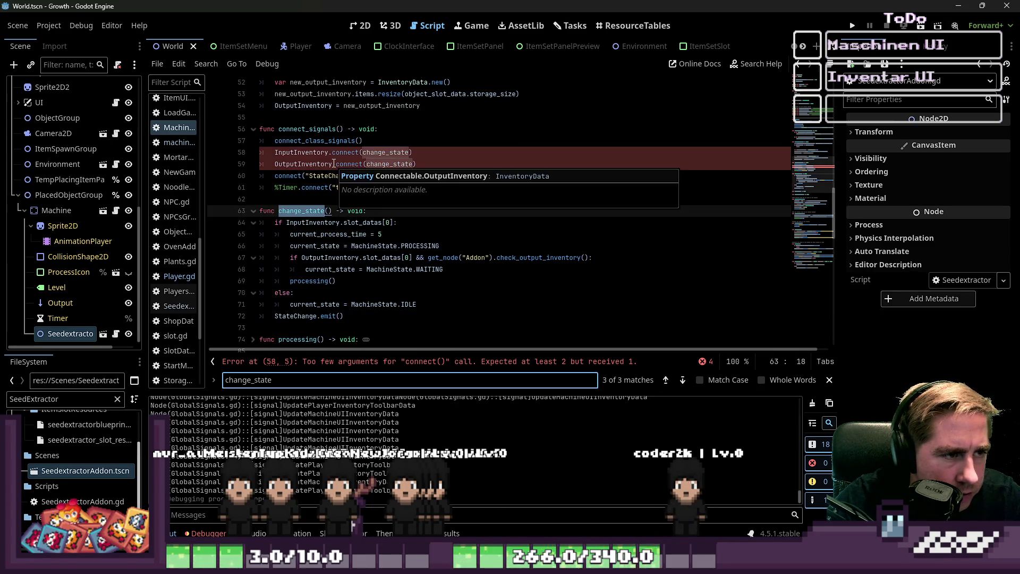
pyautogui.click(441, 214)
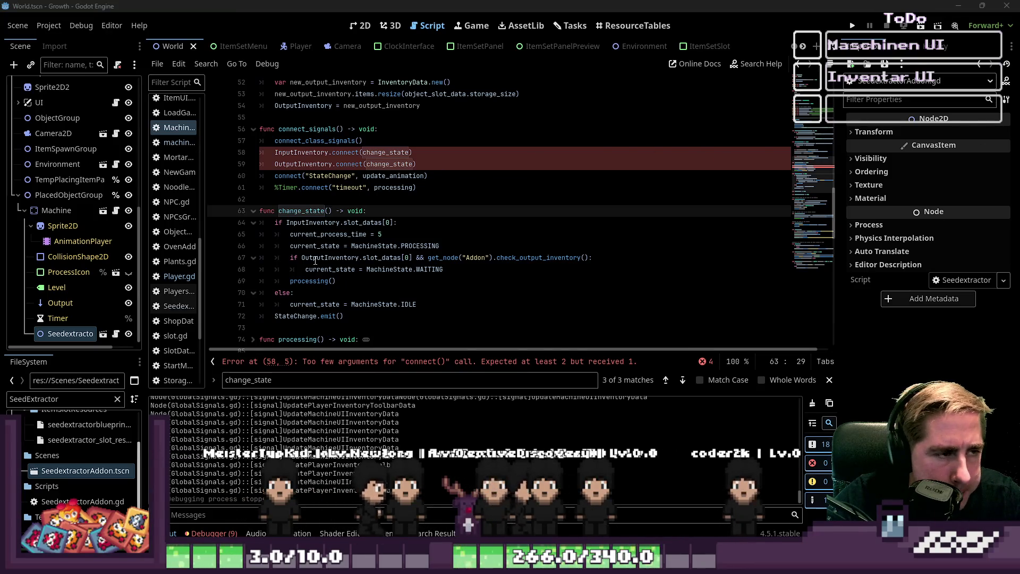
pyautogui.click(357, 196)
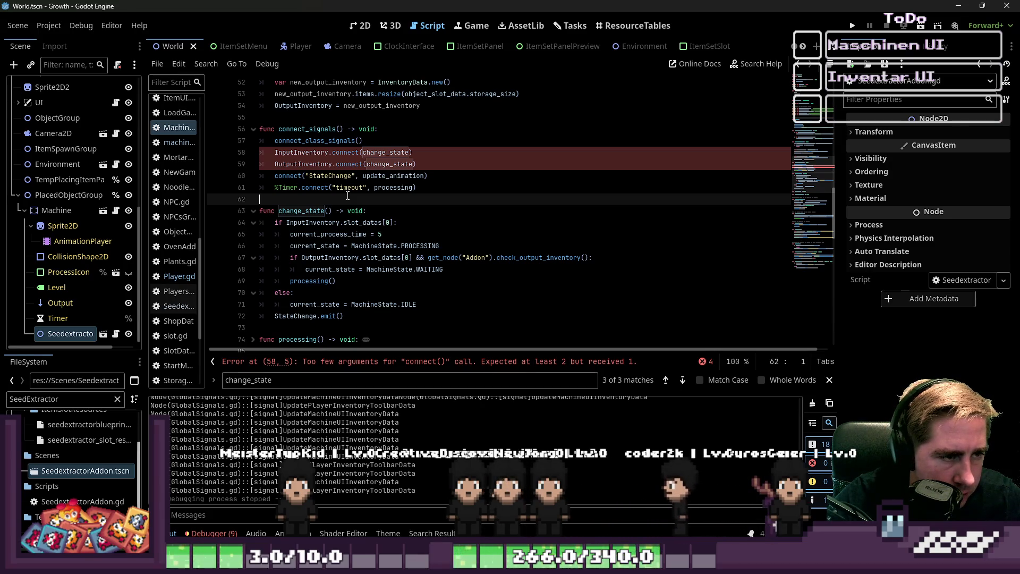
pyautogui.click(400, 222)
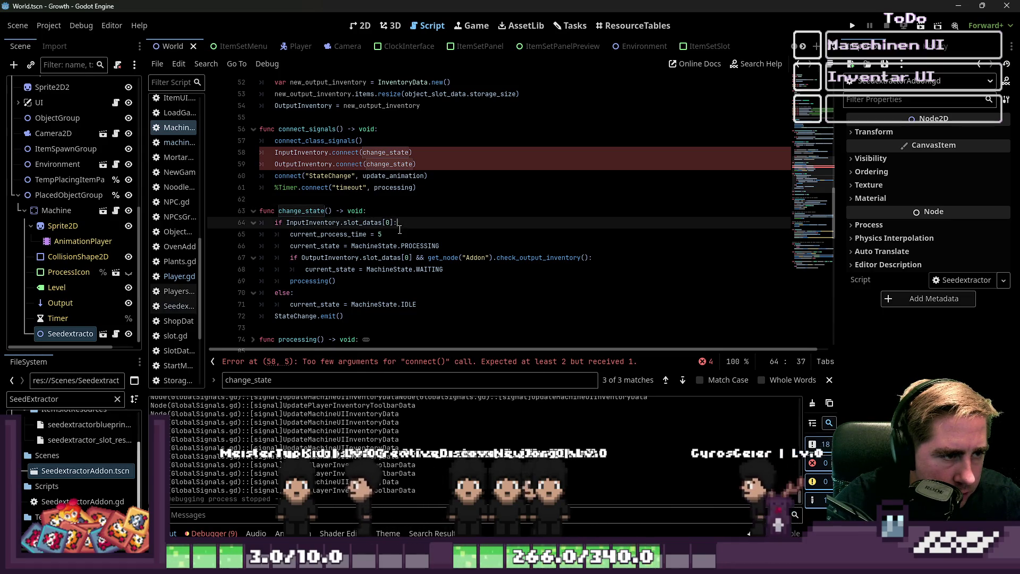
pyautogui.click(399, 233)
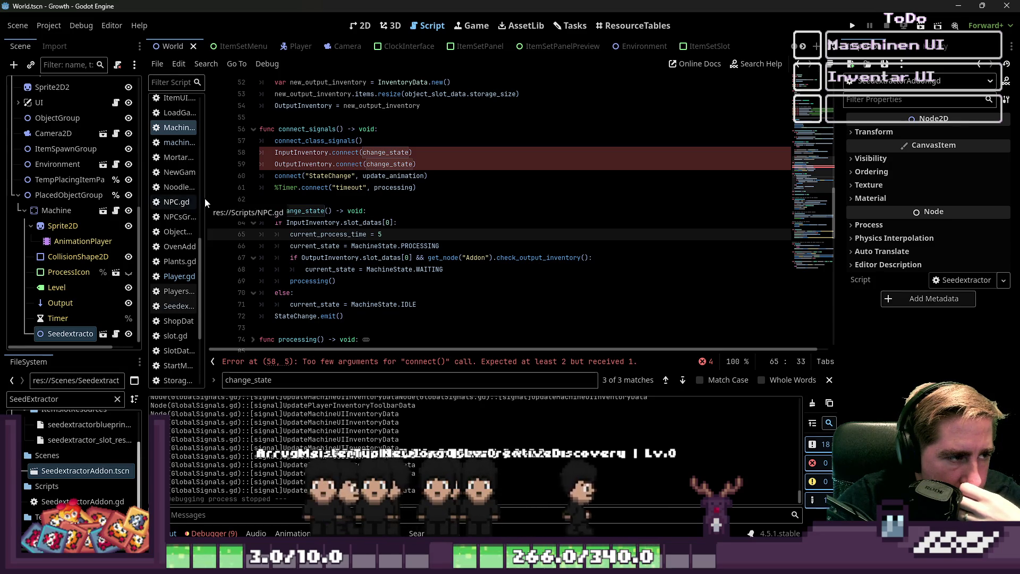
# Widen the script list, save Machine.gd, and widen the code editing area.
pyautogui.moveTo(205, 202); pyautogui.dragTo(268, 202)
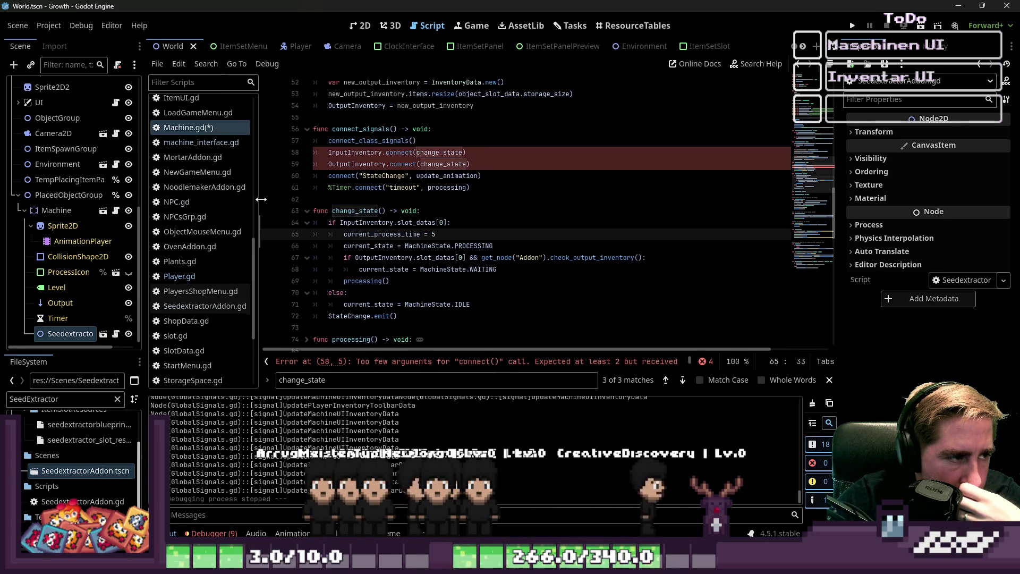
pyautogui.click(368, 189)
pyautogui.hotkey('ctrl', 's')
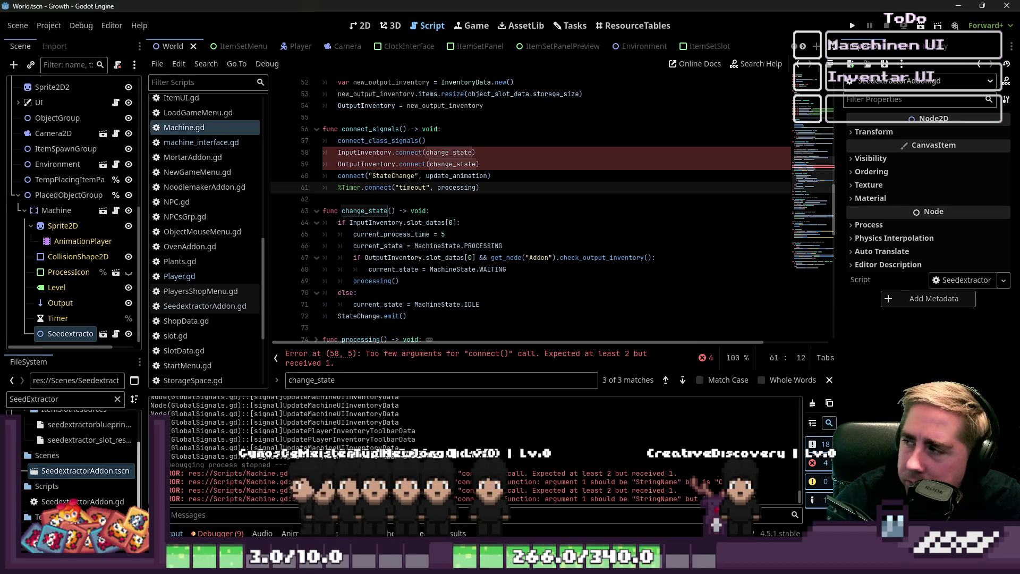
pyautogui.click(407, 120)
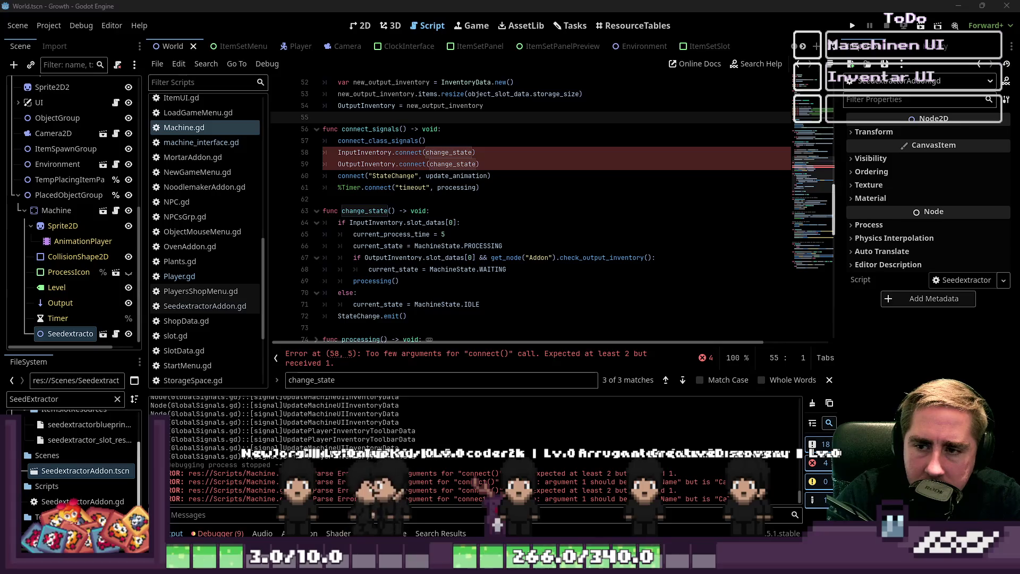
pyautogui.click(454, 176)
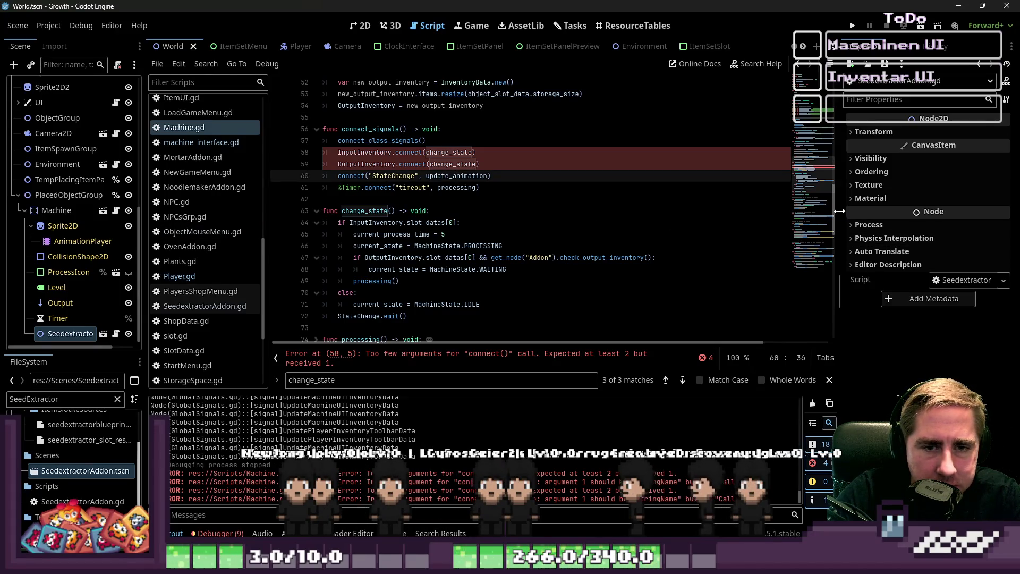
pyautogui.moveTo(841, 211); pyautogui.dragTo(857, 211)
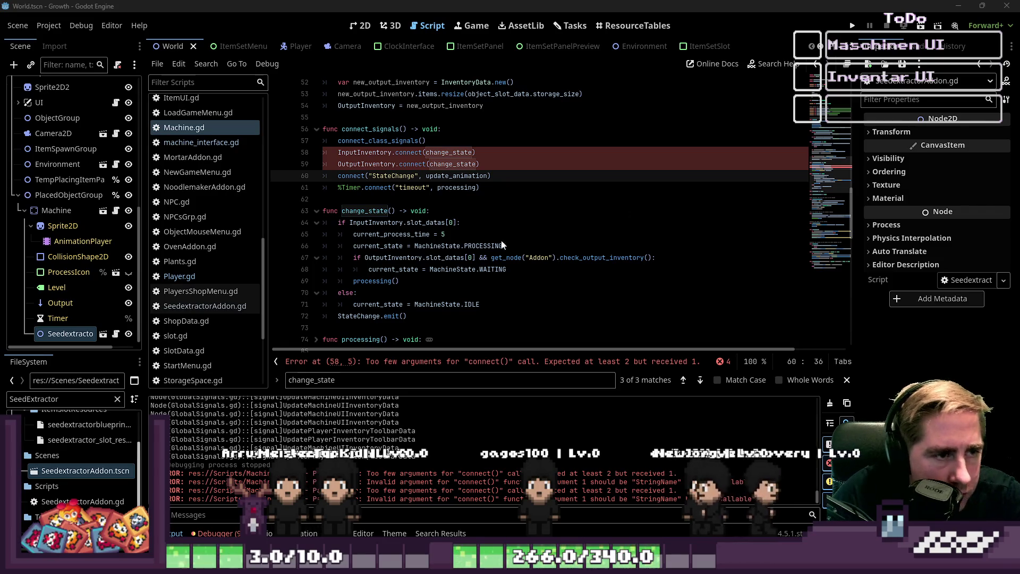
pyautogui.click(411, 221)
pyautogui.click(378, 259)
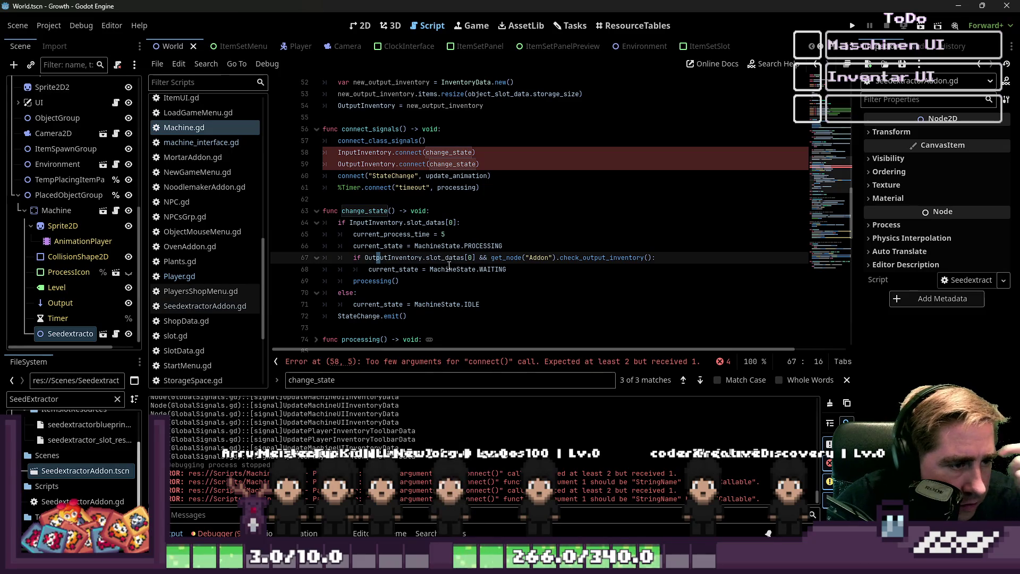
pyautogui.click(594, 257)
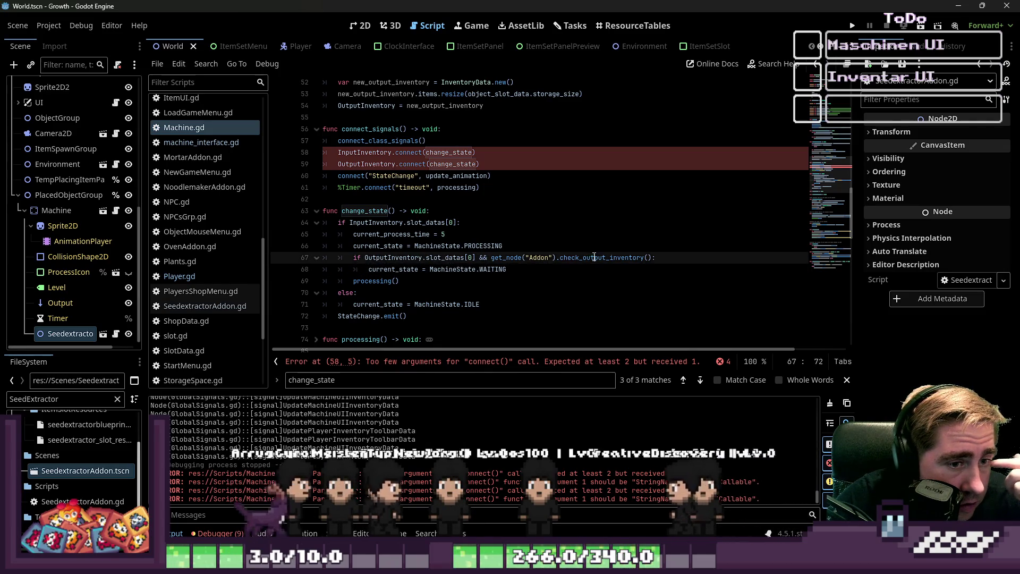
pyautogui.doubleClick(456, 270)
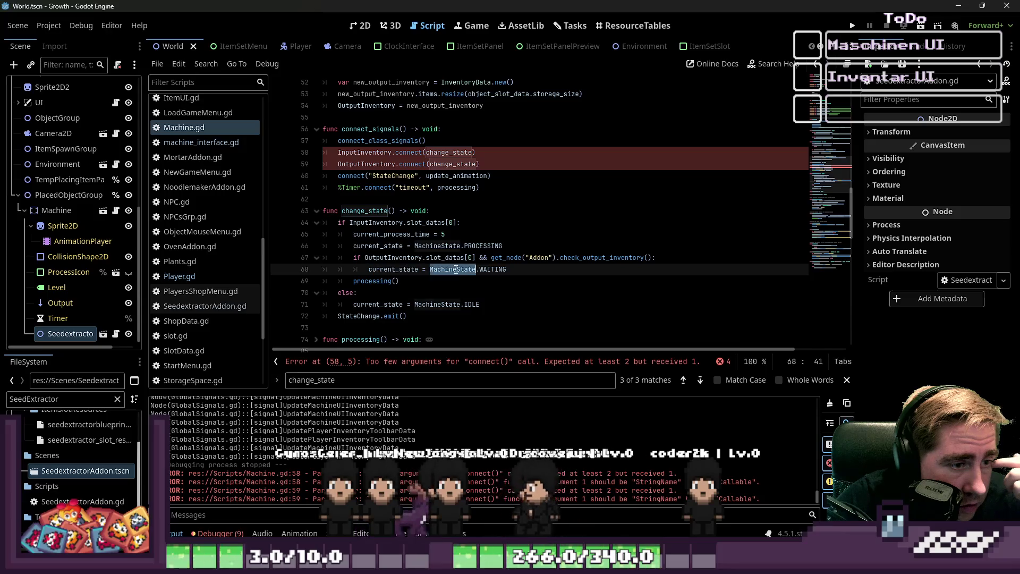
pyautogui.click(382, 280)
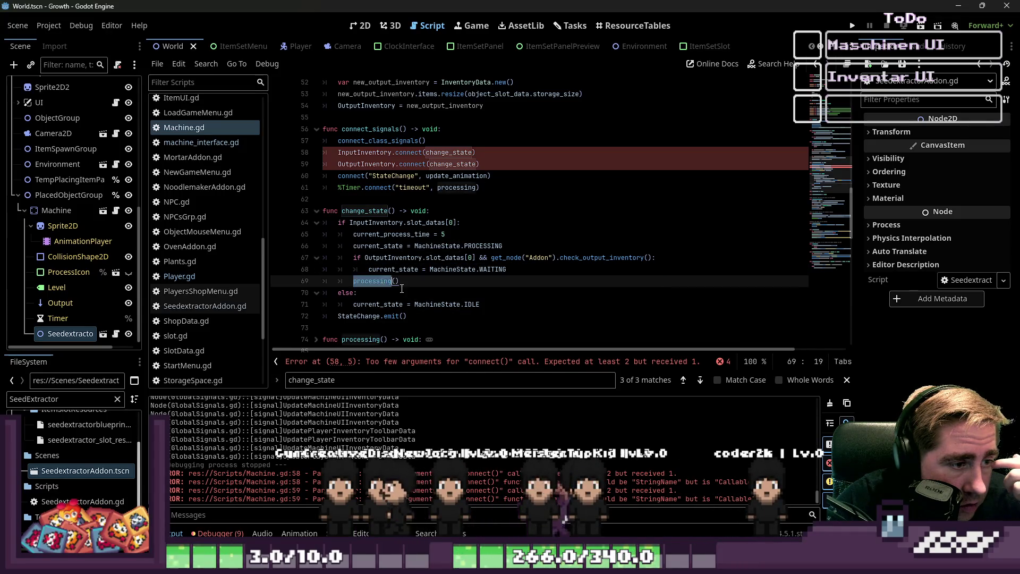
pyautogui.scroll(-2, 402, 288)
pyautogui.moveTo(354, 210); pyautogui.dragTo(323, 269)
pyautogui.scroll(-1, 399, 274)
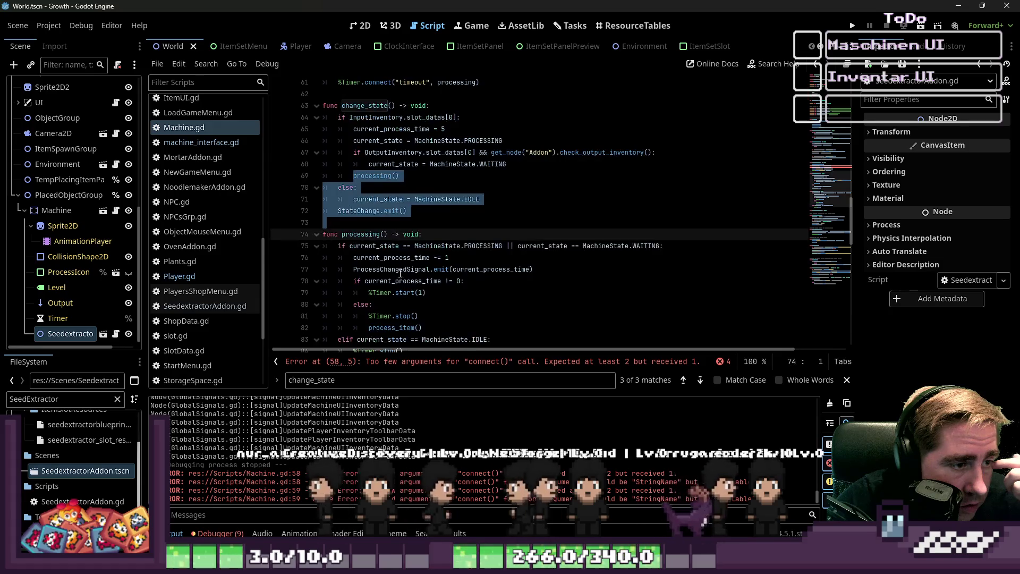
pyautogui.click(399, 274)
pyautogui.click(607, 246)
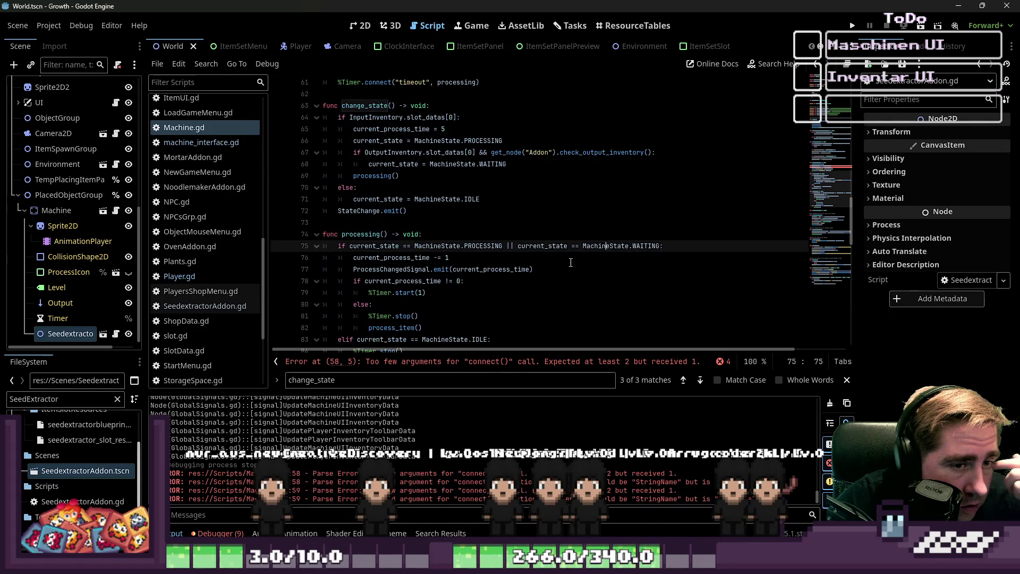
pyautogui.scroll(2, 491, 258)
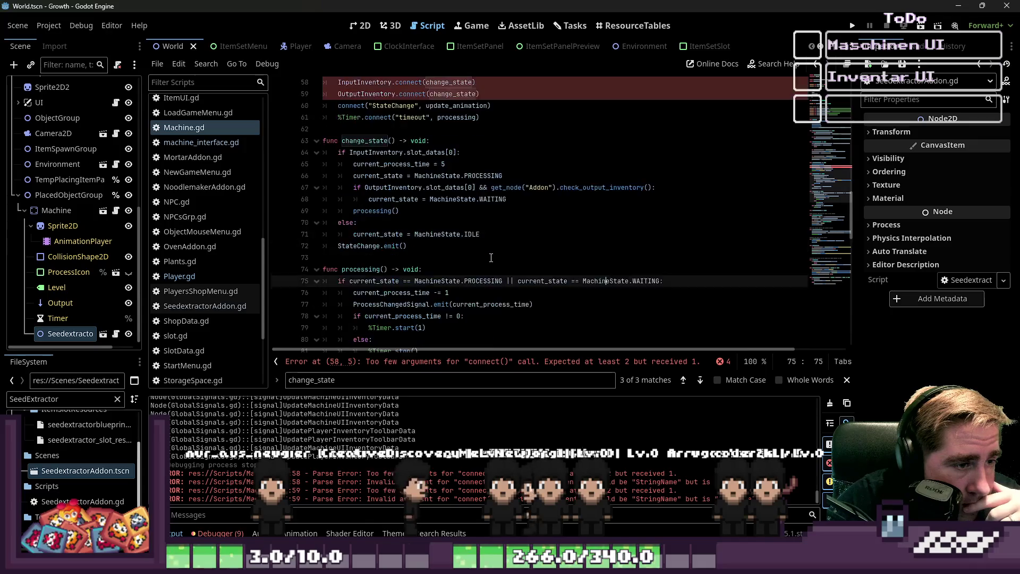
pyautogui.click(380, 211)
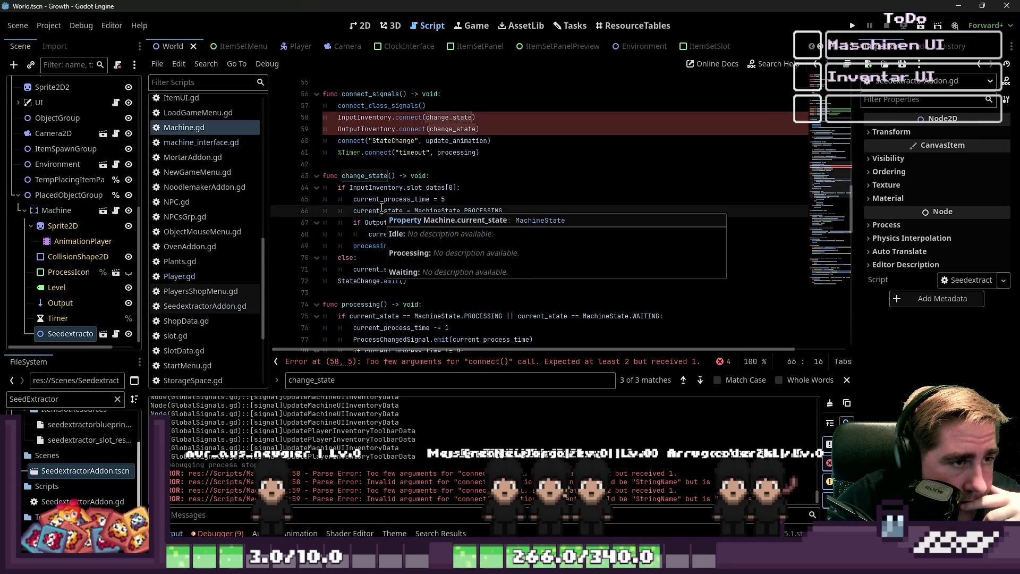
pyautogui.scroll(3, 204, 187)
pyautogui.scroll(2, 293, 198)
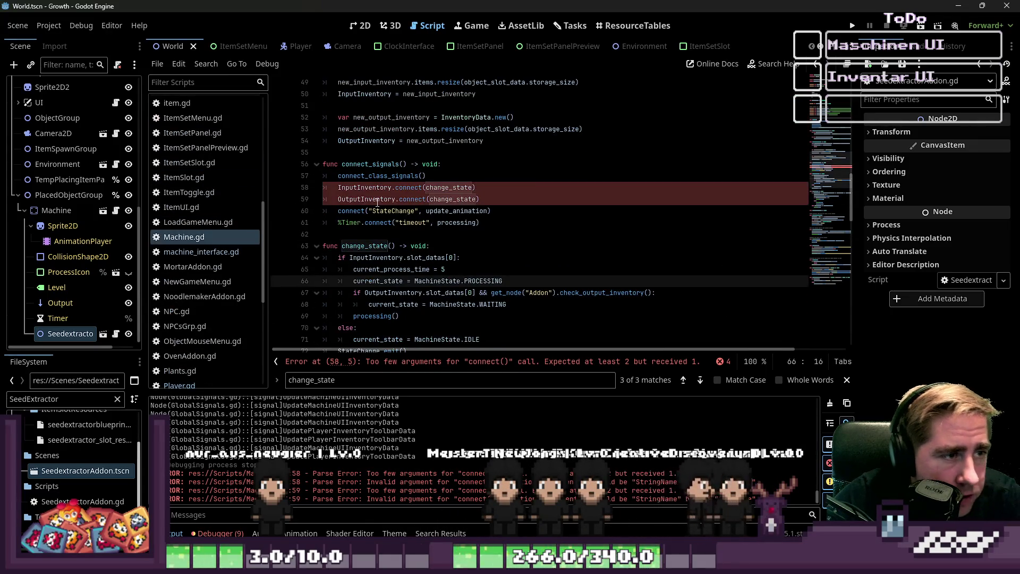
pyautogui.scroll(2, 553, 232)
pyautogui.scroll(14, 553, 232)
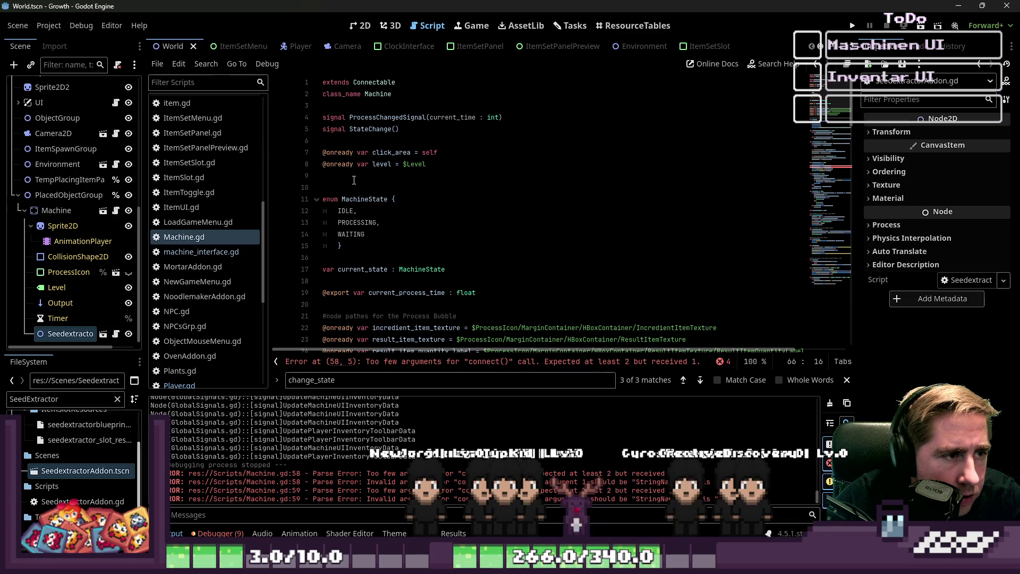
# Select the ProcessChangedSignal name in its declaration on line 4.
pyautogui.click(394, 129)
pyautogui.doubleClick(370, 133)
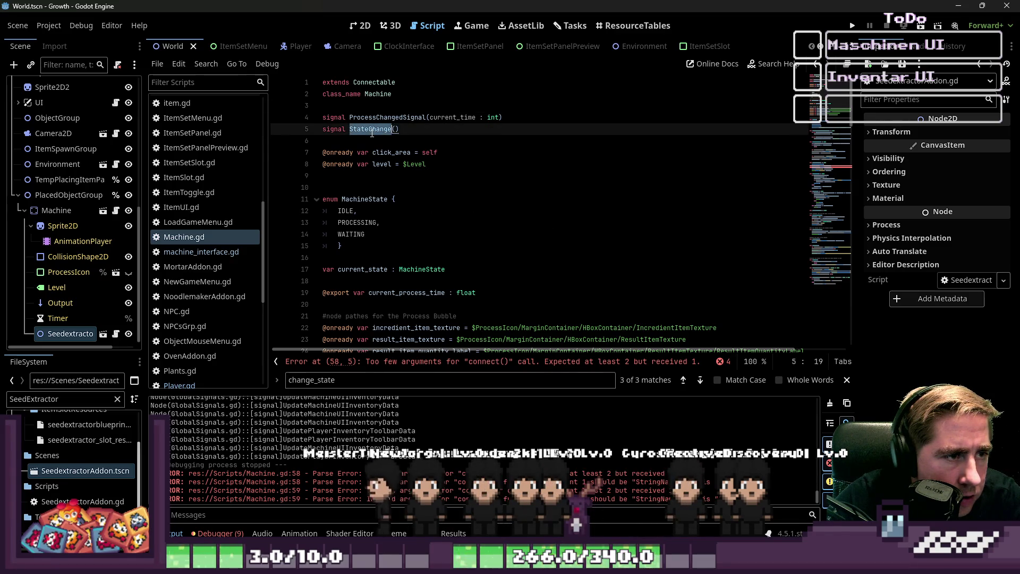
pyautogui.doubleClick(379, 118)
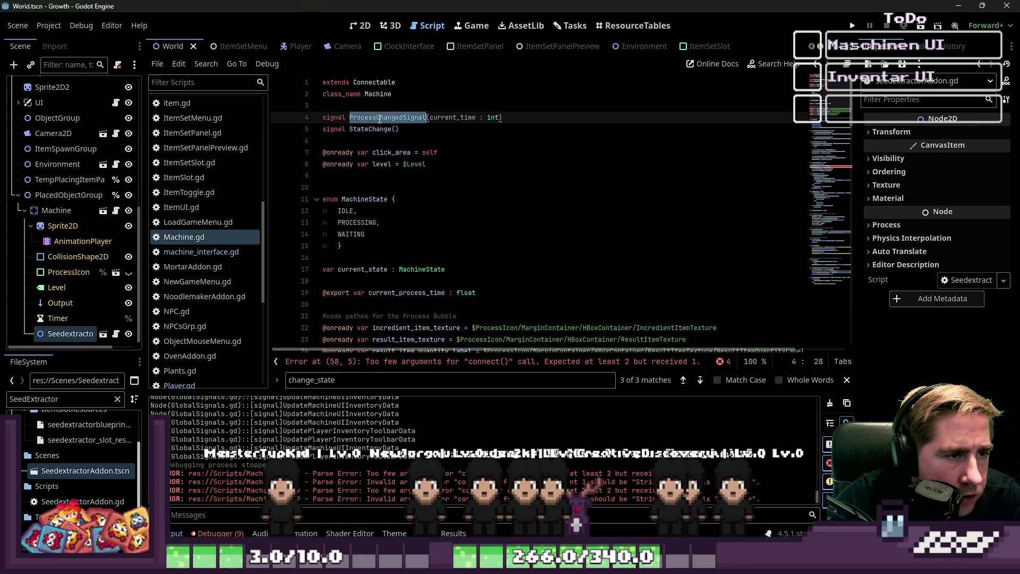
pyautogui.click(407, 123)
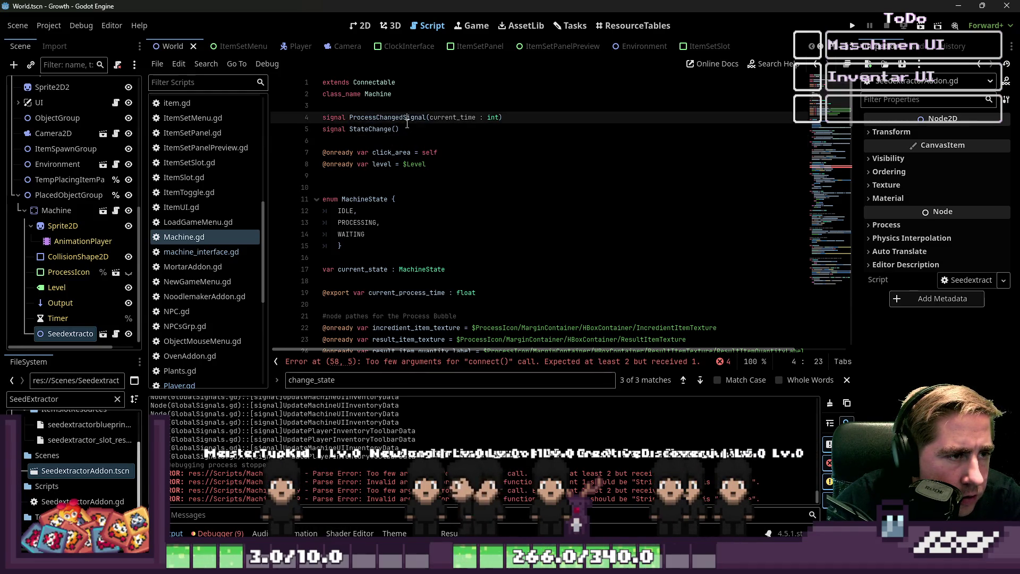
# Search for ProcessChangedSignal, cycle through both matches, then return to line 58.
pyautogui.hotkey('ctrl', 'f')
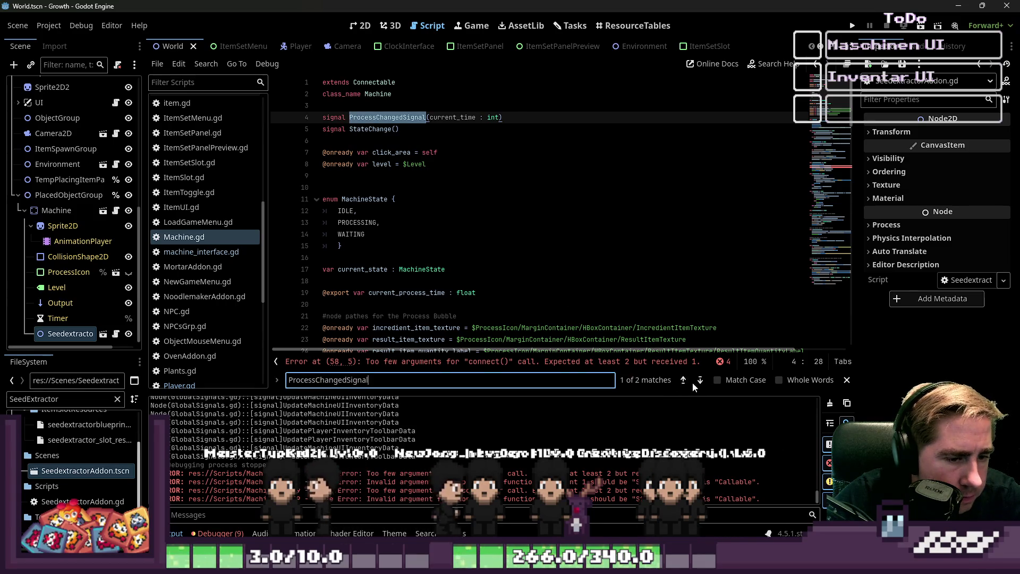
pyautogui.click(699, 380)
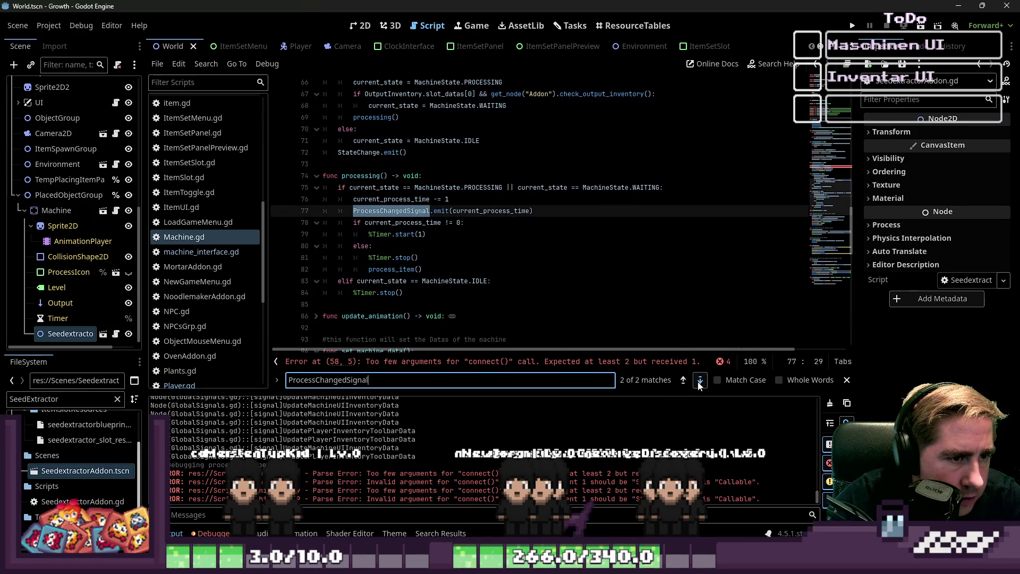
pyautogui.click(698, 381)
pyautogui.click(698, 381)
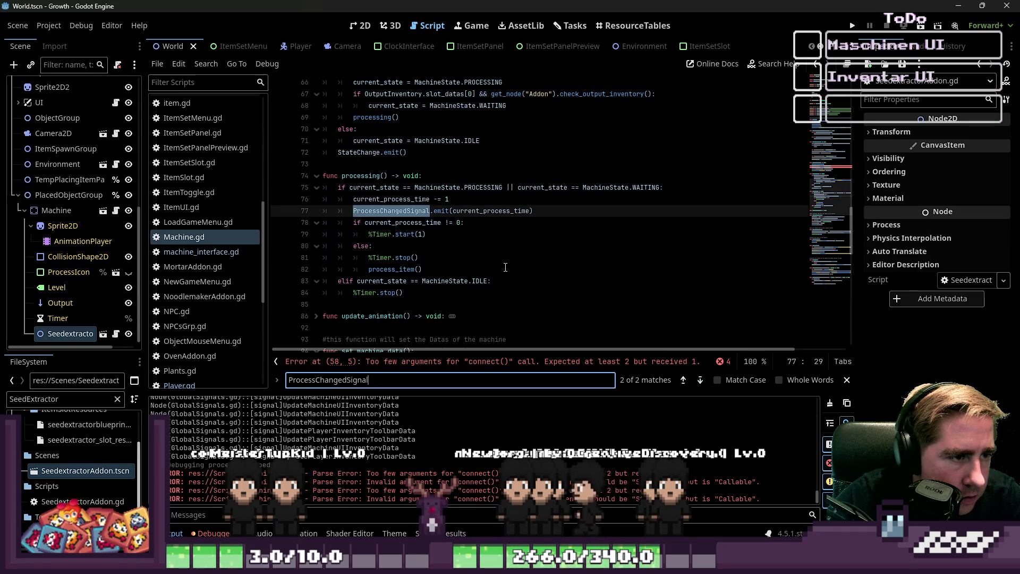
pyautogui.click(425, 269)
pyautogui.scroll(5, 352, 169)
pyautogui.click(353, 169)
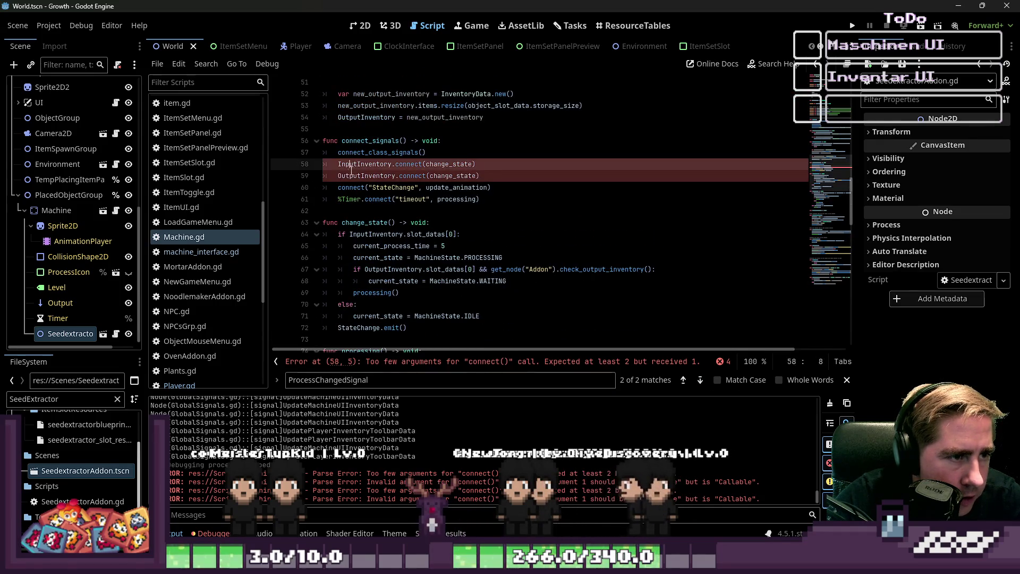
# Fold connect_signals, change_state, processing, set_inventories and the other Machine.gd functions down to their declarations.
pyautogui.click(317, 141)
pyautogui.click(317, 163)
pyautogui.click(317, 187)
pyautogui.click(317, 211)
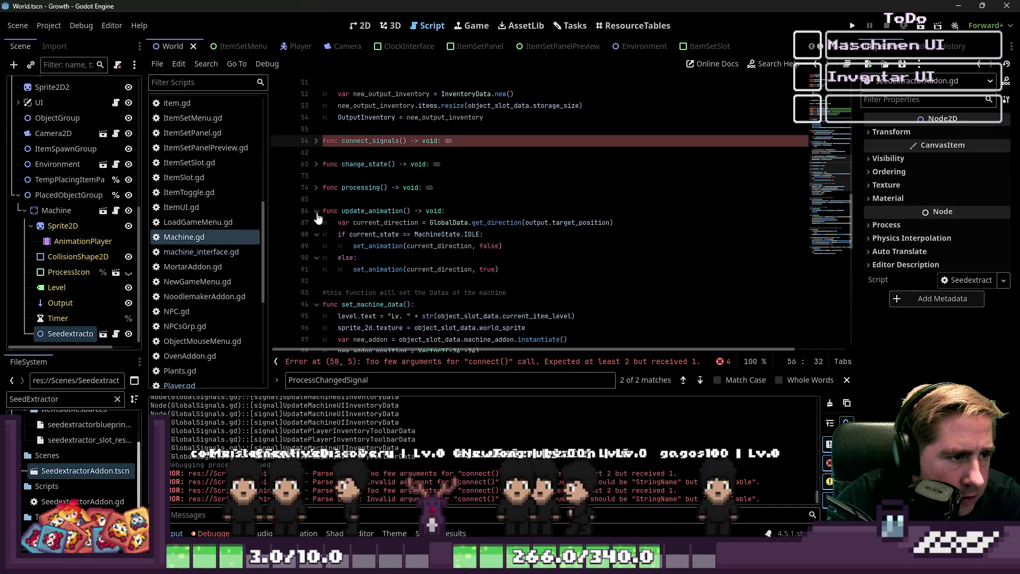
pyautogui.click(316, 245)
pyautogui.click(316, 281)
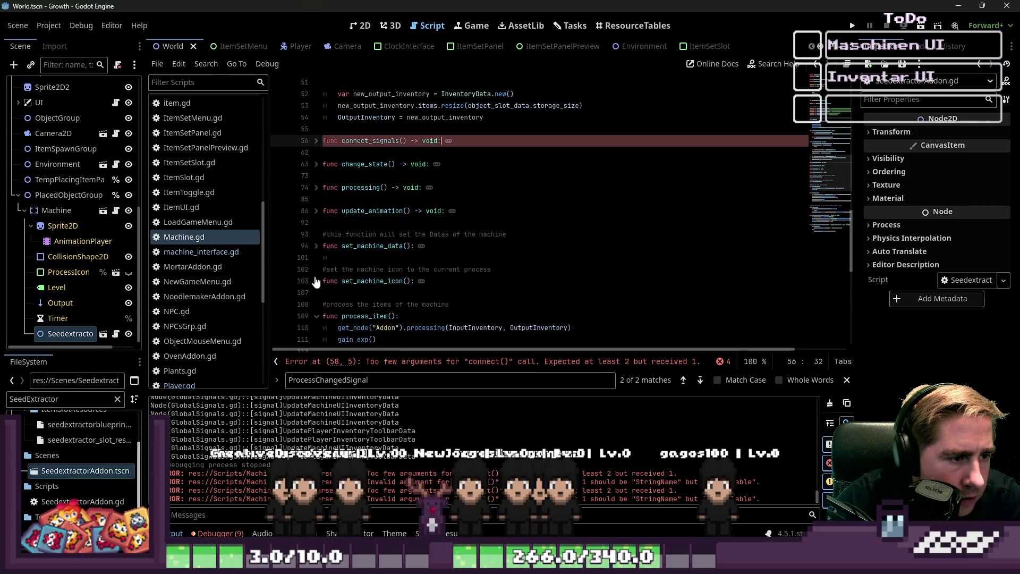
pyautogui.click(317, 316)
pyautogui.scroll(-4, 308, 239)
pyautogui.click(317, 200)
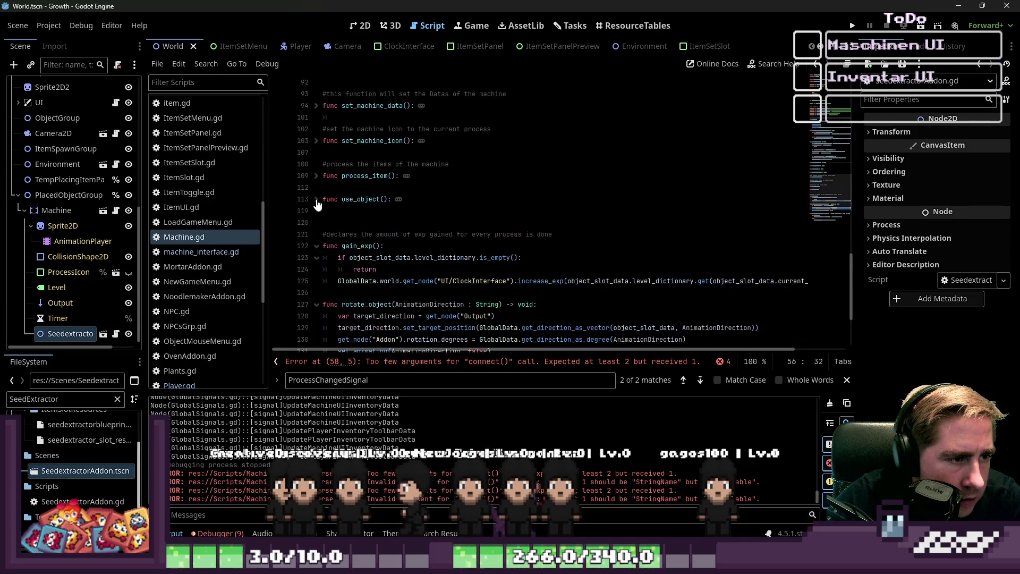
pyautogui.click(316, 246)
pyautogui.click(316, 269)
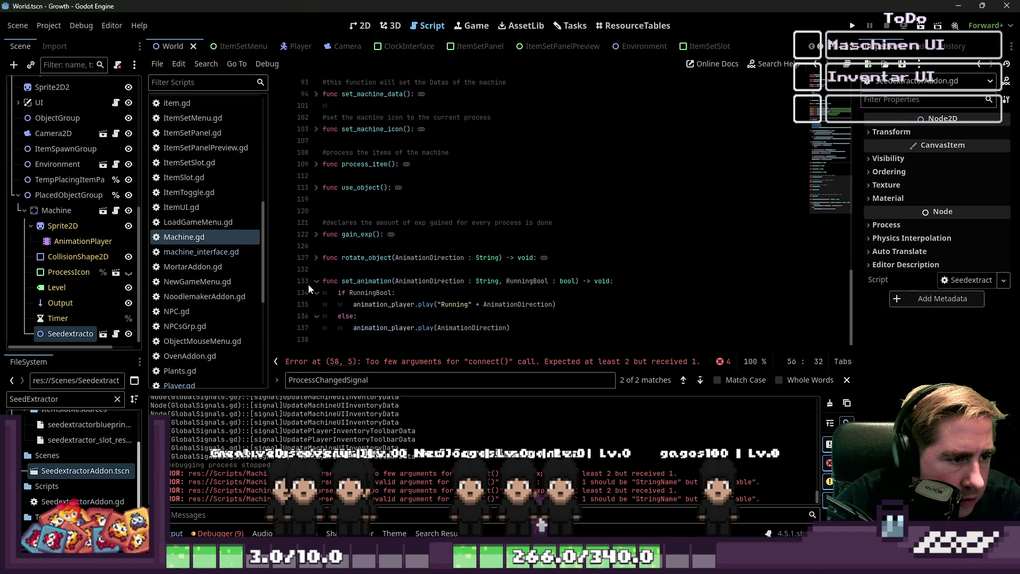
pyautogui.click(317, 290)
pyautogui.scroll(15, 317, 290)
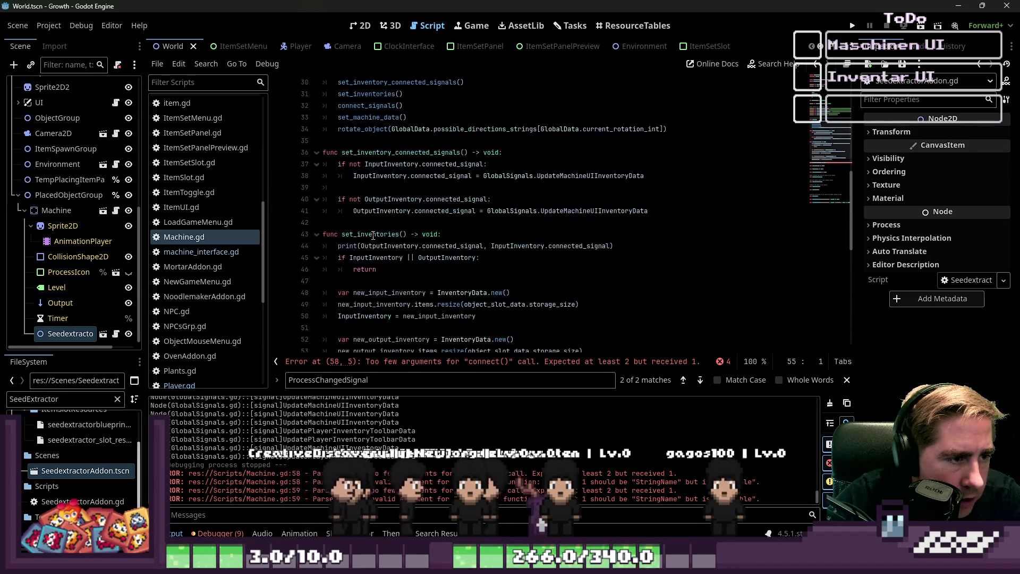
pyautogui.click(316, 234)
pyautogui.click(316, 152)
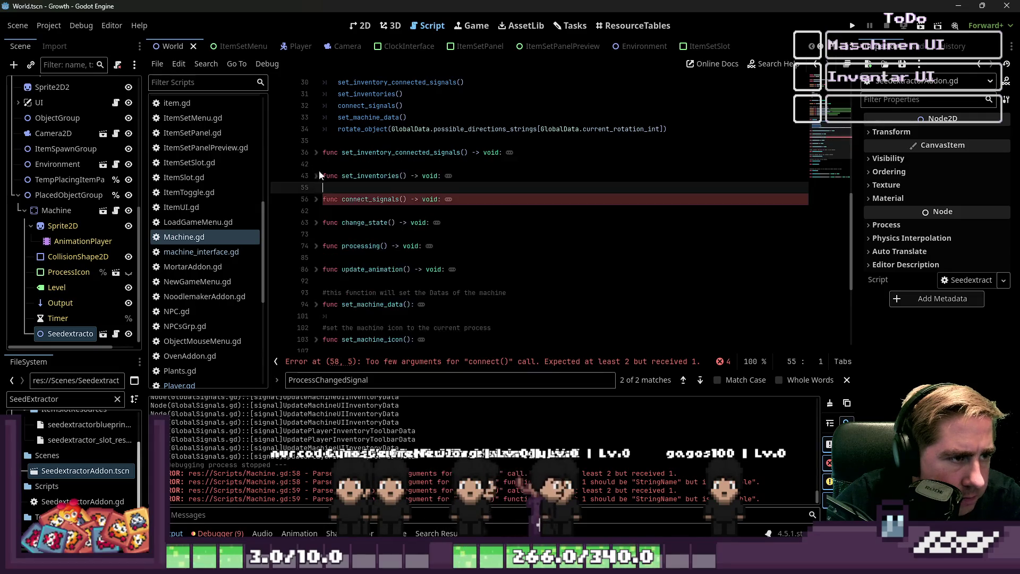
pyautogui.scroll(2, 340, 236)
# Insert blank lines below _ready to make room for a new function.
pyautogui.click(341, 210)
pyautogui.press('Return')
pyautogui.press('Up')
# Declare an empty update_invetories() -> void: function below _ready, then unfold connect_signals.
pyautogui.write('func ')
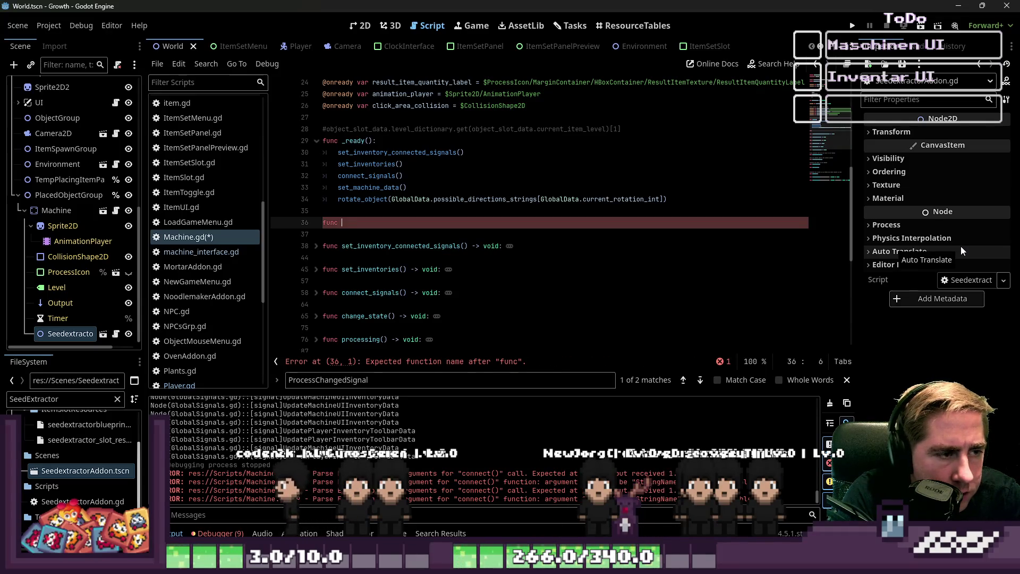
pyautogui.write('update_')
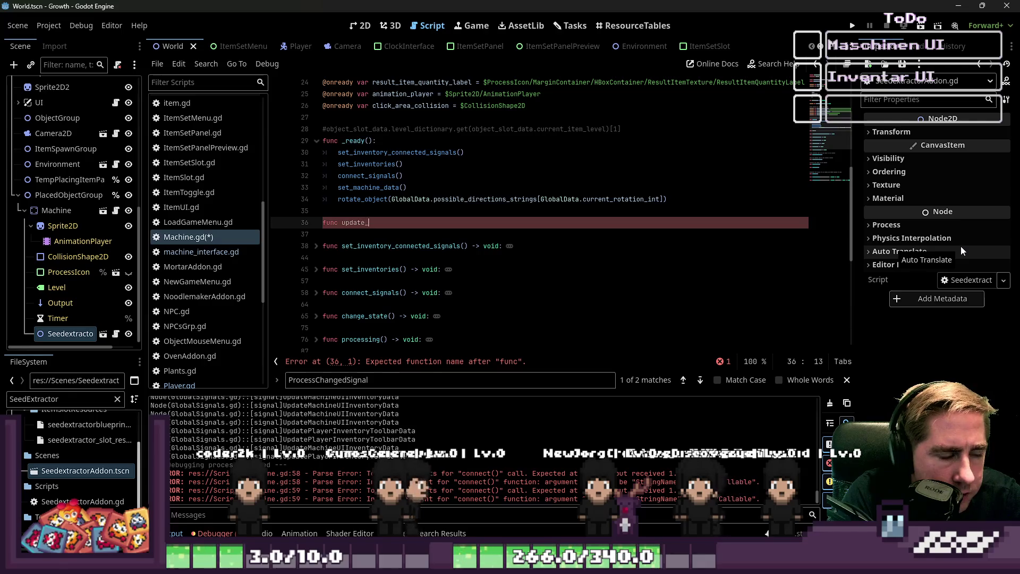
pyautogui.write('invetories(')
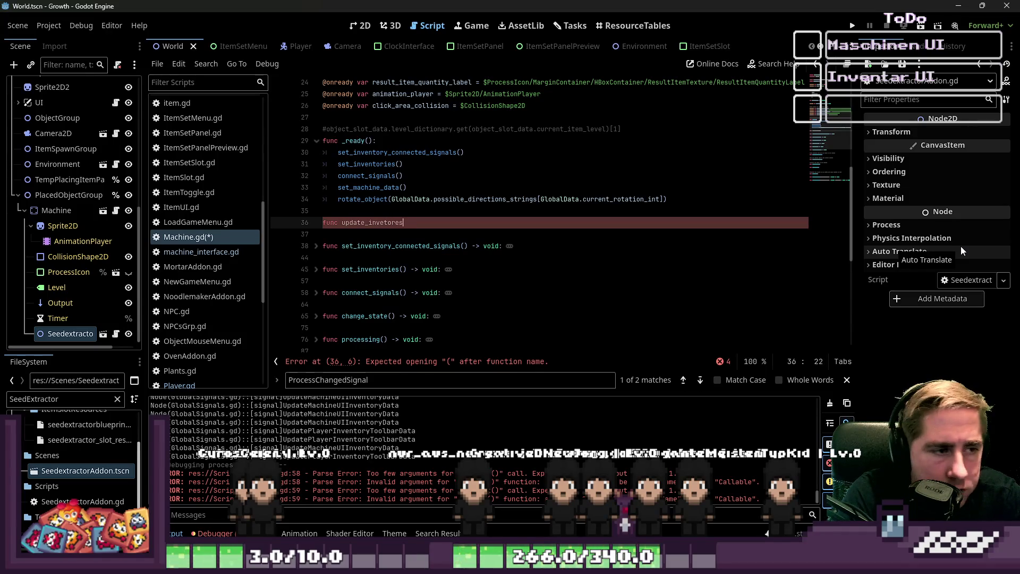
pyautogui.write(') -> ')
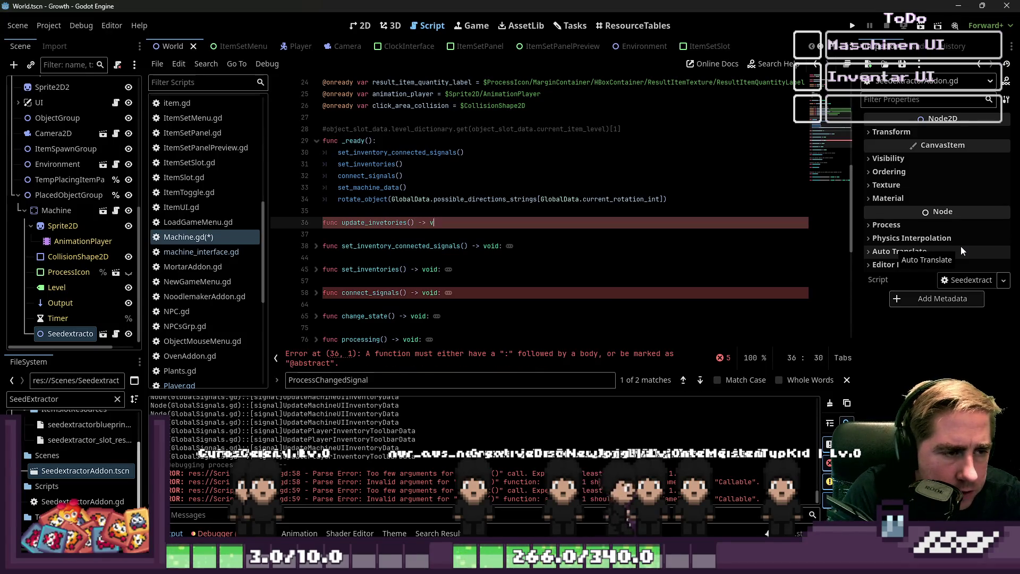
pyautogui.write('void:')
pyautogui.press('Return')
pyautogui.write('ap')
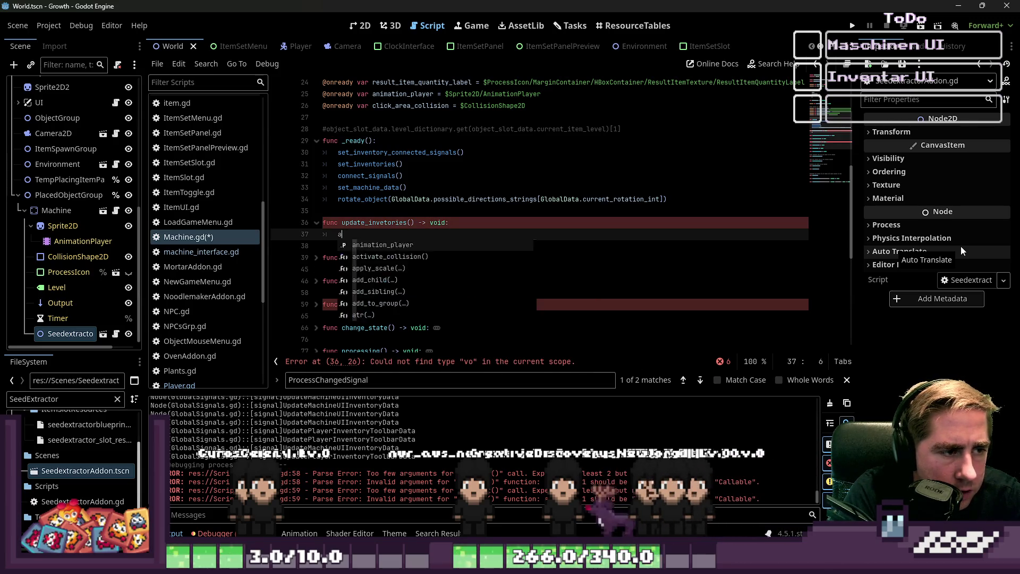
pyautogui.press('BackSpace')
pyautogui.press('BackSpace')
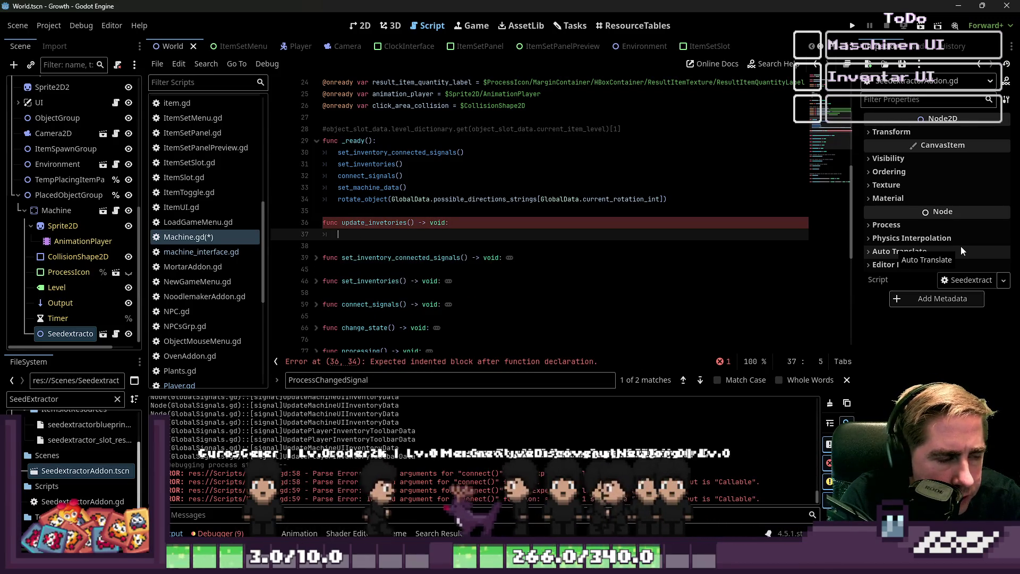
pyautogui.press('Up')
pyautogui.press('Up')
pyautogui.press('Up')
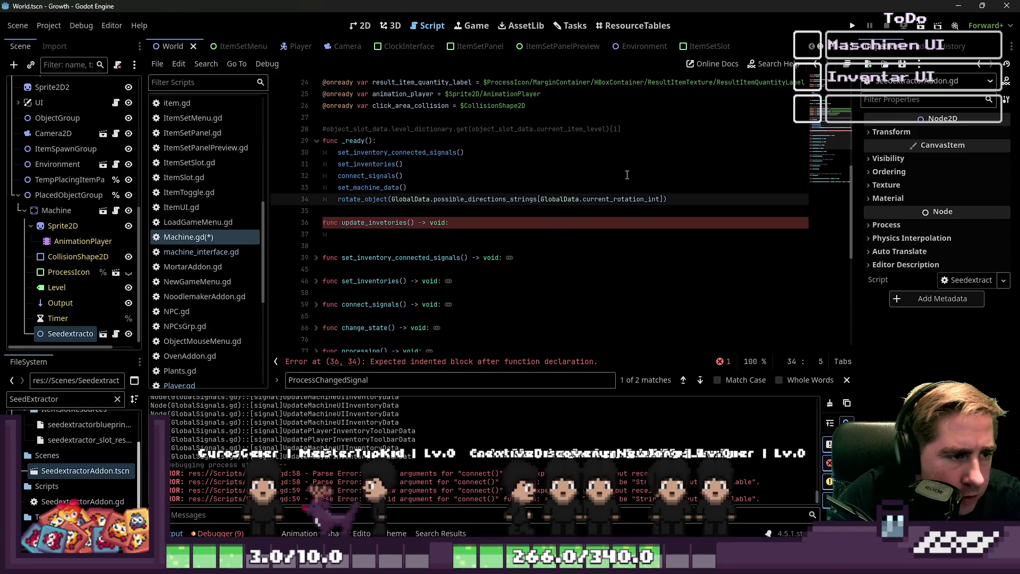
pyautogui.click(317, 304)
pyautogui.scroll(-2, 373, 237)
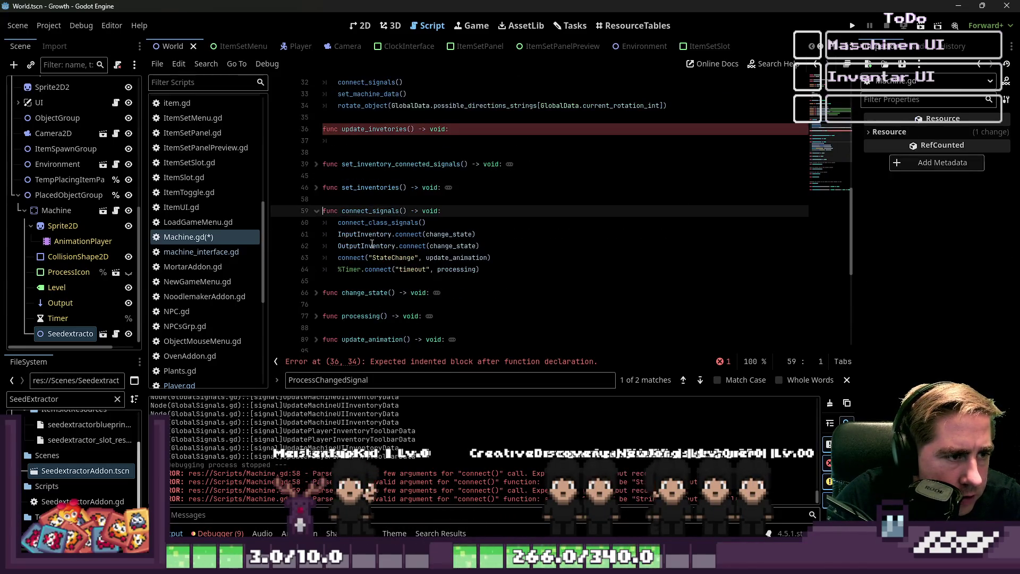
# Move the connect_signals function to sit above update_invetories.
pyautogui.moveTo(481, 270); pyautogui.dragTo(298, 215)
pyautogui.hotkey('ctrl', 'c')
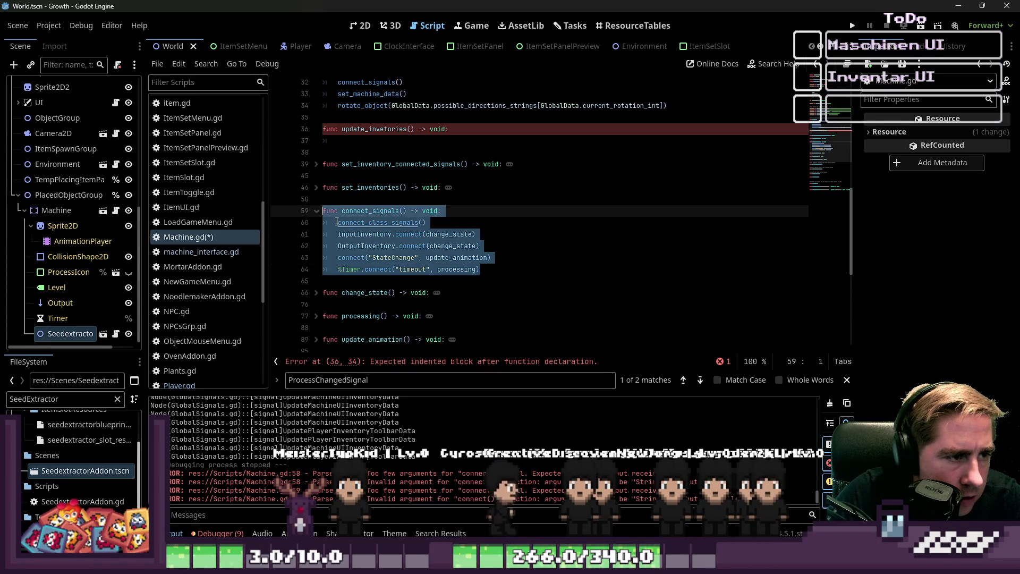
pyautogui.press('BackSpace')
pyautogui.hotkey('ctrl', 'z')
pyautogui.press('BackSpace')
pyautogui.press('BackSpace')
pyautogui.press('BackSpace')
pyautogui.press('Up')
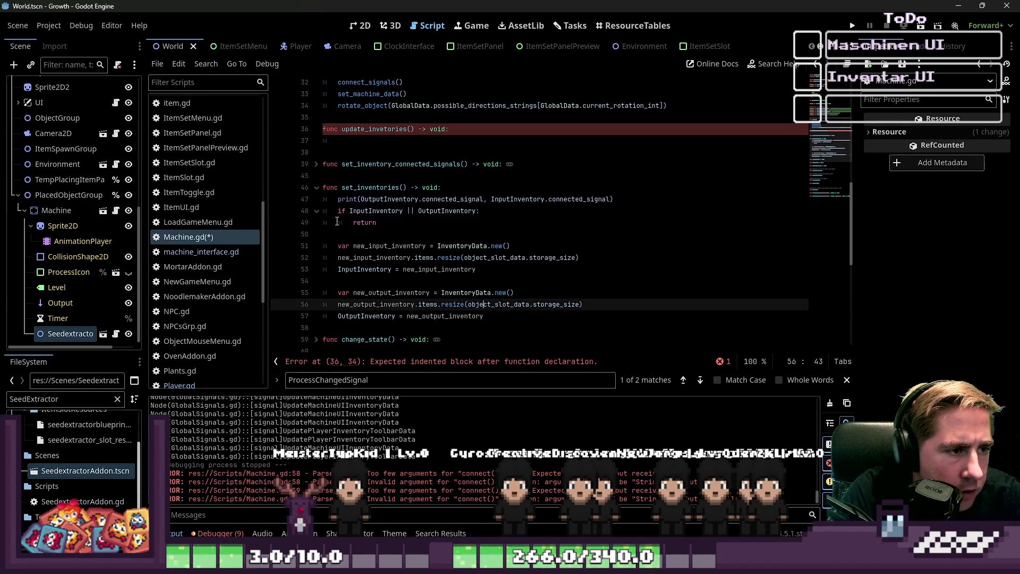
pyautogui.press('Up')
pyautogui.press('Up')
pyautogui.press('Up')
pyautogui.press('Return')
pyautogui.press('Return')
pyautogui.press('Up')
pyautogui.hotkey('ctrl', 'v')
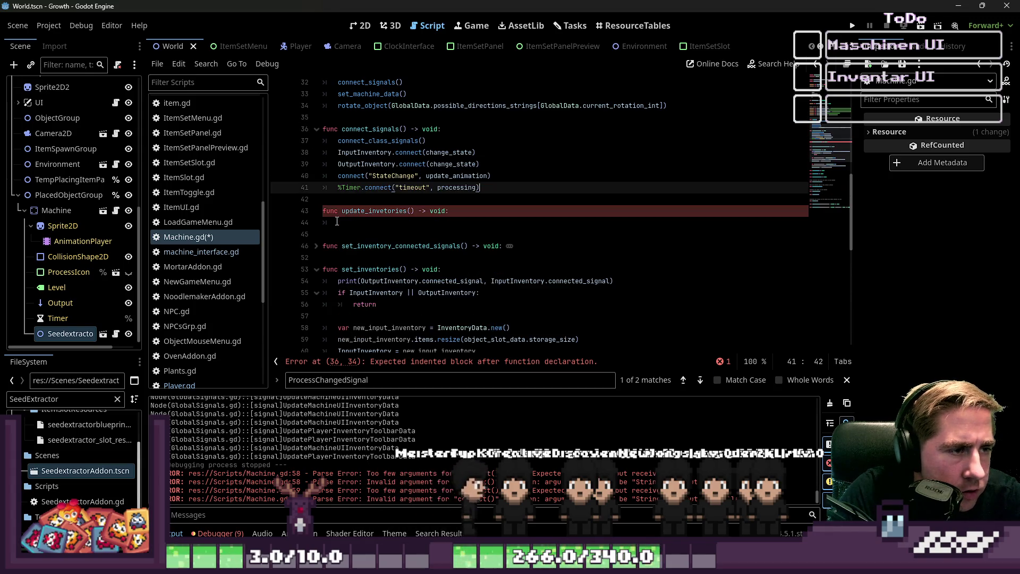
# Add GlobalSignals.UpdateMachineUIInventoryData.connect(update_invetories) inside connect_signals.
pyautogui.press('Return')
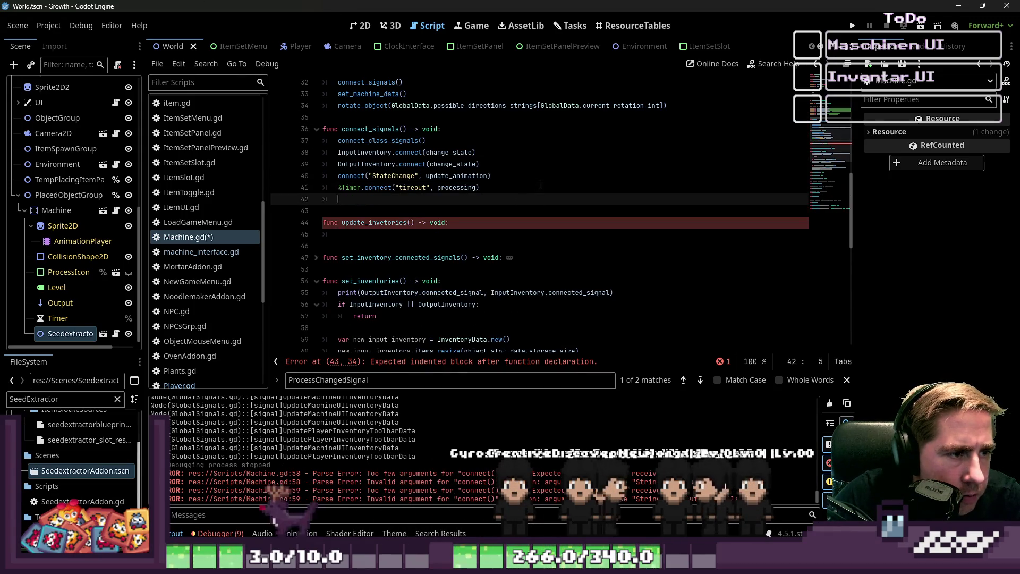
pyautogui.write('Glob')
pyautogui.press('Return')
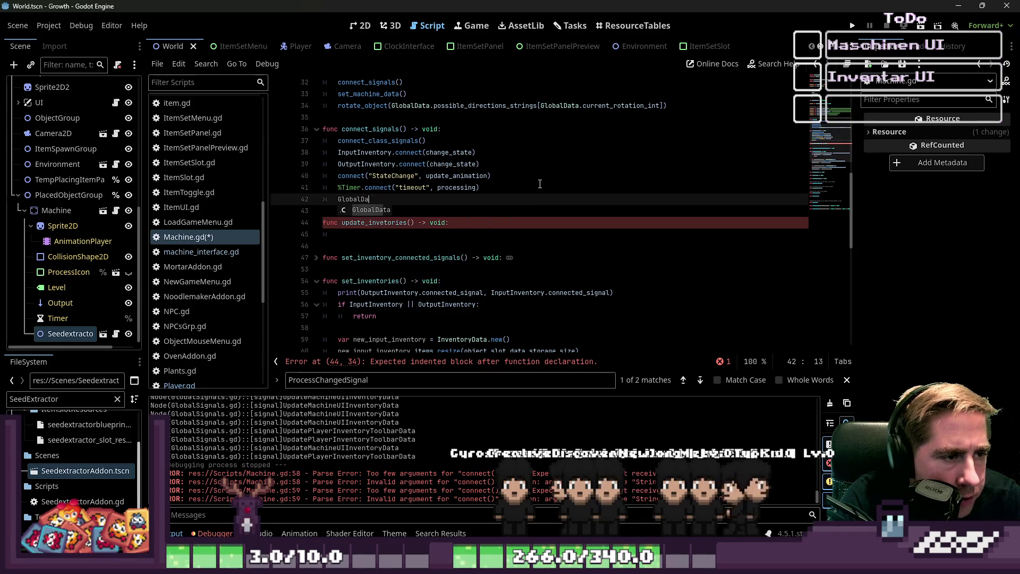
pyautogui.write('.Update')
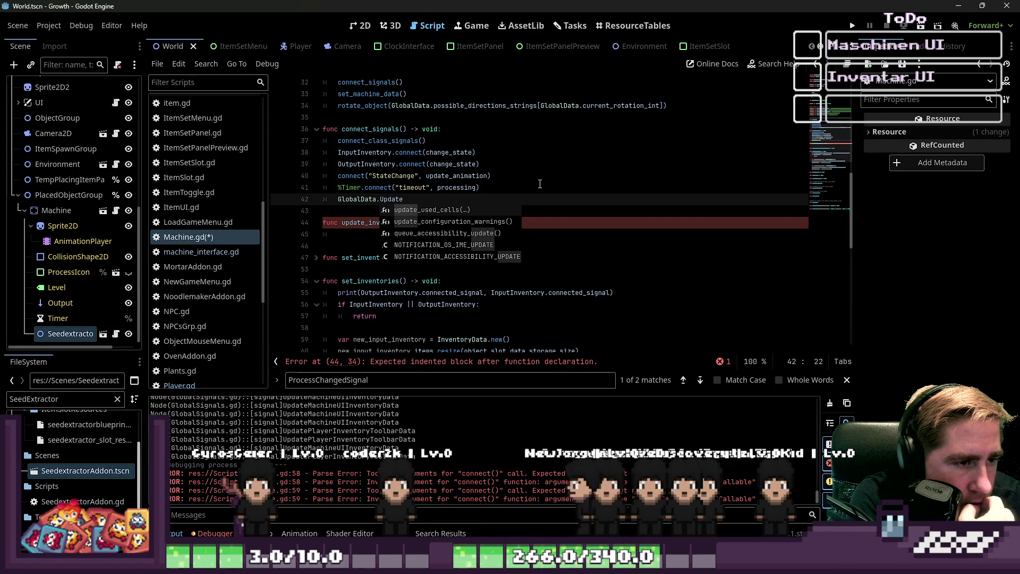
pyautogui.press('BackSpace')
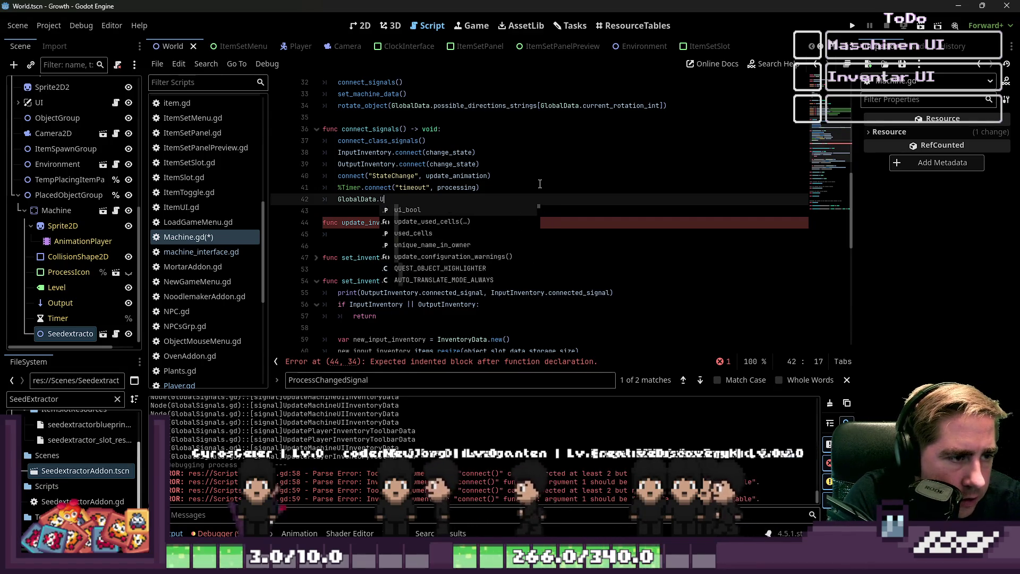
pyautogui.write('e')
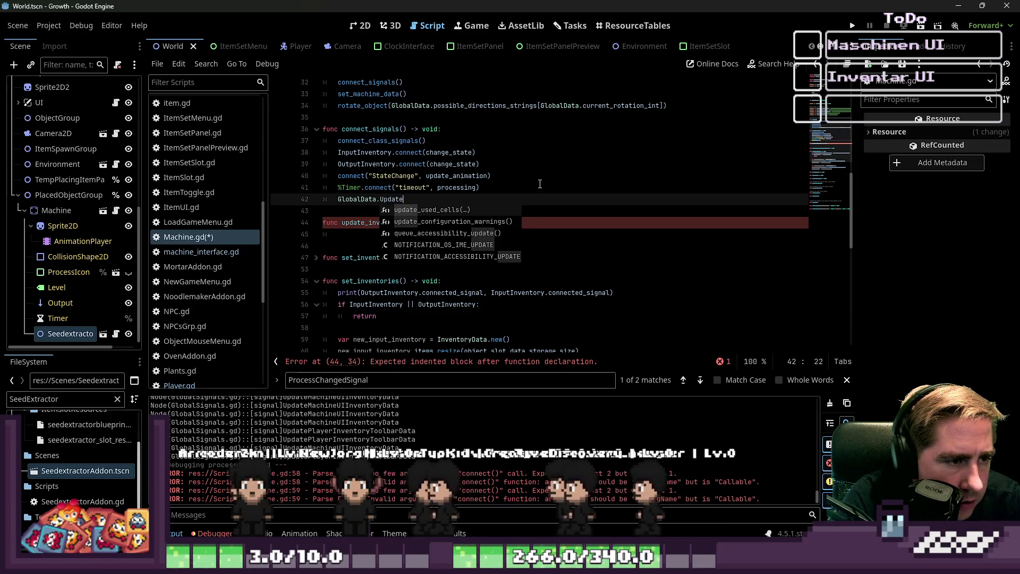
pyautogui.press('BackSpace')
pyautogui.press('BackSpace')
pyautogui.press('BackSpace')
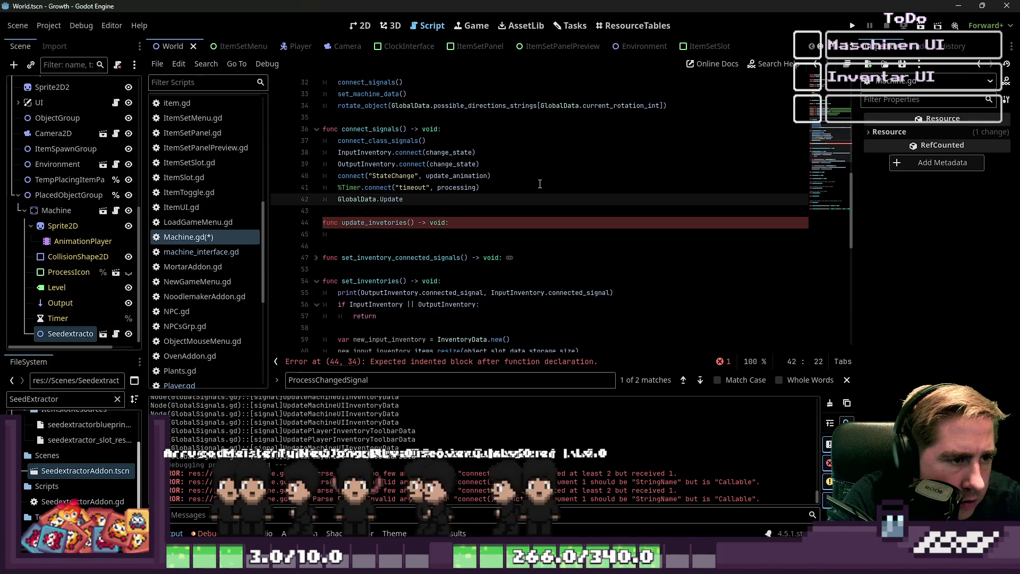
pyautogui.press('BackSpace')
pyautogui.press('BackSpace')
pyautogui.press('BackSpace')
pyautogui.write('Signals')
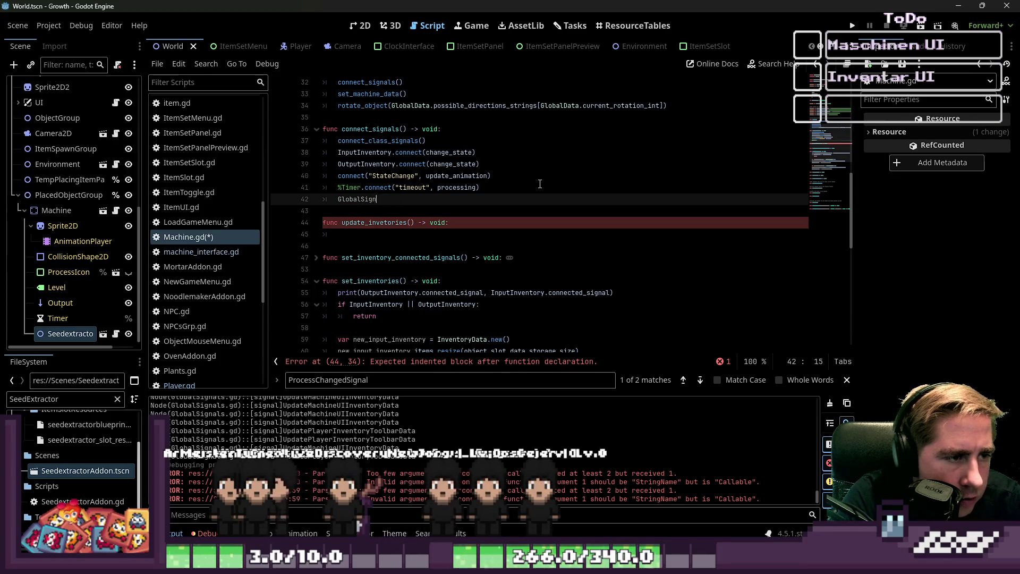
pyautogui.write('.Update')
pyautogui.press('Return')
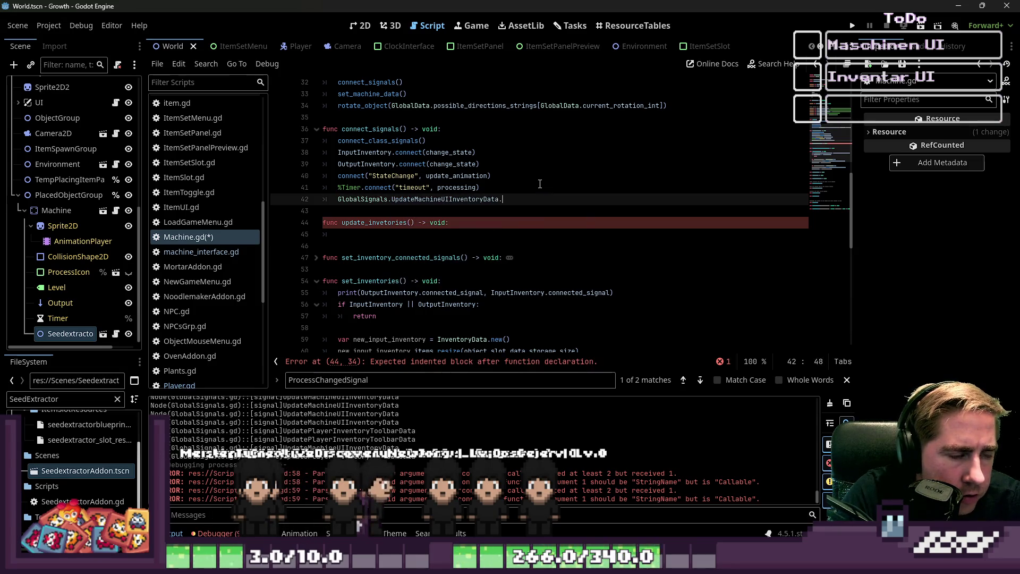
pyautogui.write('em')
pyautogui.press('BackSpace')
pyautogui.press('BackSpace')
pyautogui.press('BackSpace')
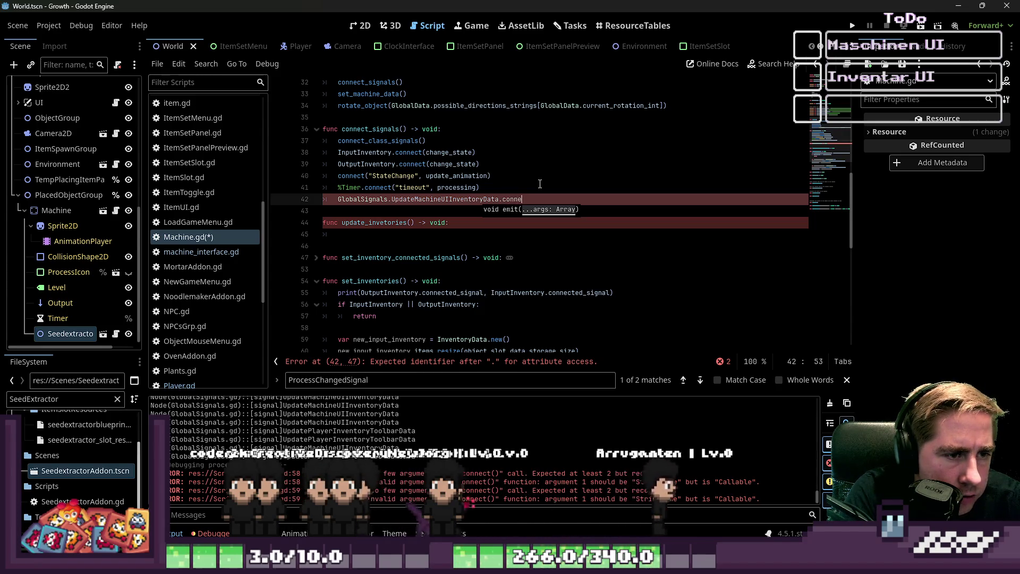
pyautogui.write('connect(')
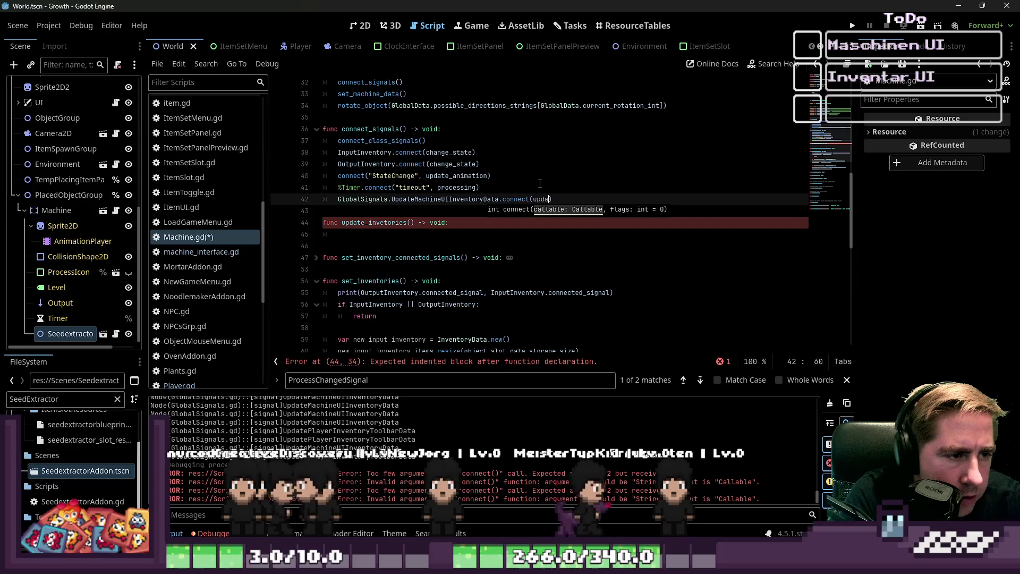
pyautogui.write('update_')
pyautogui.write('invet')
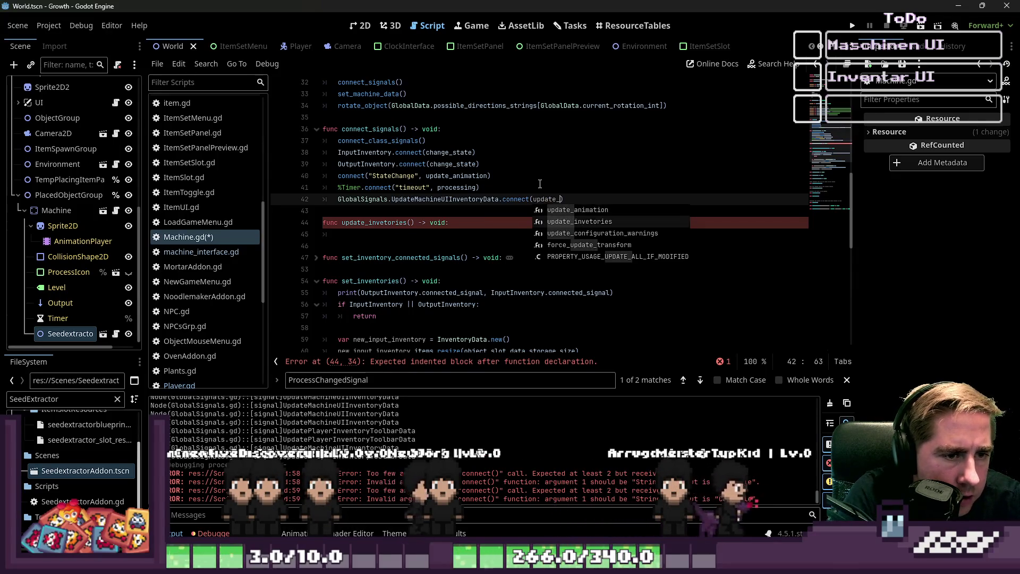
pyautogui.press('Return')
# Correct the function name typo to update_inventories.
pyautogui.write('nventories')
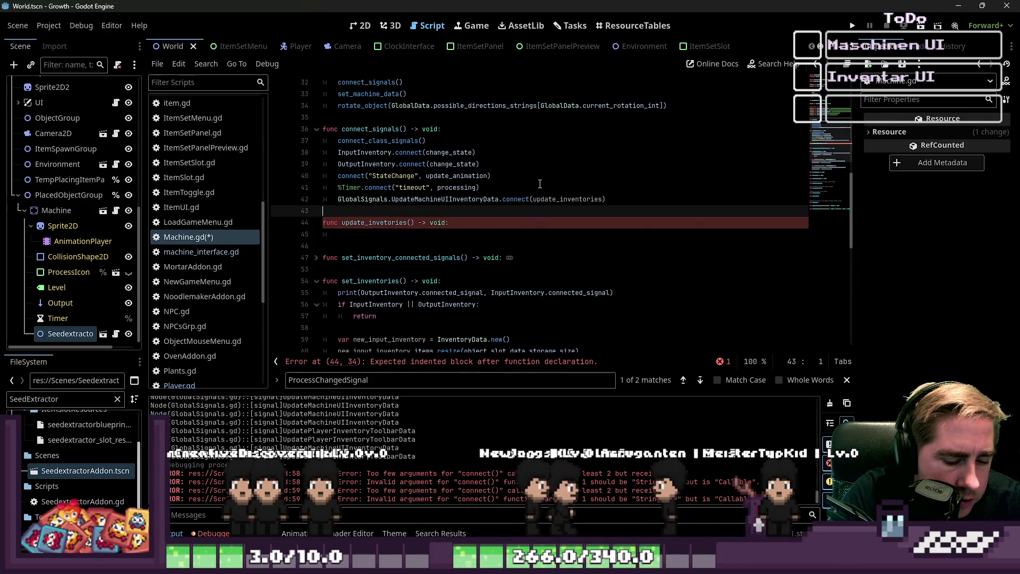
pyautogui.press('Down')
pyautogui.press('Down')
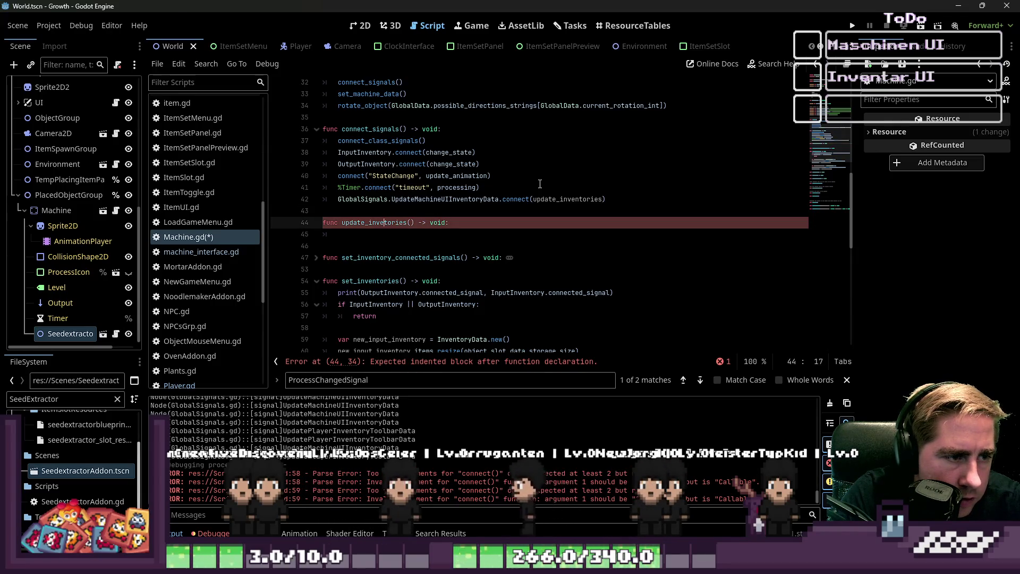
pyautogui.write('n')
pyautogui.press('Down')
pyautogui.press('Down')
pyautogui.press('Up')
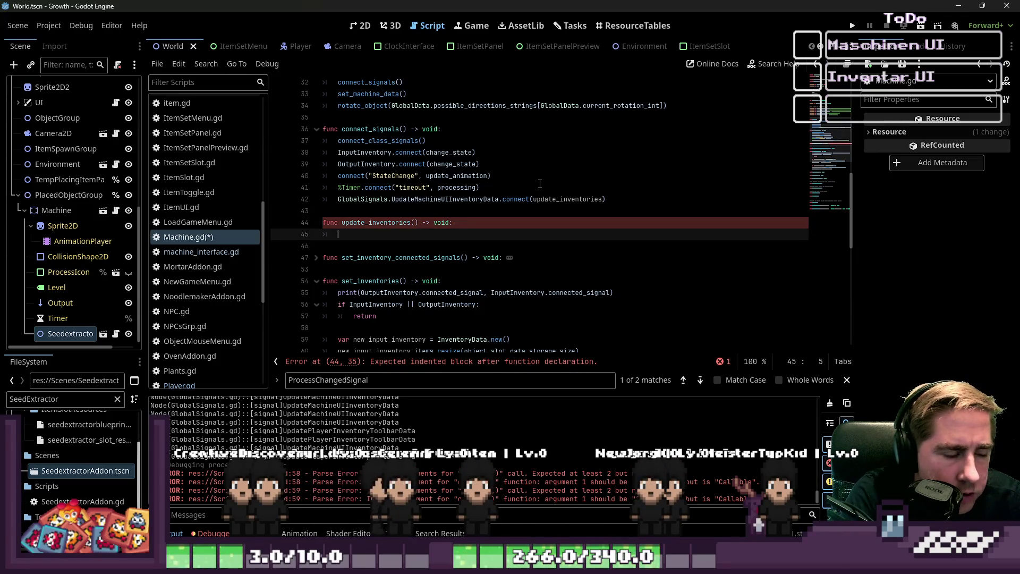
pyautogui.scroll(10, 540, 183)
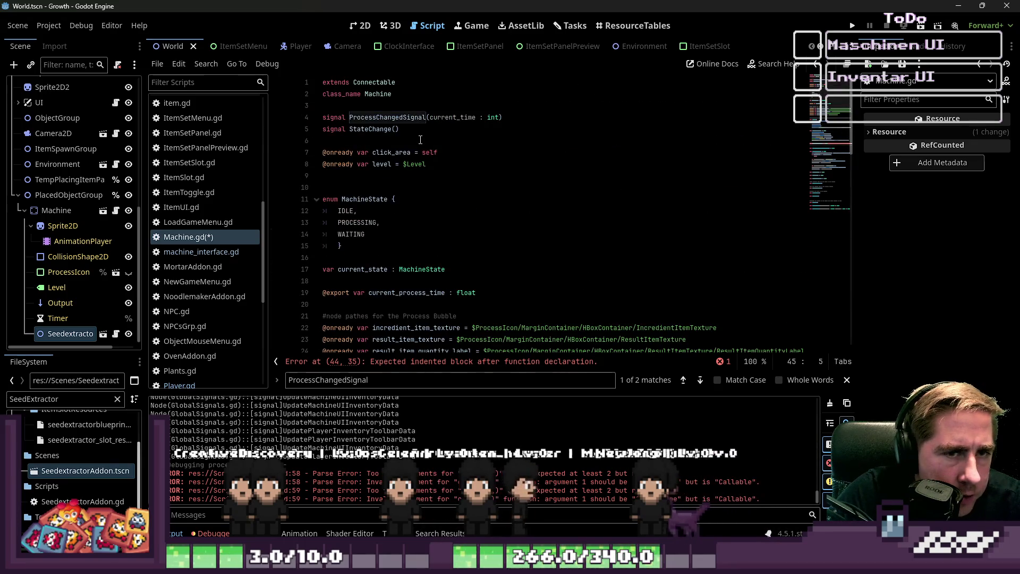
# Start declaring signal UpdateMachineInventoriesSignal on line 6, beneath the StateChange signal.
pyautogui.click(421, 140)
pyautogui.press('Return')
pyautogui.press('Return')
pyautogui.press('Up')
pyautogui.press('Up')
pyautogui.write('sign')
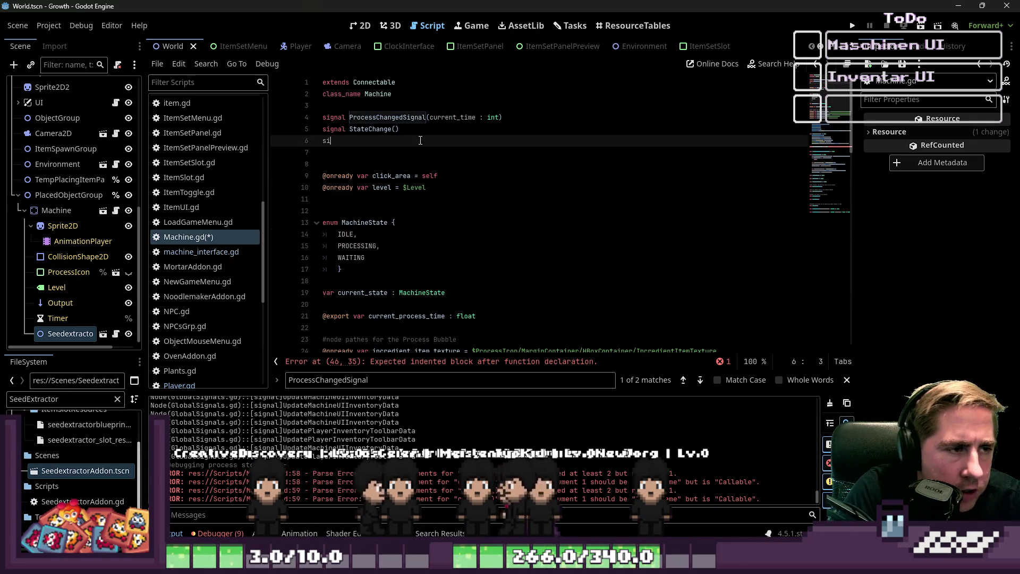
pyautogui.write('al')
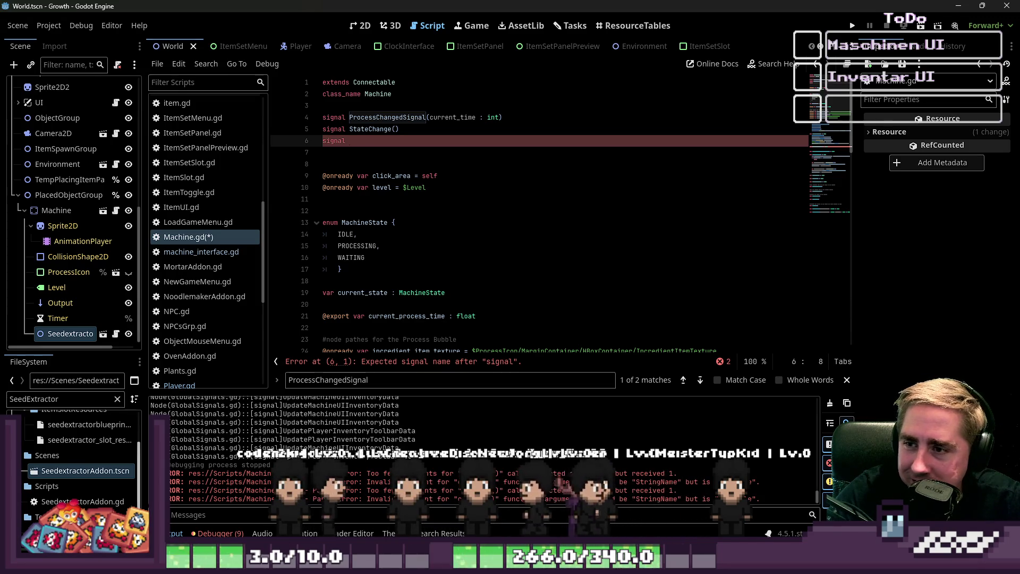
pyautogui.press('Up')
pyautogui.press('Down')
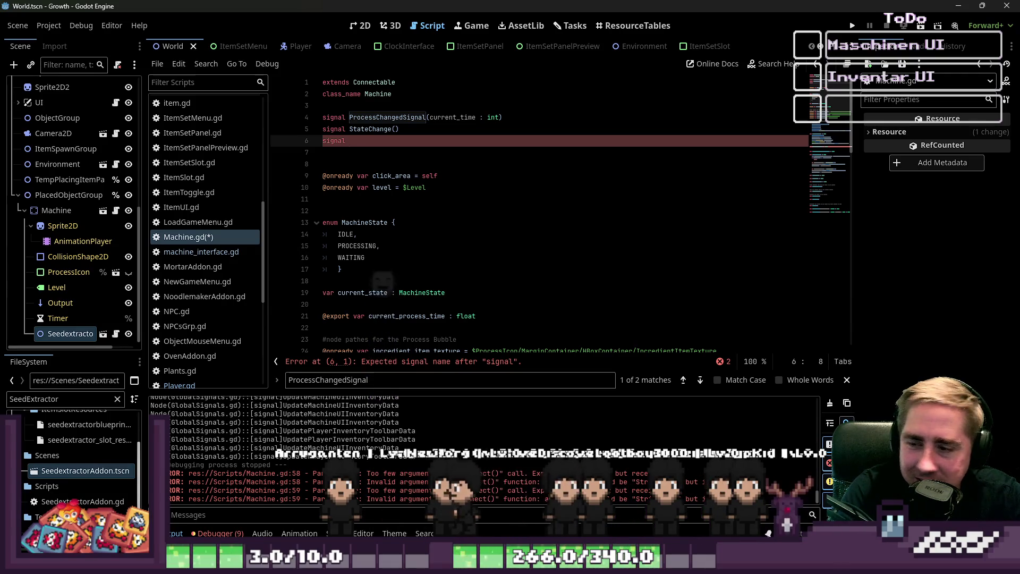
pyautogui.click(369, 129)
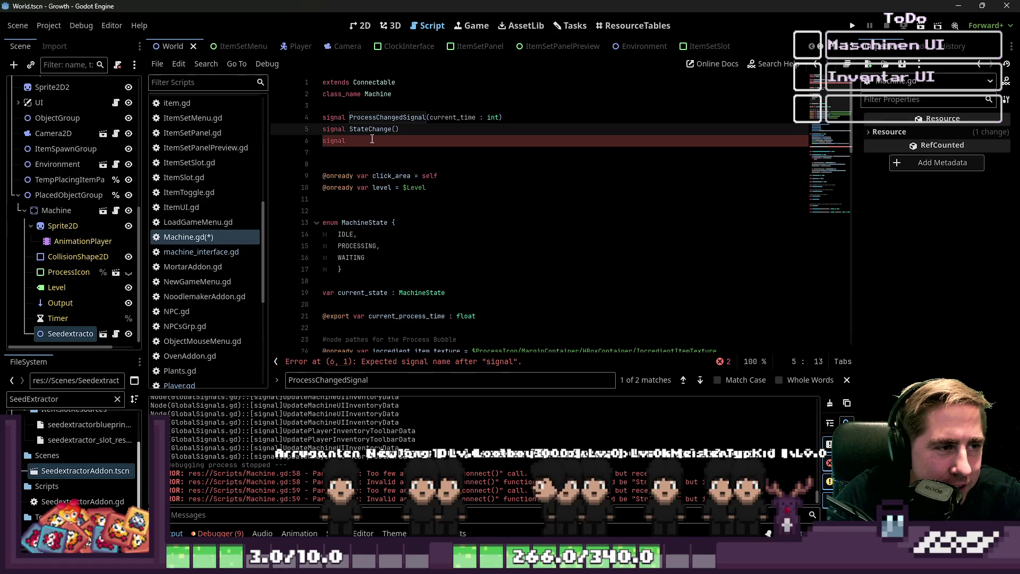
pyautogui.click(371, 139)
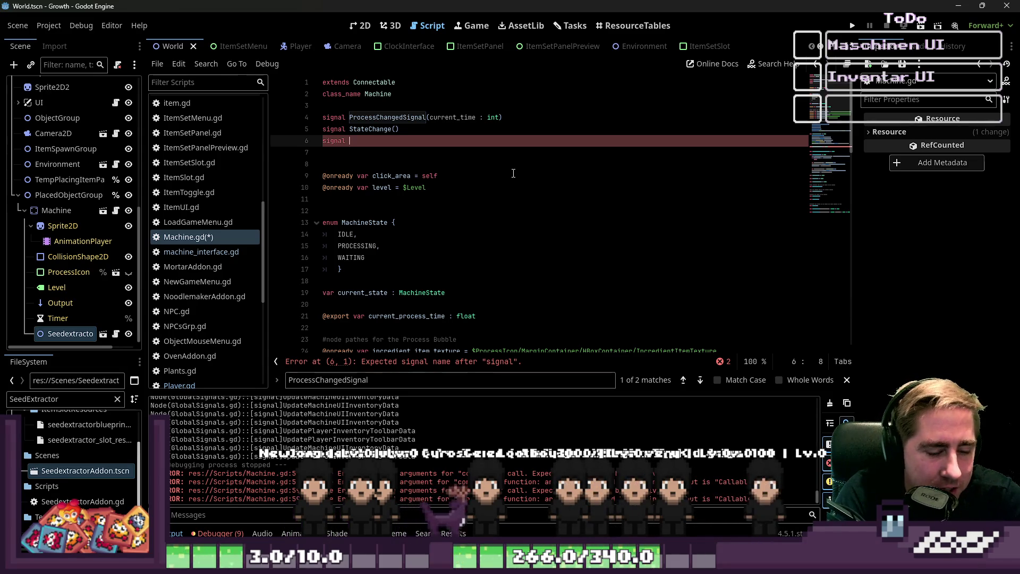
pyautogui.write('ateMachin')
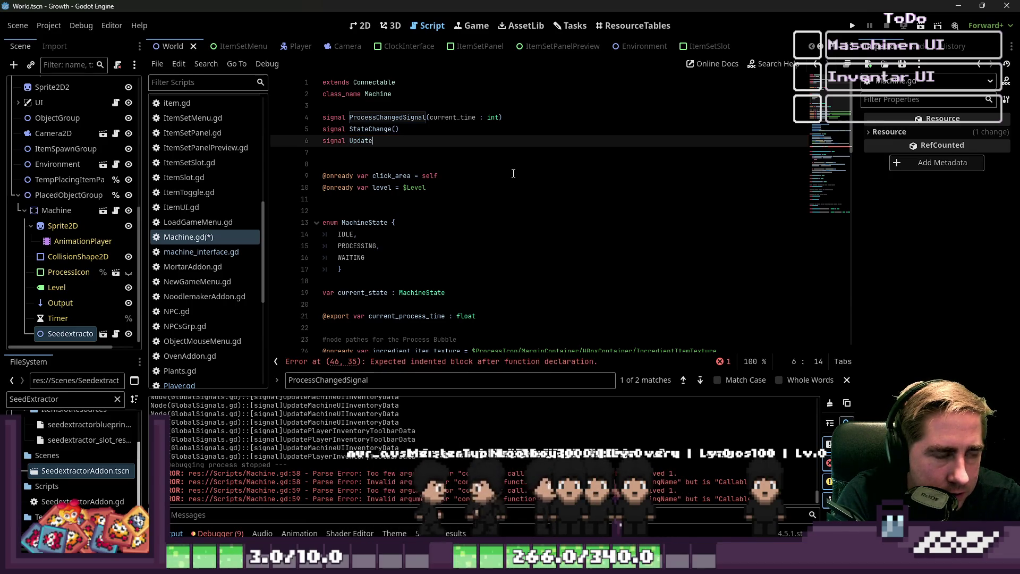
pyautogui.write('eInventoriesSignal')
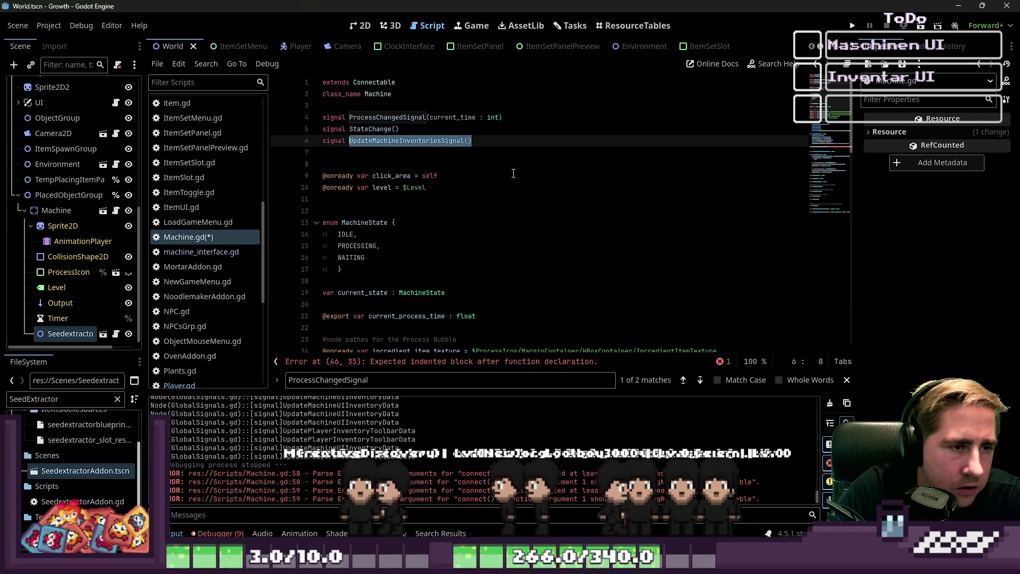
# Finish the UpdateMachineInventoriesSignal() declaration and call UpdateMachineInventoriesSignal.emit() inside update_inventories.
pyautogui.write('()')
pyautogui.press('Return')
pyautogui.scroll(-5, 513, 173)
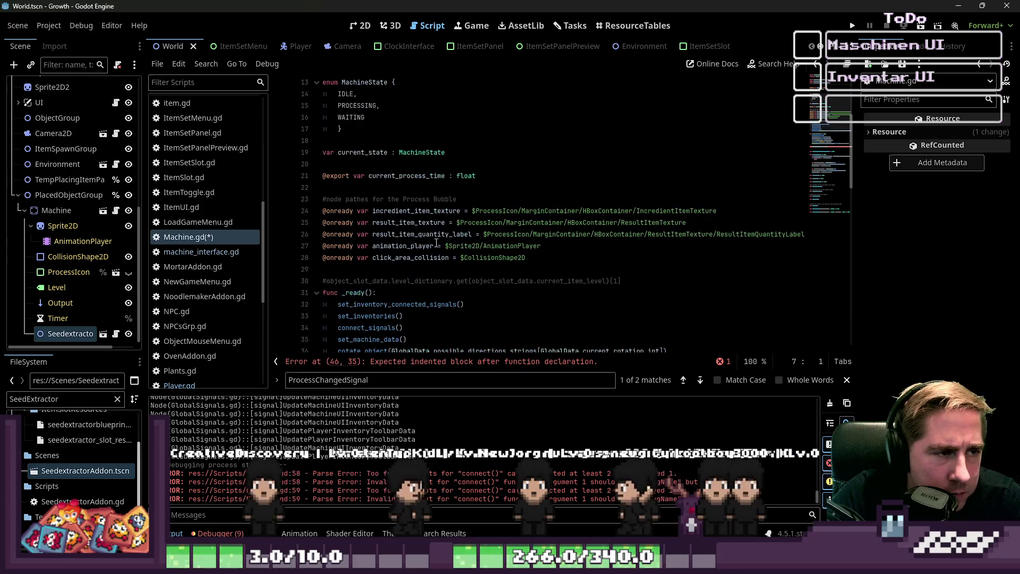
pyautogui.scroll(-5, 434, 232)
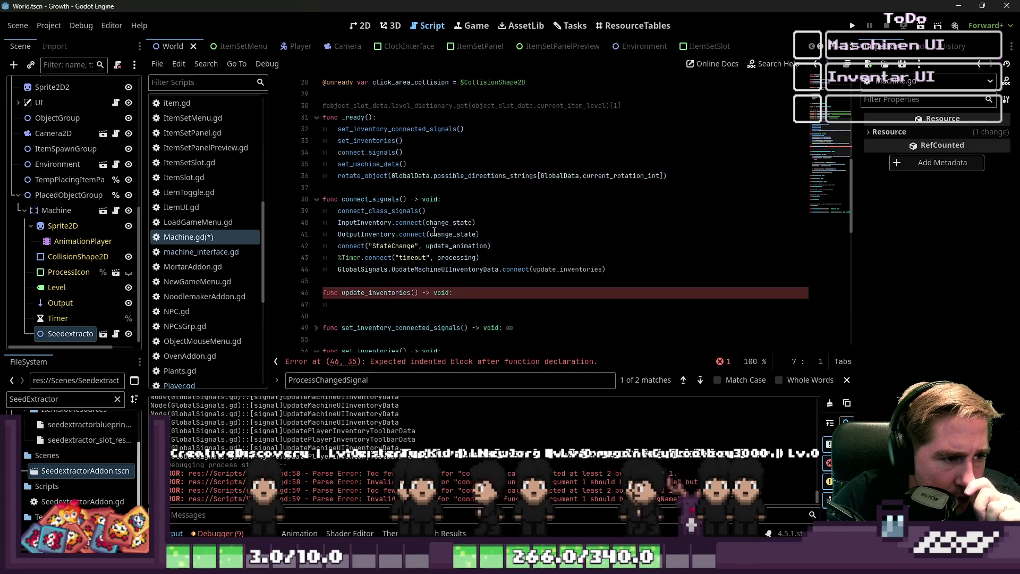
pyautogui.click(638, 269)
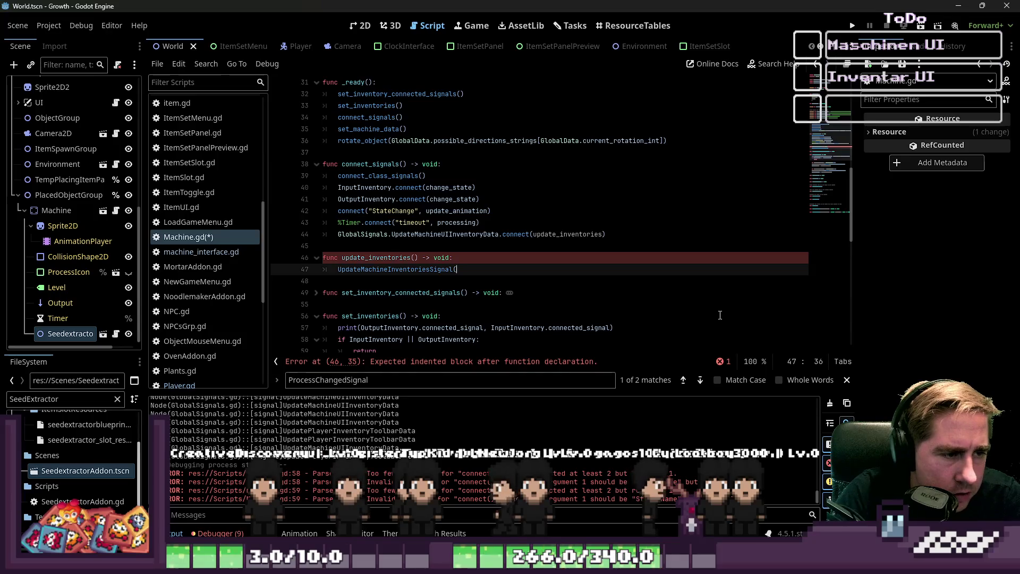
pyautogui.press('BackSpace')
pyautogui.press('BackSpace')
pyautogui.write('.emit(')
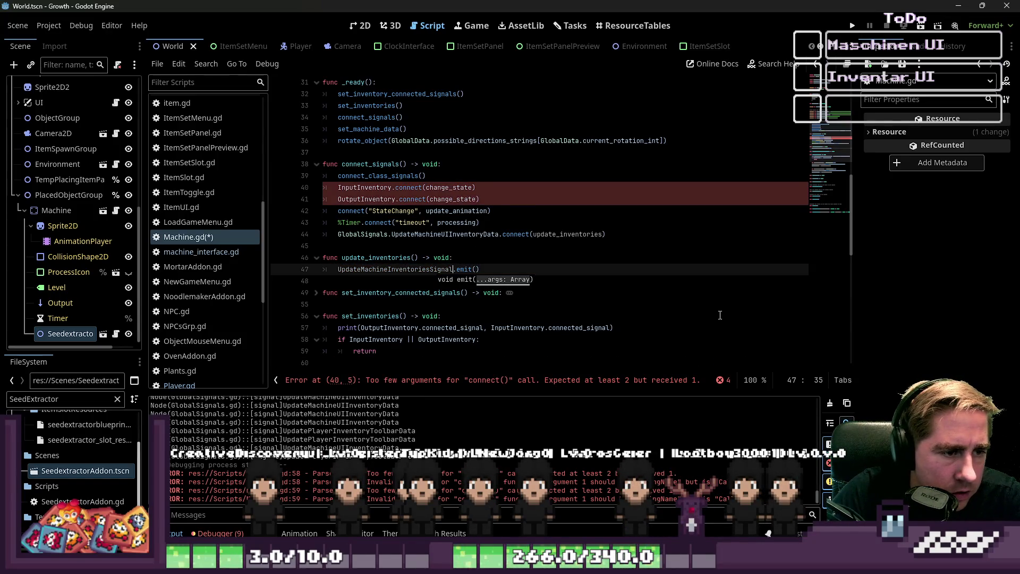
# Replace InputInventory and OutputInventory in connect_signals with UpdateMachineInventoriesSignal.
pyautogui.hotkey('ctrl', 'c')
pyautogui.press('Up')
pyautogui.press('Up')
pyautogui.press('Up')
pyautogui.hotkey('ctrl', 'shift', 'Right')
pyautogui.hotkey('ctrl', 'v')
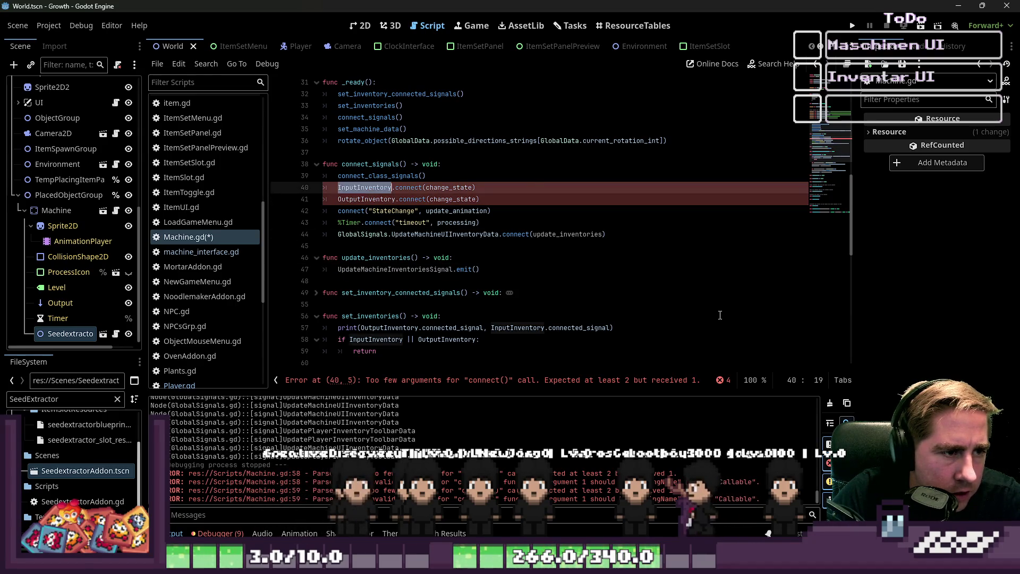
pyautogui.press('Down')
pyautogui.hotkey('ctrl', 'Left')
pyautogui.hotkey('ctrl', 'Left')
pyautogui.hotkey('ctrl', 'Left')
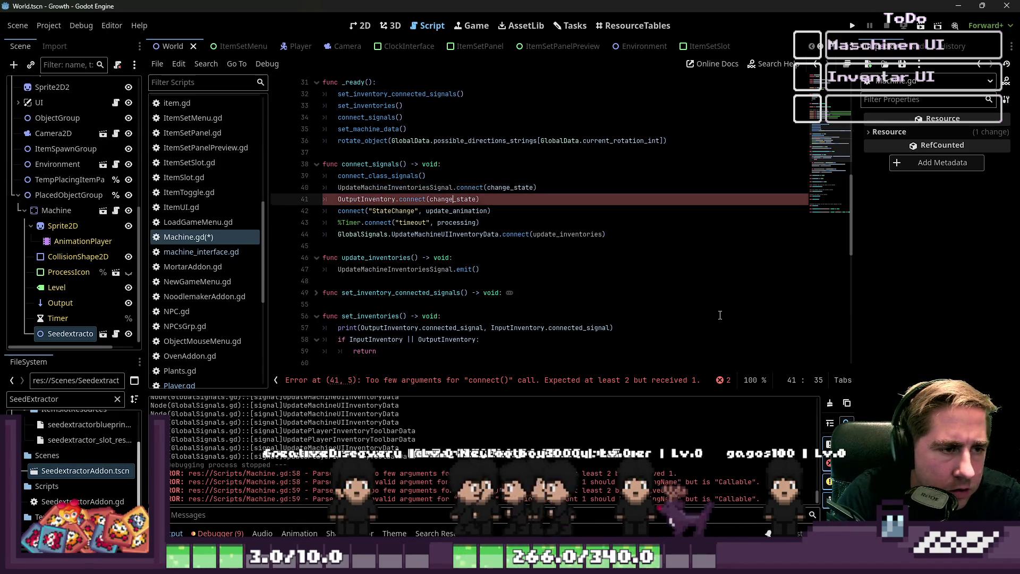
pyautogui.press('Left')
pyautogui.hotkey('ctrl', 'shift', 'Left')
pyautogui.hotkey('ctrl', 'v')
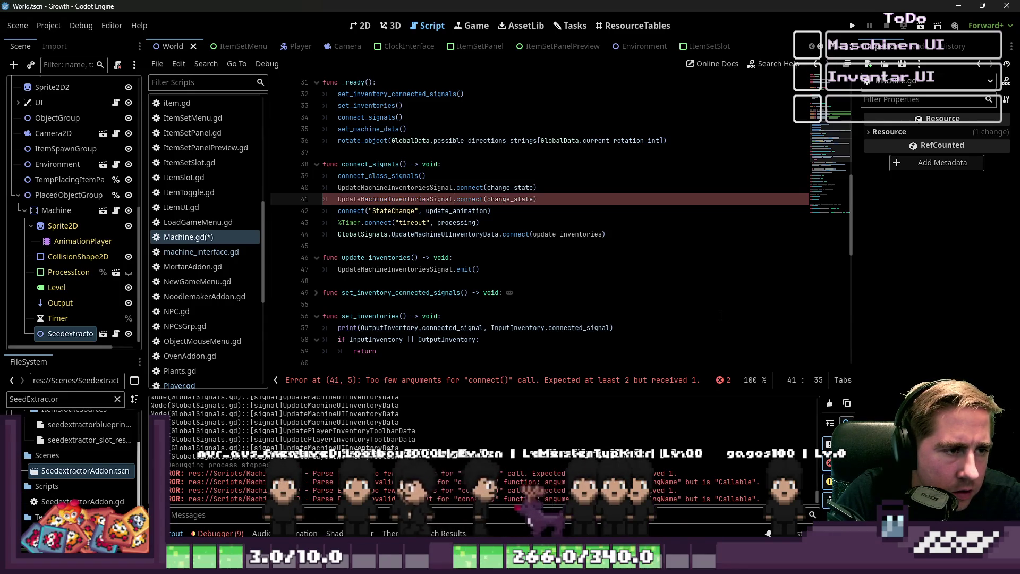
# Save Machine.gd and run the game.
pyautogui.press('Up')
pyautogui.press('Up')
pyautogui.press('Up')
pyautogui.hotkey('ctrl', 's')
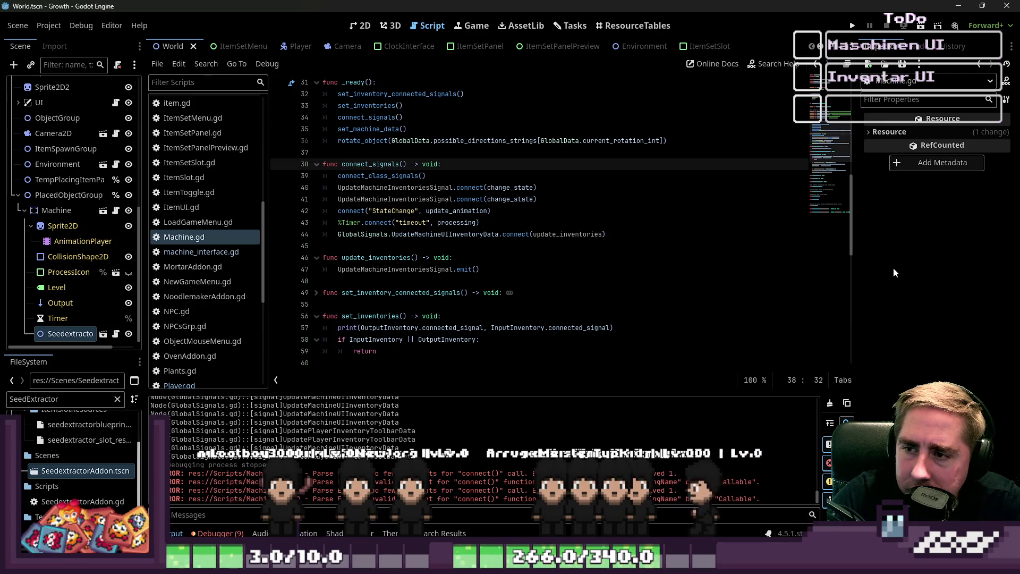
pyautogui.click(531, 211)
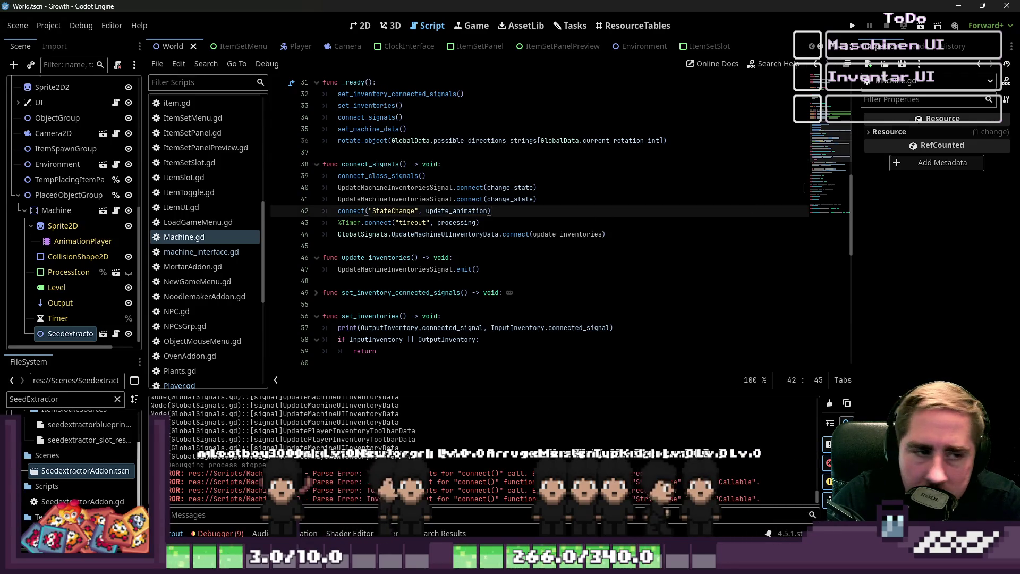
pyautogui.click(852, 25)
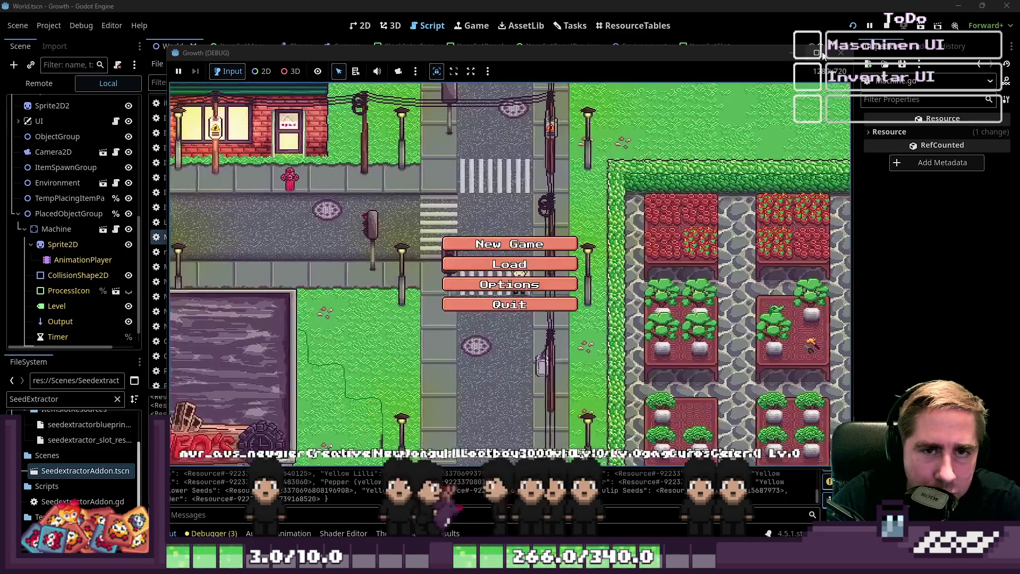
# Maximize the game window, start a New Game with character name 'axdxc', and begin playing.
pyautogui.click(816, 52)
pyautogui.click(510, 259)
pyautogui.click(540, 184)
pyautogui.write('axd')
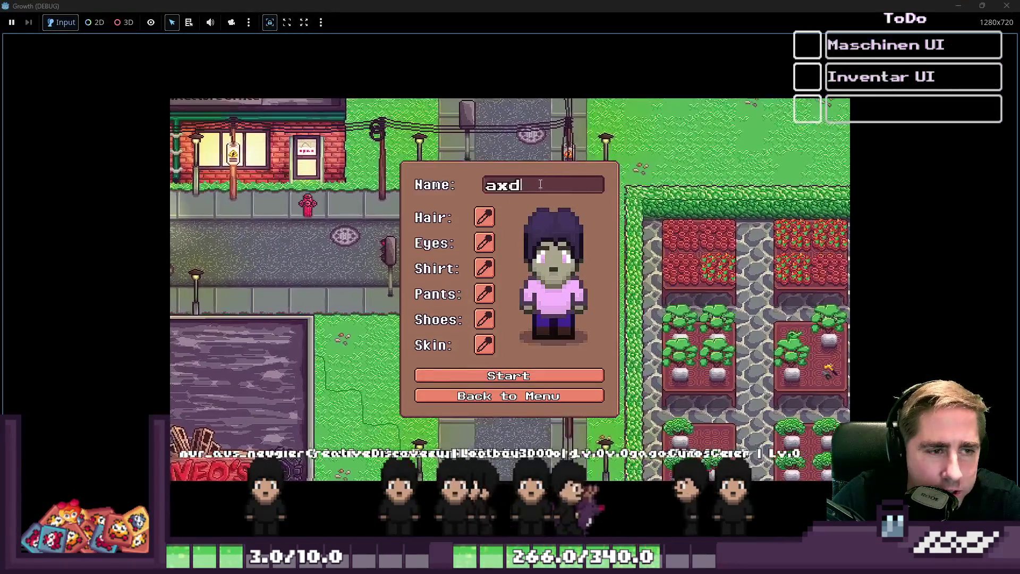
pyautogui.write('xc')
pyautogui.click(510, 375)
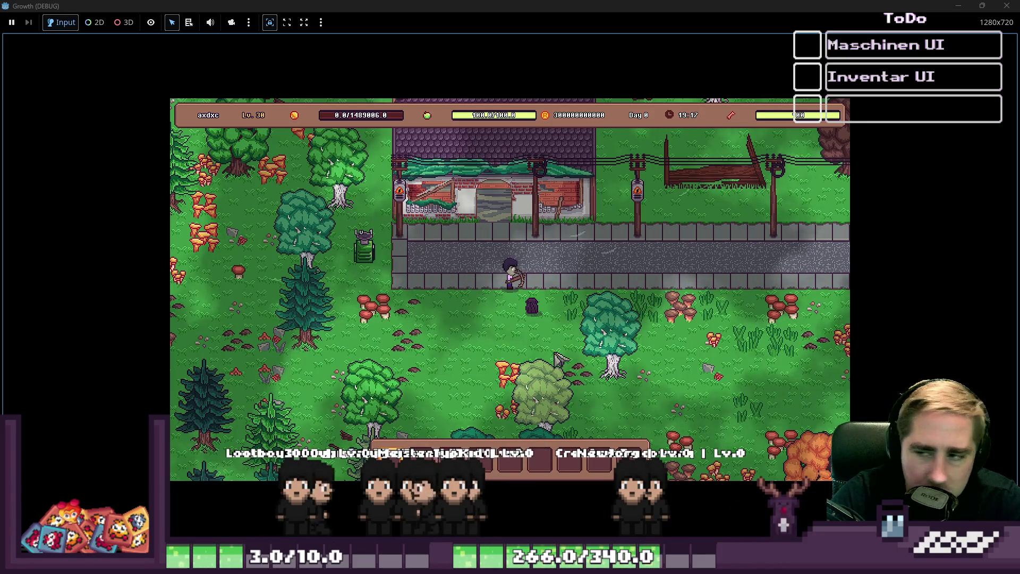
# Walk the character up the road, left along the stone path, and down through the forest toward the lake.
pyautogui.press('w')
pyautogui.press('w')
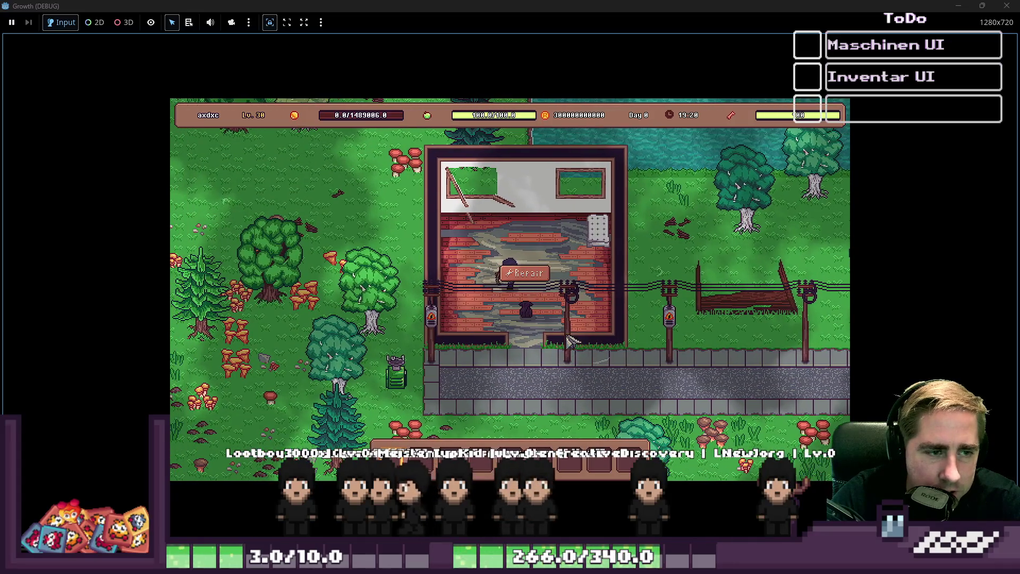
pyautogui.press('s')
pyautogui.press('s')
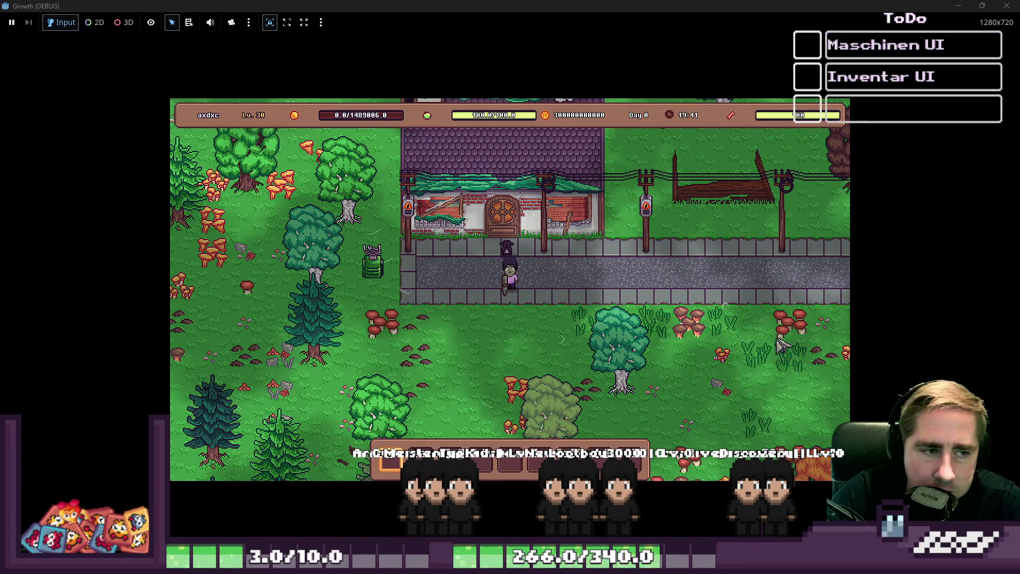
pyautogui.hotkey('w', 'd')
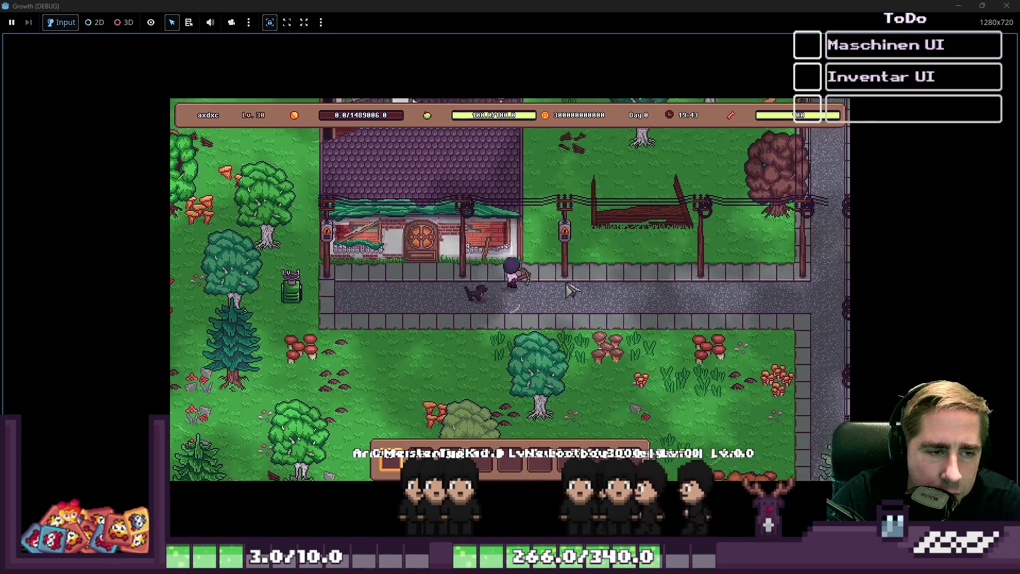
pyautogui.press('s')
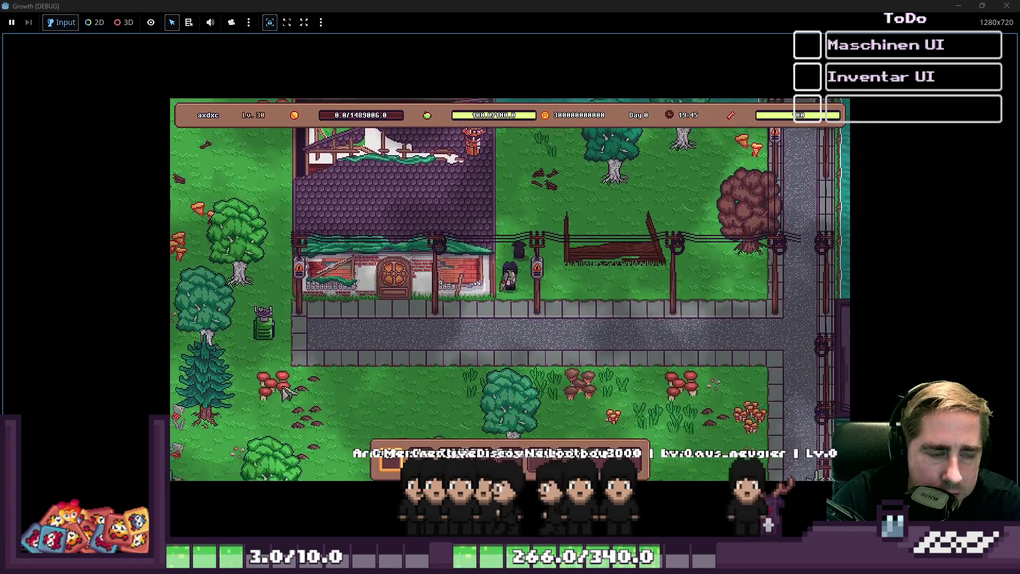
pyautogui.press('a')
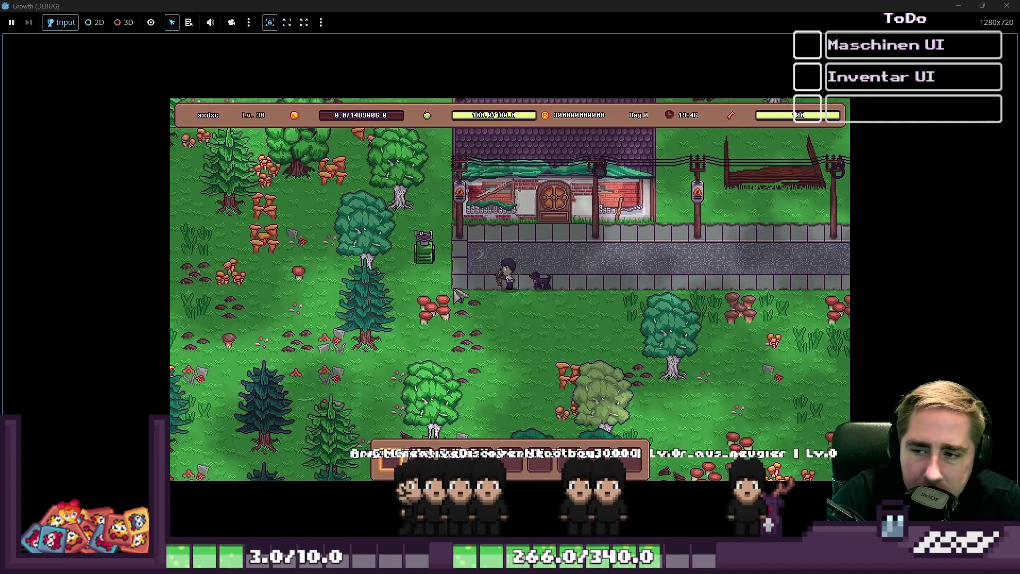
pyautogui.press('a')
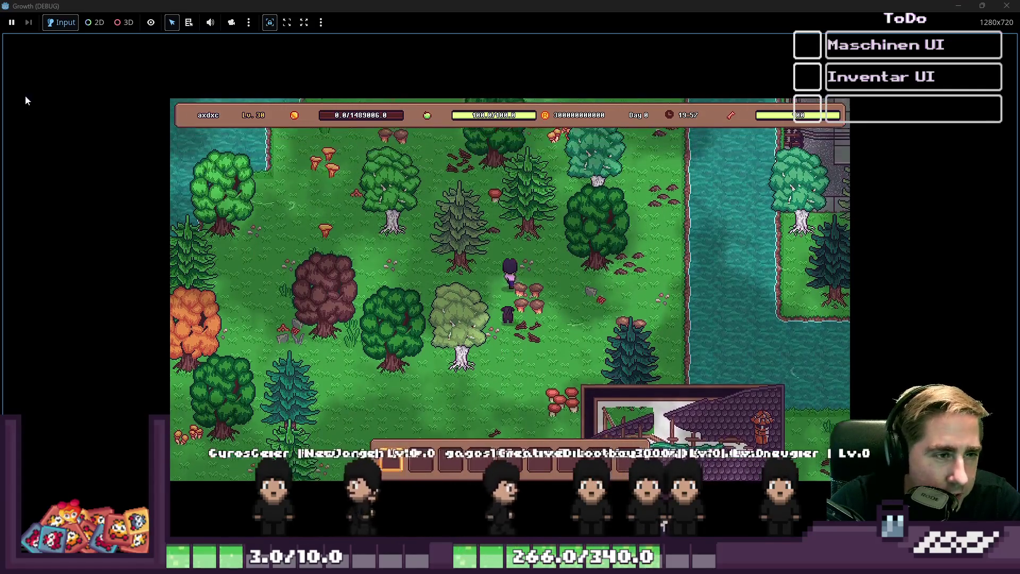
pyautogui.press('w')
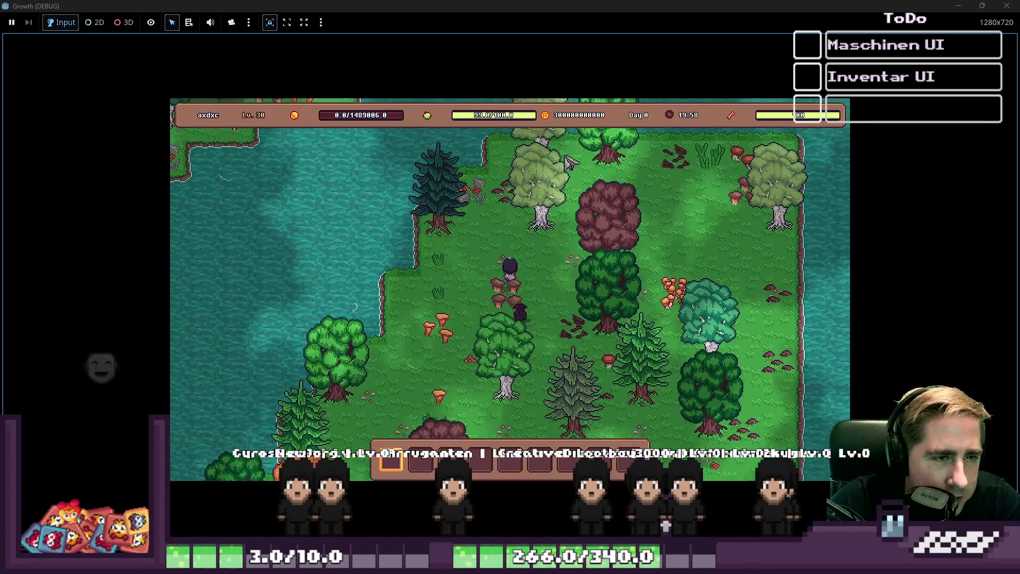
pyautogui.press('s')
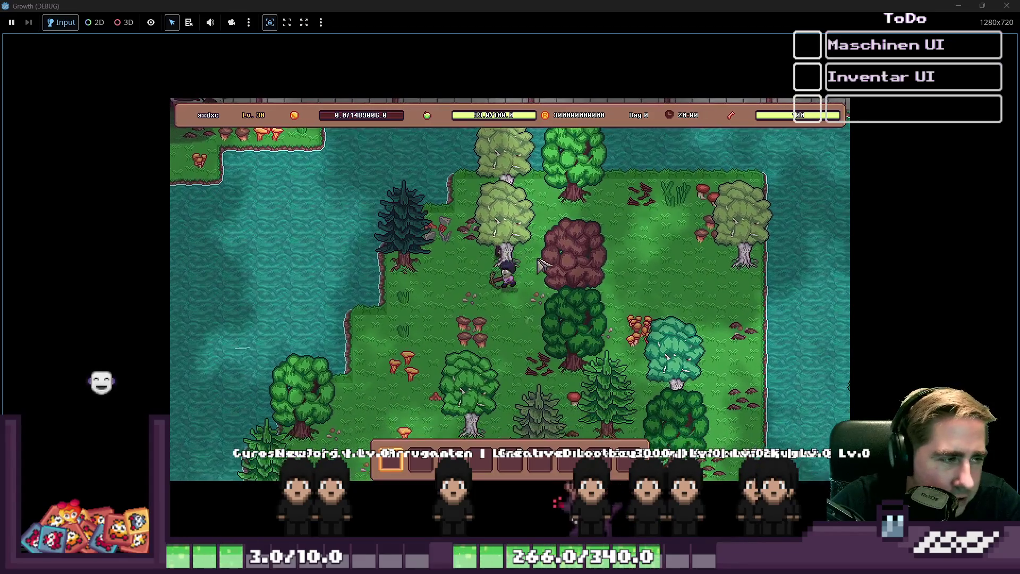
pyautogui.press('s')
pyautogui.press('a')
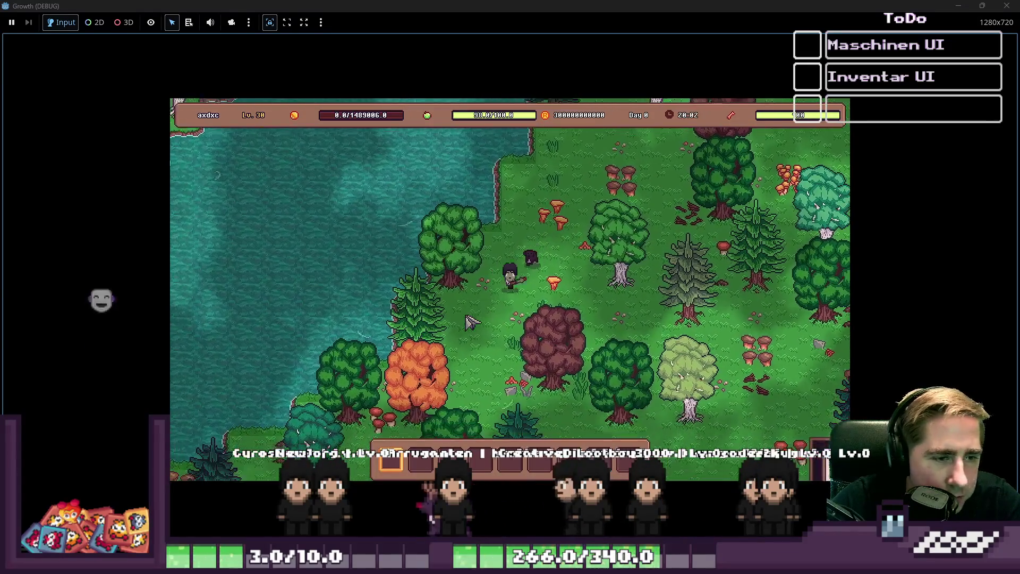
pyautogui.press('s')
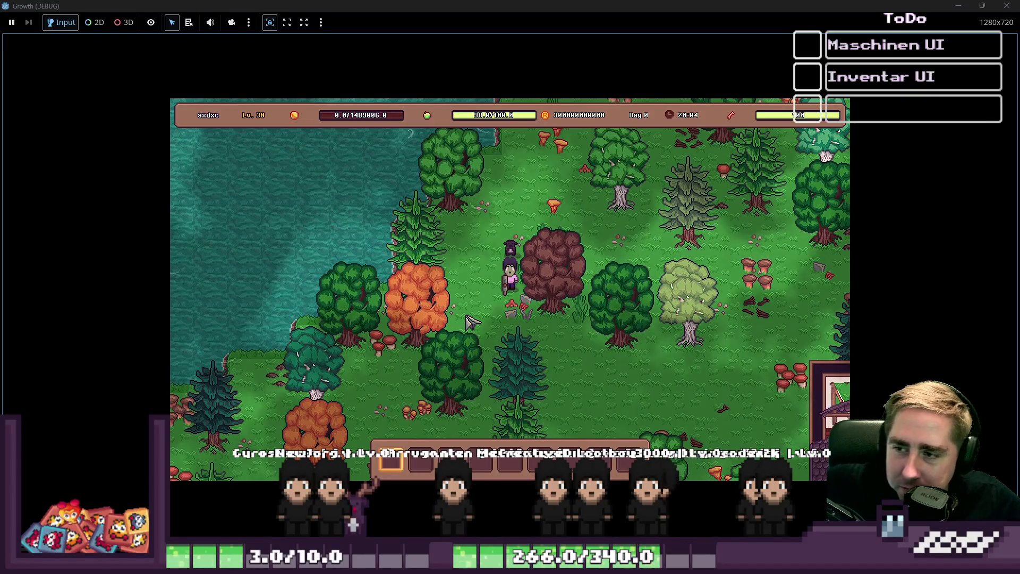
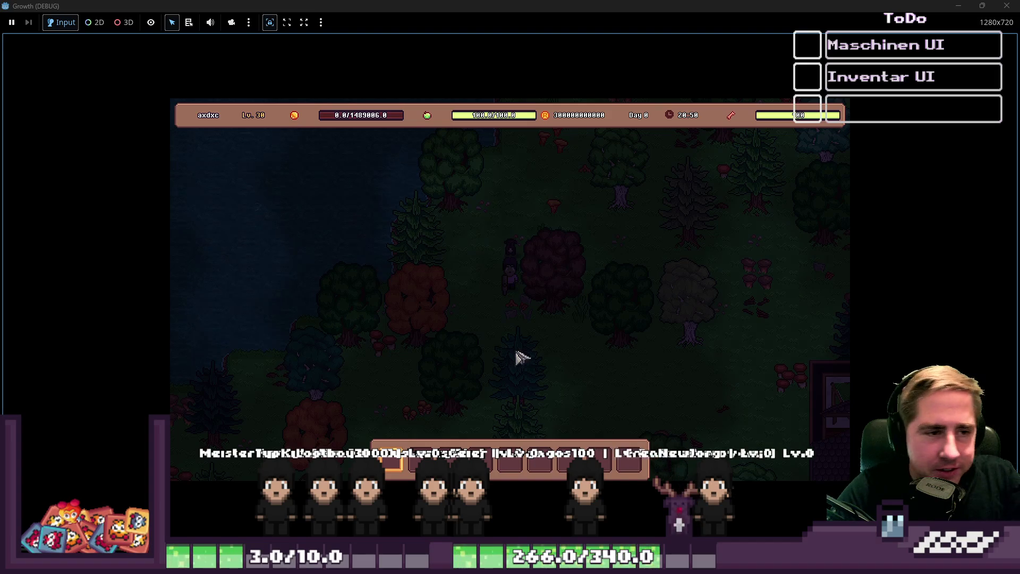
# Walk the player down and right across the map toward the house, then return to Machine.gd.
pyautogui.click(551, 349)
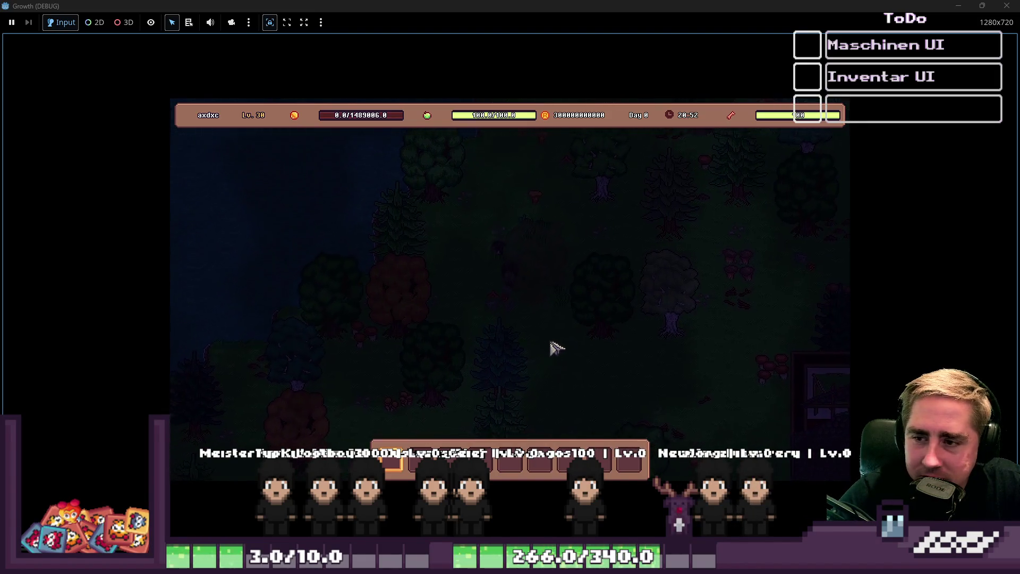
pyautogui.press('s')
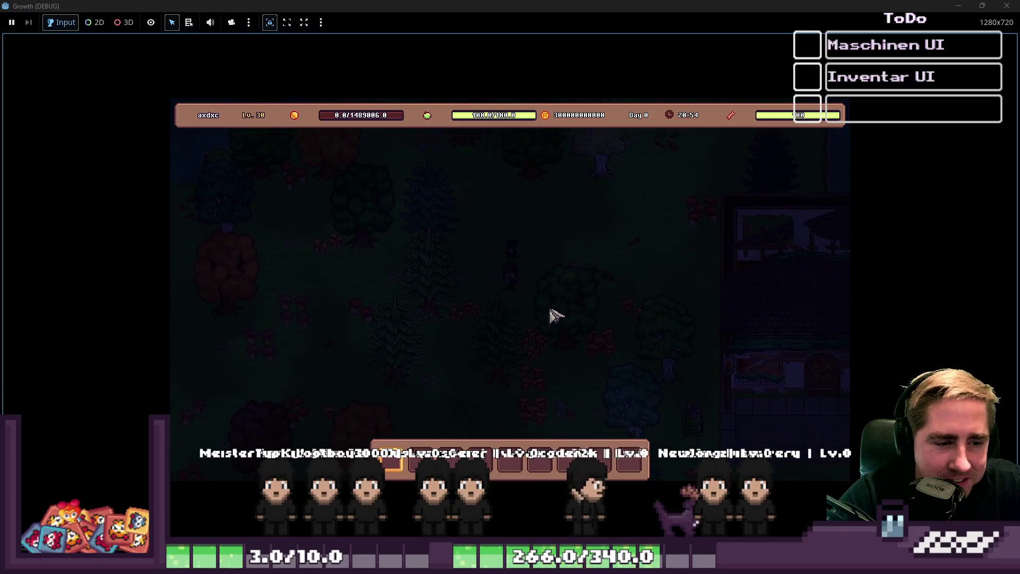
pyautogui.press('d')
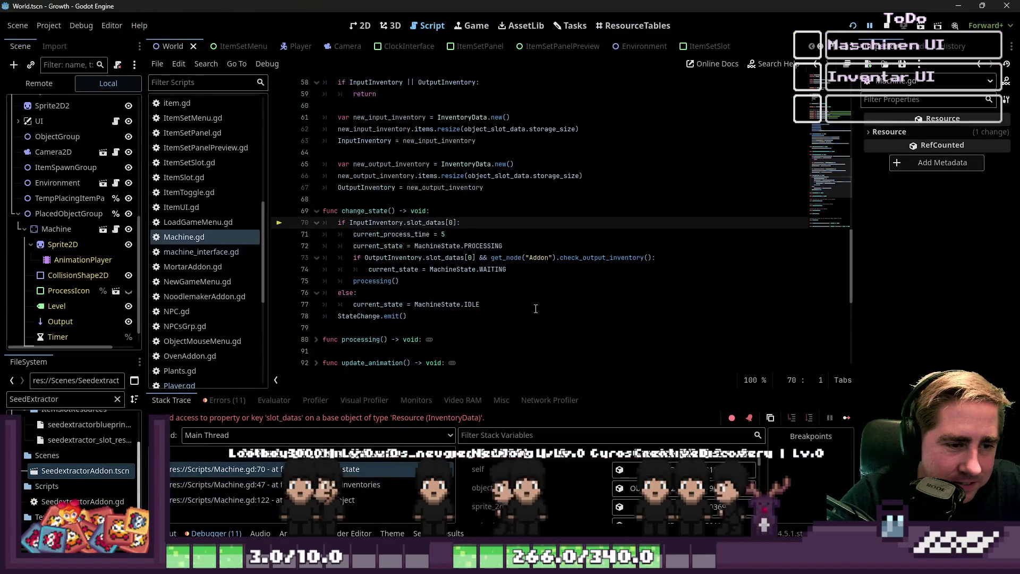
pyautogui.click(536, 308)
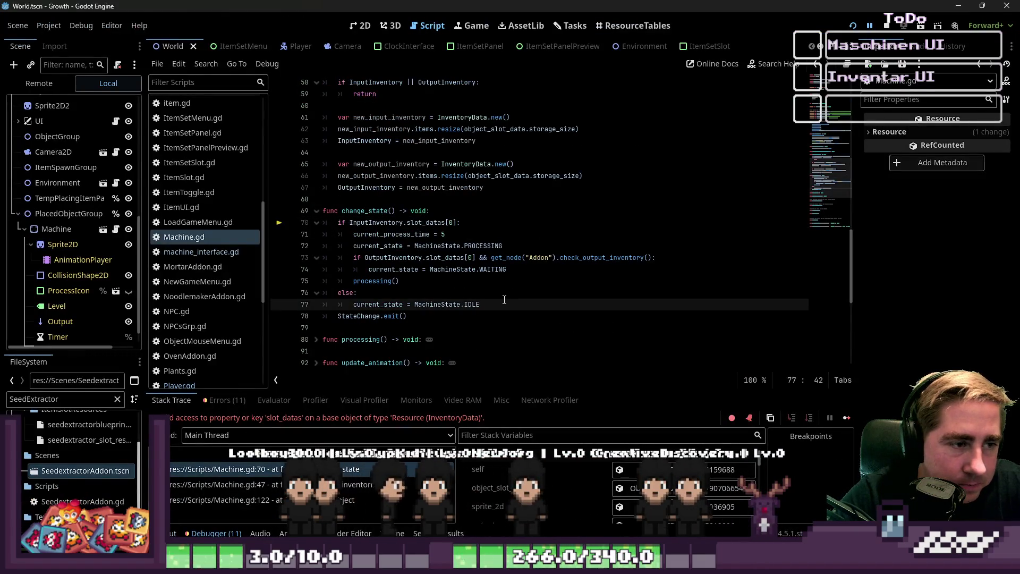
# Replace slot_datas with items on lines 70 and 73 of change_state.
pyautogui.scroll(1, 496, 291)
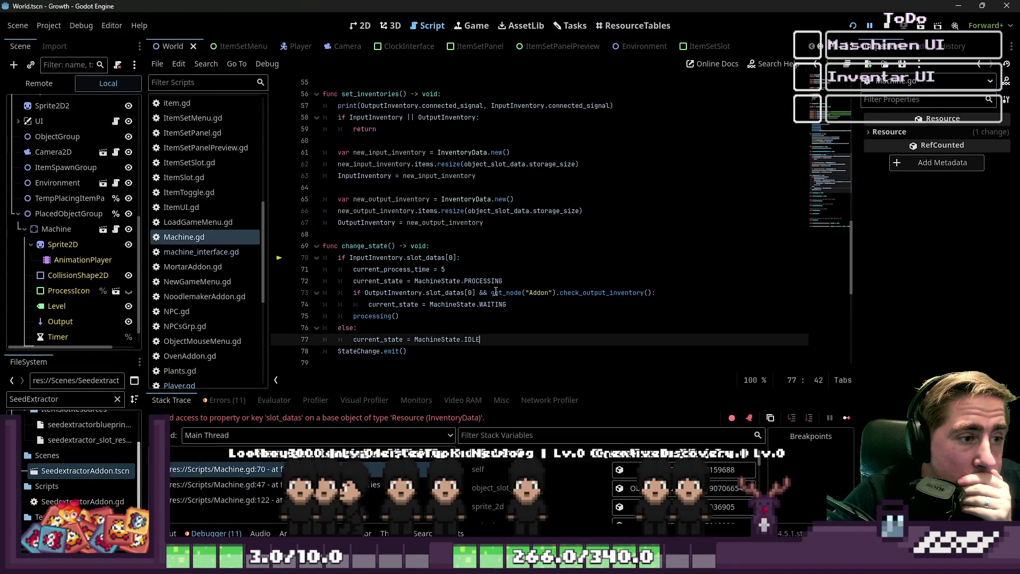
pyautogui.doubleClick(426, 259)
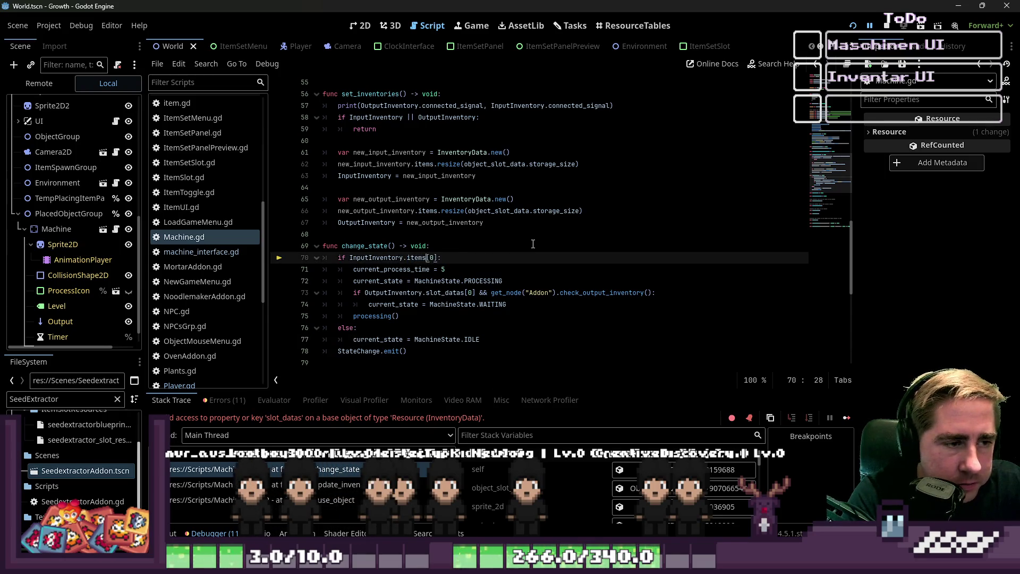
pyautogui.press('Down')
pyautogui.press('Down')
pyautogui.press('Down')
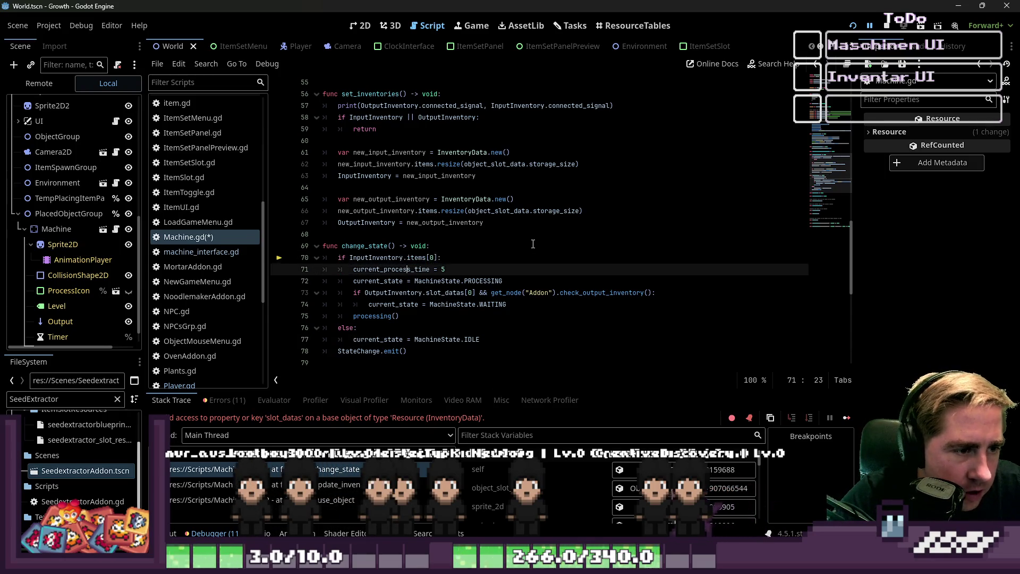
pyautogui.write('items')
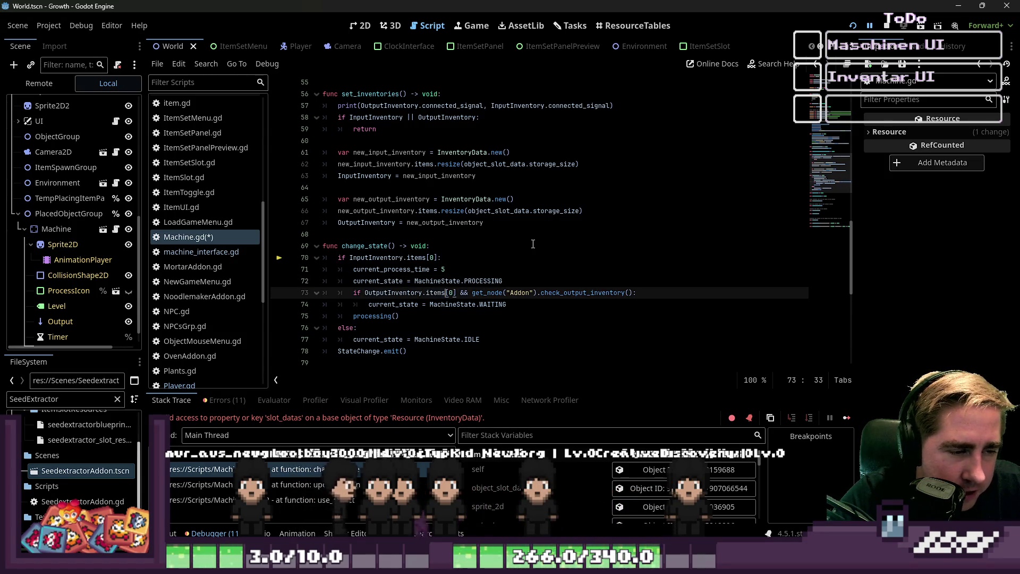
# Unfold the processing and update_animation functions at the end of Machine.gd and review their state checks.
pyautogui.hotkey('ctrl', 'End')
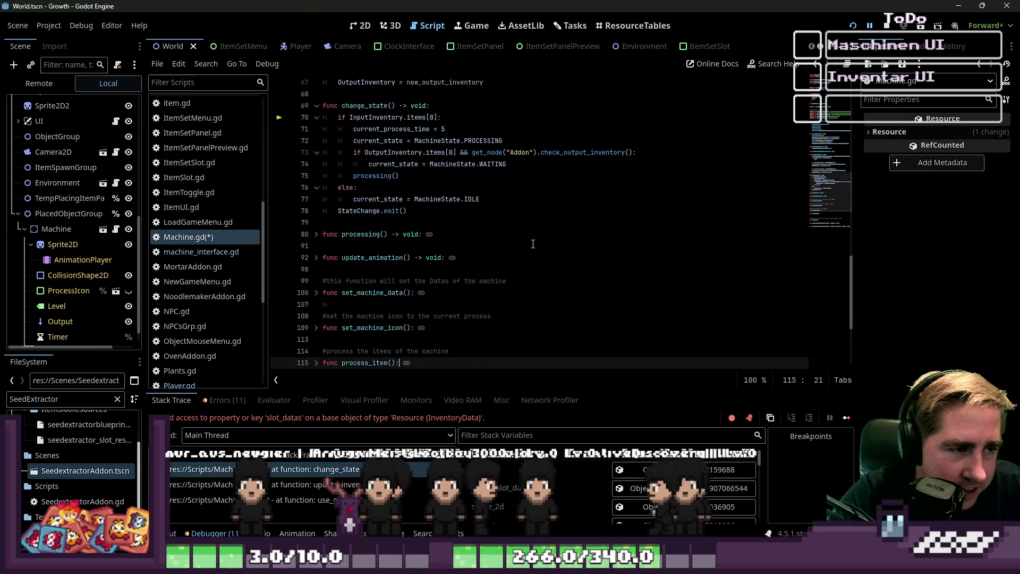
pyautogui.click(319, 234)
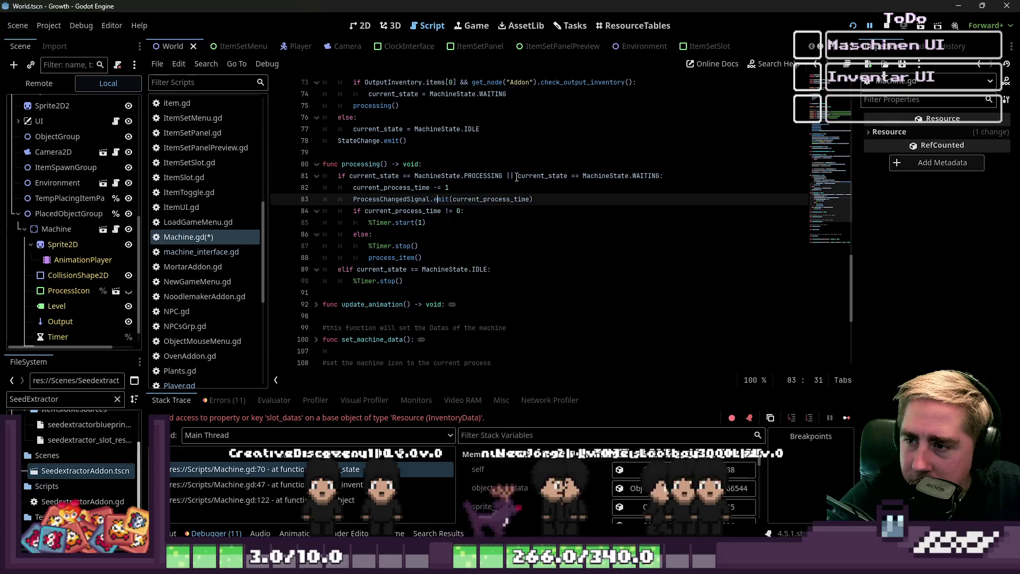
pyautogui.press('Down')
pyautogui.press('Down')
pyautogui.press('Down')
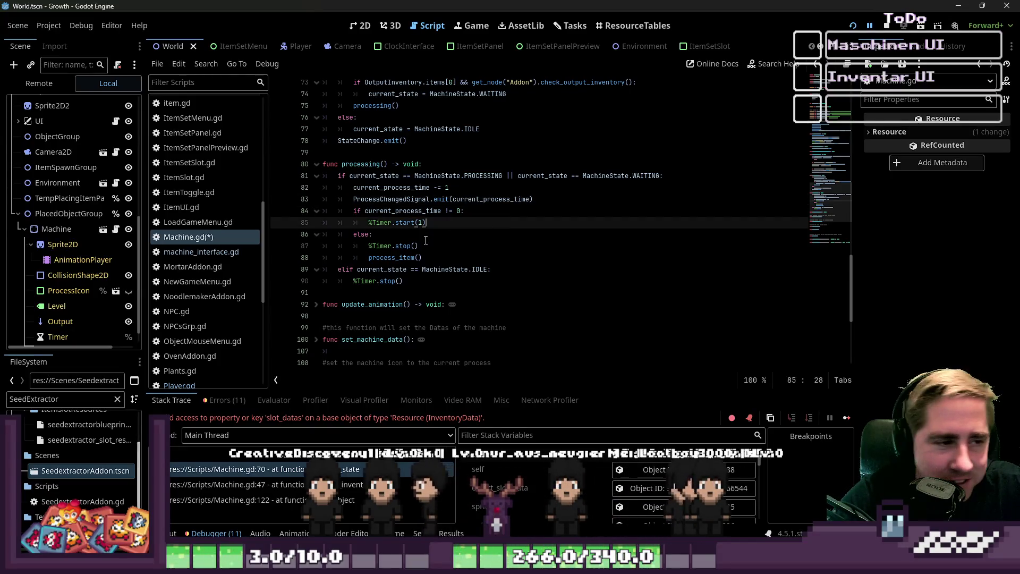
pyautogui.scroll(-2, 326, 241)
pyautogui.click(317, 235)
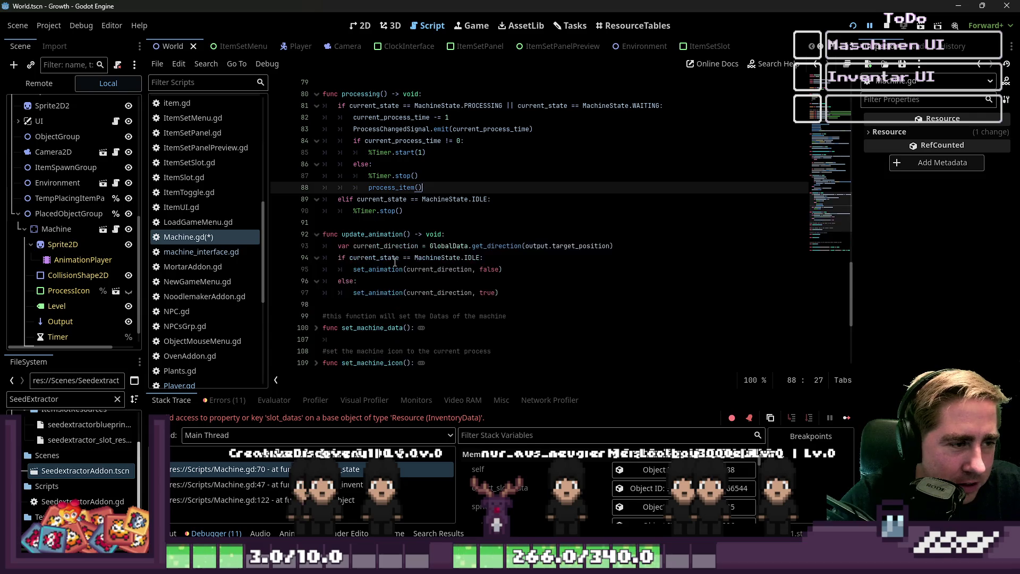
pyautogui.click(437, 258)
pyautogui.click(572, 247)
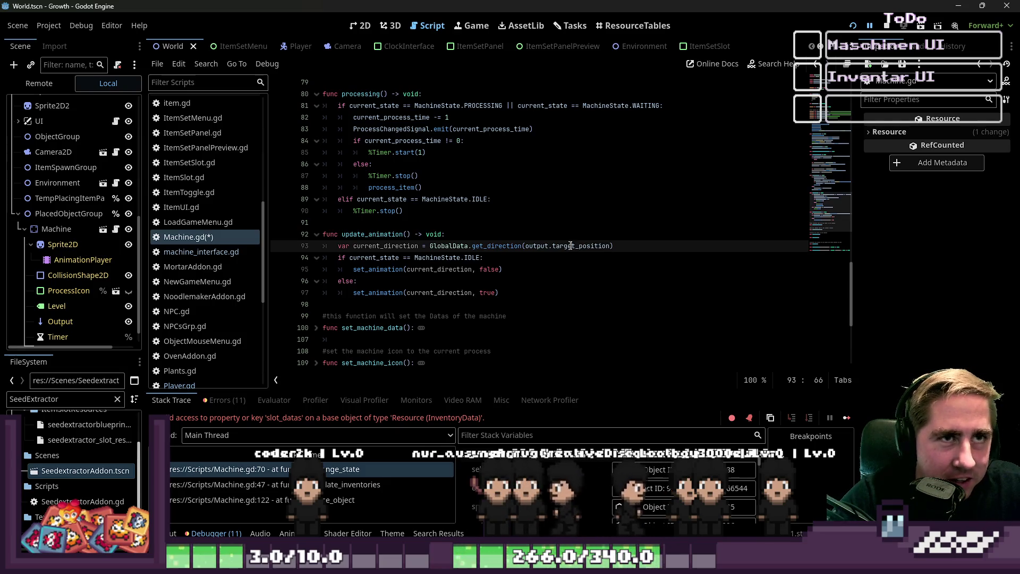
pyautogui.click(410, 284)
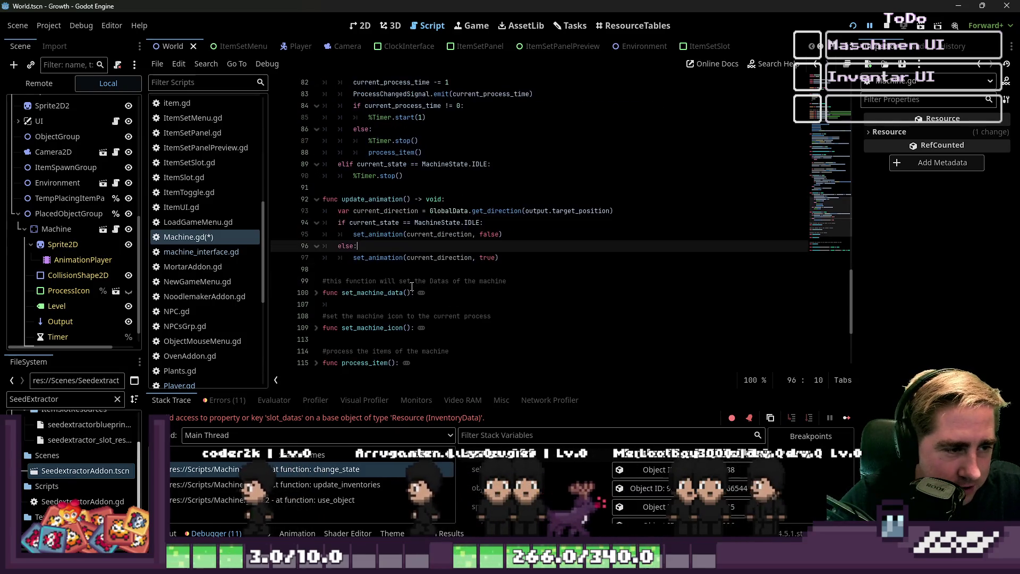
# Unfold set_machine_data and review its level label and Addon naming lines.
pyautogui.keyDown('shift'); pyautogui.click(321, 295); pyautogui.keyUp('shift')
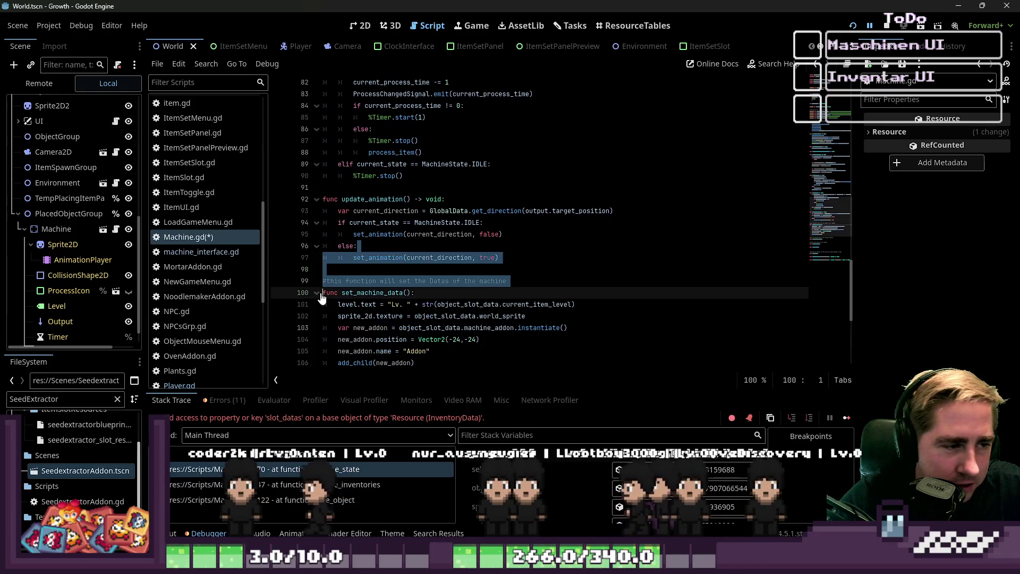
pyautogui.click(388, 304)
pyautogui.scroll(-3, 468, 328)
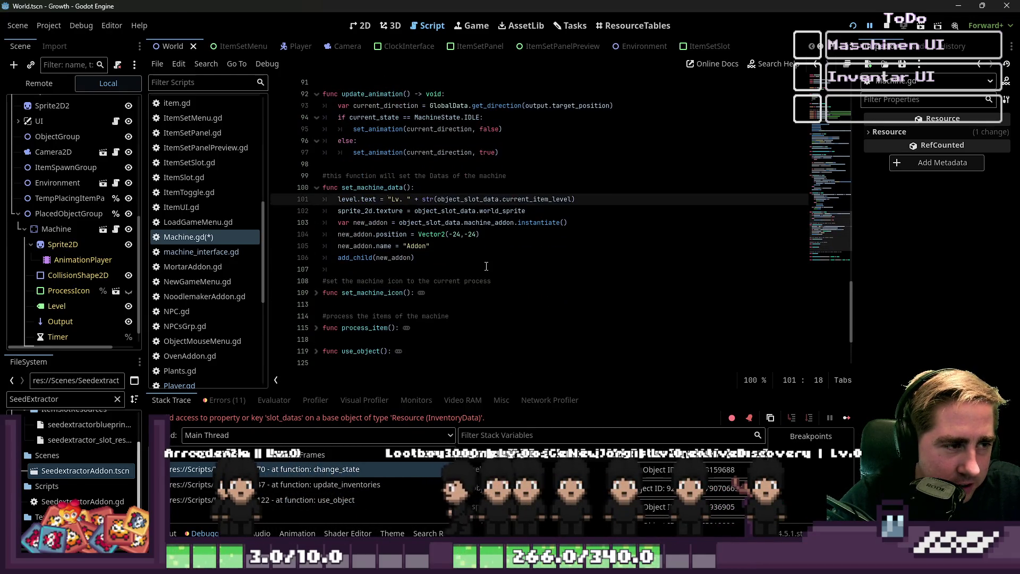
pyautogui.click(486, 266)
pyautogui.click(482, 242)
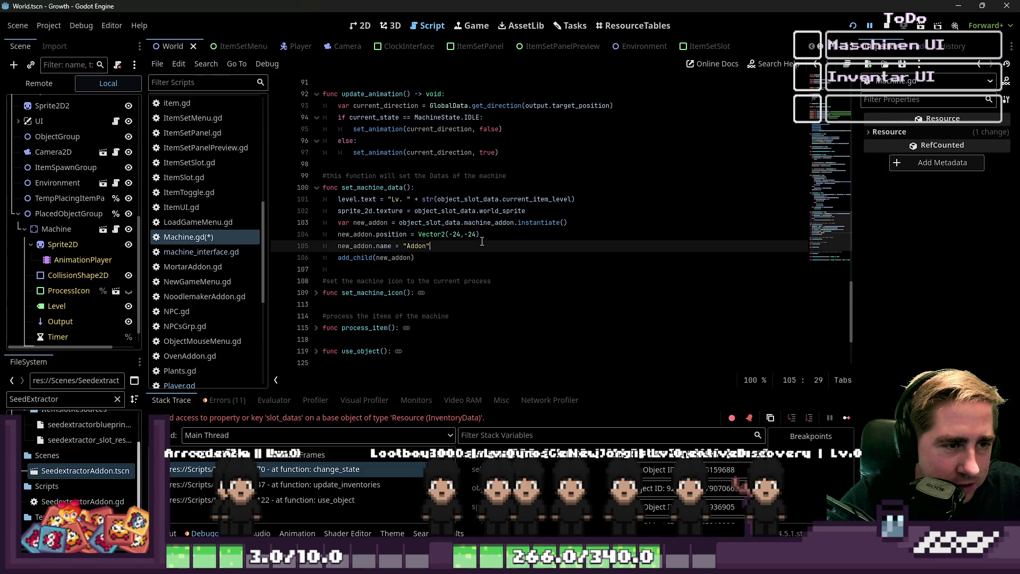
pyautogui.click(444, 258)
pyautogui.click(364, 272)
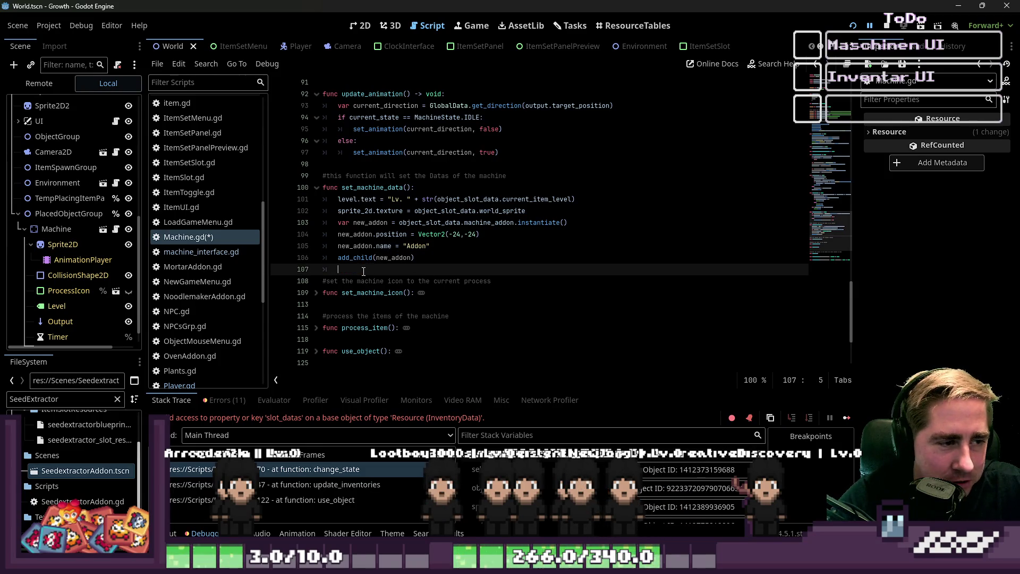
pyautogui.moveTo(370, 272); pyautogui.dragTo(323, 293)
pyautogui.scroll(-2, 319, 297)
# Unfold set_machine_icon, process_item and use_object.
pyautogui.click(316, 293)
pyautogui.scroll(-2, 318, 299)
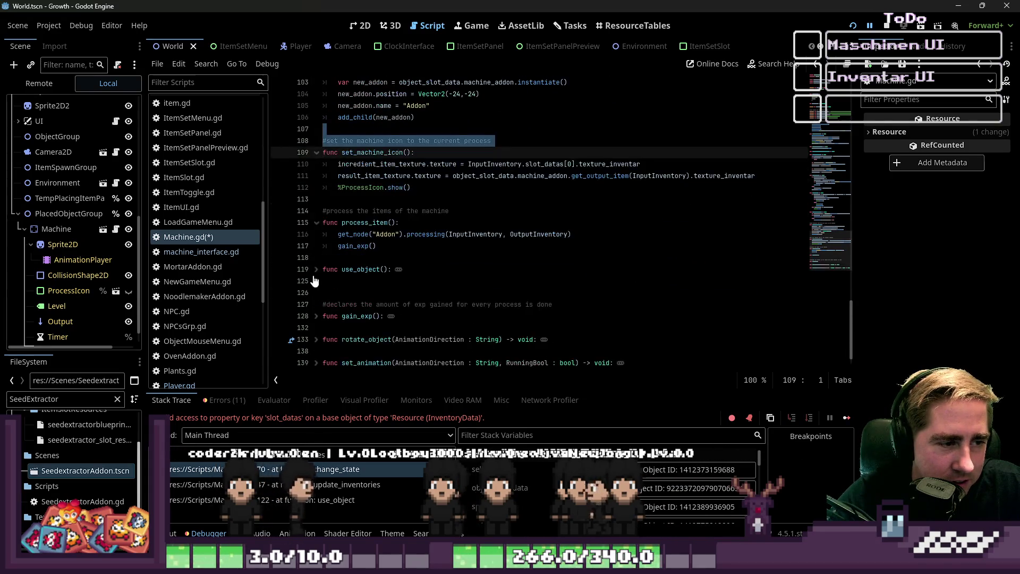
pyautogui.keyDown('shift'); pyautogui.click(319, 269); pyautogui.keyUp('shift')
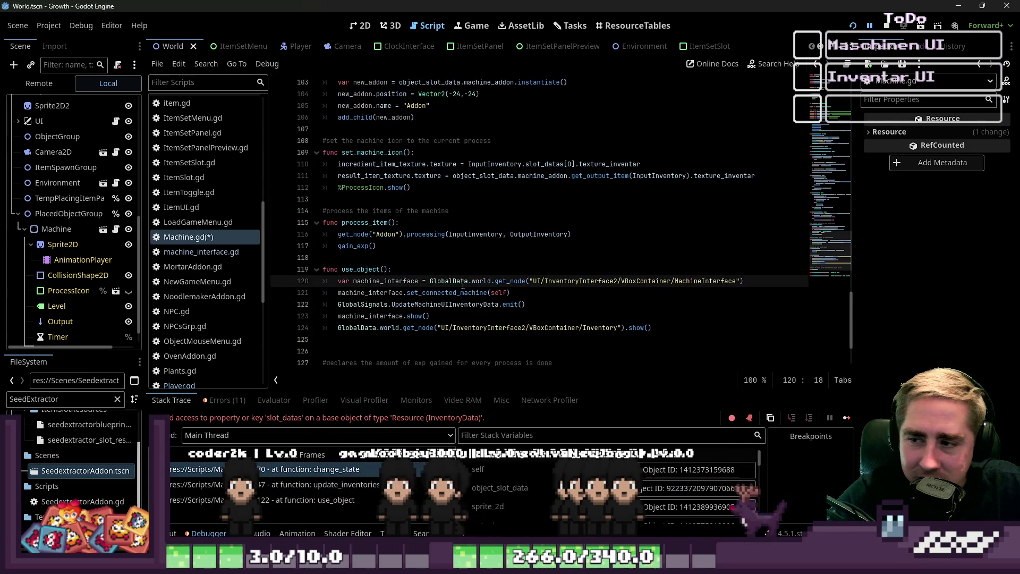
pyautogui.scroll(-2, 465, 284)
pyautogui.click(324, 280)
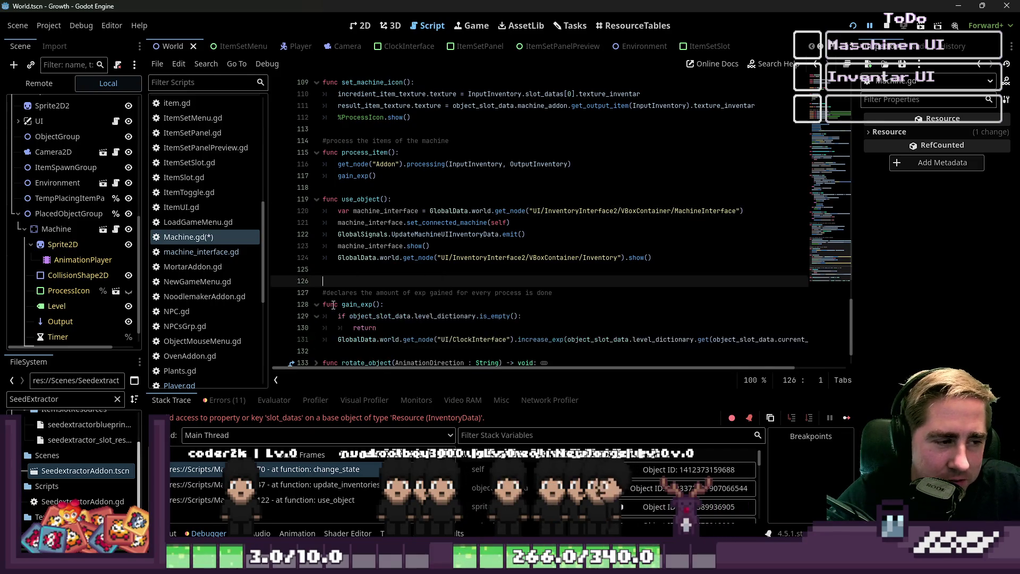
pyautogui.scroll(-2, 335, 304)
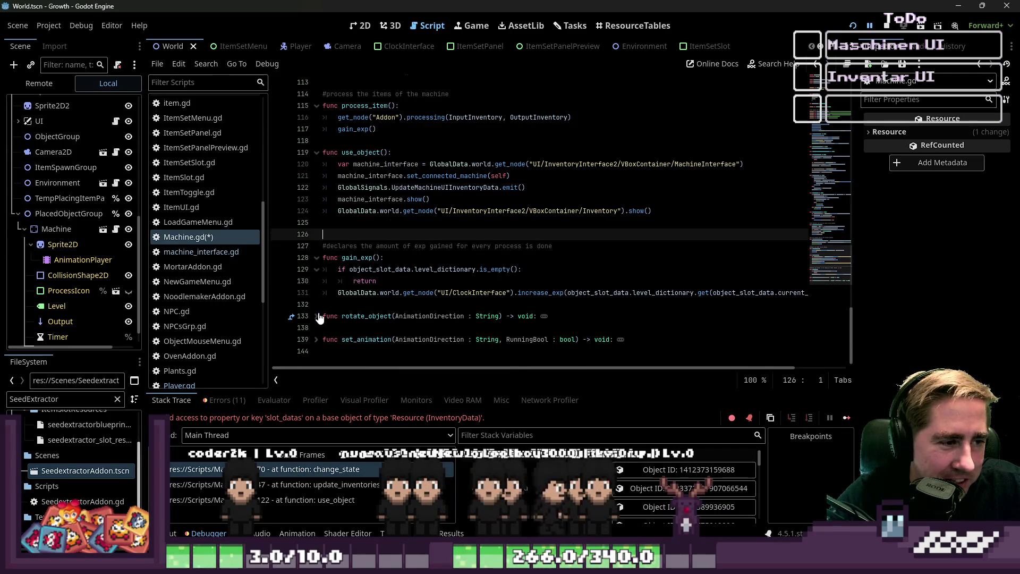
# Unfold the rotate_object function.
pyautogui.click(317, 315)
pyautogui.scroll(-2, 478, 316)
pyautogui.click(652, 316)
pyautogui.press('Up')
pyautogui.press('Up')
pyautogui.press('Up')
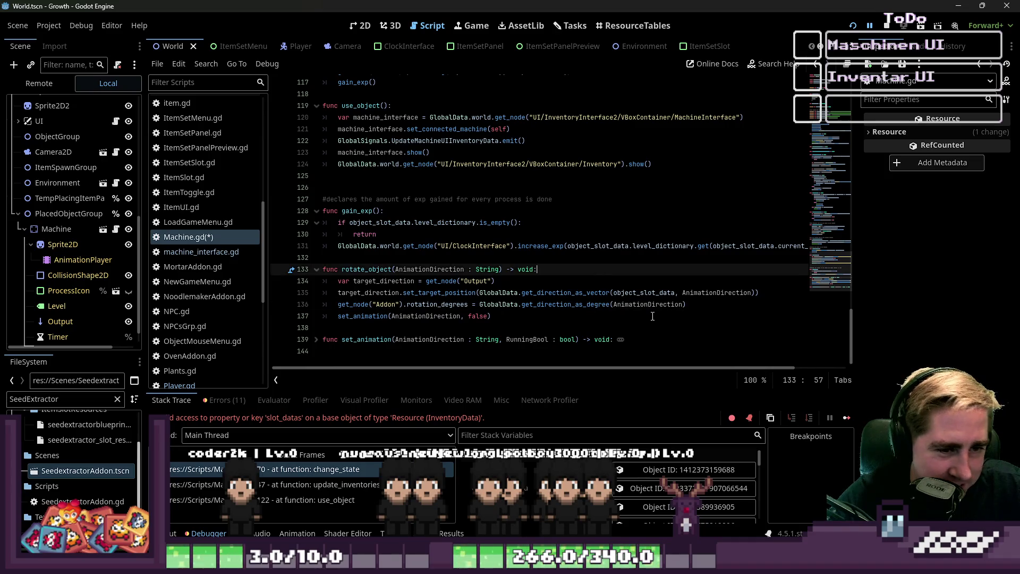
pyautogui.click(652, 316)
pyautogui.click(462, 328)
# Unfold set_animation, review its Running animation checks, then switch to the World scene's 2D view.
pyautogui.click(316, 339)
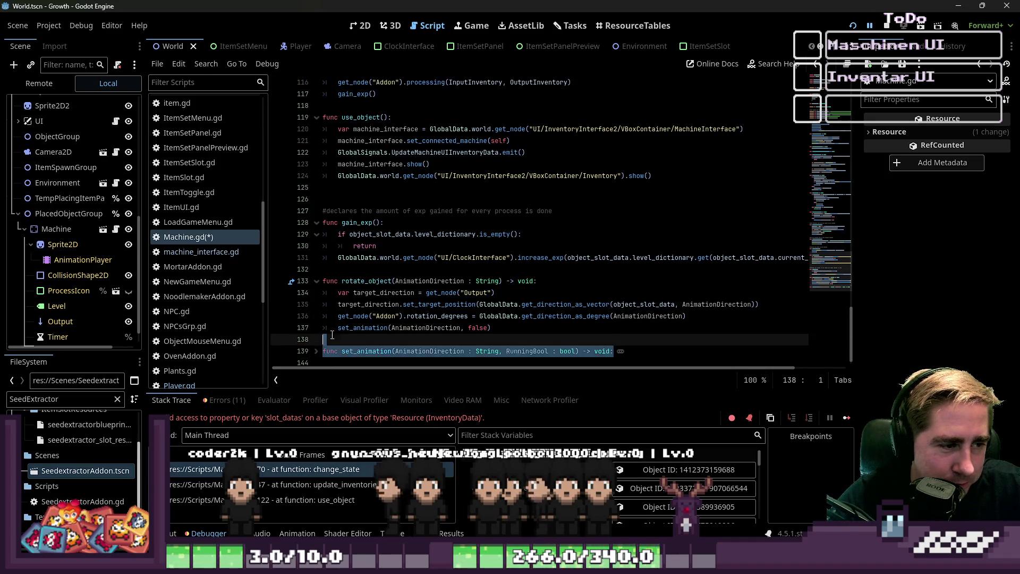
pyautogui.moveTo(615, 340); pyautogui.dragTo(325, 328)
pyautogui.scroll(-2, 374, 316)
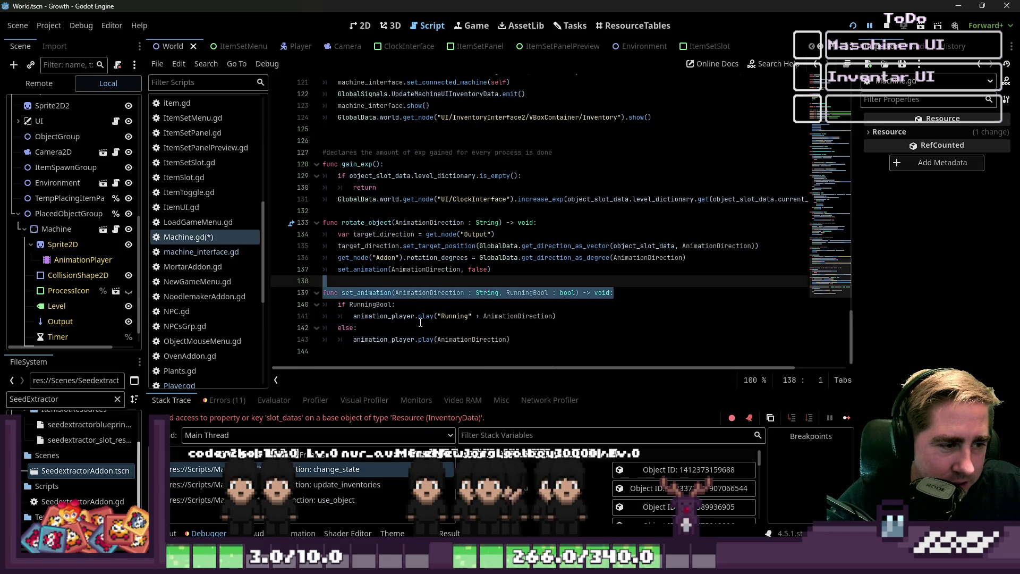
pyautogui.click(419, 317)
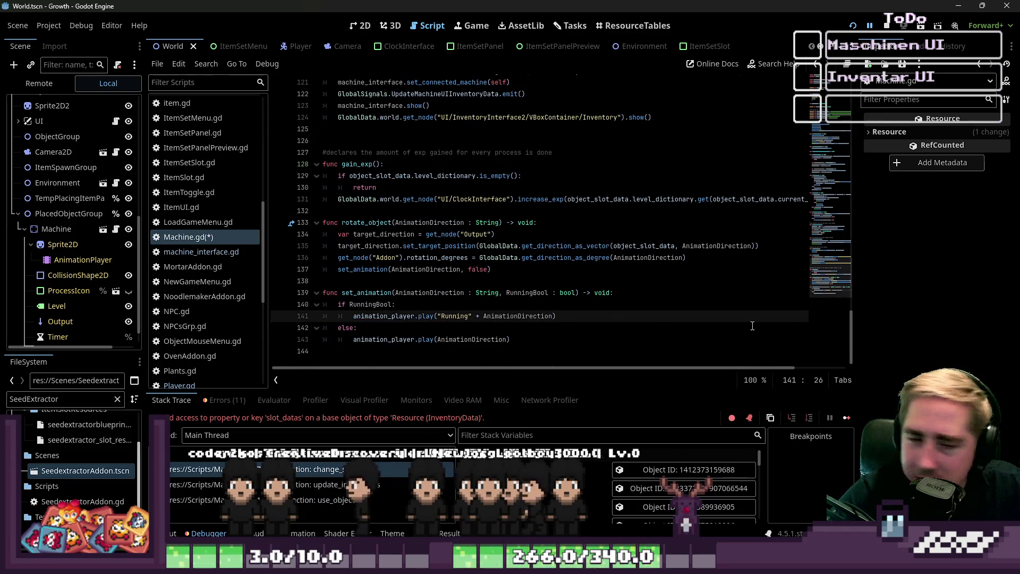
pyautogui.click(475, 301)
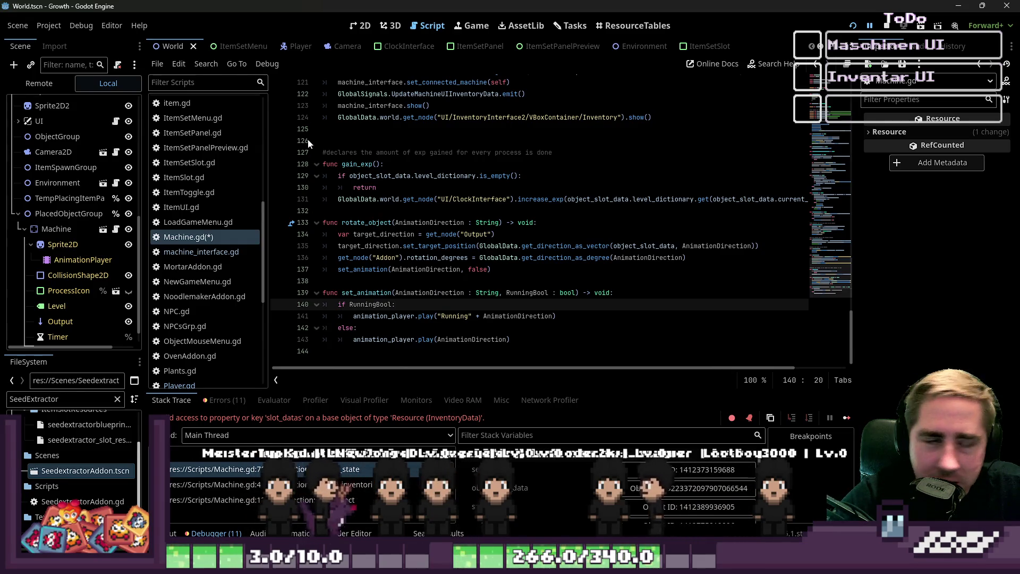
pyautogui.click(362, 26)
pyautogui.scroll(-12, 392, 174)
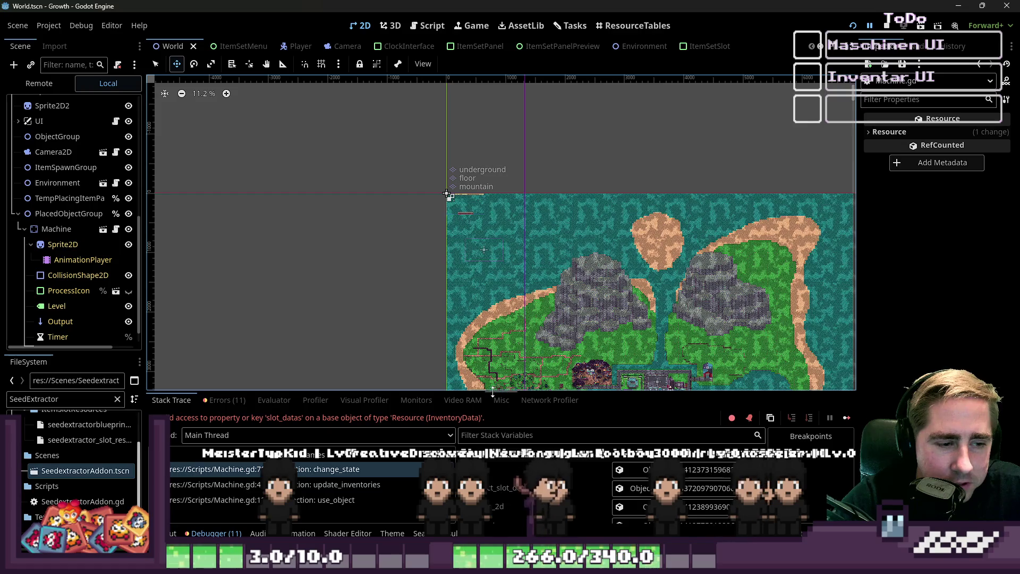
# Toggle between the 3D and 2D views, ending on the World scene's island map in 2D.
pyautogui.scroll(-3, 320, 215)
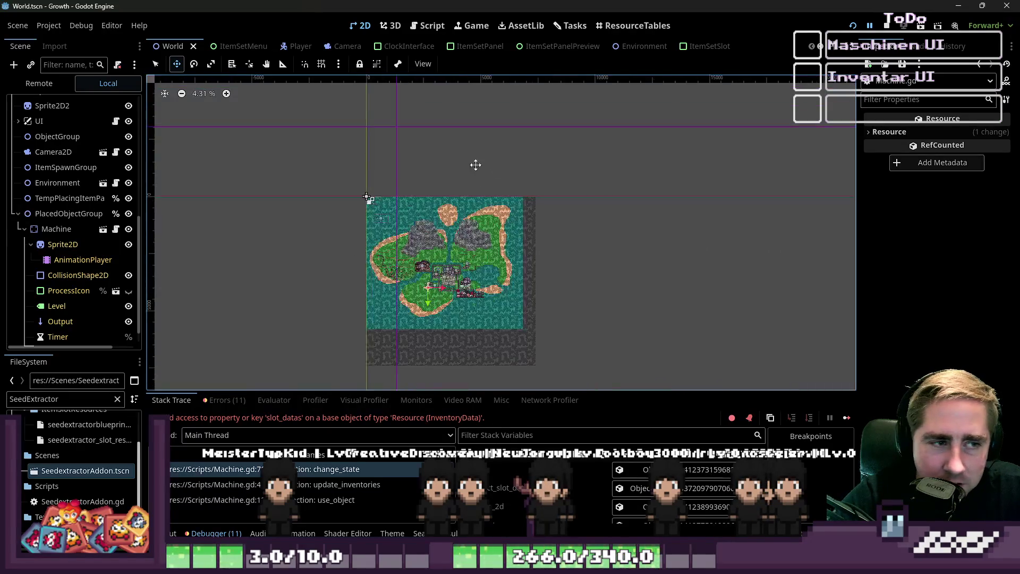
pyautogui.hotkey('ctrl', 'F2')
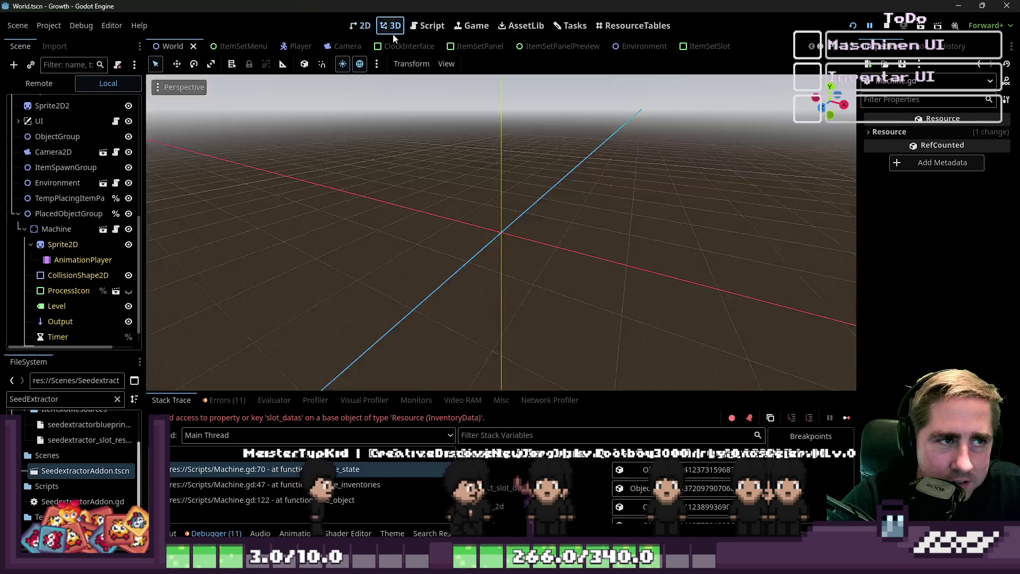
pyautogui.scroll(3, 572, 225)
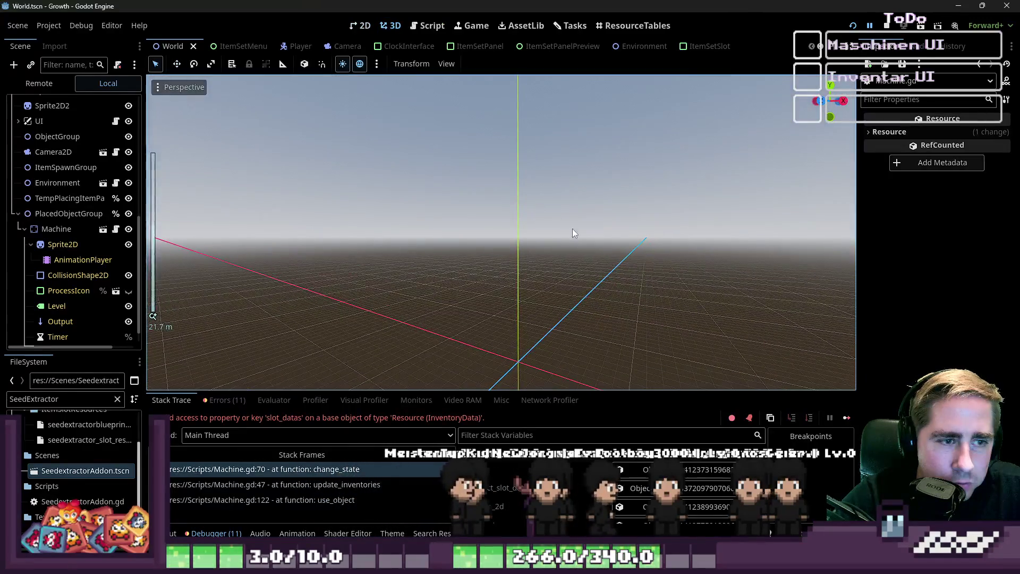
pyautogui.scroll(-4, 578, 258)
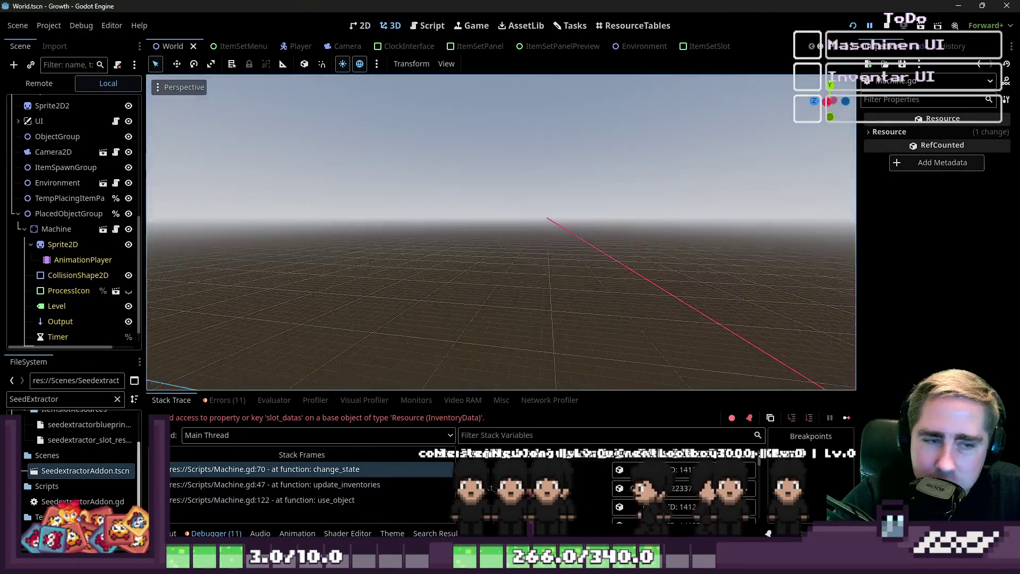
pyautogui.scroll(-5, 604, 284)
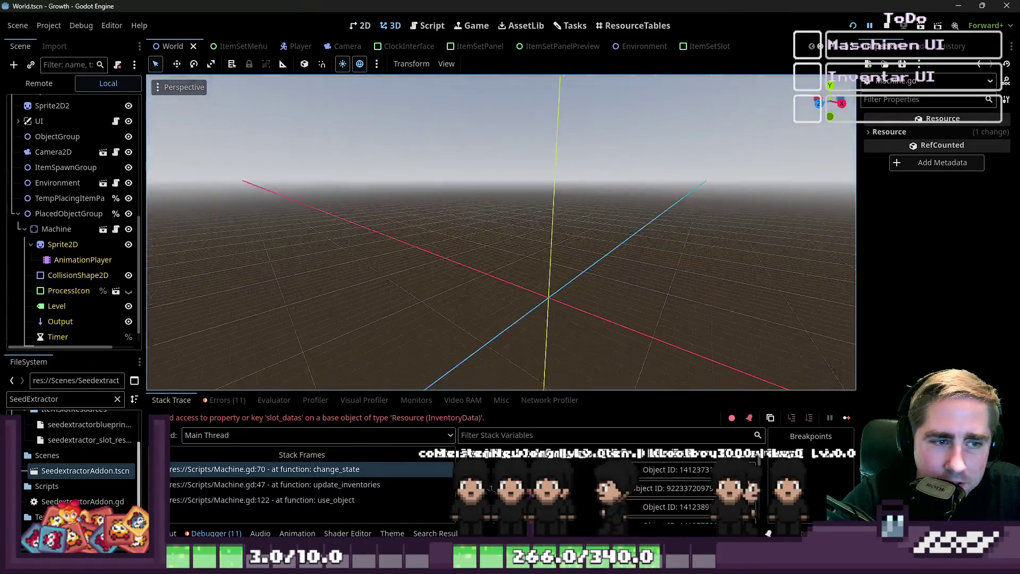
pyautogui.scroll(4, 560, 261)
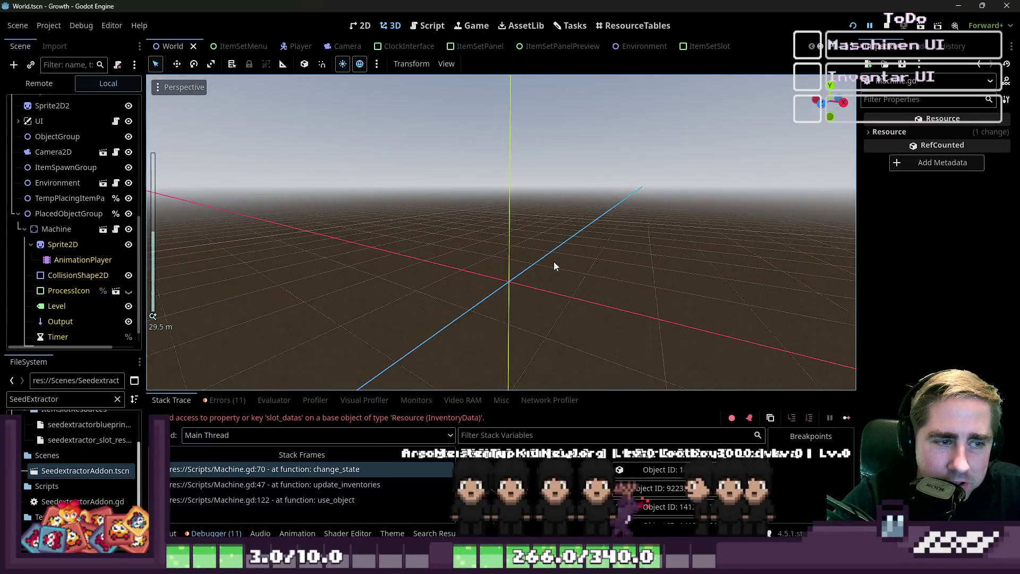
pyautogui.click(361, 25)
pyautogui.click(393, 27)
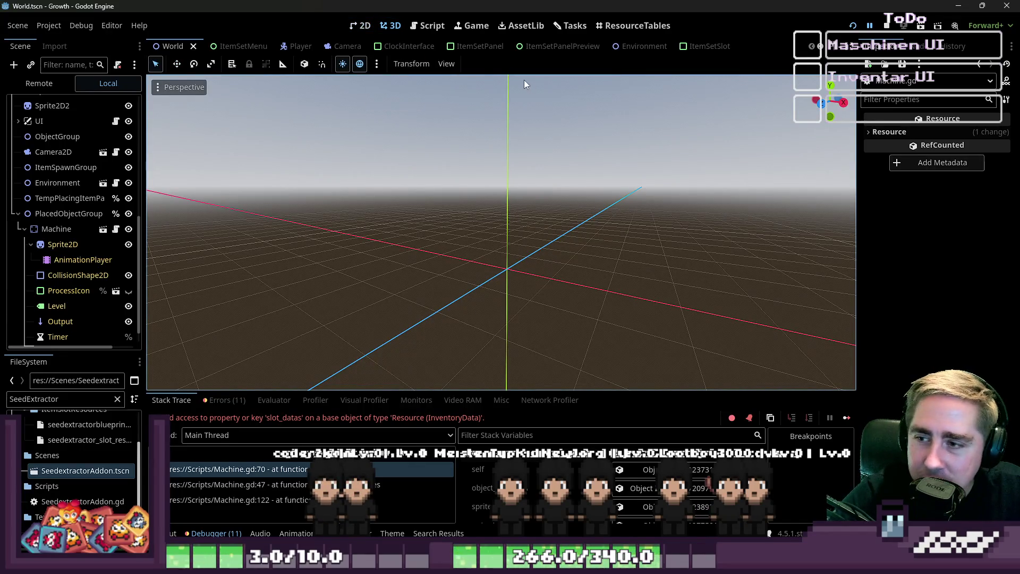
pyautogui.hotkey('ctrl', 'F1')
pyautogui.scroll(5, 432, 267)
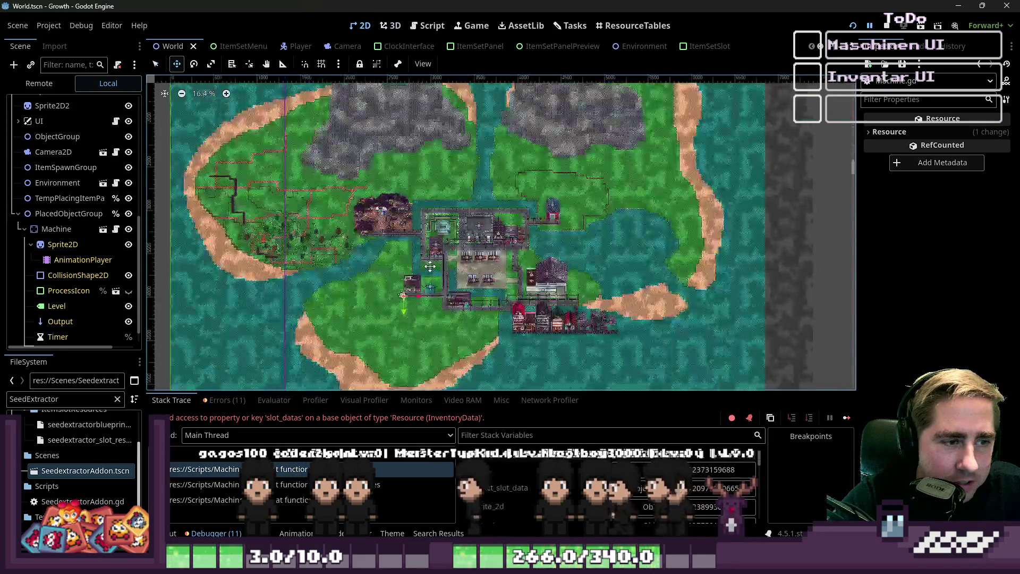
# Instance SeedextractorAddon.tscn as a child of the Machine node from the FileSystem dock.
pyautogui.scroll(6, 431, 268)
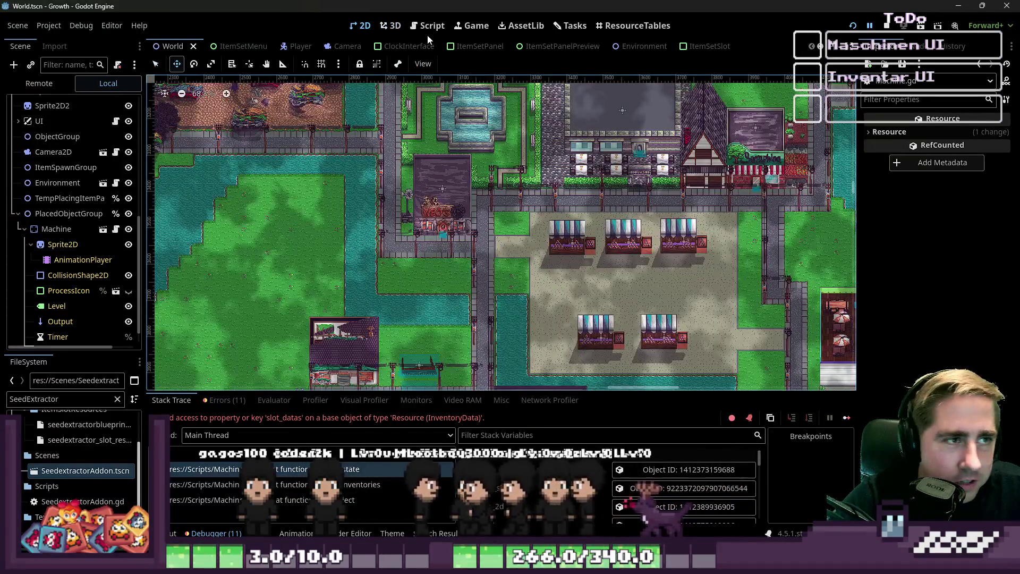
pyautogui.click(428, 26)
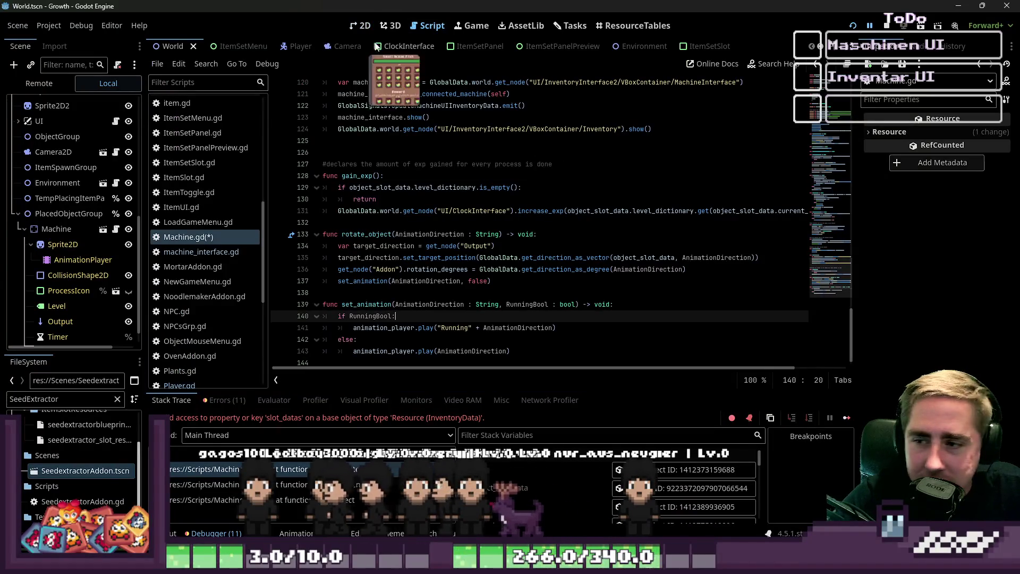
pyautogui.click(361, 26)
pyautogui.scroll(2, 452, 262)
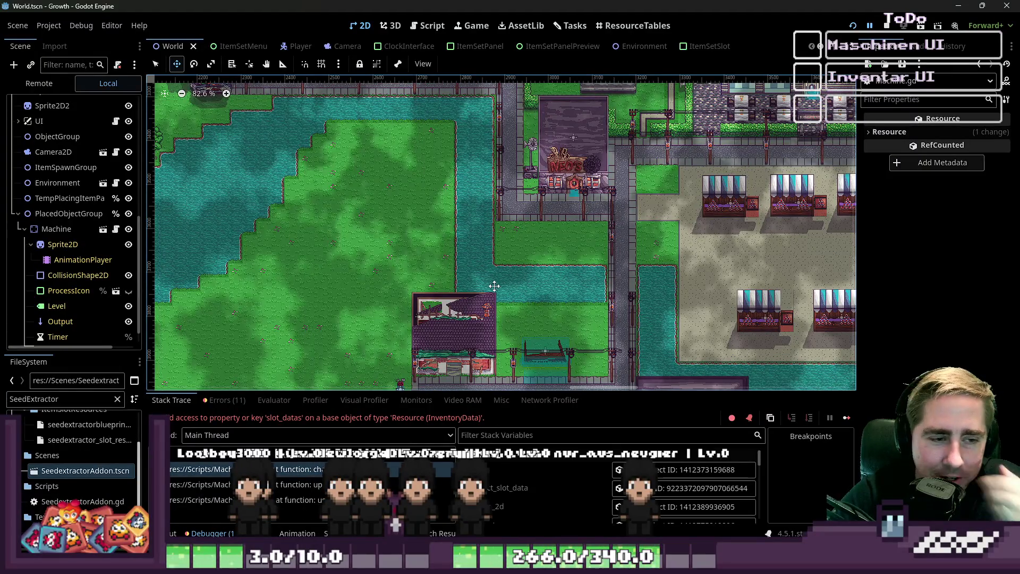
pyautogui.scroll(-10, 703, 217)
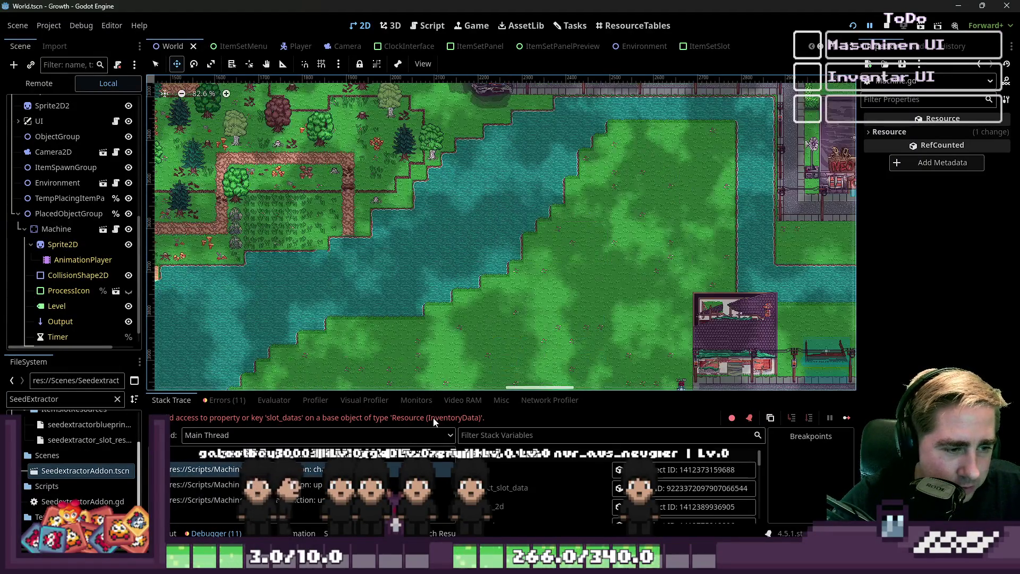
pyautogui.scroll(-5, 384, 258)
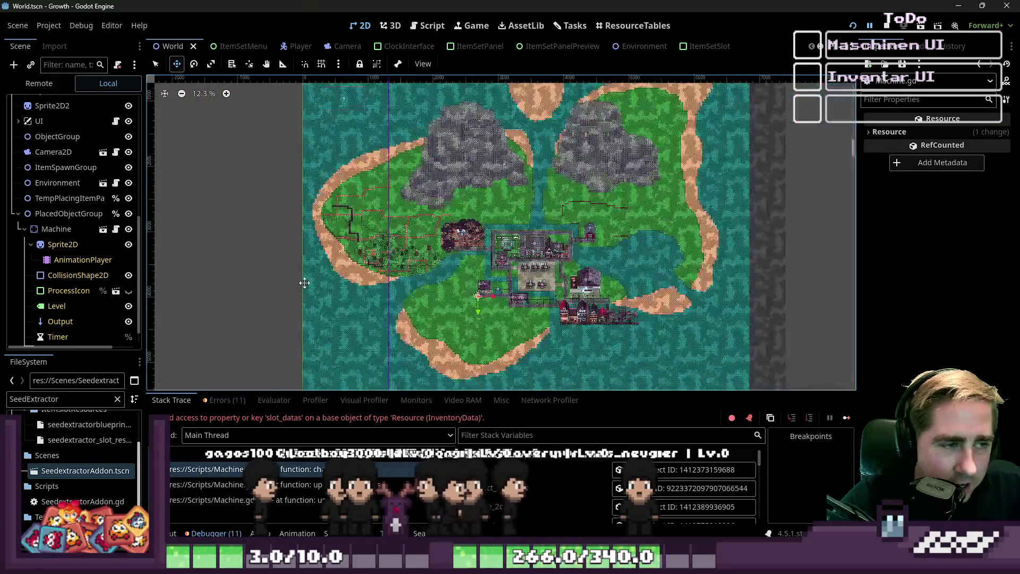
pyautogui.scroll(4, 525, 225)
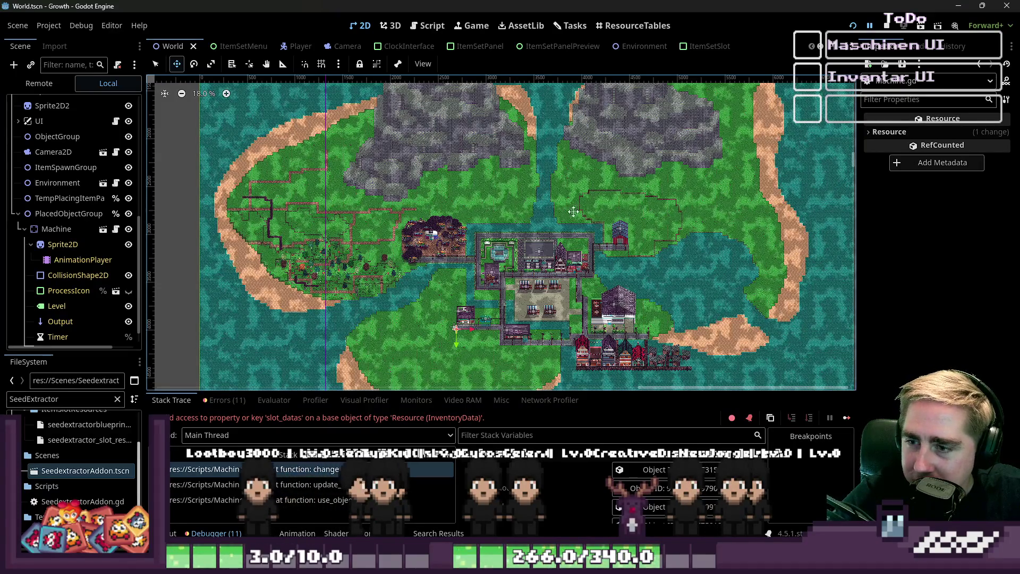
pyautogui.scroll(-3, 464, 193)
pyautogui.scroll(4, 464, 194)
pyautogui.scroll(4, 442, 289)
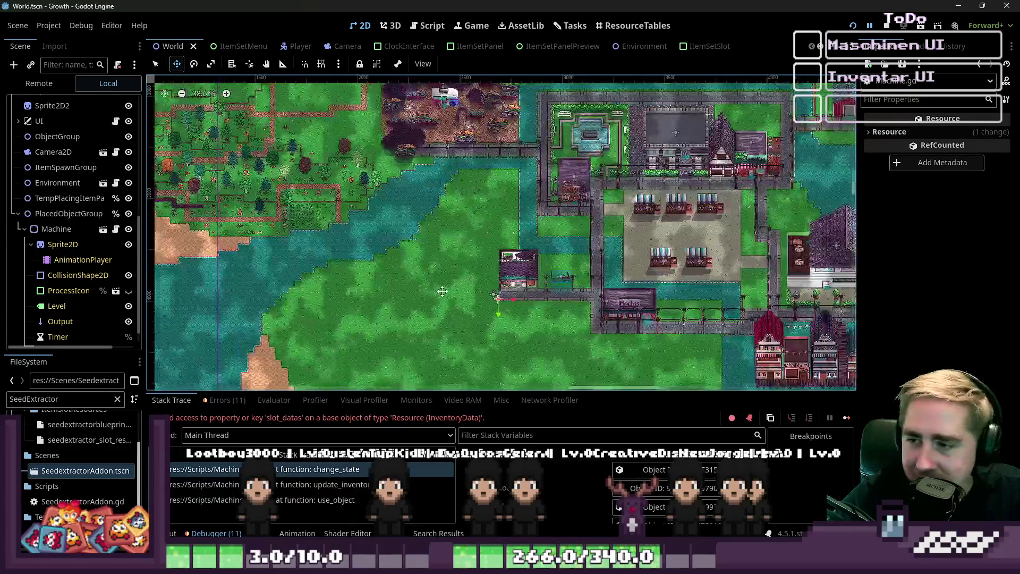
pyautogui.scroll(1, 442, 290)
pyautogui.moveTo(85, 470); pyautogui.dragTo(57, 228)
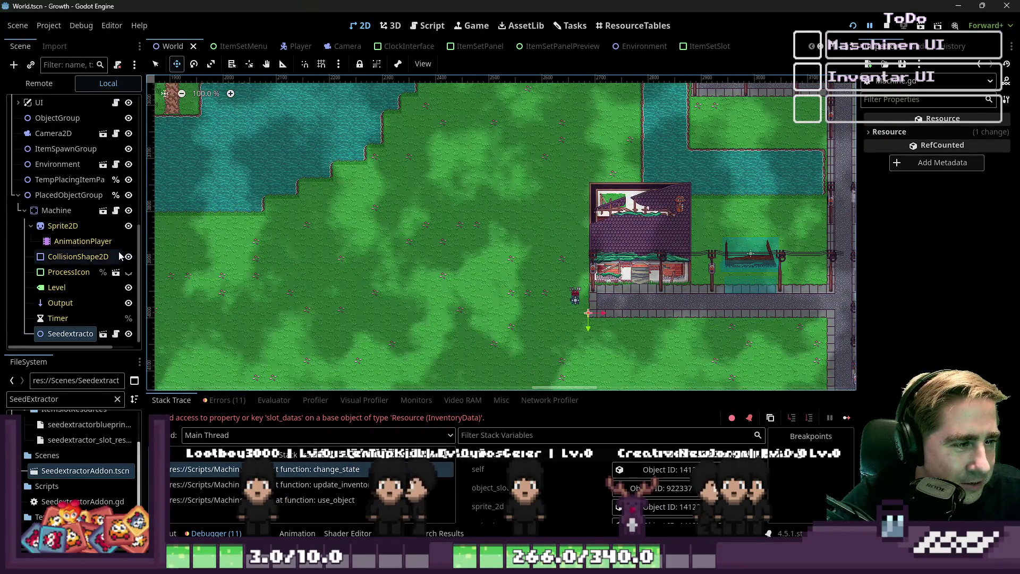
# Check Machine.gd, then run the Growth project to test the seed extractor.
pyautogui.click(428, 25)
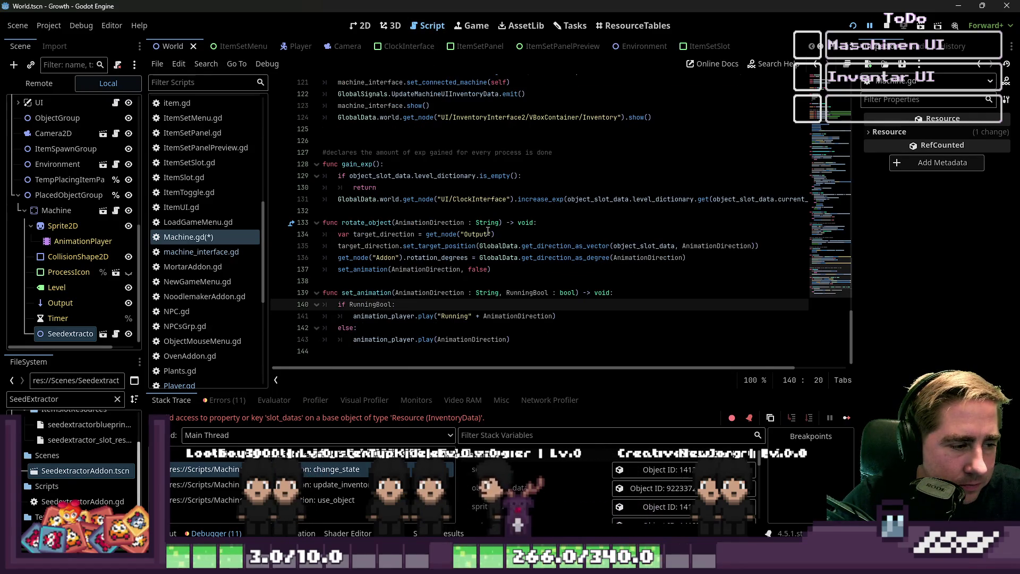
pyautogui.click(848, 23)
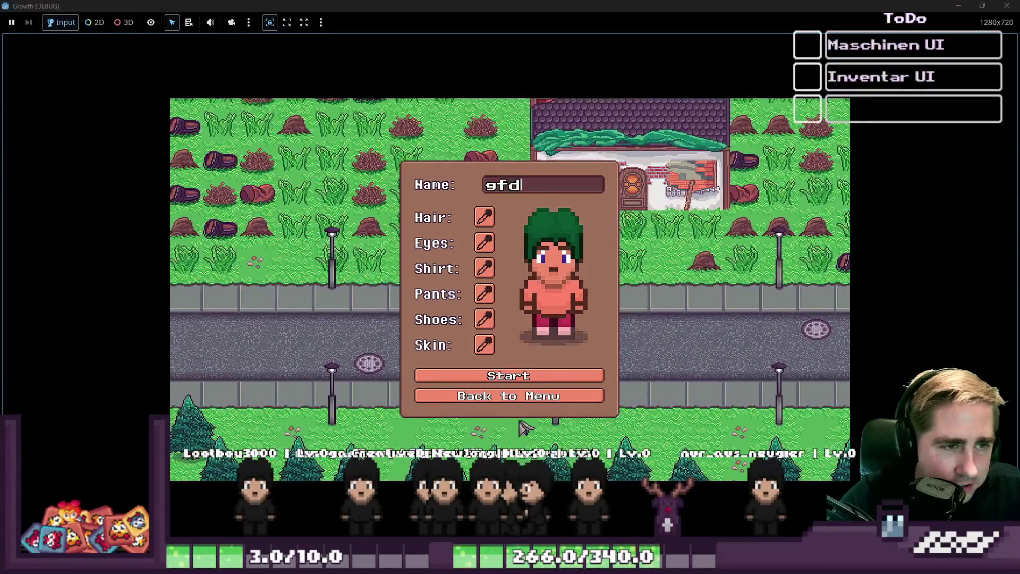
# Start the game, walk to the machine and drop the 12 apples into its input slot.
pyautogui.click(569, 378)
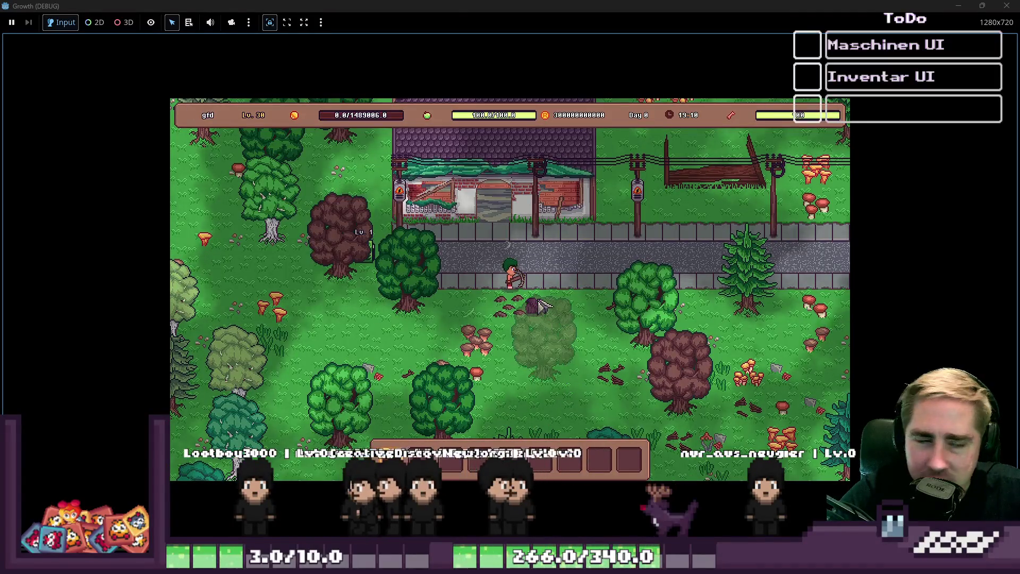
pyautogui.press('s')
pyautogui.press('a')
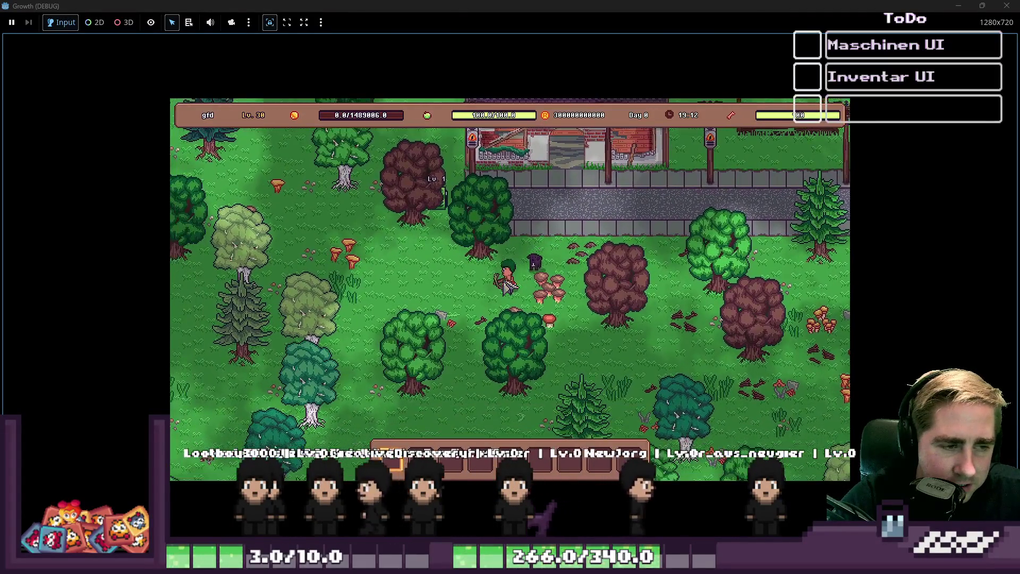
pyautogui.press('w')
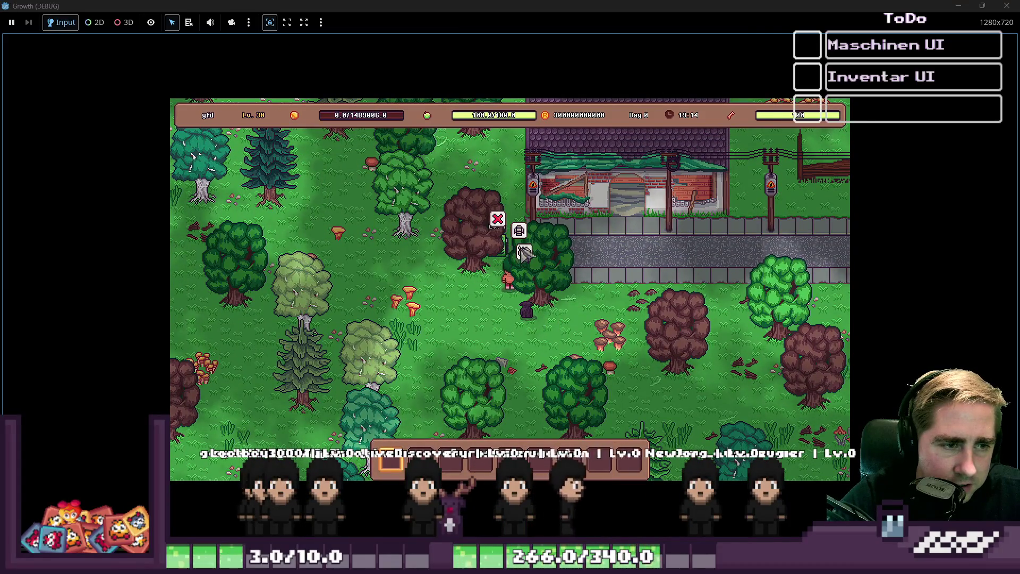
pyautogui.click(522, 252)
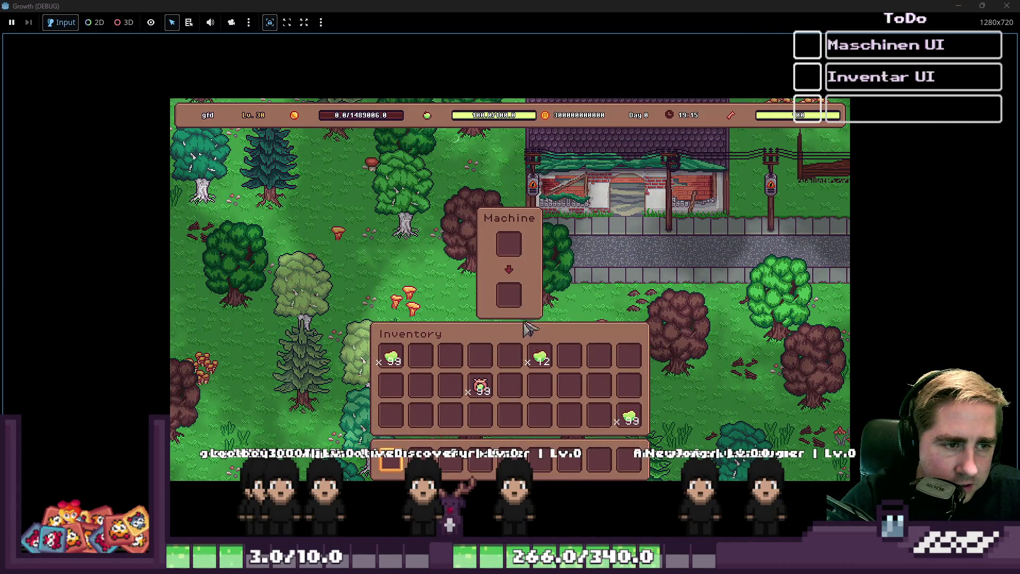
pyautogui.moveTo(540, 360); pyautogui.dragTo(504, 247)
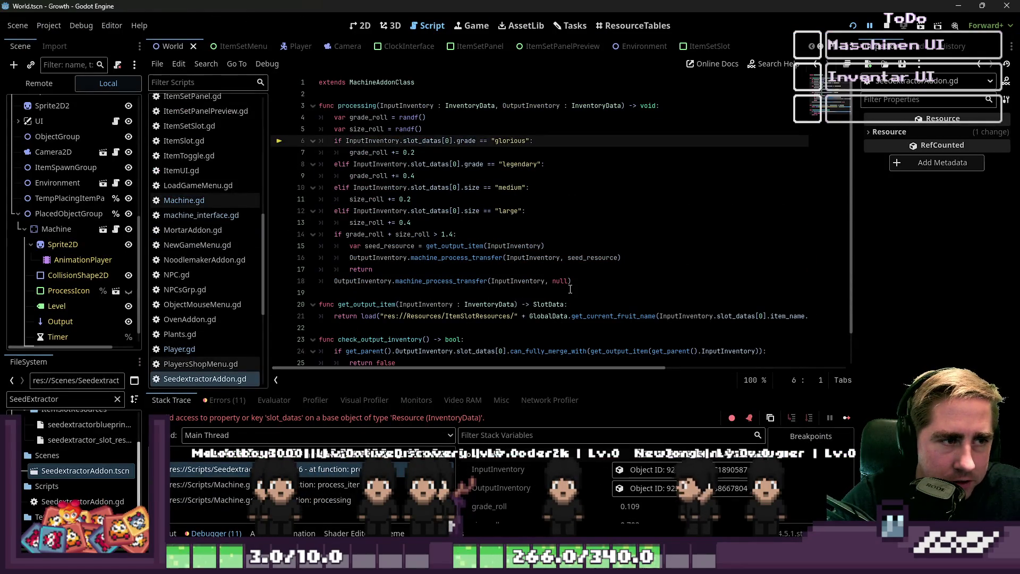
# Replace slot_datas with items on lines 6, 8, 10 and 12 of SeedextractorAddon.gd.
pyautogui.click(431, 140)
pyautogui.doubleClick(430, 140)
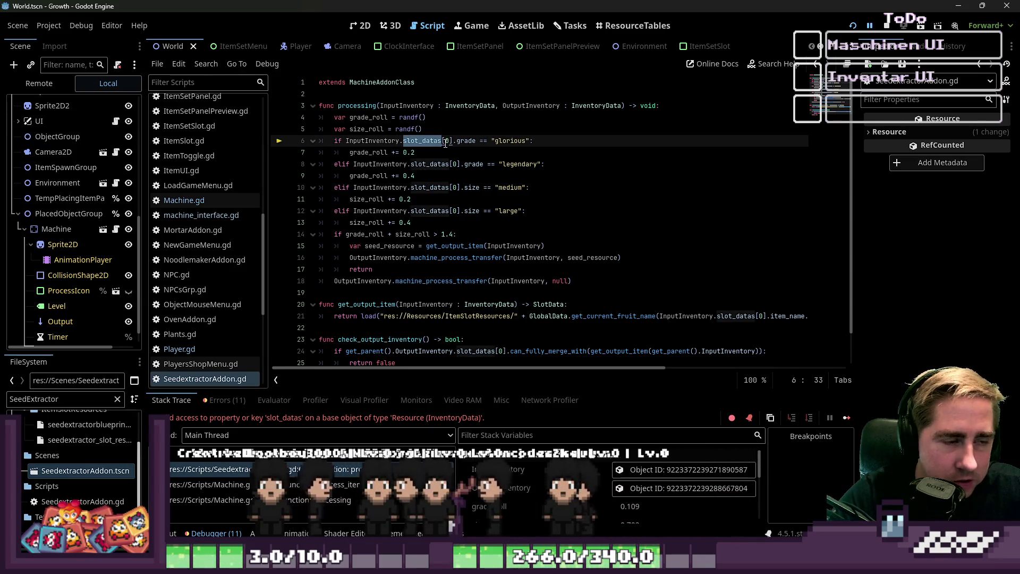
pyautogui.write('items')
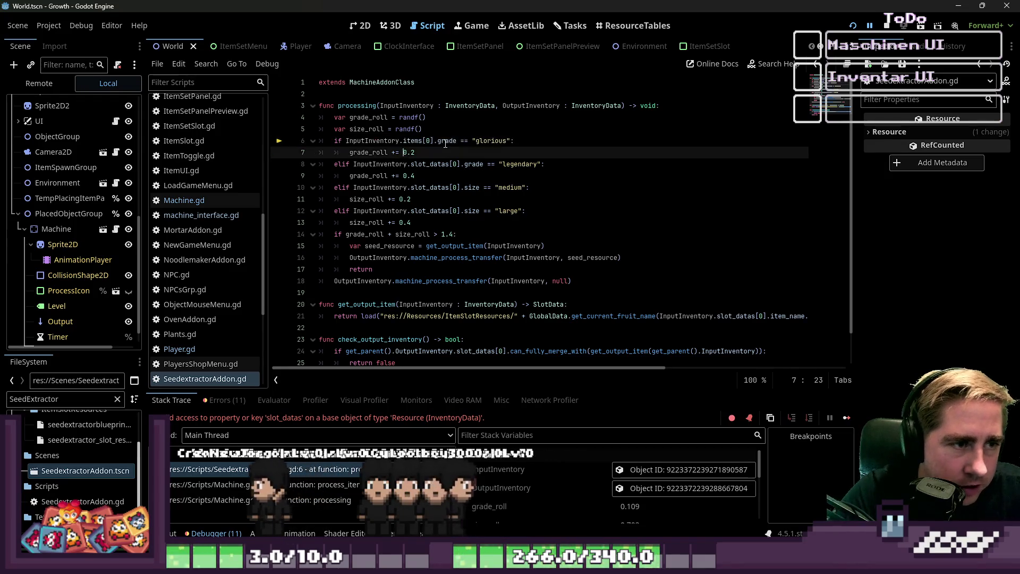
pyautogui.press('Down')
pyautogui.press('Down')
pyautogui.hotkey('ctrl', 'd')
pyautogui.write('items')
pyautogui.press('Down')
pyautogui.press('Down')
pyautogui.hotkey('ctrl', 'Left')
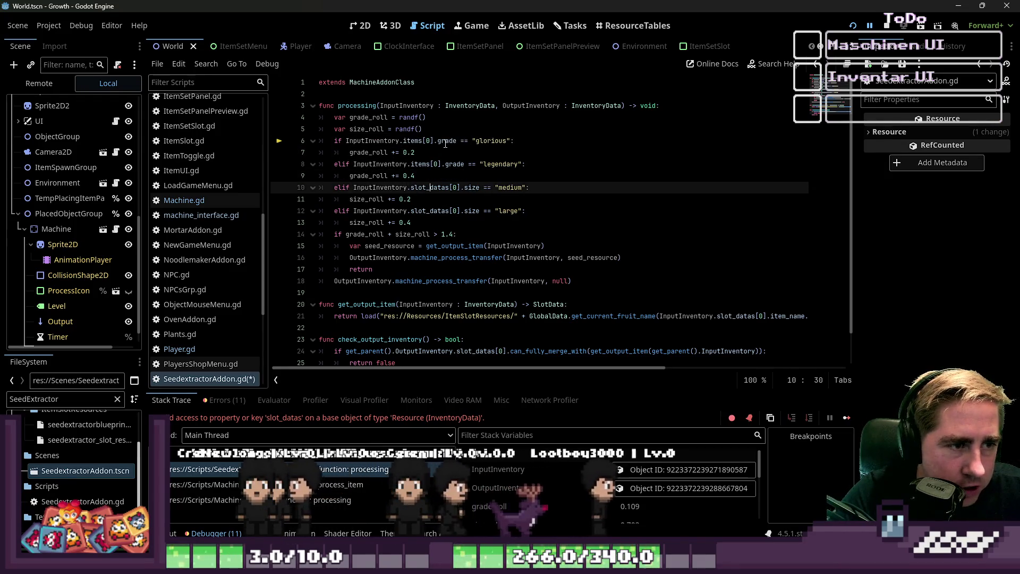
pyautogui.hotkey('ctrl', 'd')
pyautogui.write('items')
pyautogui.press('Down')
pyautogui.press('Down')
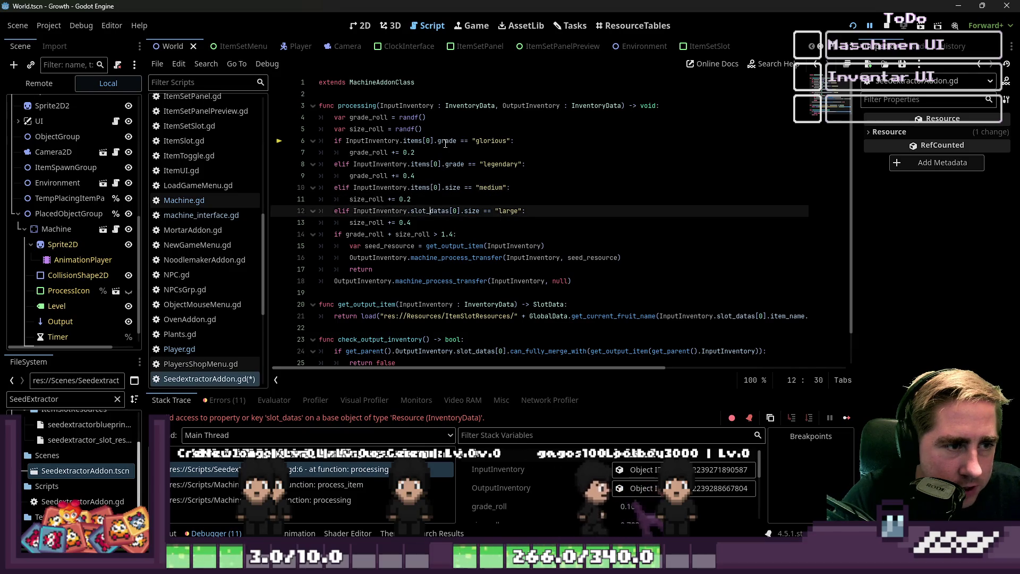
pyautogui.hotkey('ctrl', 'd')
# Replace slot_datas with items on lines 24 and 21.
pyautogui.write('items')
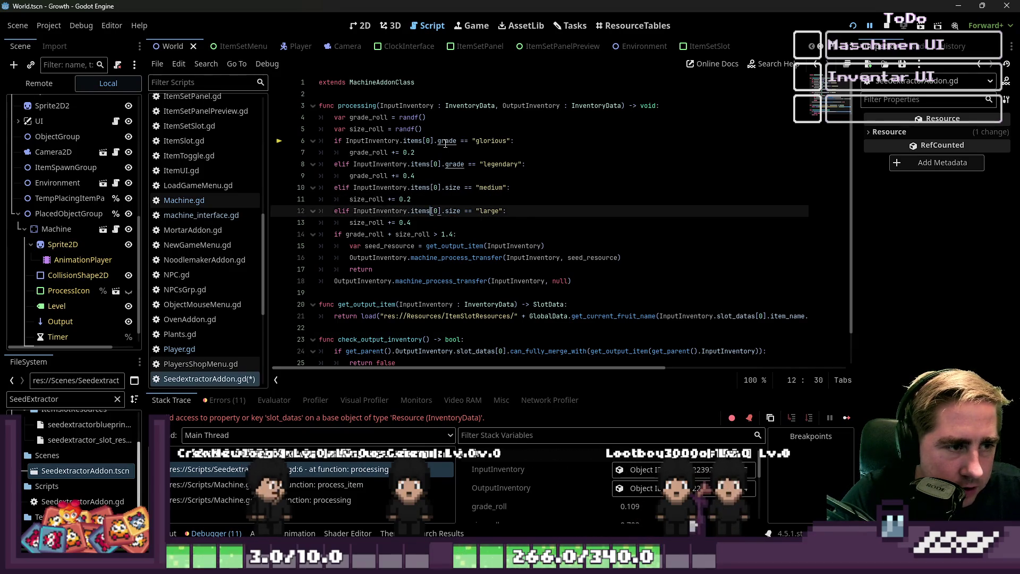
pyautogui.scroll(-1, 606, 209)
pyautogui.doubleClick(477, 314)
pyautogui.write('items')
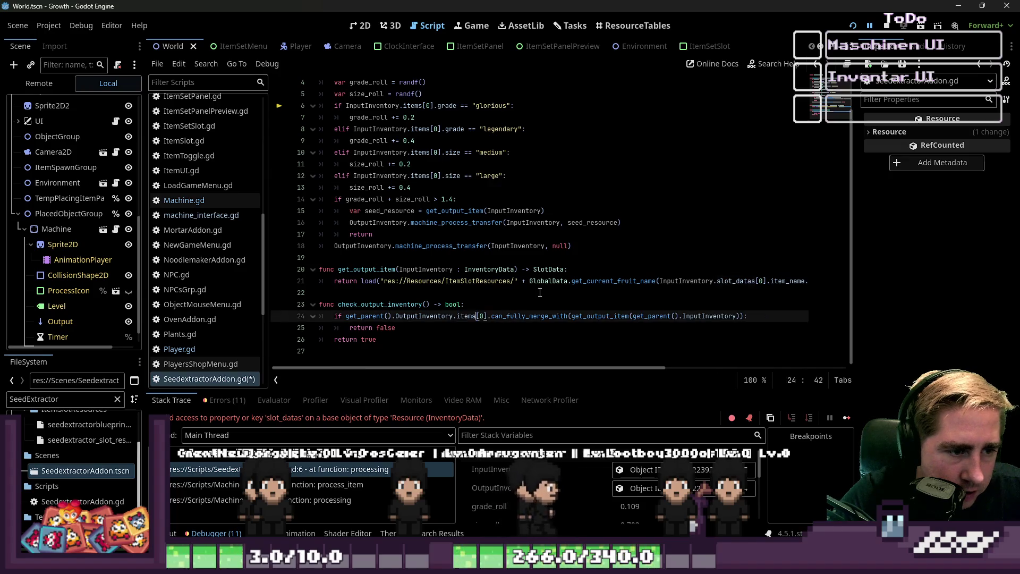
pyautogui.scroll(1, 545, 282)
pyautogui.scroll(-1, 540, 252)
pyautogui.scroll(1, 540, 249)
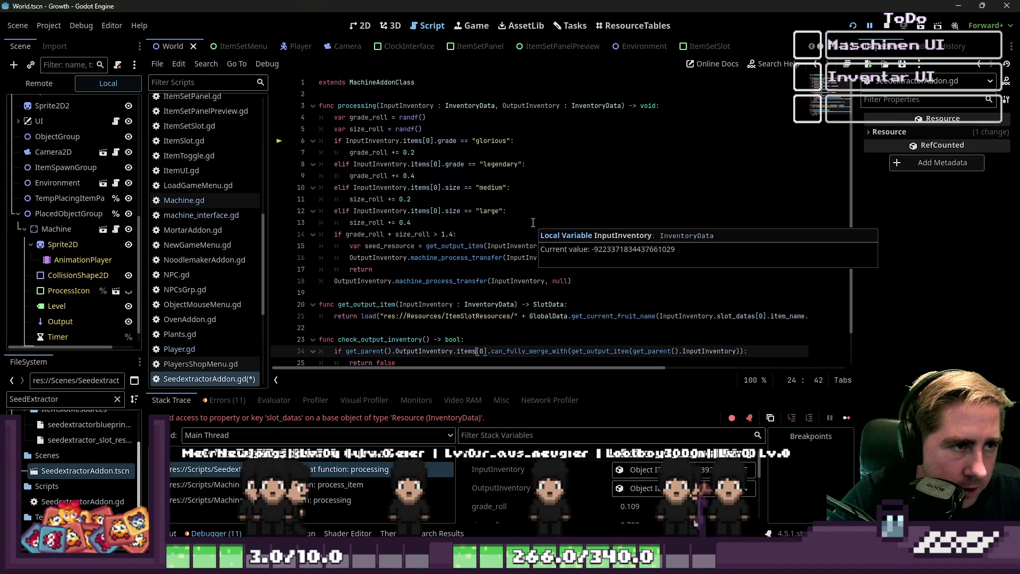
pyautogui.scroll(-1, 531, 212)
pyautogui.click(552, 245)
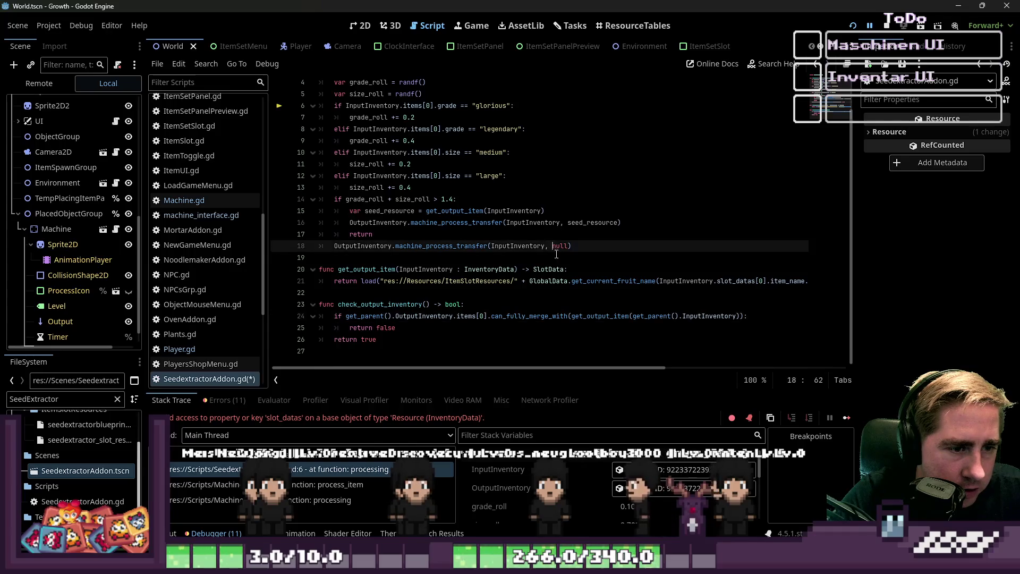
pyautogui.doubleClick(742, 280)
pyautogui.write('items')
# Save SeedextractorAddon.gd and relaunch Growth to test the fix.
pyautogui.moveTo(659, 367); pyautogui.dragTo(836, 367)
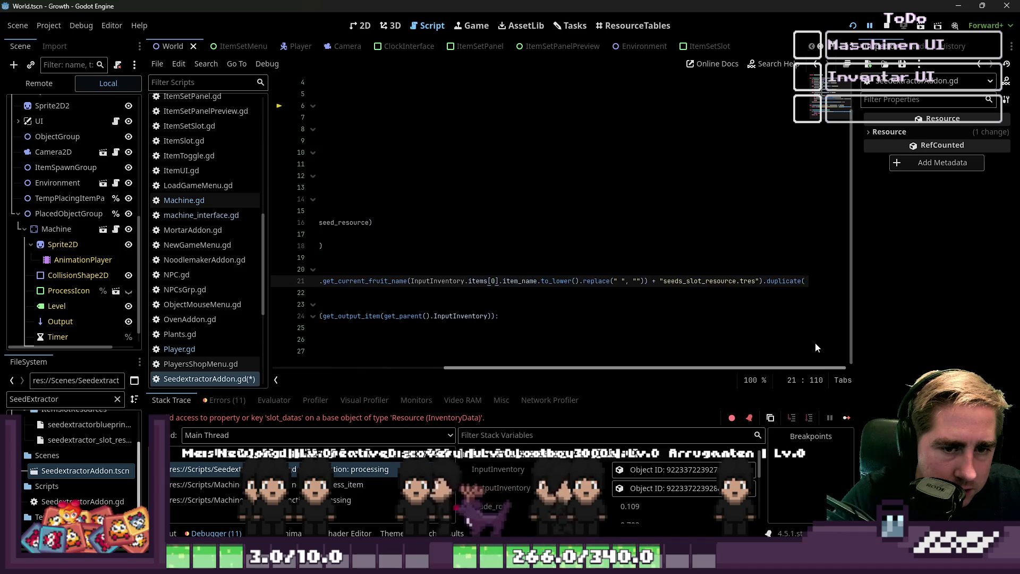
pyautogui.click(482, 367)
pyautogui.scroll(1, 481, 266)
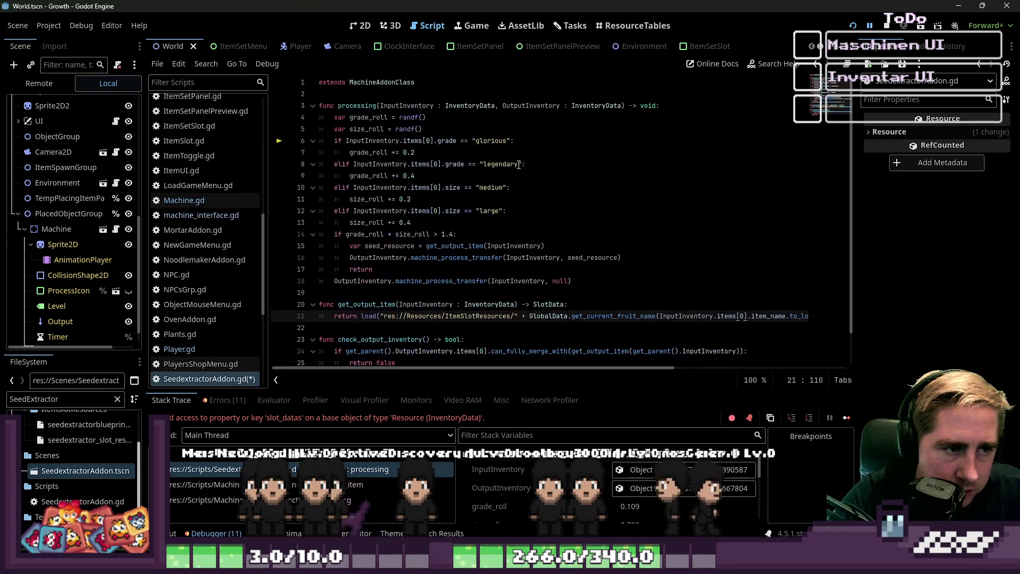
pyautogui.click(451, 199)
pyautogui.hotkey('ctrl', 's')
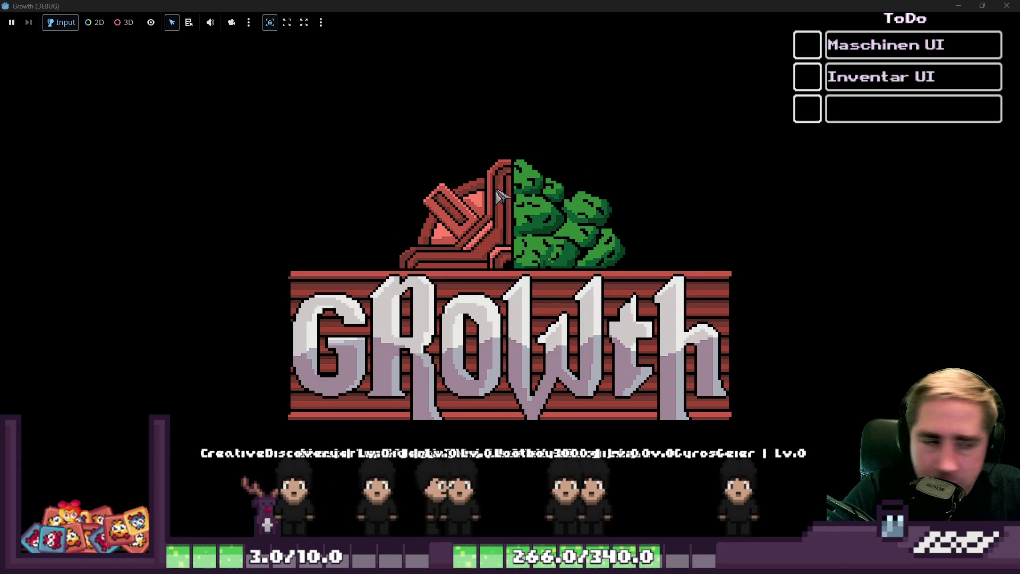
# Create a character, walk to the machine, place the x12 item in its input slot and close the inventory.
pyautogui.write('sadcx')
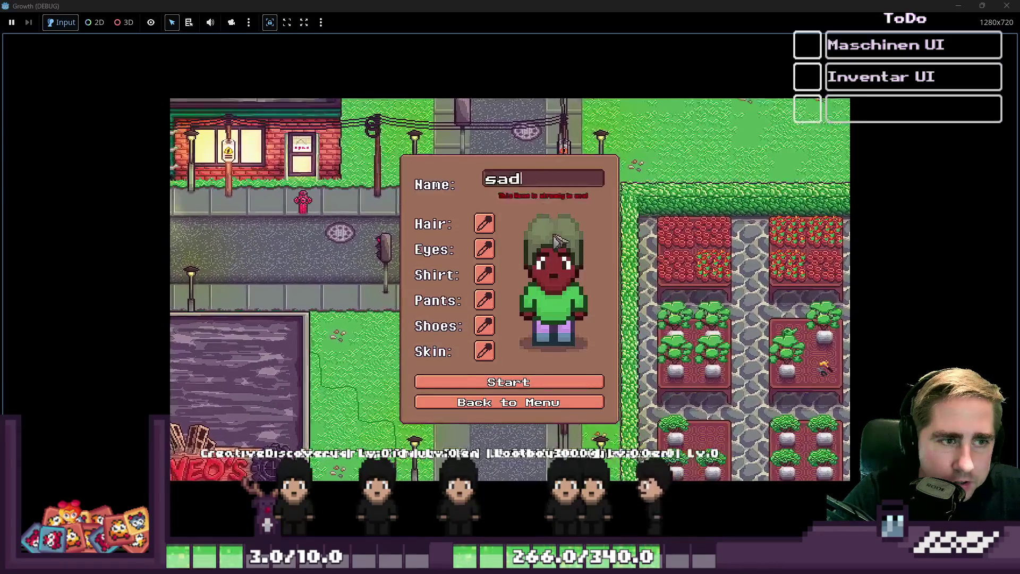
pyautogui.click(531, 382)
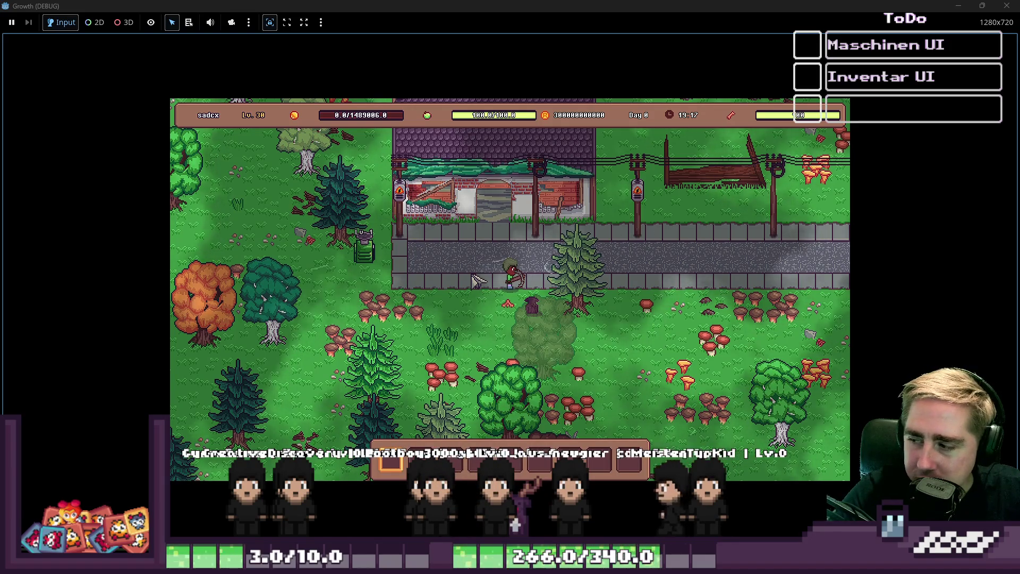
pyautogui.press('a')
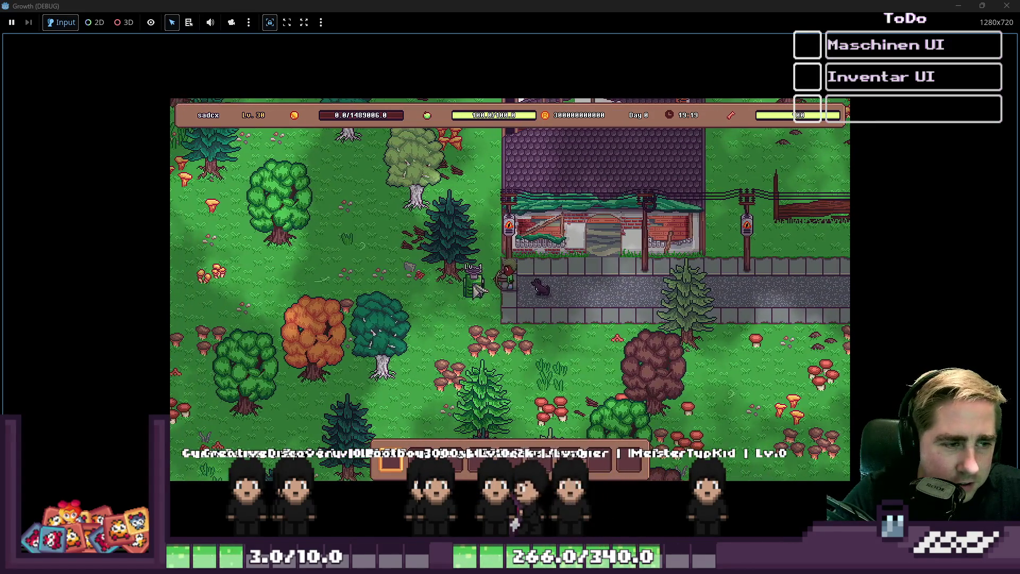
pyautogui.click(499, 293)
pyautogui.click(540, 356)
pyautogui.click(509, 245)
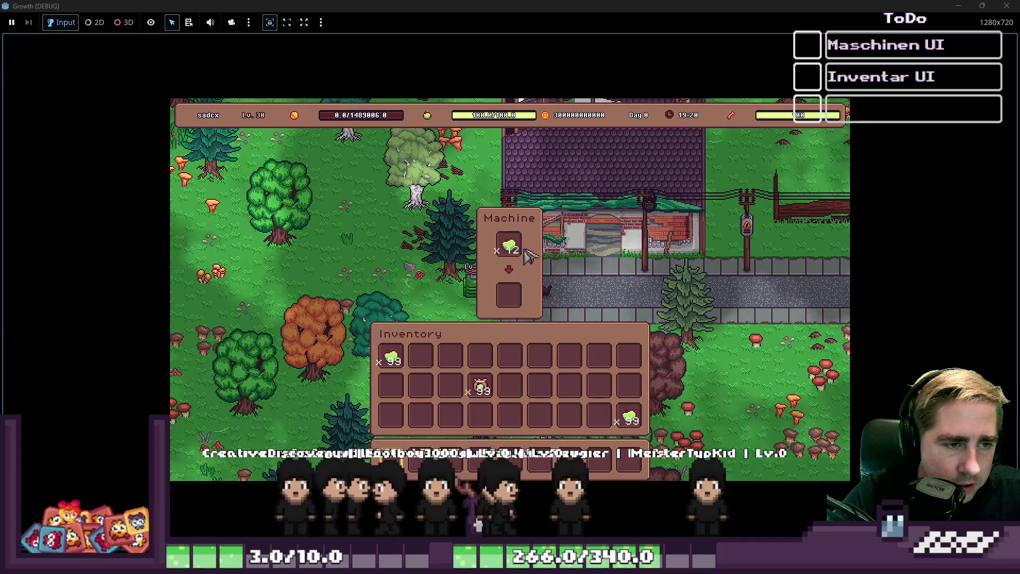
pyautogui.press('i')
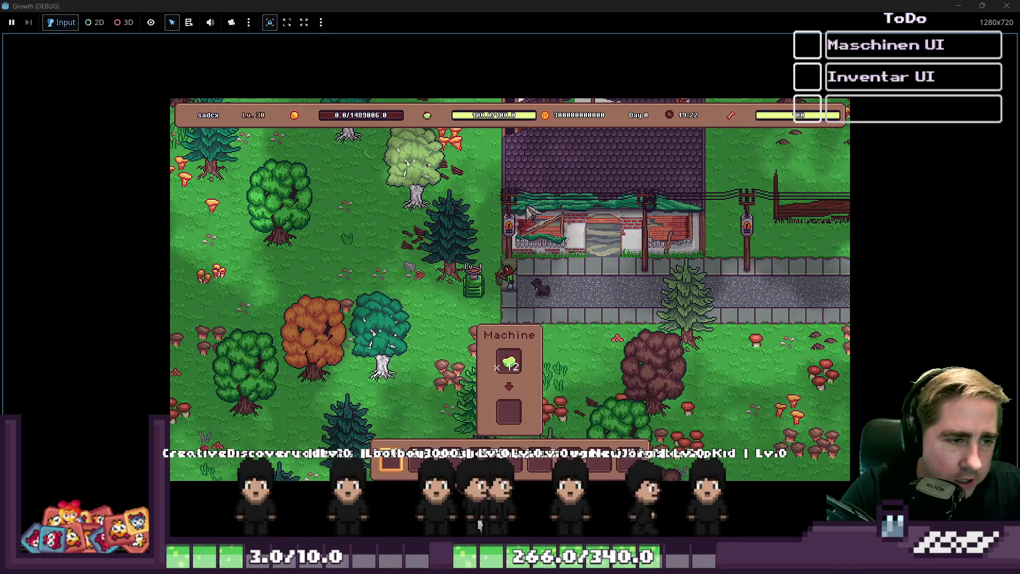
pyautogui.press('i')
pyautogui.press('i')
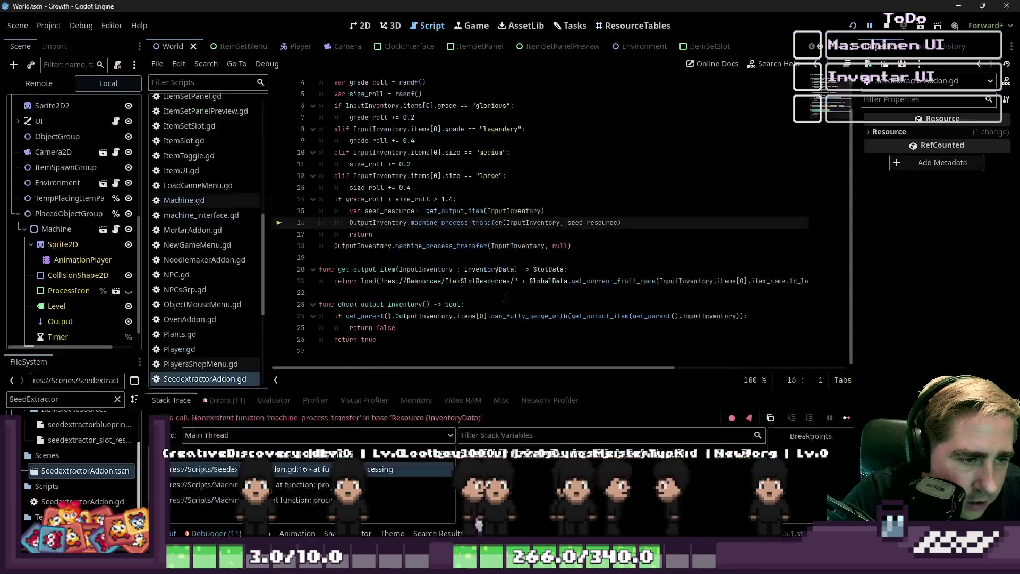
pyautogui.click(452, 239)
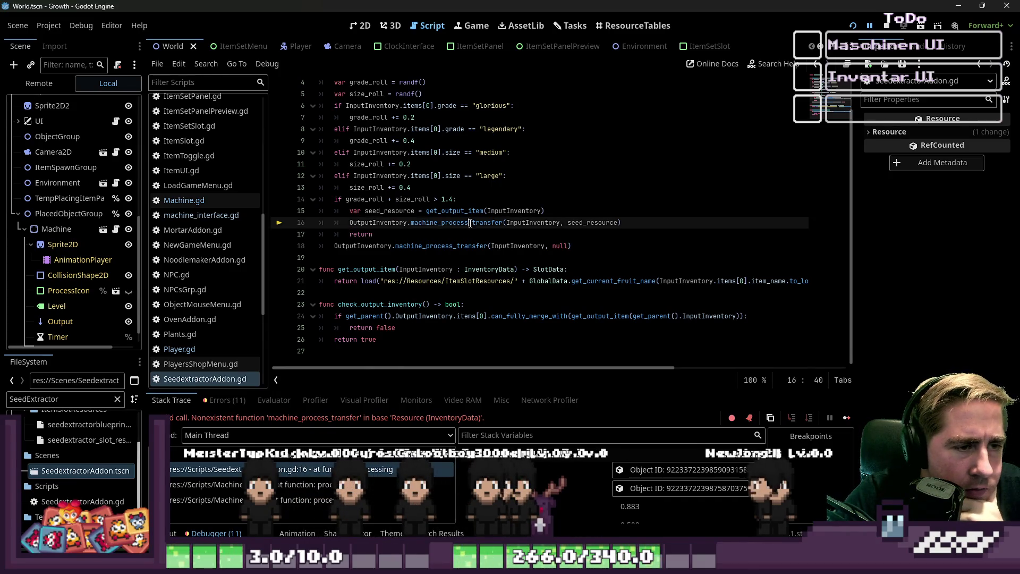
pyautogui.tripleClick(529, 223)
pyautogui.click(549, 223)
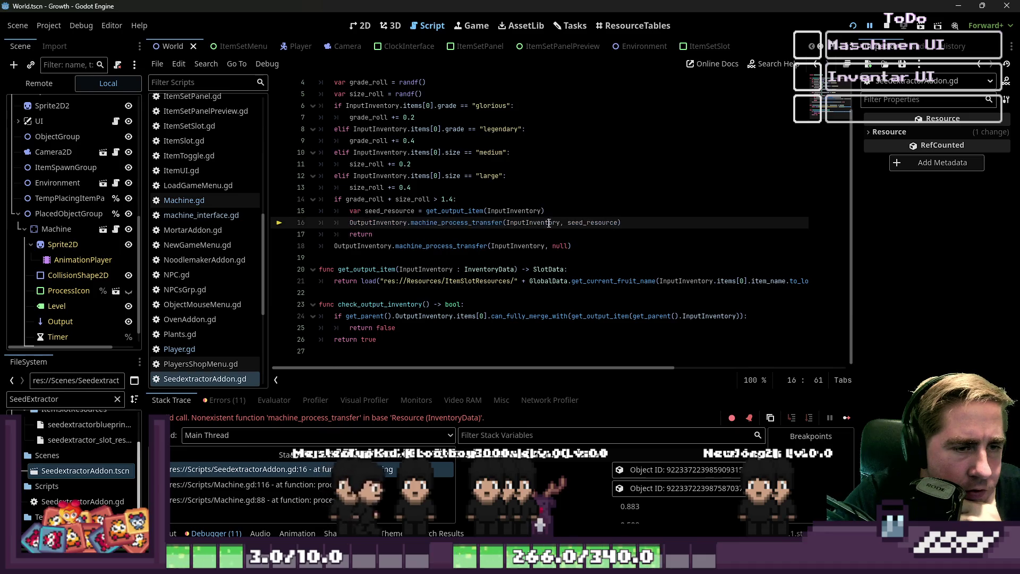
pyautogui.moveTo(549, 223)
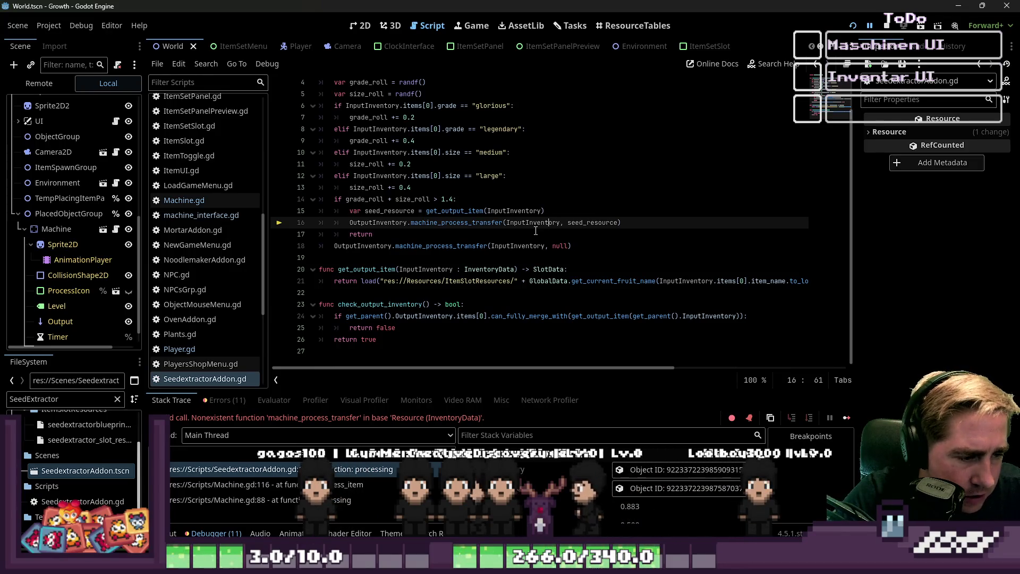
pyautogui.click(460, 224)
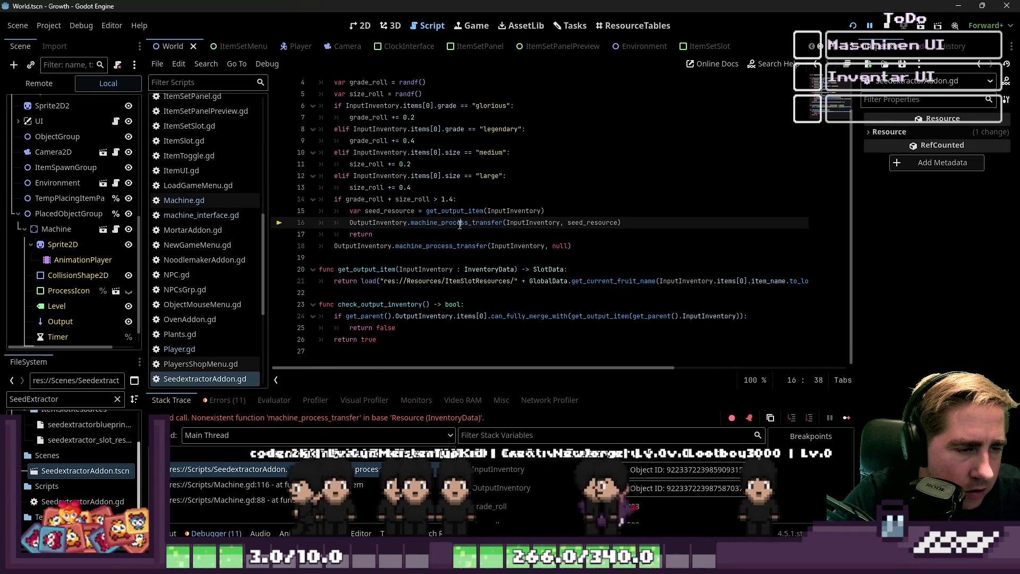
pyautogui.doubleClick(460, 223)
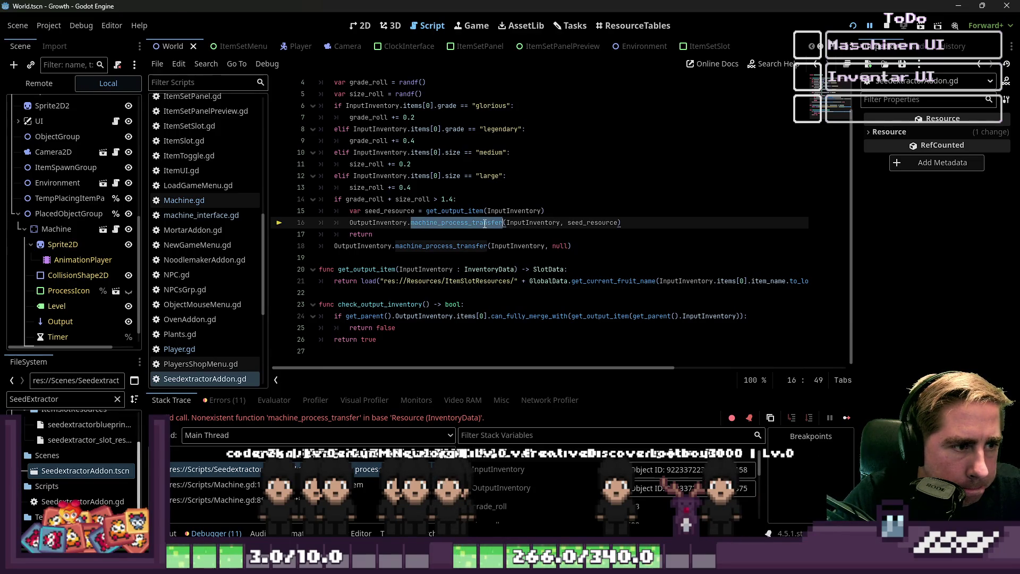
pyautogui.doubleClick(531, 223)
pyautogui.doubleClick(593, 223)
pyautogui.click(432, 218)
pyautogui.doubleClick(432, 222)
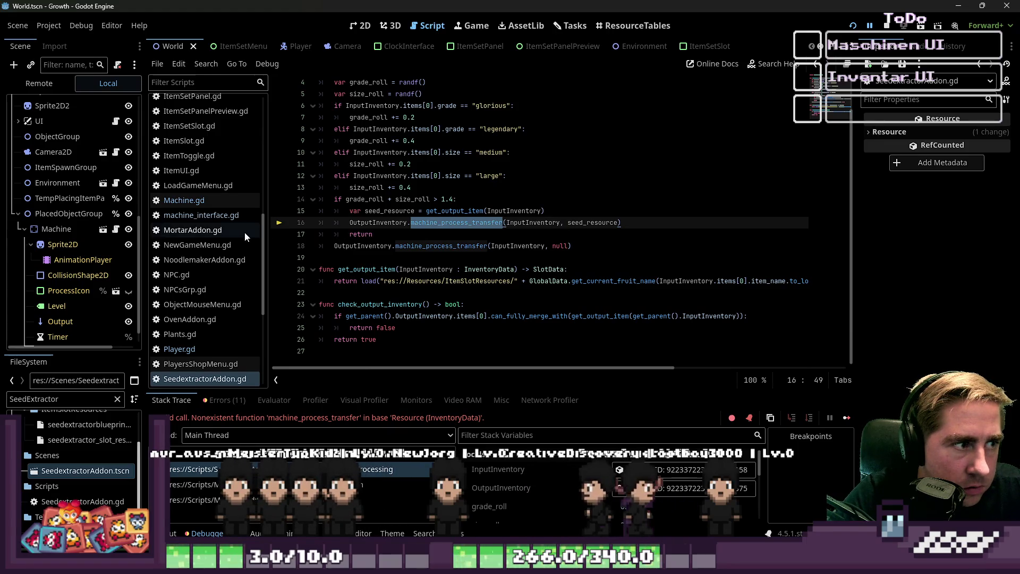
pyautogui.scroll(2, 242, 239)
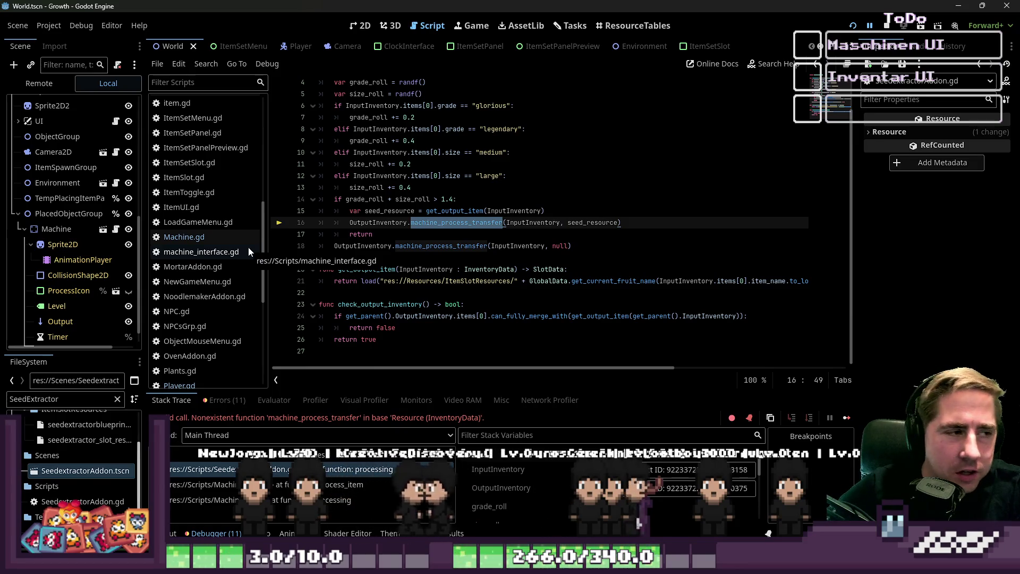
pyautogui.scroll(3, 240, 234)
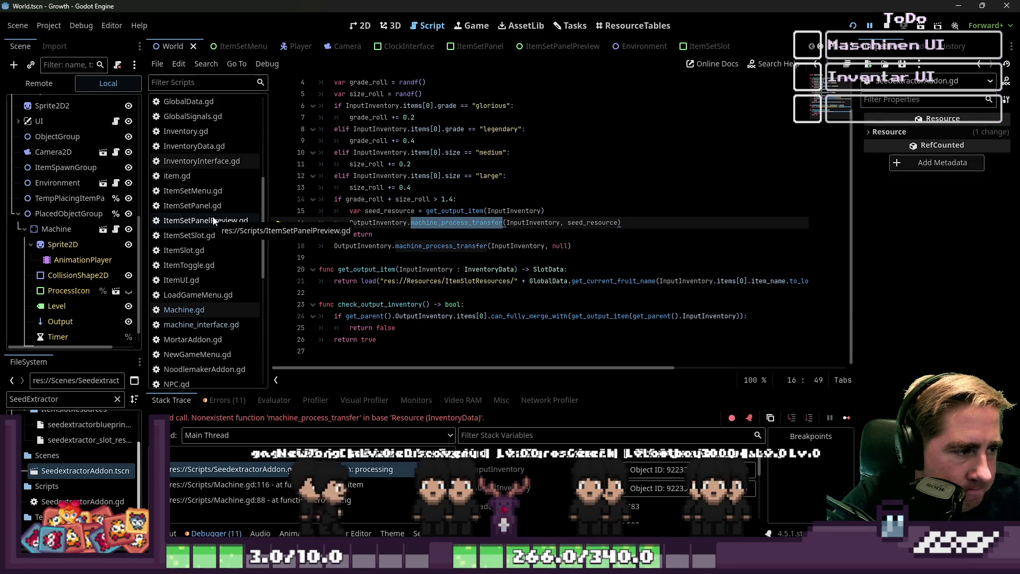
pyautogui.click(387, 239)
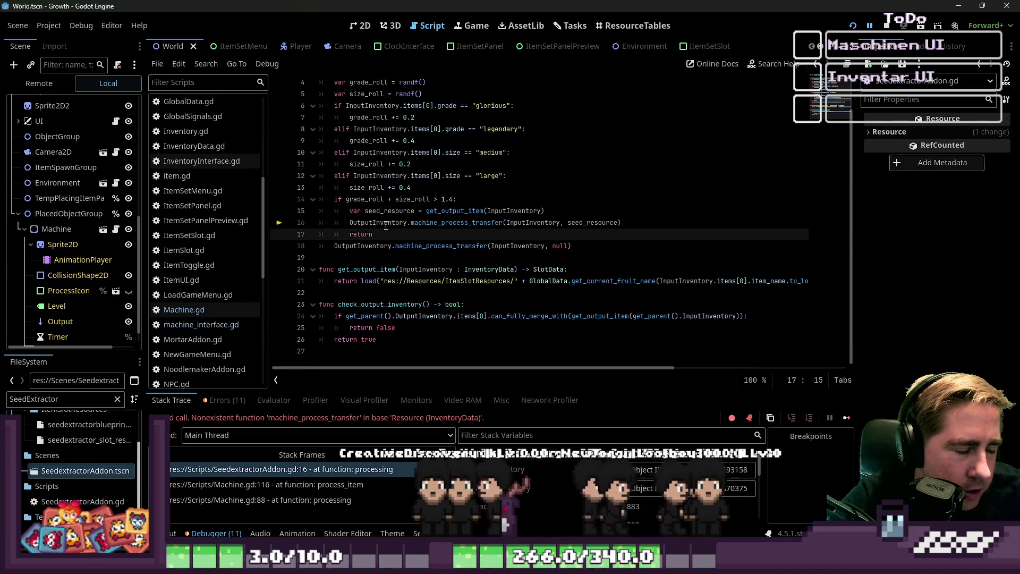
pyautogui.moveTo(386, 225)
pyautogui.moveTo(439, 223); pyautogui.dragTo(503, 222)
pyautogui.scroll(1, 468, 240)
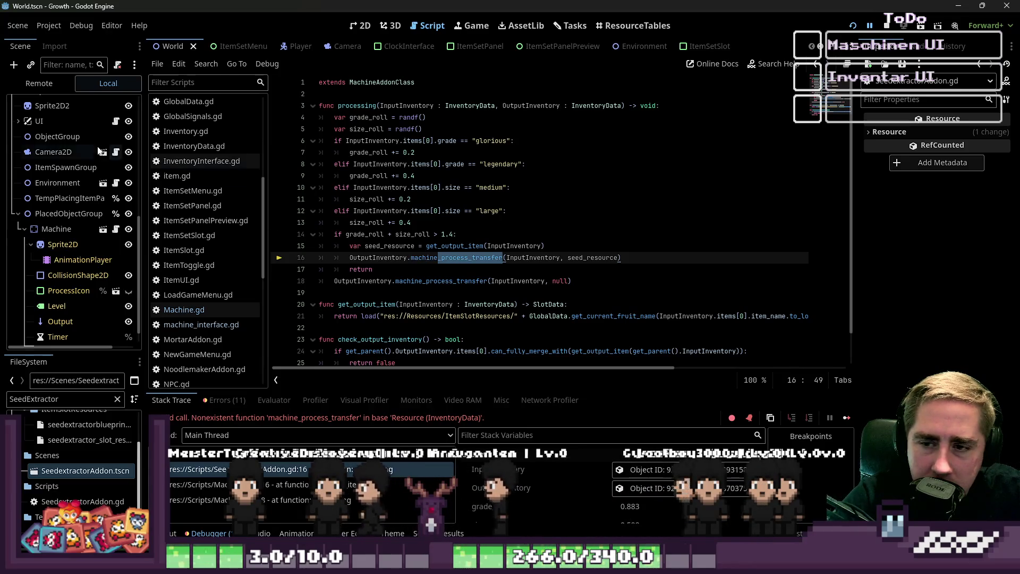
# Inspect the Connectable class that Machine.gd extends, return to Machine.gd, then open InventoryInterface.gd.
pyautogui.click(196, 311)
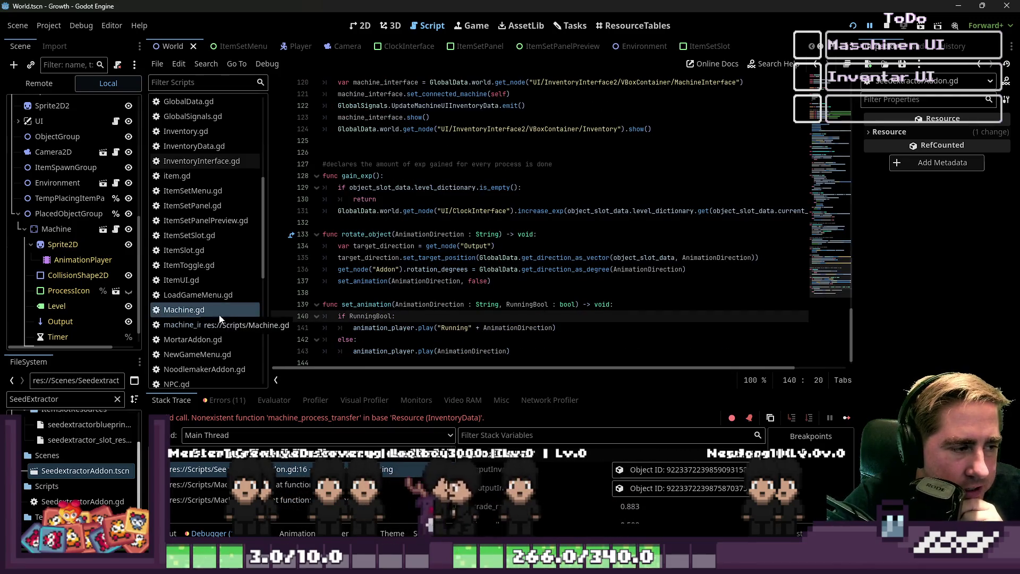
pyautogui.scroll(20, 423, 169)
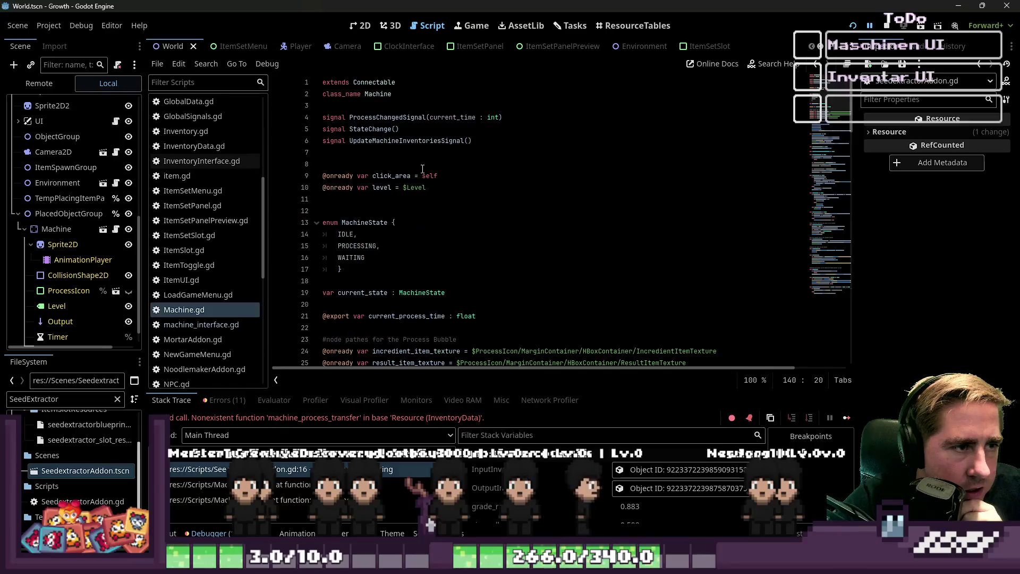
pyautogui.click(377, 96)
pyautogui.click(385, 84)
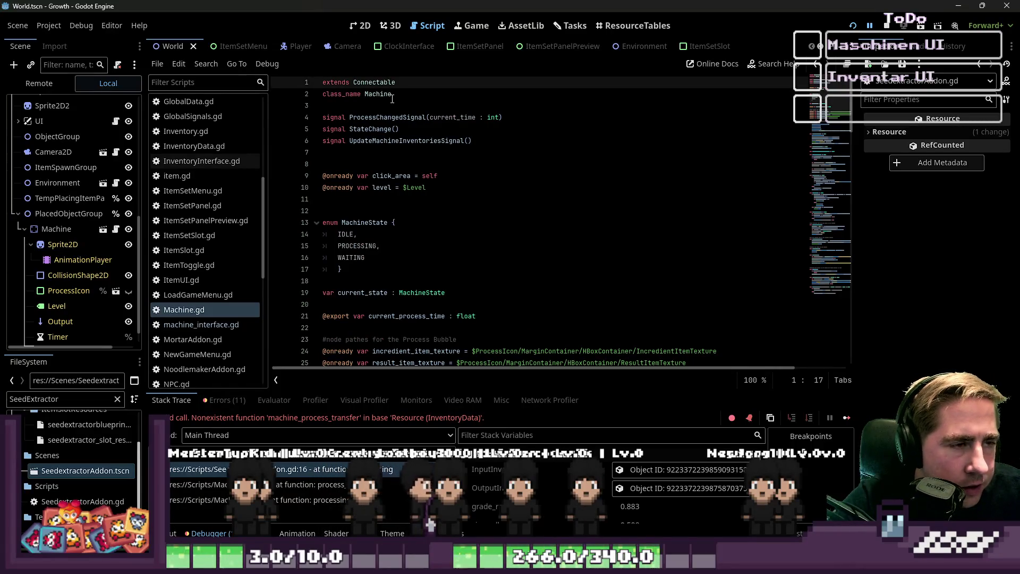
pyautogui.keyDown('ctrl'); pyautogui.click(383, 83); pyautogui.keyUp('ctrl')
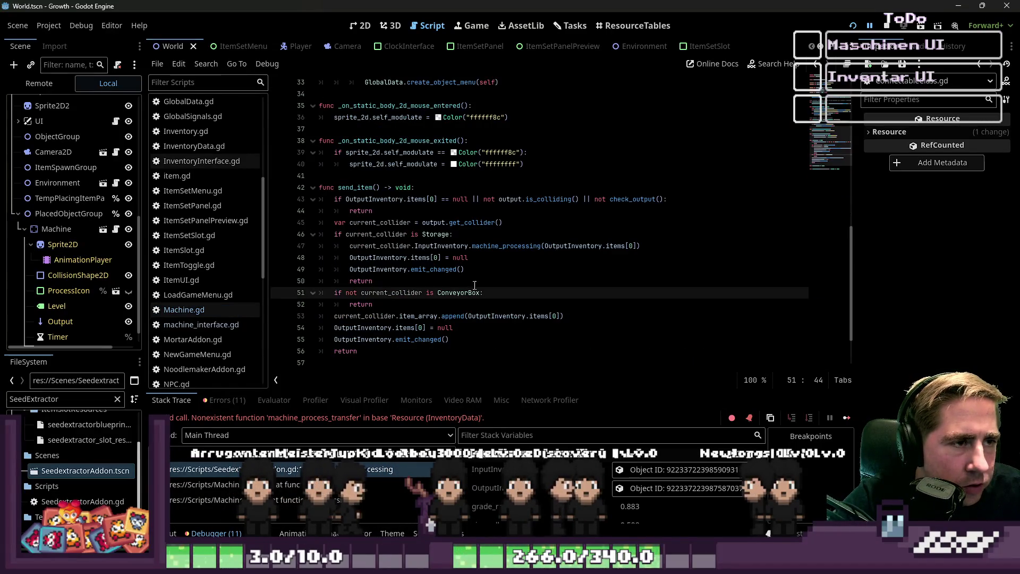
pyautogui.scroll(-2, 441, 345)
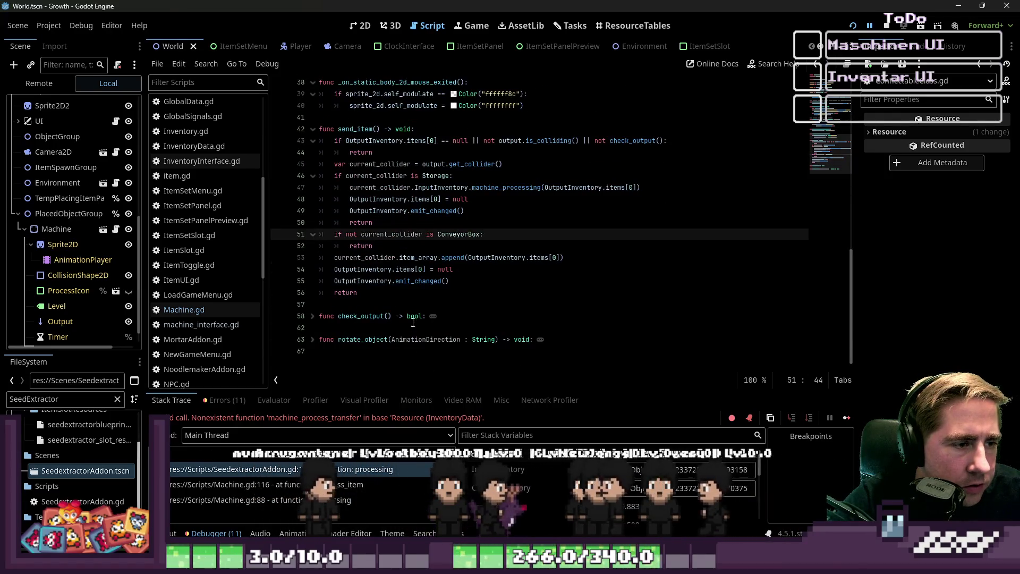
pyautogui.click(409, 297)
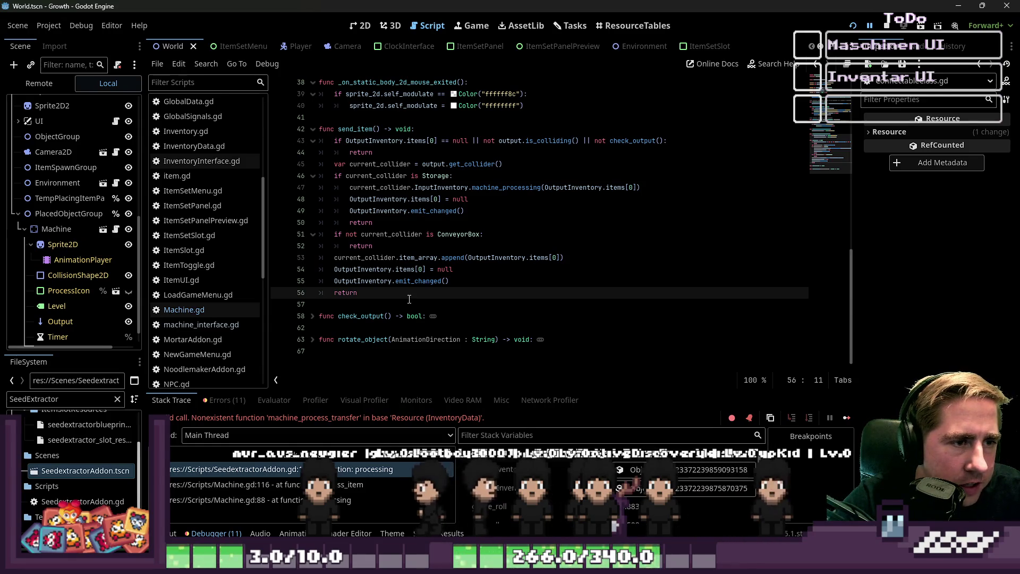
pyautogui.scroll(3, 409, 298)
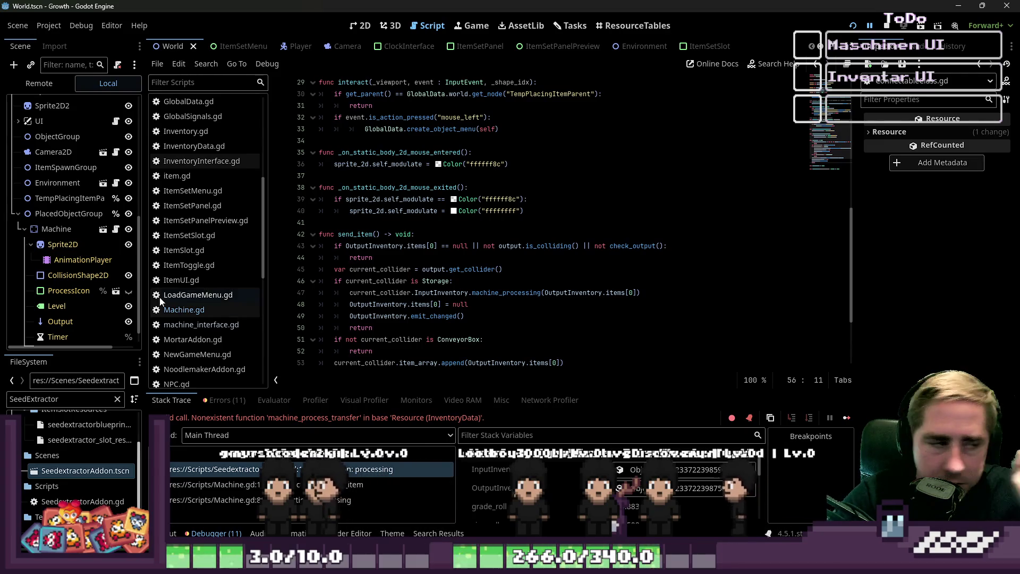
pyautogui.click(175, 309)
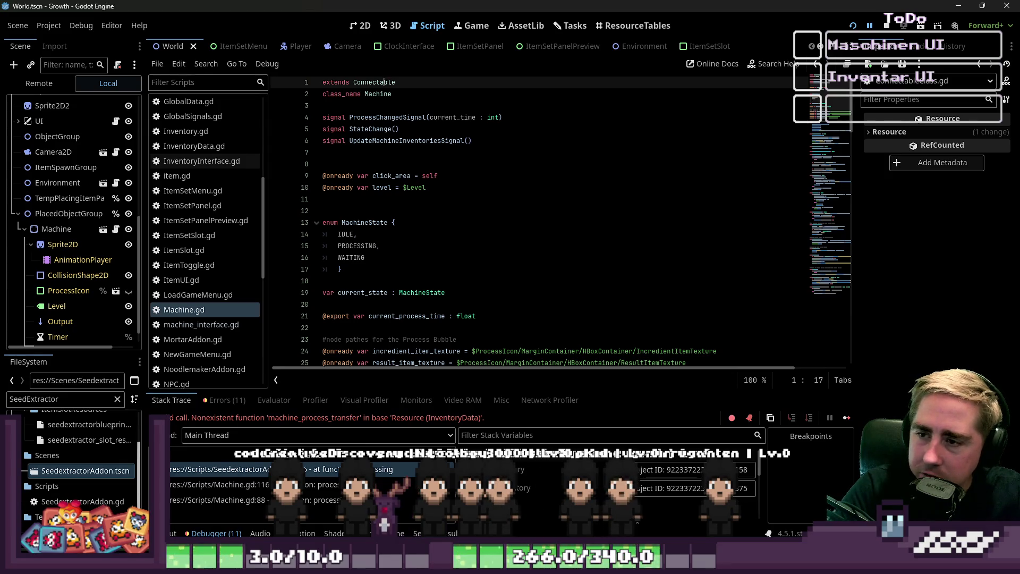
pyautogui.click(214, 161)
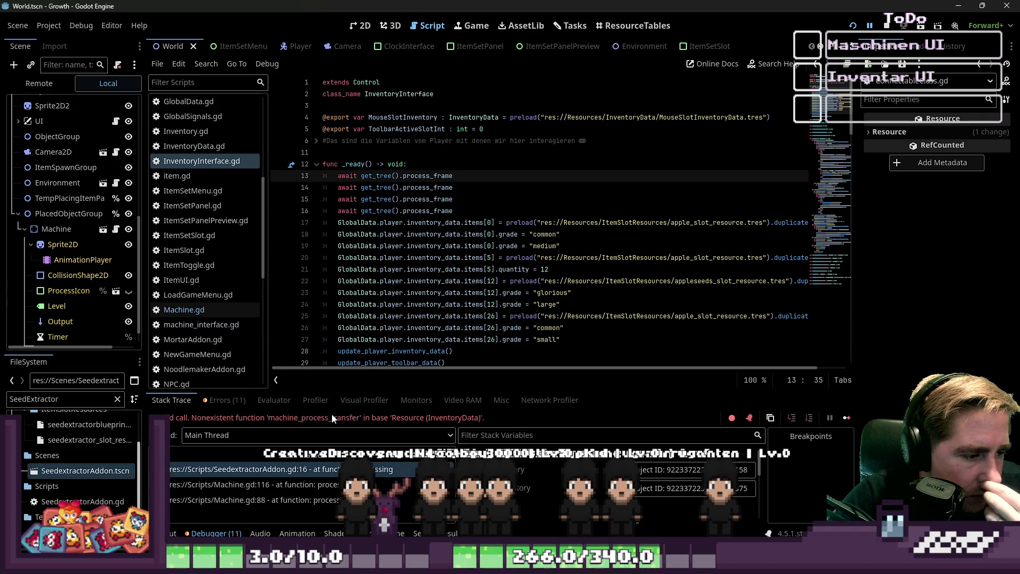
# Jump from the Stack Trace to SeedextractorAddon.gd line 16 and inspect its OutputInventory.machine_process_transfer call.
pyautogui.click(286, 470)
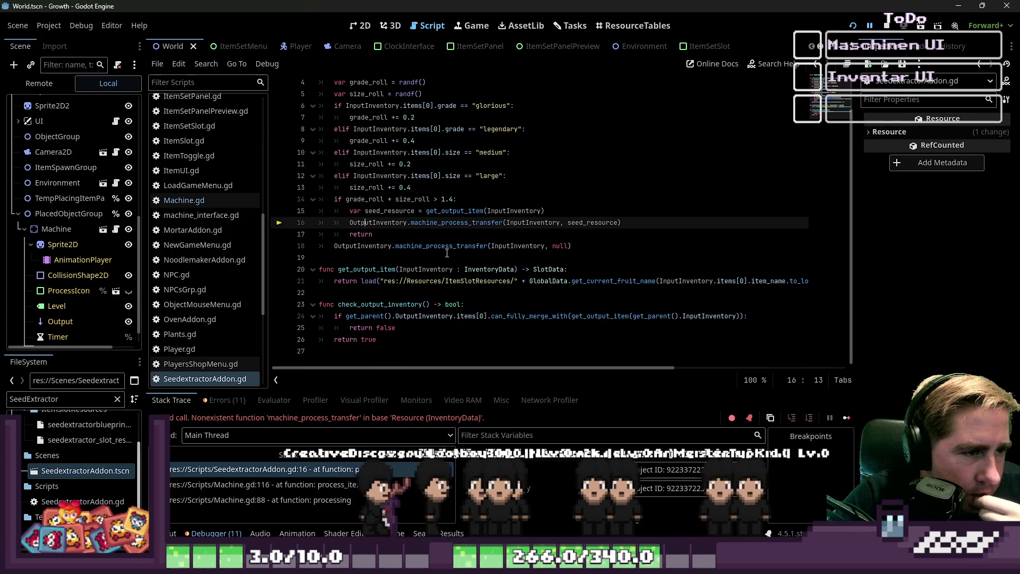
pyautogui.scroll(1, 447, 253)
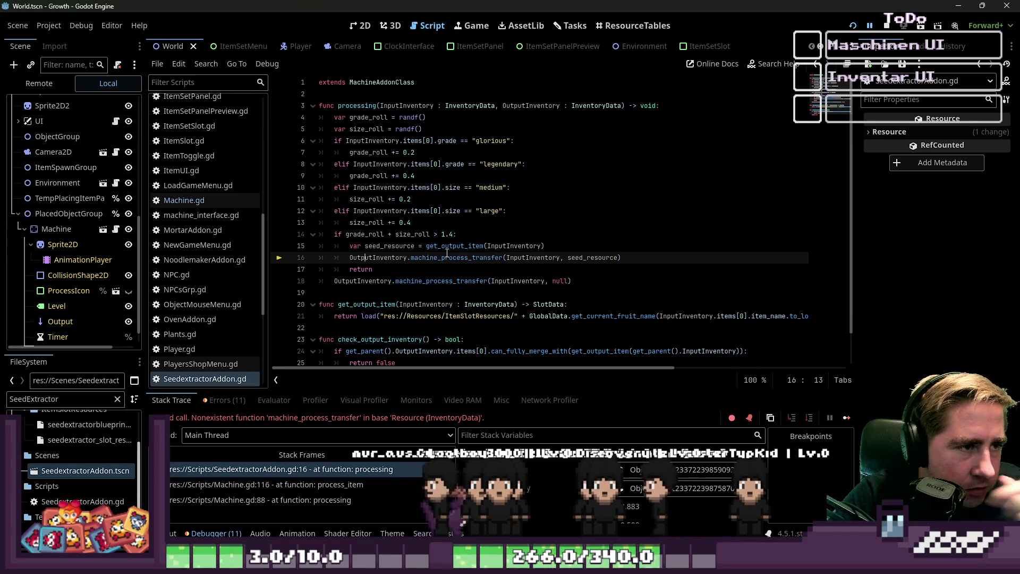
pyautogui.doubleClick(414, 260)
pyautogui.click(383, 261)
pyautogui.doubleClick(383, 262)
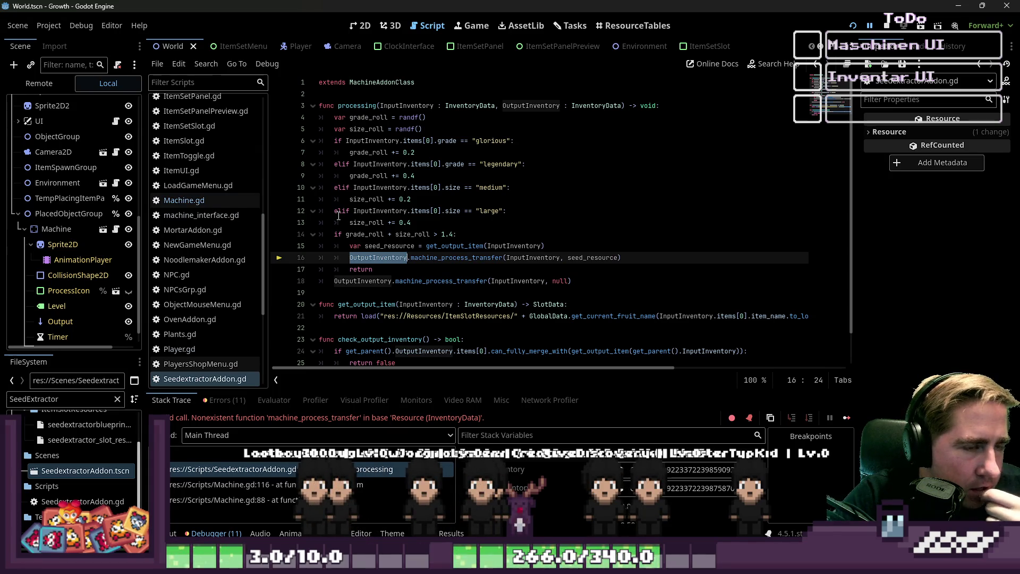
pyautogui.moveTo(401, 105)
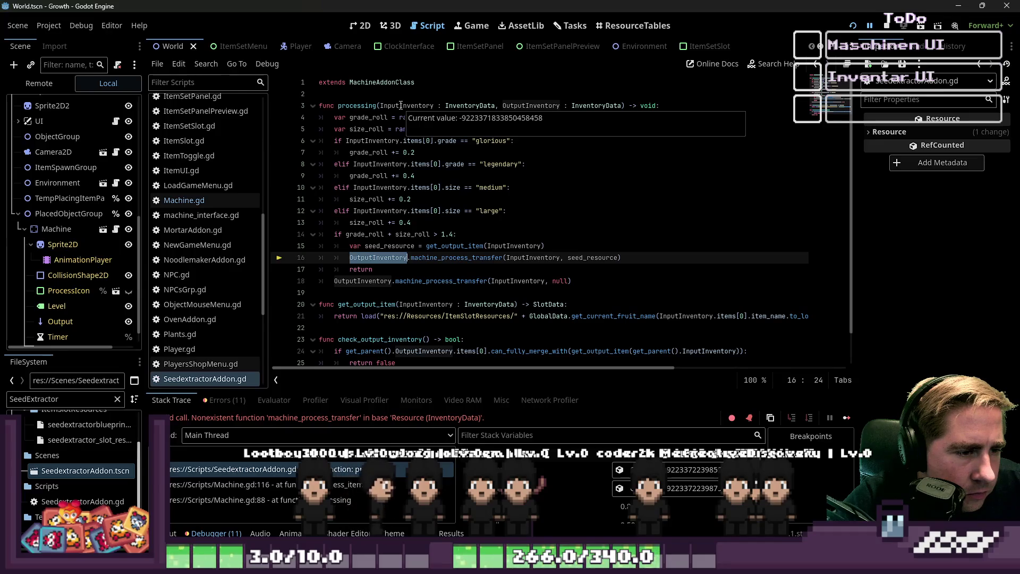
pyautogui.click(363, 292)
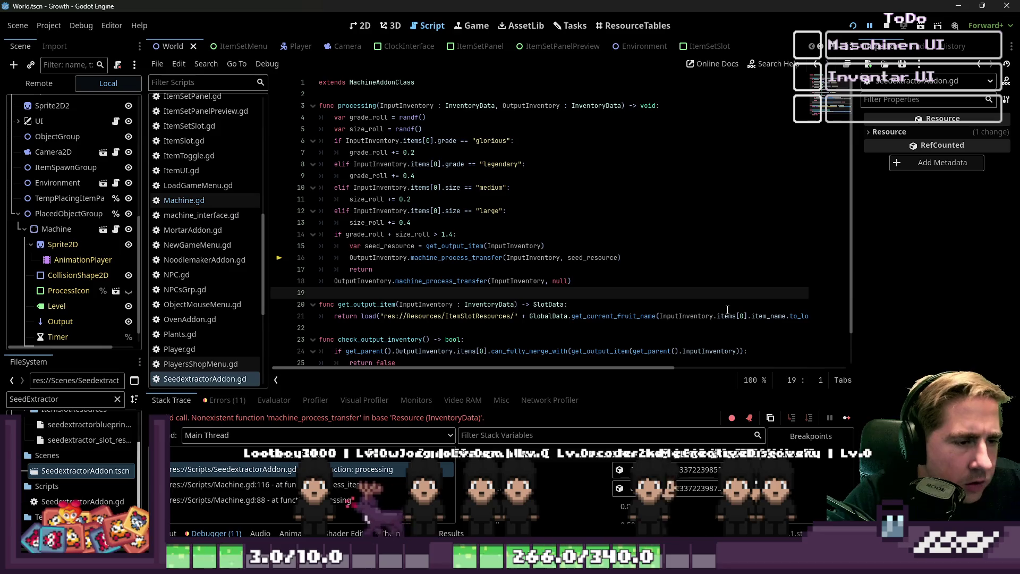
# Declare a new machine_process_transfer function returning void on line 20 of SeedextractorAddon.gd.
pyautogui.press('Return')
pyautogui.press('Return')
pyautogui.press('Up')
pyautogui.write('fi')
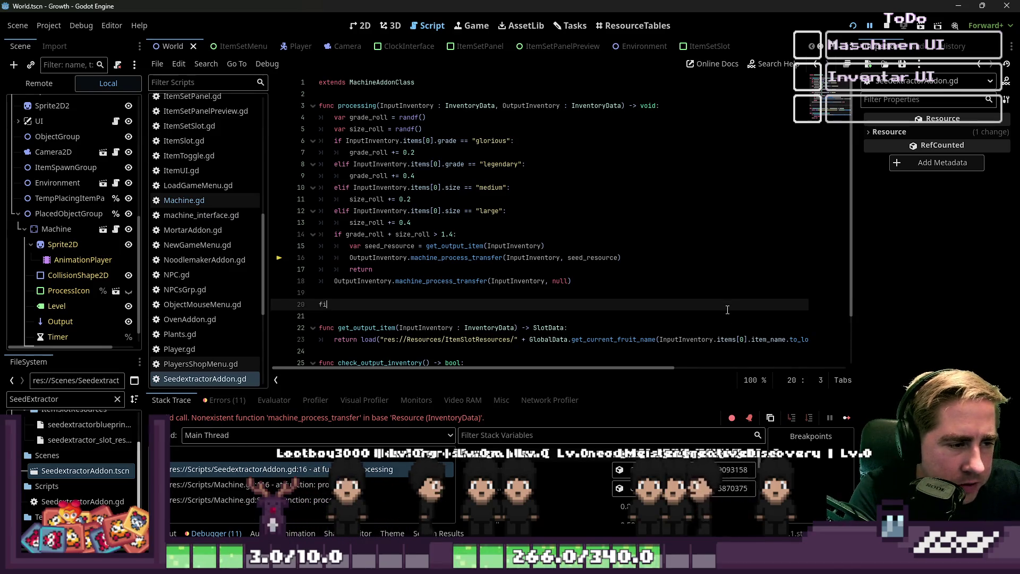
pyautogui.press('BackSpace')
pyautogui.write('unc')
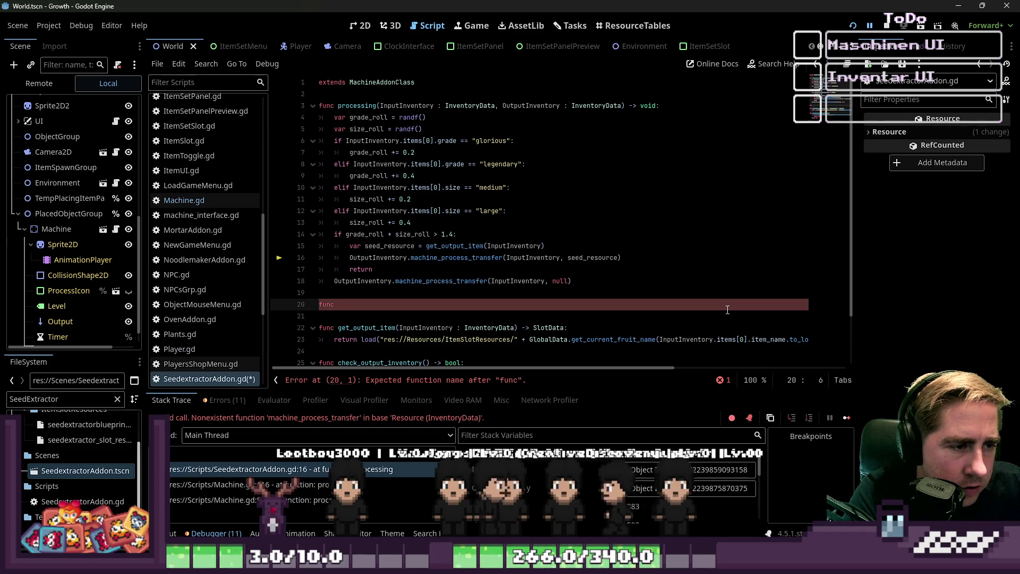
pyautogui.hotkey('ctrl', 'space')
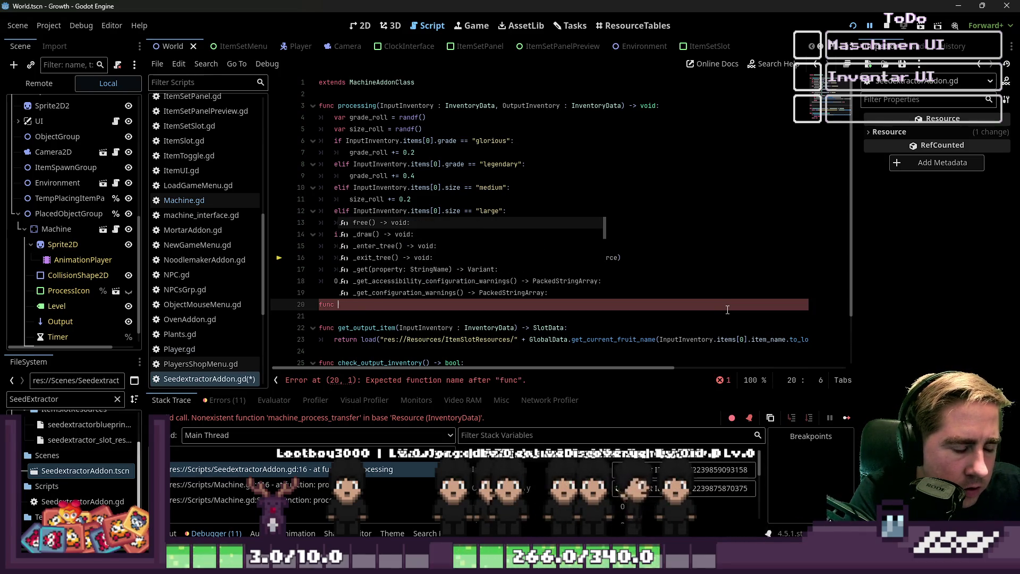
pyautogui.press('Escape')
pyautogui.write('process_')
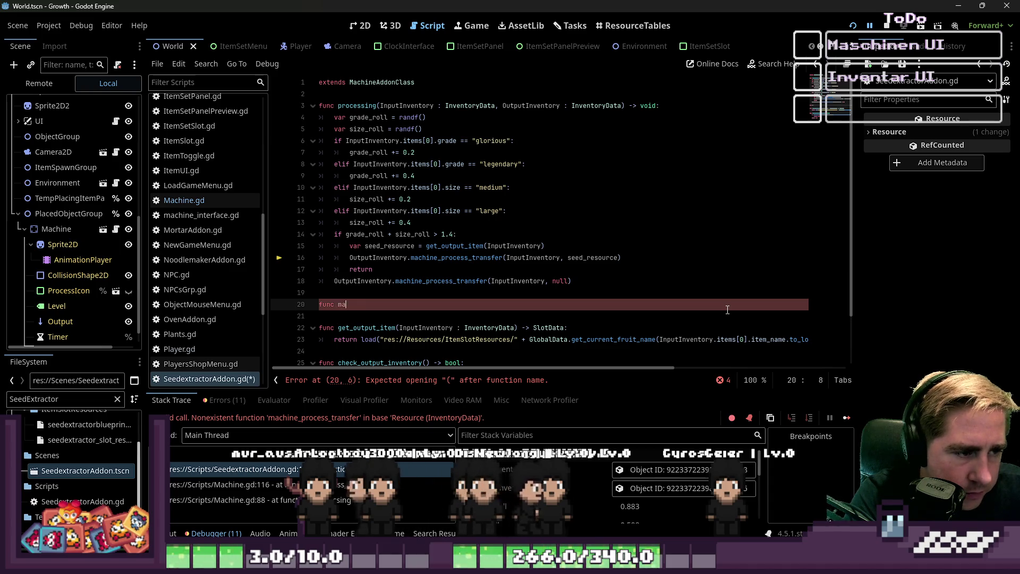
pyautogui.write('chine_process_transfer() ->')
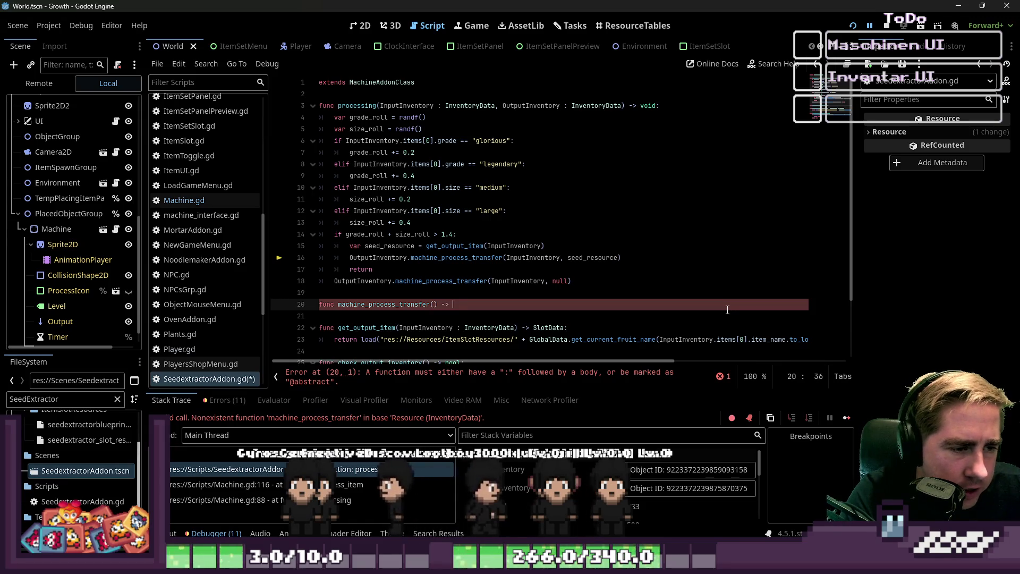
pyautogui.write('void:')
pyautogui.press('Return')
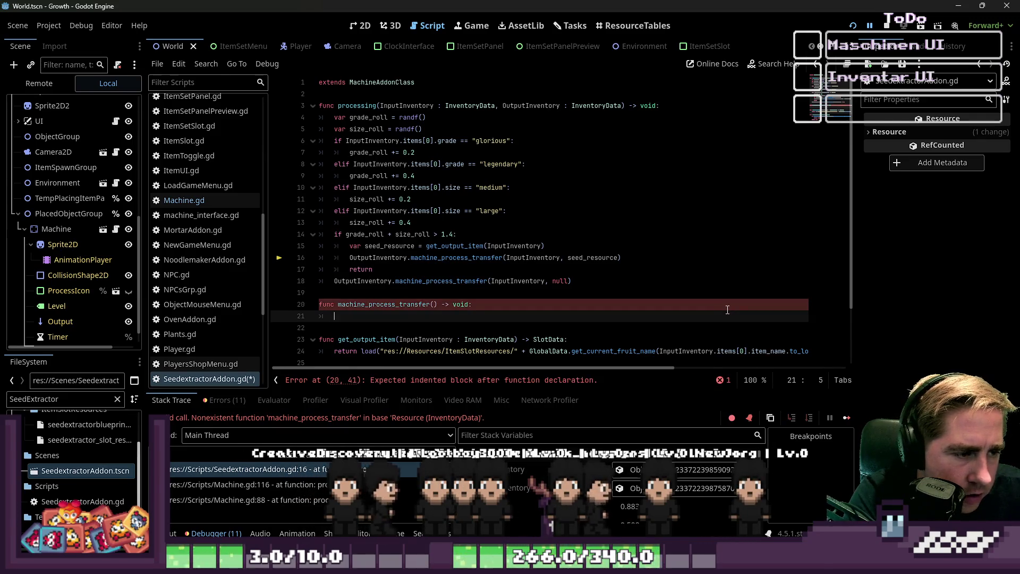
# Give the function the parameter ItemResource : SlotData and begin an if in its body.
pyautogui.write('O')
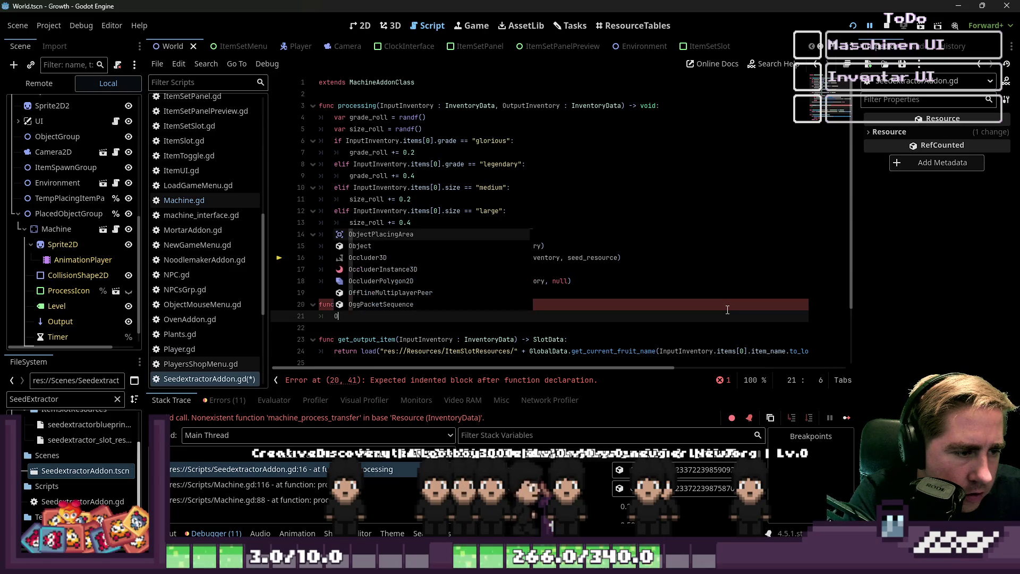
pyautogui.doubleClick(608, 257)
pyautogui.scroll(-2, 551, 266)
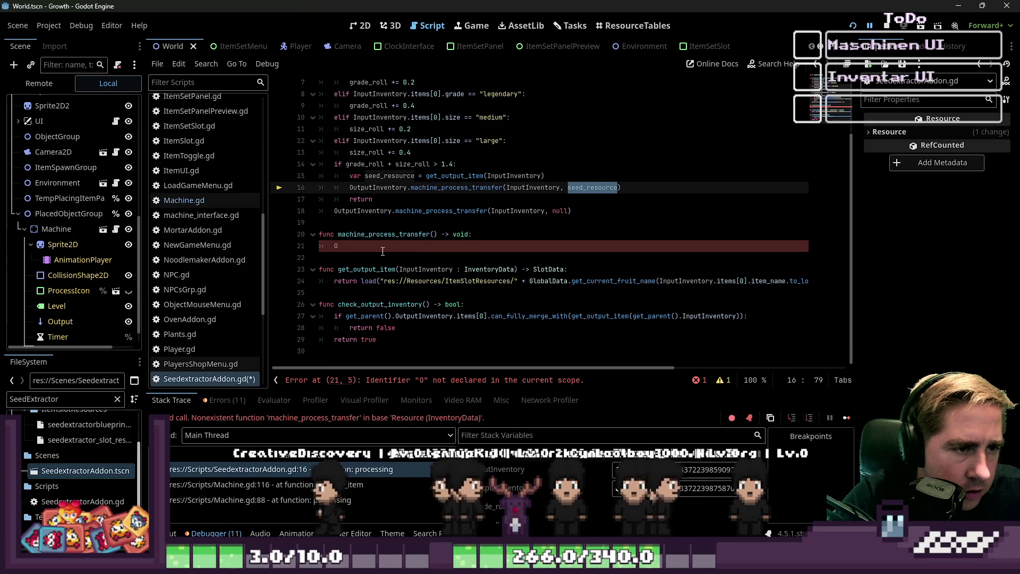
pyautogui.click(414, 247)
pyautogui.click(555, 187)
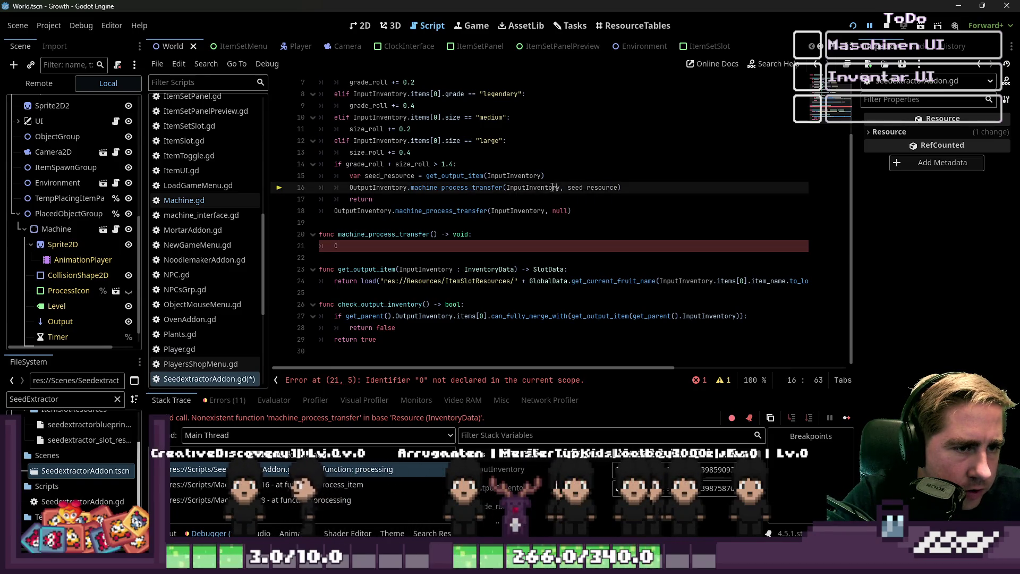
pyautogui.click(383, 246)
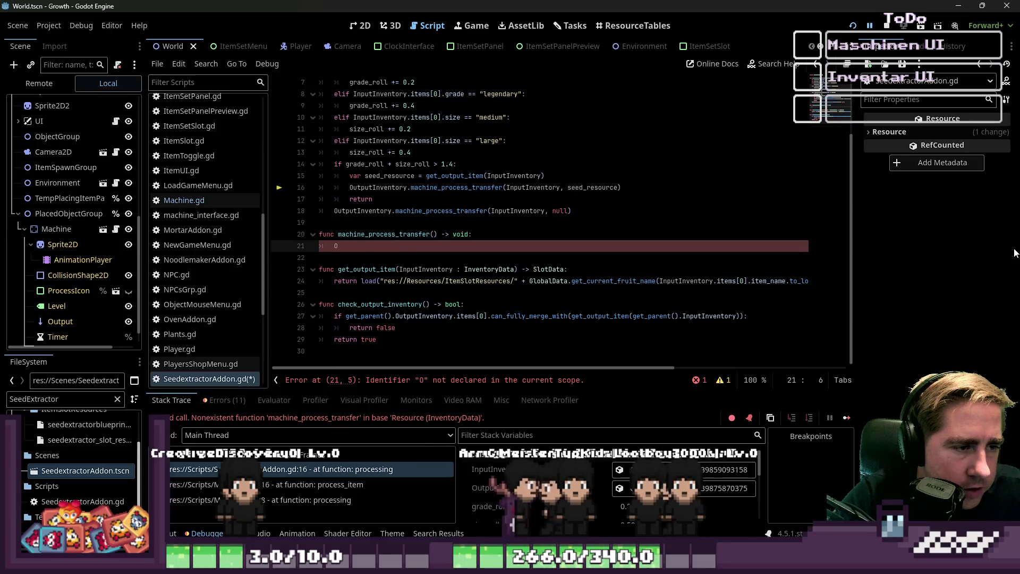
pyautogui.hotkey('ctrl', 'z')
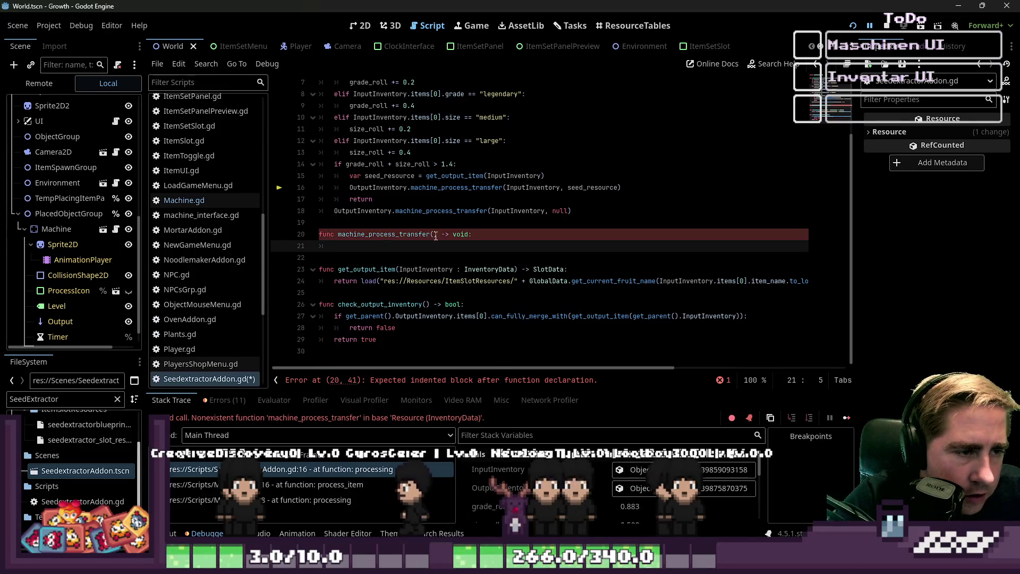
pyautogui.write('ItemResource : ')
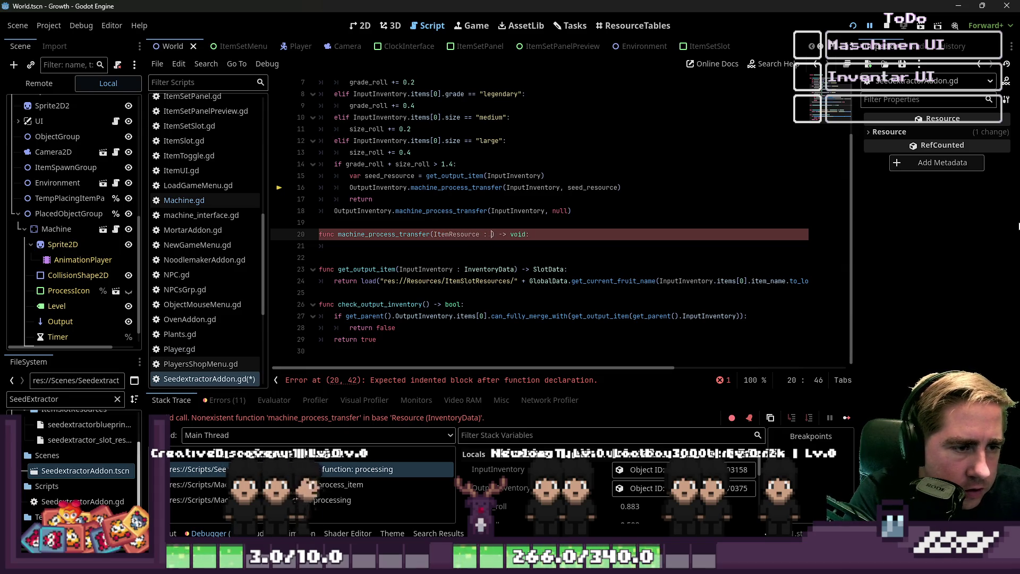
pyautogui.write('S')
pyautogui.press('Escape')
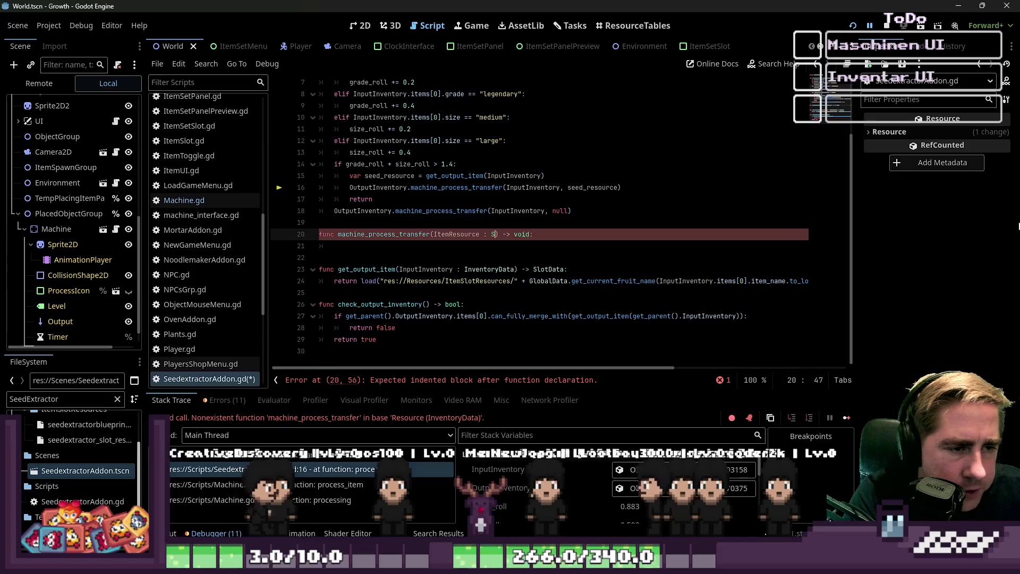
pyautogui.write('lo')
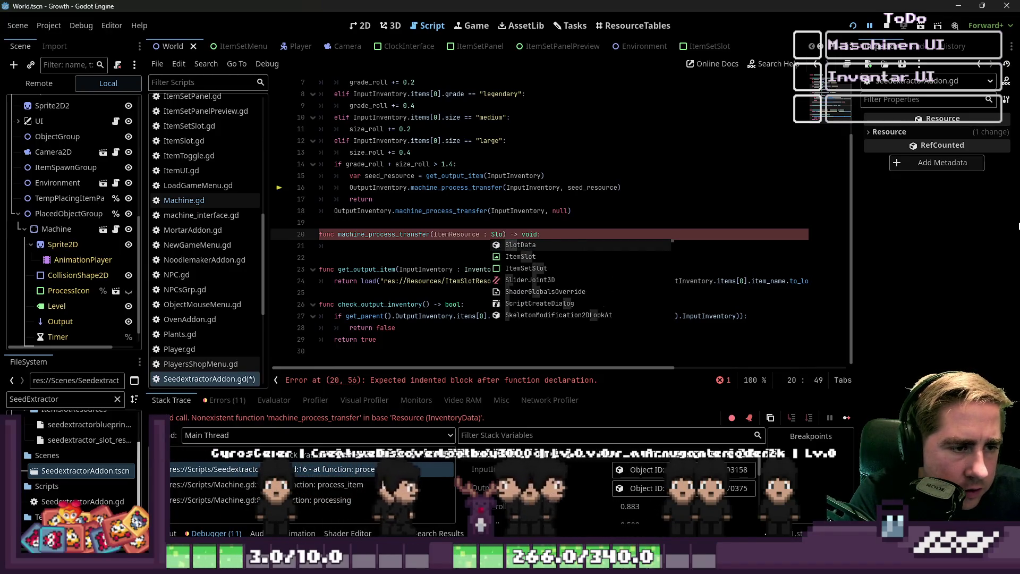
pyautogui.write('tData)')
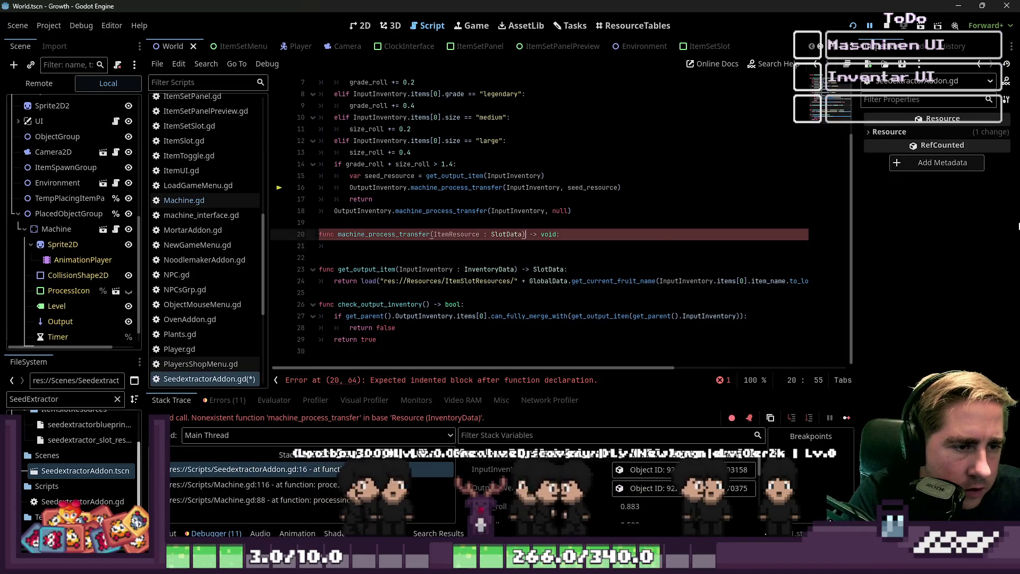
pyautogui.press('Down')
pyautogui.write('Out')
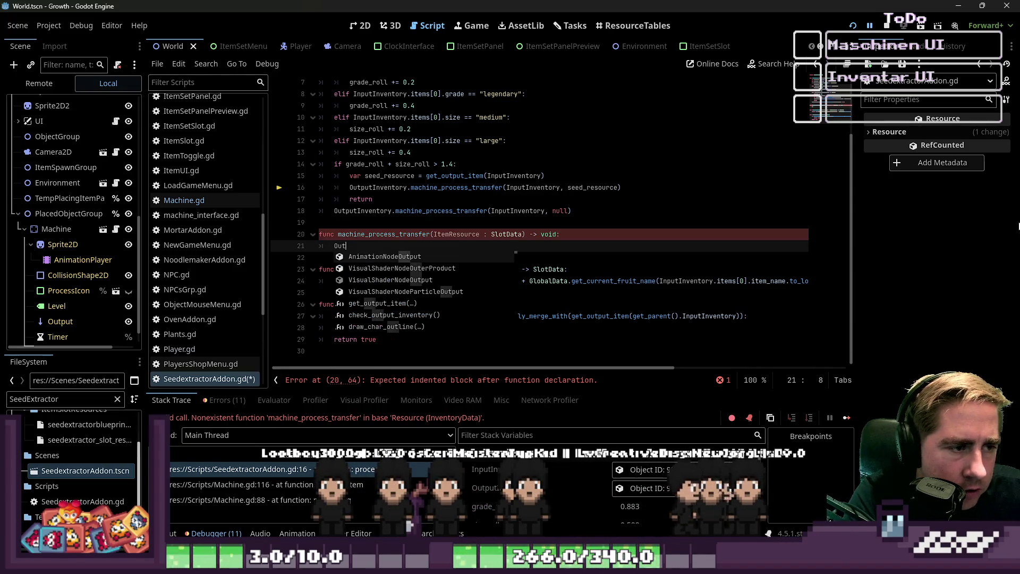
pyautogui.write('put')
pyautogui.press('BackSpace')
pyautogui.press('BackSpace')
pyautogui.press('BackSpace')
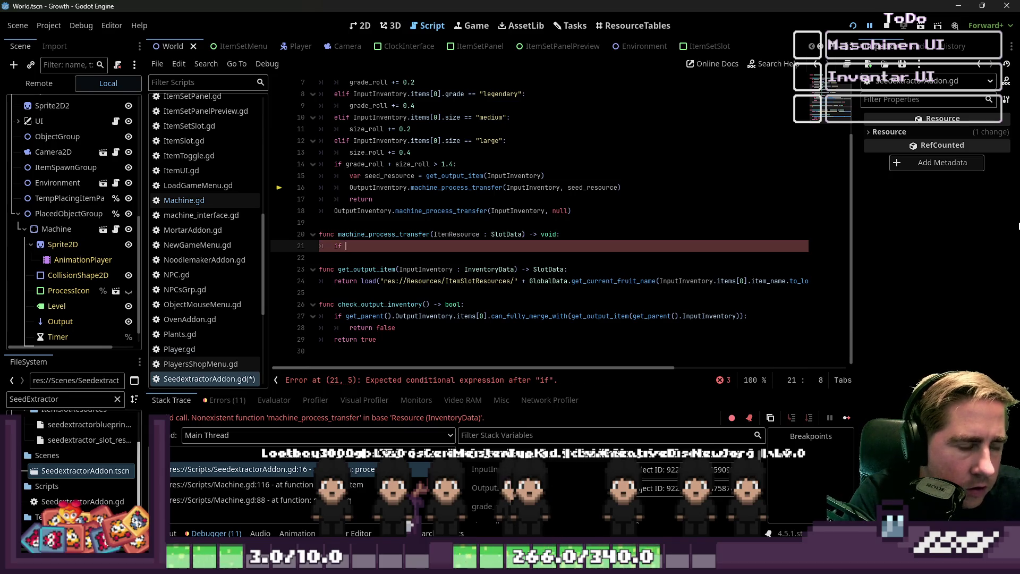
pyautogui.scroll(5, 253, 238)
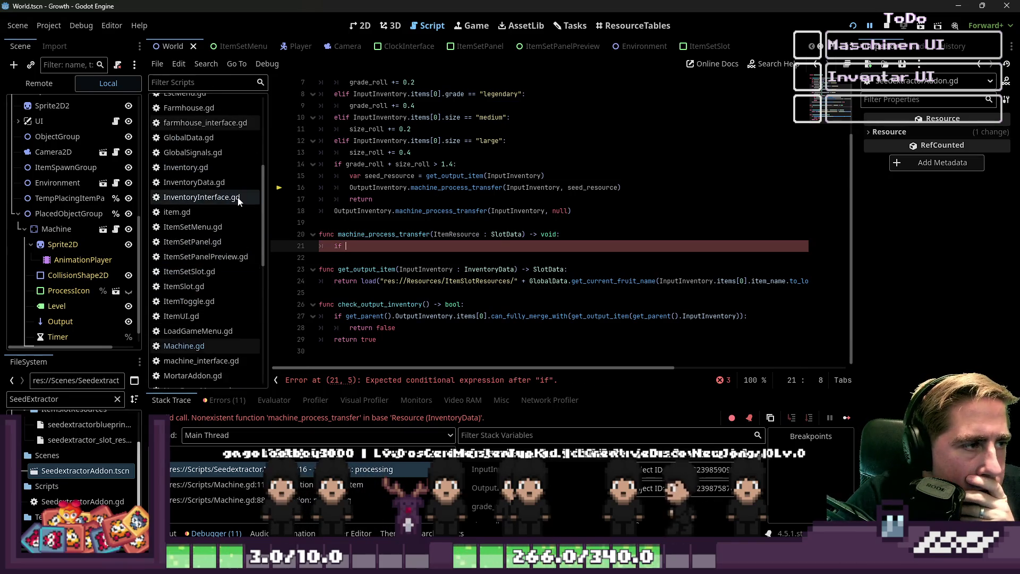
# In InventoryInterface.gd, fold _ready and _input, then read the can_items_merch_stacks function.
pyautogui.click(215, 200)
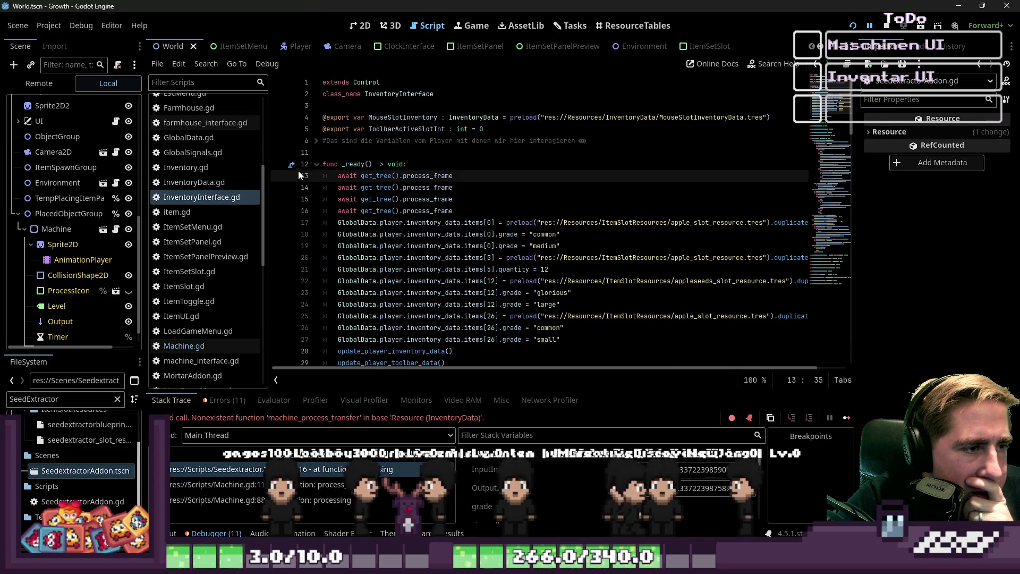
pyautogui.click(316, 164)
pyautogui.scroll(-1, 397, 333)
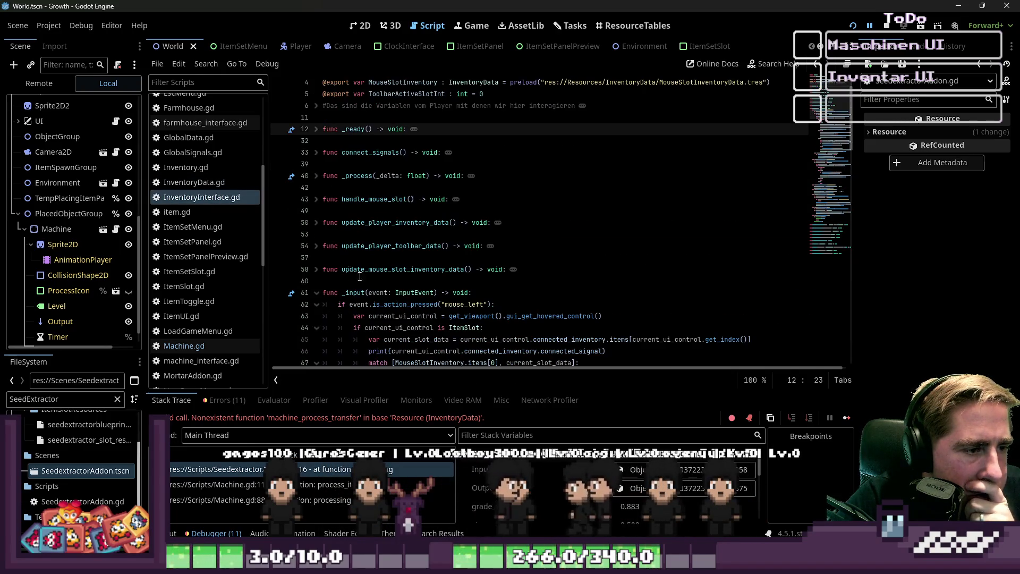
pyautogui.scroll(-1, 337, 235)
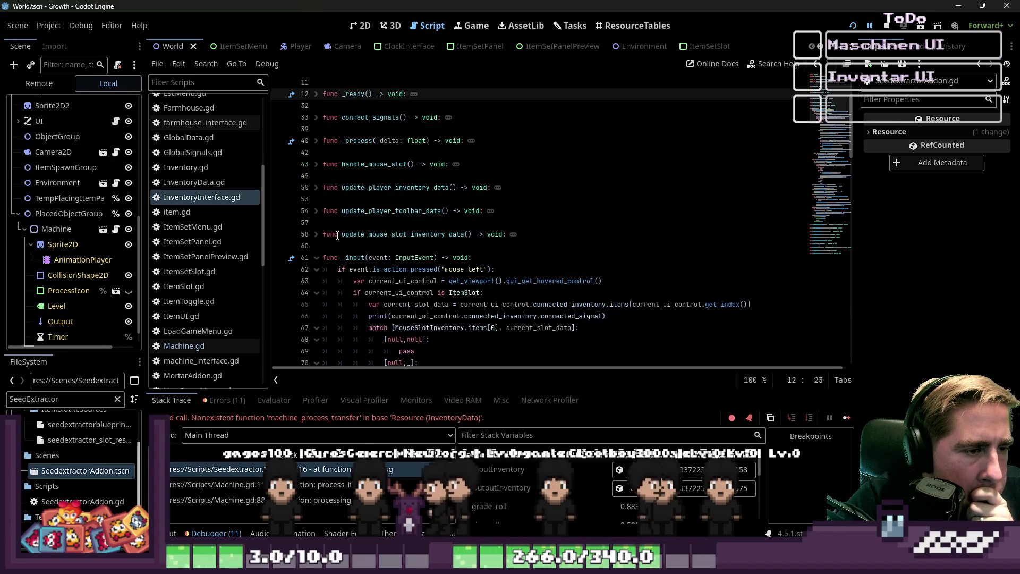
pyautogui.click(316, 257)
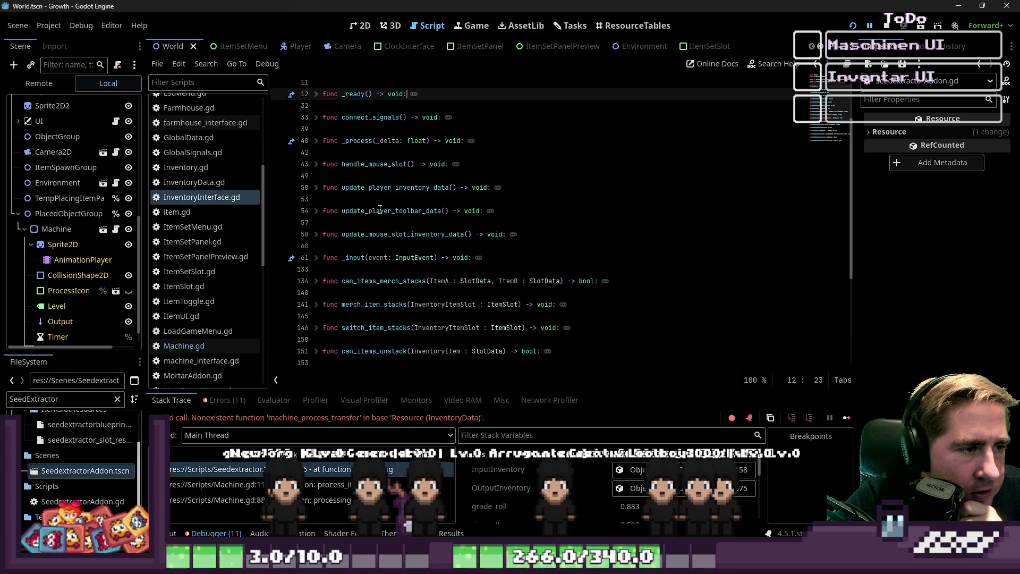
pyautogui.scroll(-3, 377, 192)
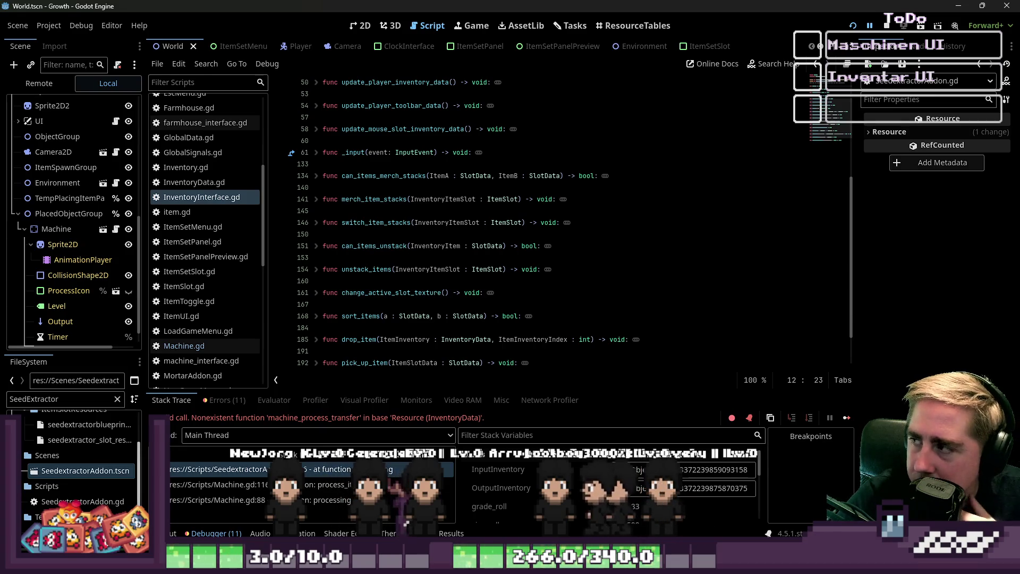
pyautogui.doubleClick(371, 178)
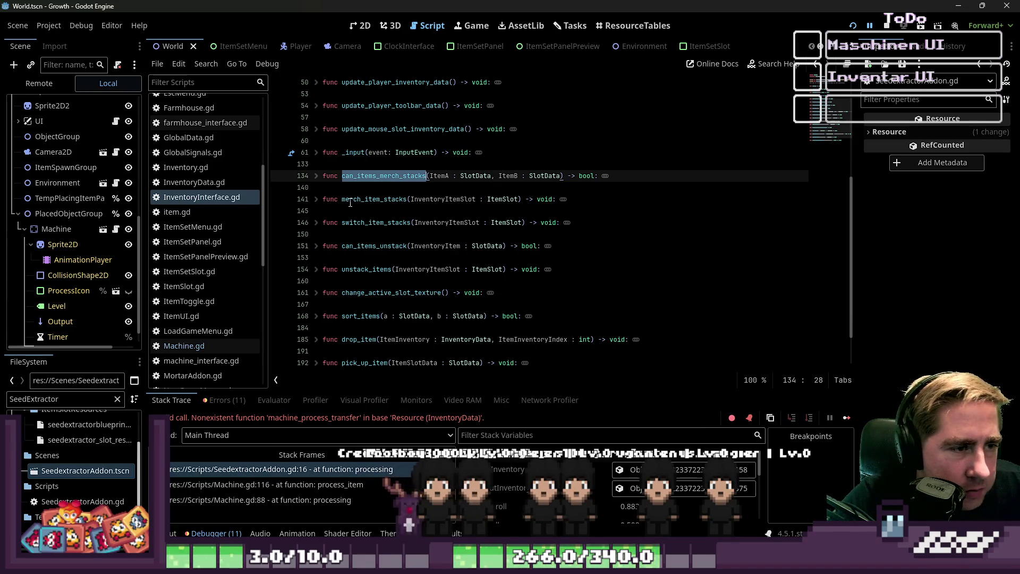
pyautogui.click(316, 177)
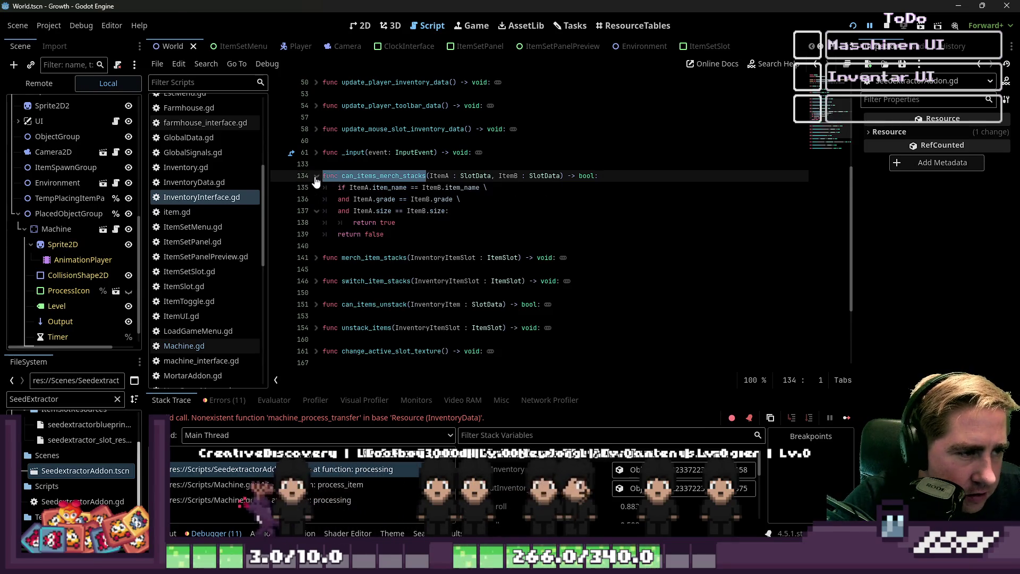
pyautogui.click(389, 233)
pyautogui.moveTo(452, 239); pyautogui.dragTo(336, 178)
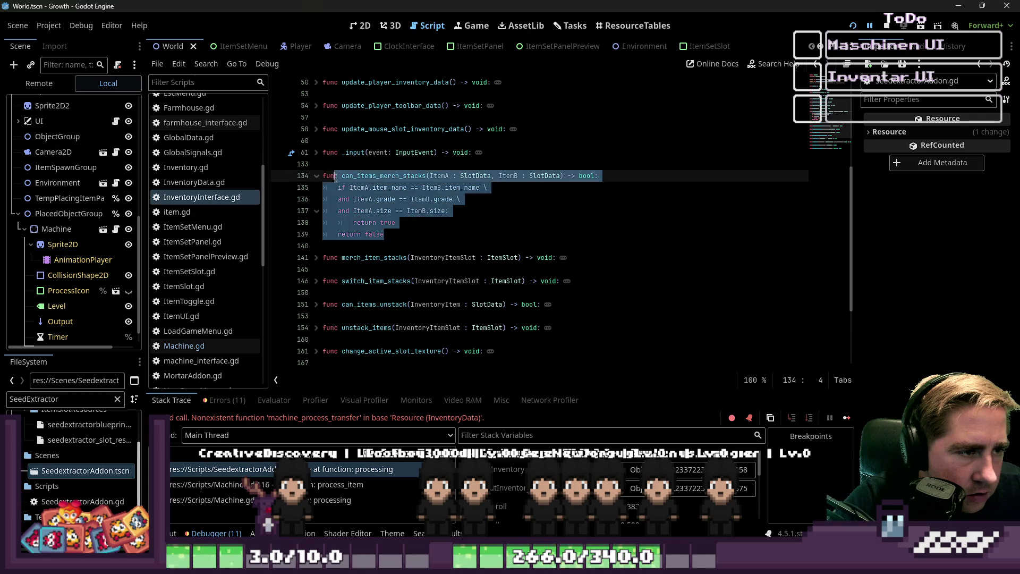
pyautogui.click(316, 176)
# Re-expand can_items_merch_stacks and select its whole definition.
pyautogui.scroll(5, 393, 213)
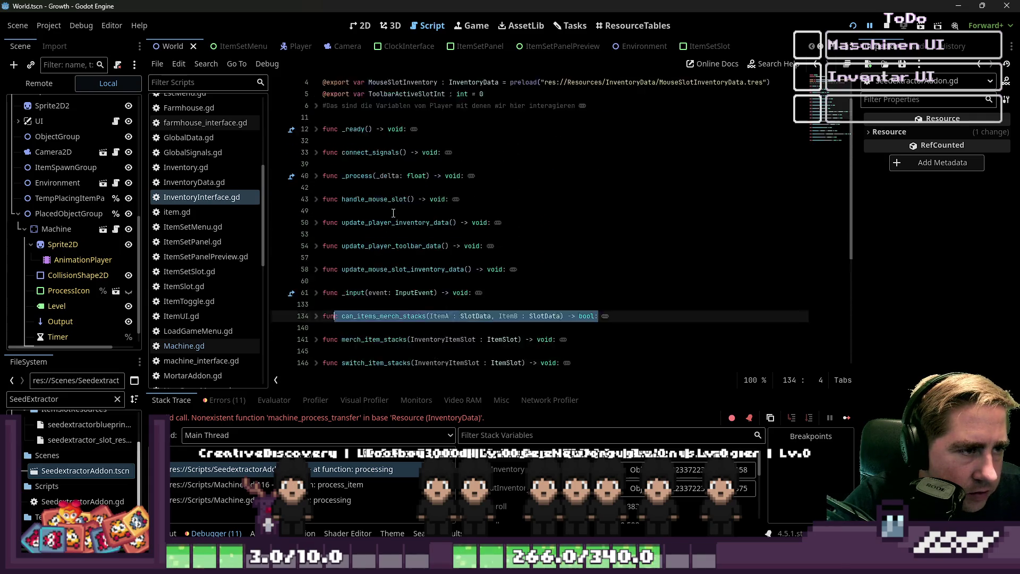
pyautogui.scroll(-2, 393, 213)
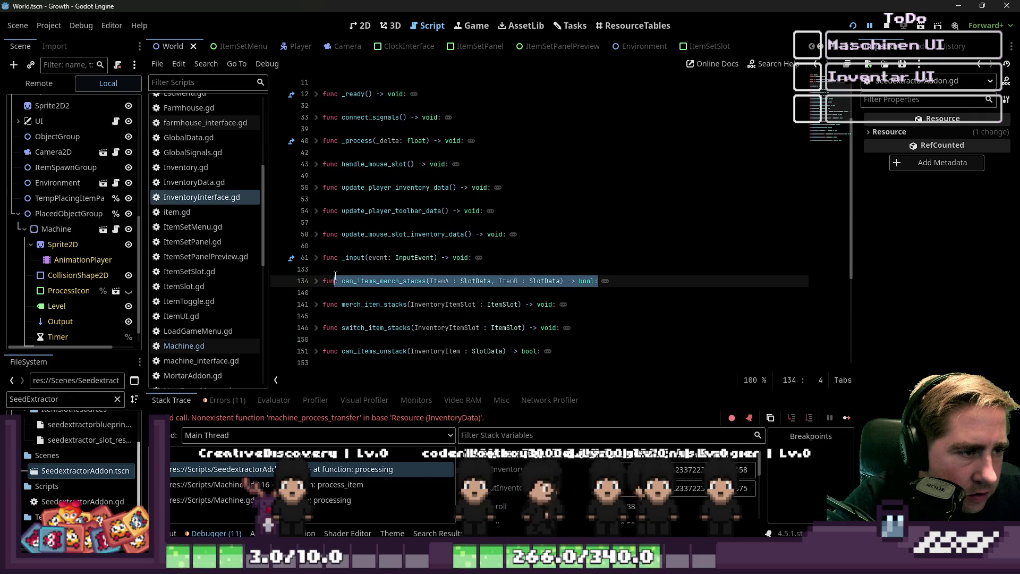
pyautogui.click(317, 282)
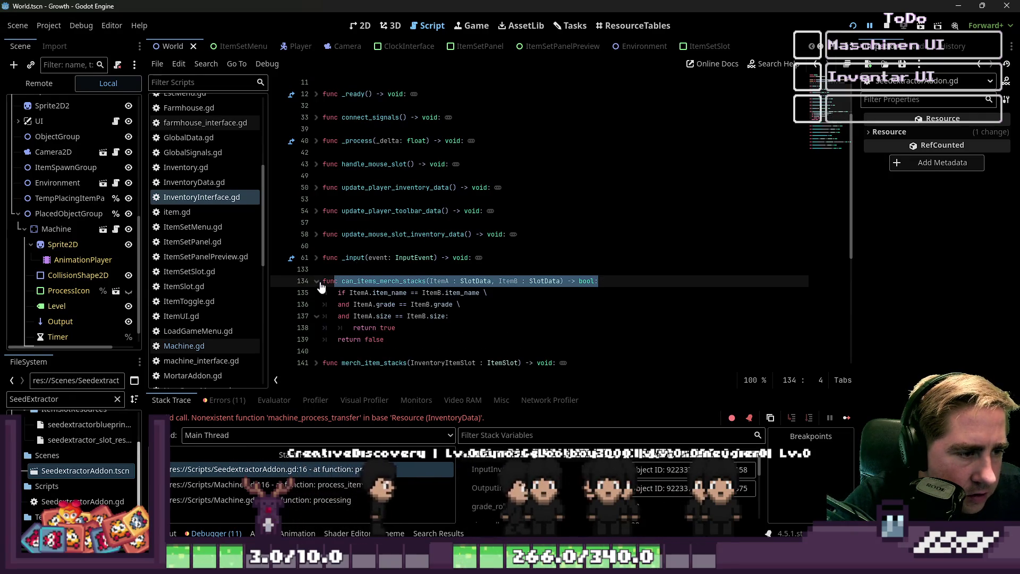
pyautogui.scroll(-1, 326, 252)
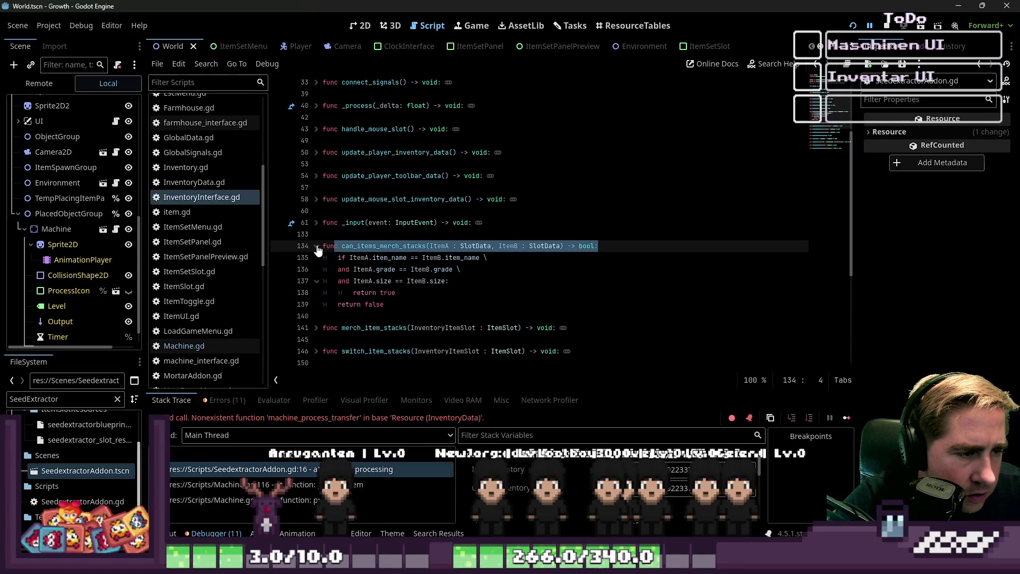
pyautogui.moveTo(380, 293); pyautogui.dragTo(358, 250)
pyautogui.doubleClick(358, 246)
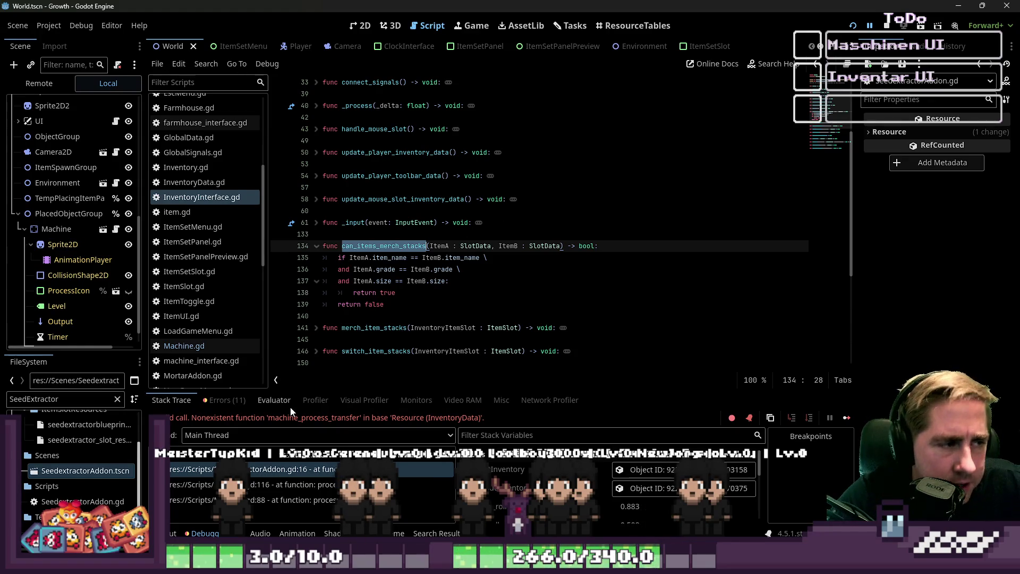
pyautogui.moveTo(385, 304); pyautogui.dragTo(324, 242)
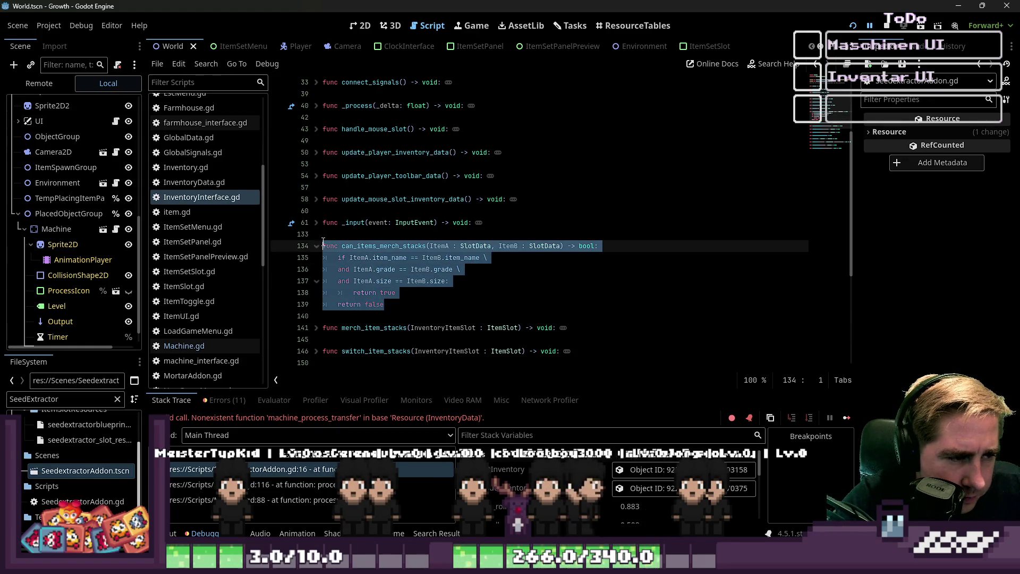
# Inspect merch_item_stacks and its InventoryItemSlot parameter, then fold both merge functions.
pyautogui.click(316, 328)
pyautogui.scroll(-2, 372, 266)
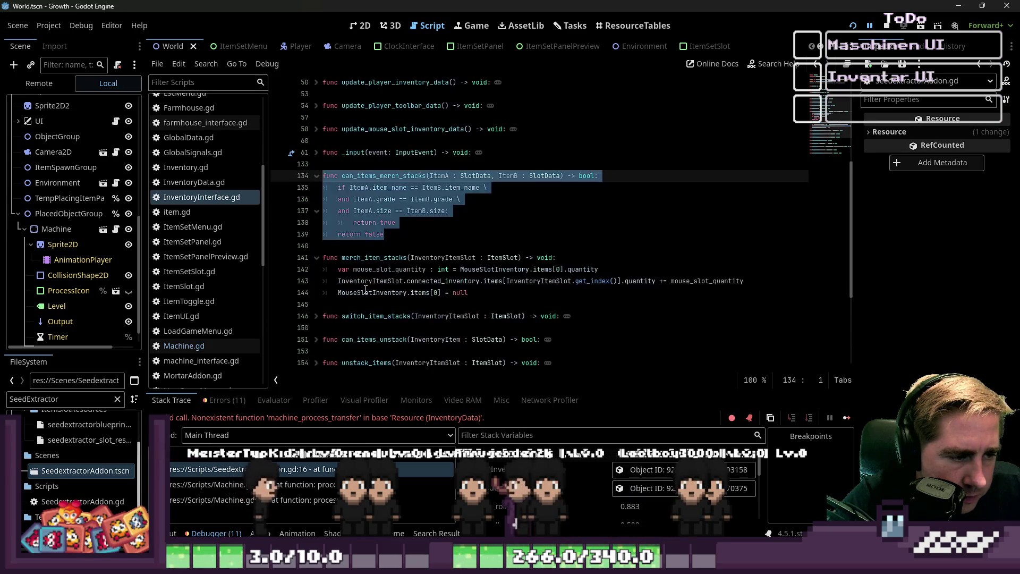
pyautogui.click(475, 292)
pyautogui.doubleClick(375, 257)
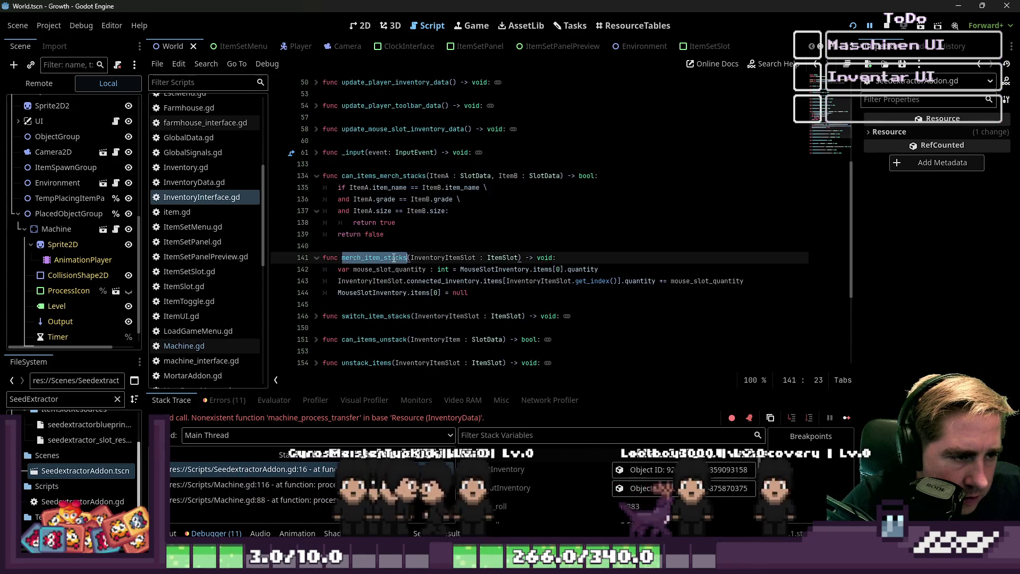
pyautogui.doubleClick(442, 257)
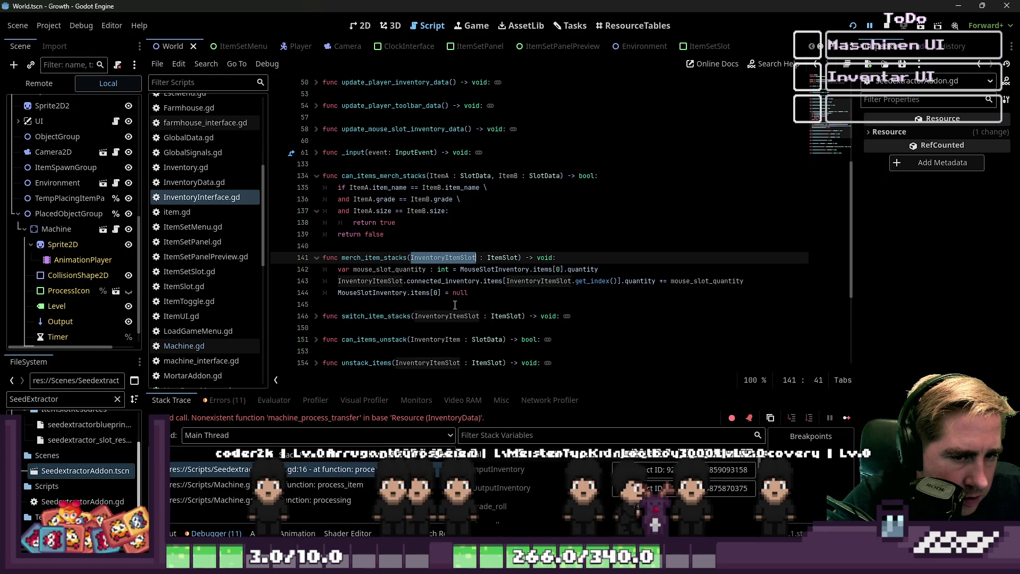
pyautogui.click(460, 304)
pyautogui.click(316, 258)
pyautogui.click(317, 176)
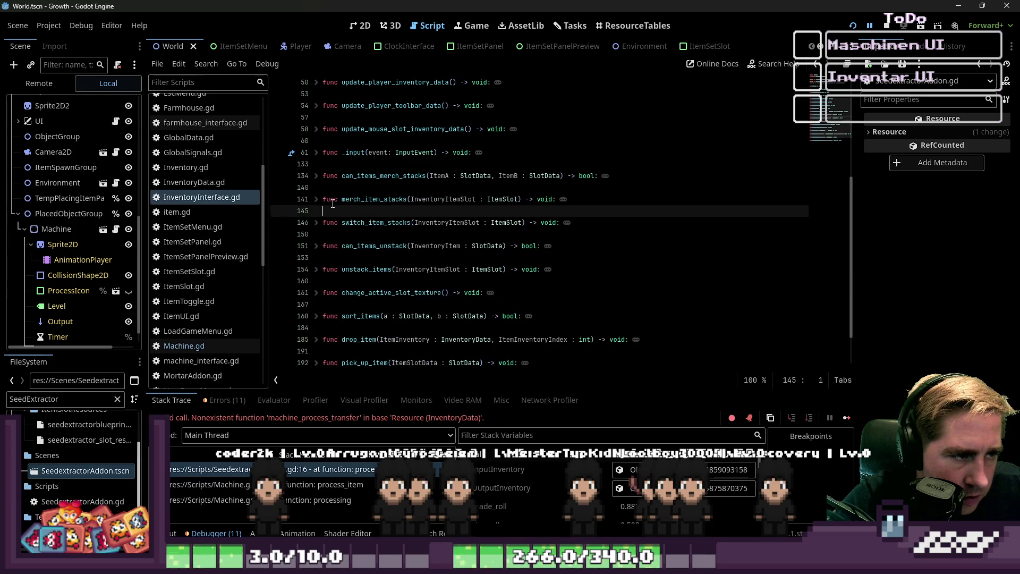
pyautogui.click(342, 199)
pyautogui.moveTo(584, 210)
pyautogui.mouseDown()
pyautogui.moveTo(372, 191)
pyautogui.moveTo(353, 176)
pyautogui.mouseUp()
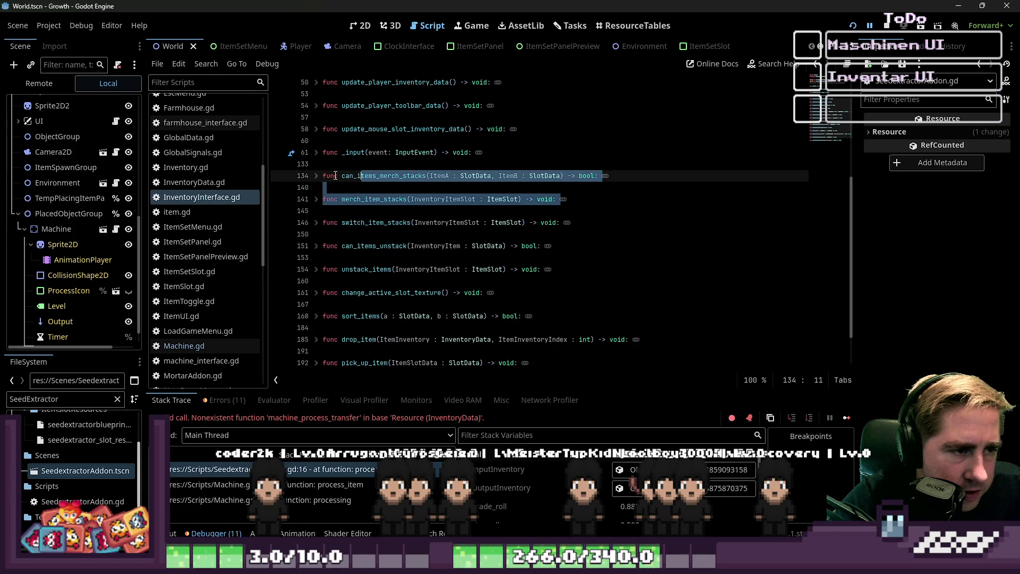
pyautogui.click(334, 175)
# Open Machine.gd at process_item's gain_exp() call, then return to SeedextractorAddon.gd's failing line.
pyautogui.keyDown('shift'); pyautogui.click(319, 206); pyautogui.keyUp('shift')
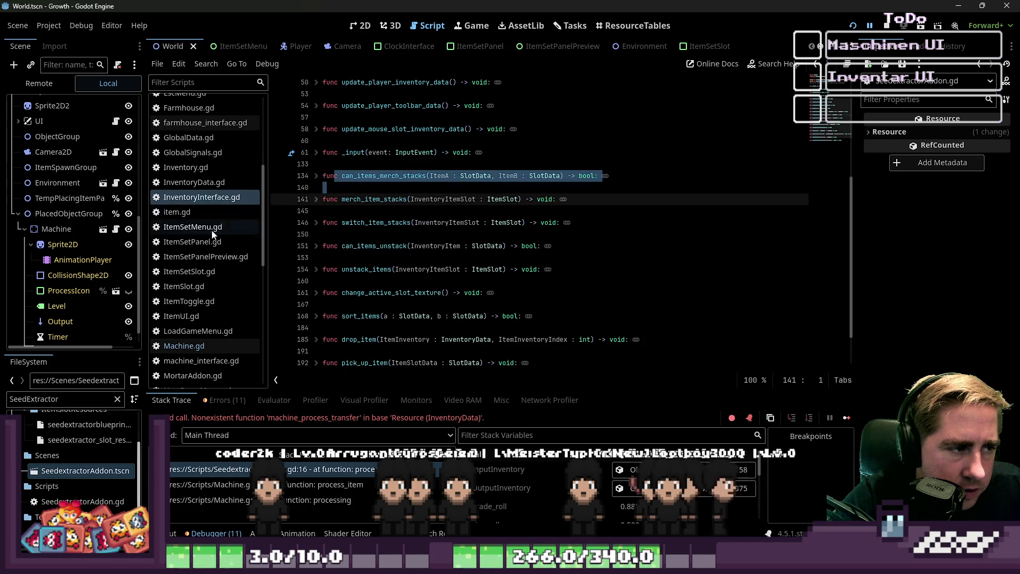
pyautogui.click(239, 346)
pyautogui.click(356, 235)
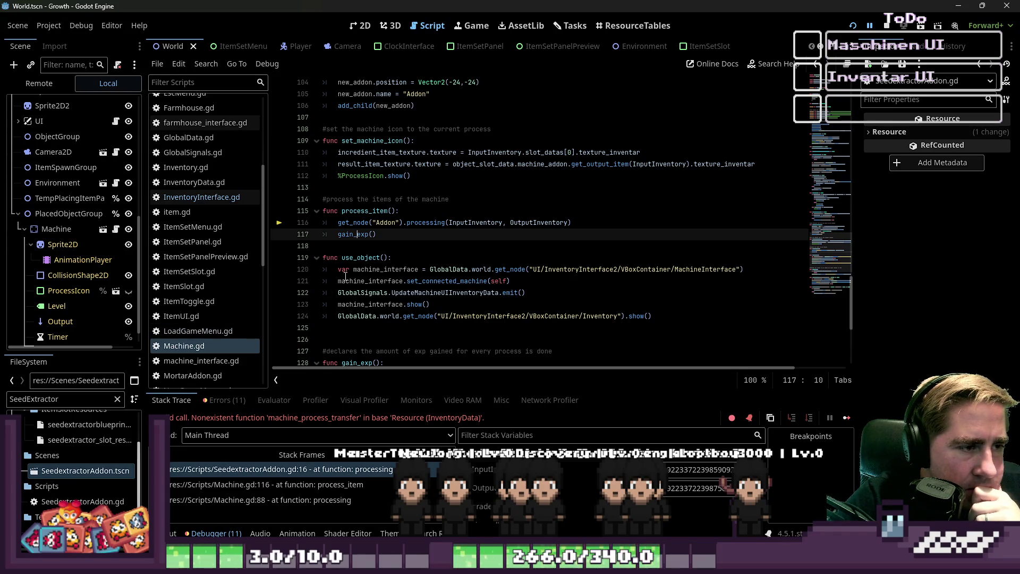
pyautogui.click(275, 477)
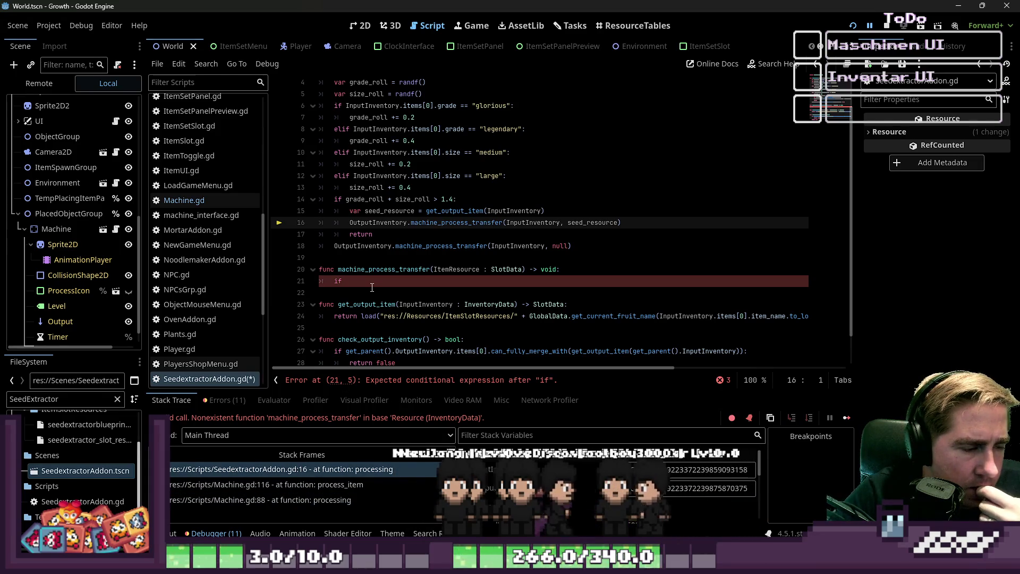
# Change line 16 to call get_parent().machine_process_transfer(seed_resource), dropping the InputInventory argument.
pyautogui.scroll(1, 371, 288)
pyautogui.moveTo(387, 269)
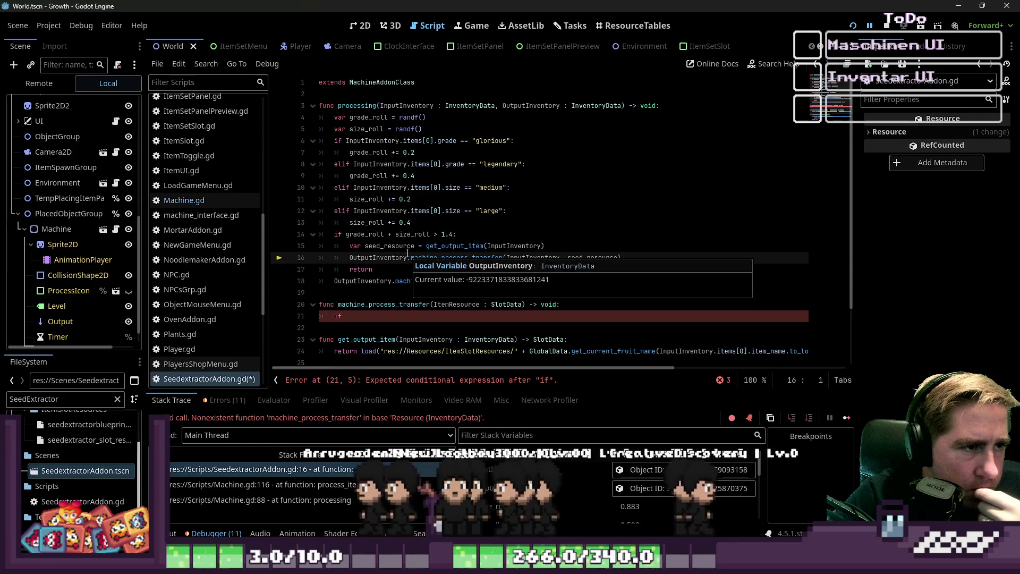
pyautogui.scroll(-2, 387, 269)
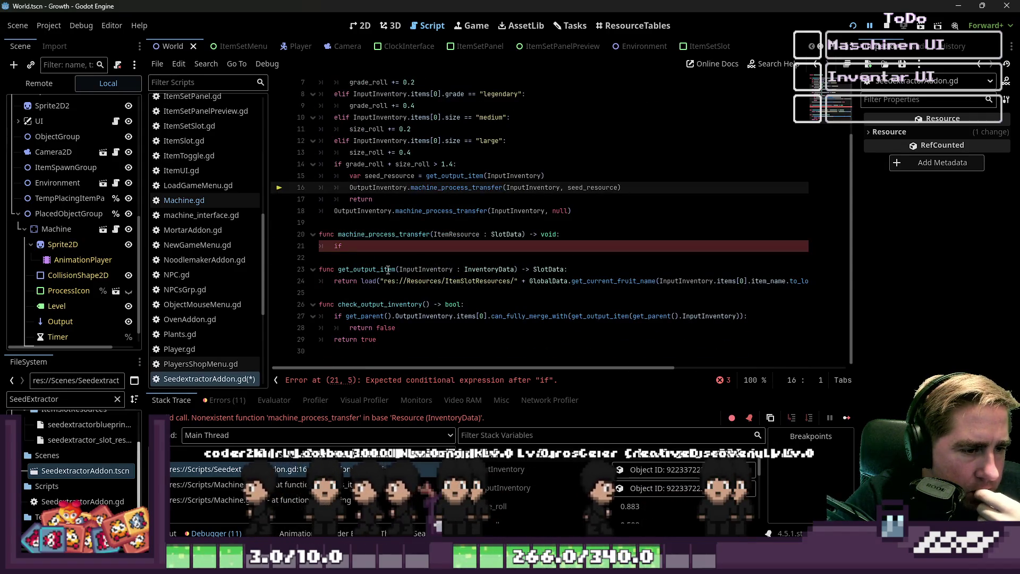
pyautogui.moveTo(420, 275)
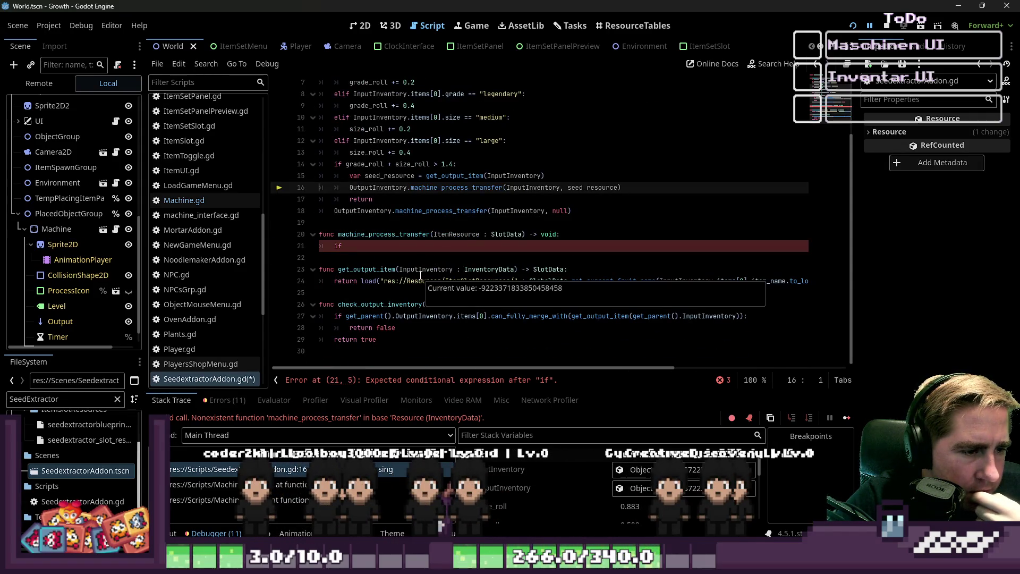
pyautogui.click(380, 327)
pyautogui.click(382, 316)
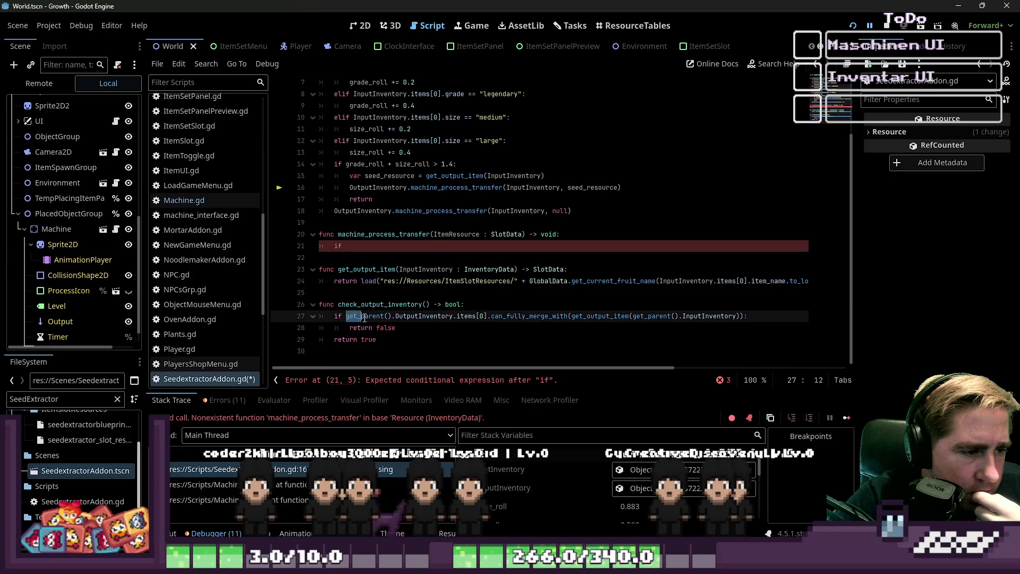
pyautogui.moveTo(346, 246); pyautogui.dragTo(304, 238)
pyautogui.click(474, 247)
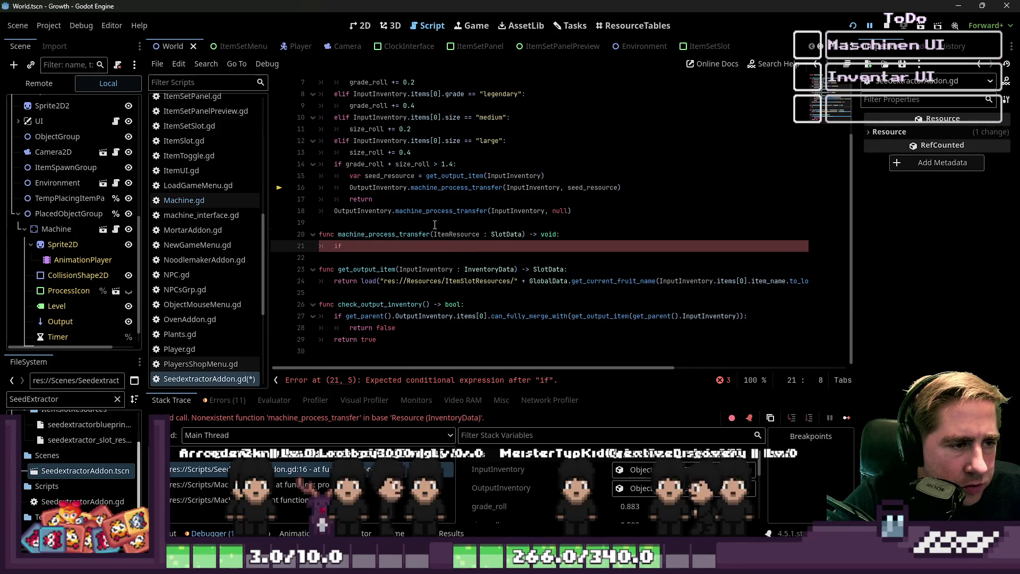
pyautogui.click(433, 199)
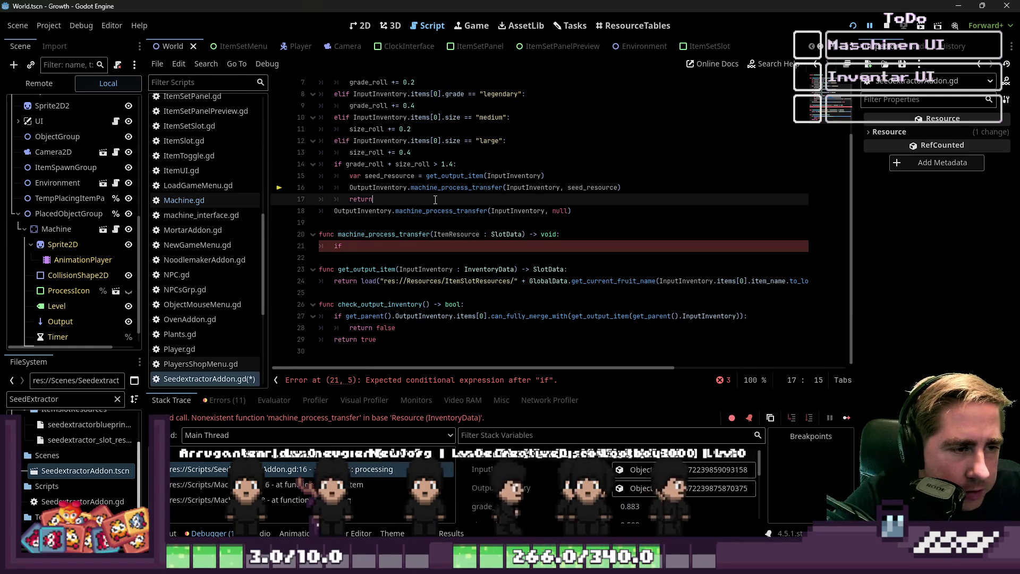
pyautogui.doubleClick(378, 187)
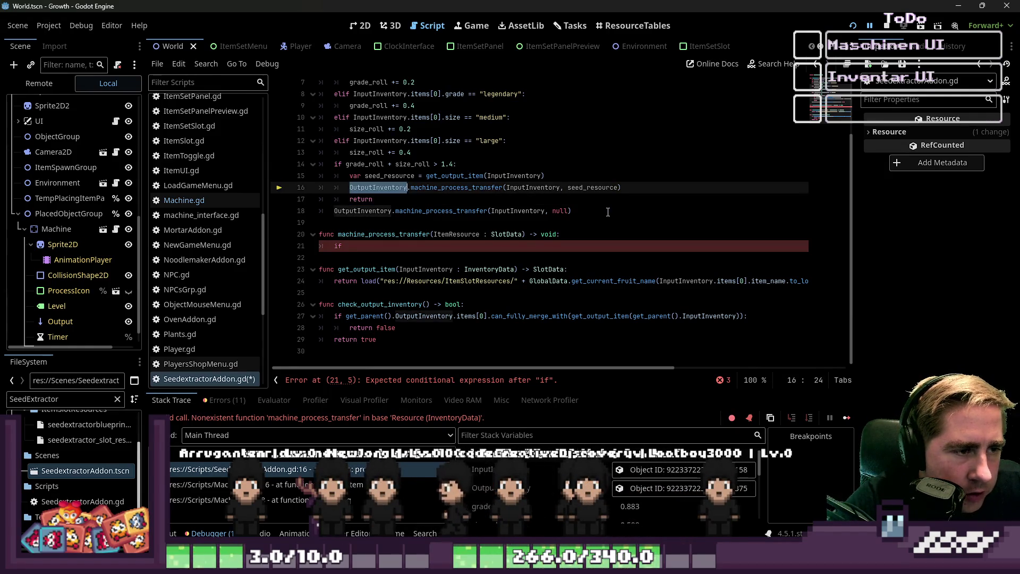
pyautogui.write('get_parent()')
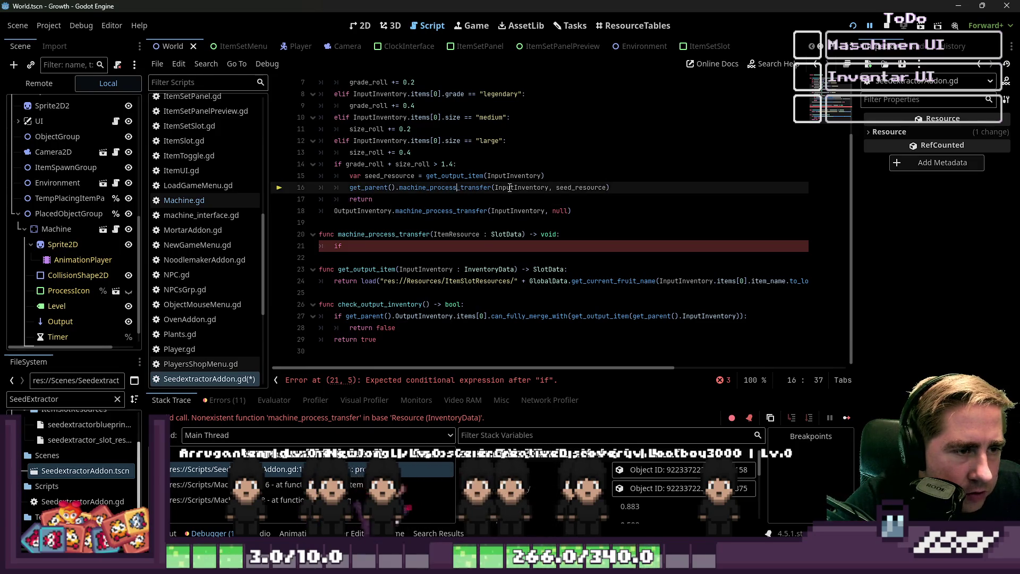
pyautogui.doubleClick(514, 188)
pyautogui.press('Delete')
pyautogui.press('Delete')
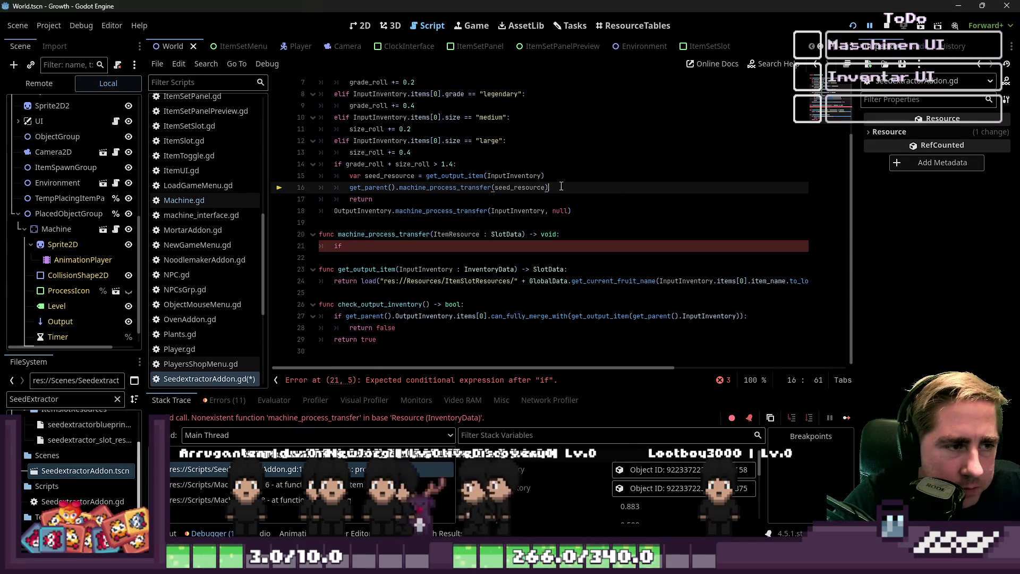
# Delete the unfinished local machine_process_transfer function from SeedextractorAddon.gd.
pyautogui.moveTo(547, 187); pyautogui.dragTo(399, 189)
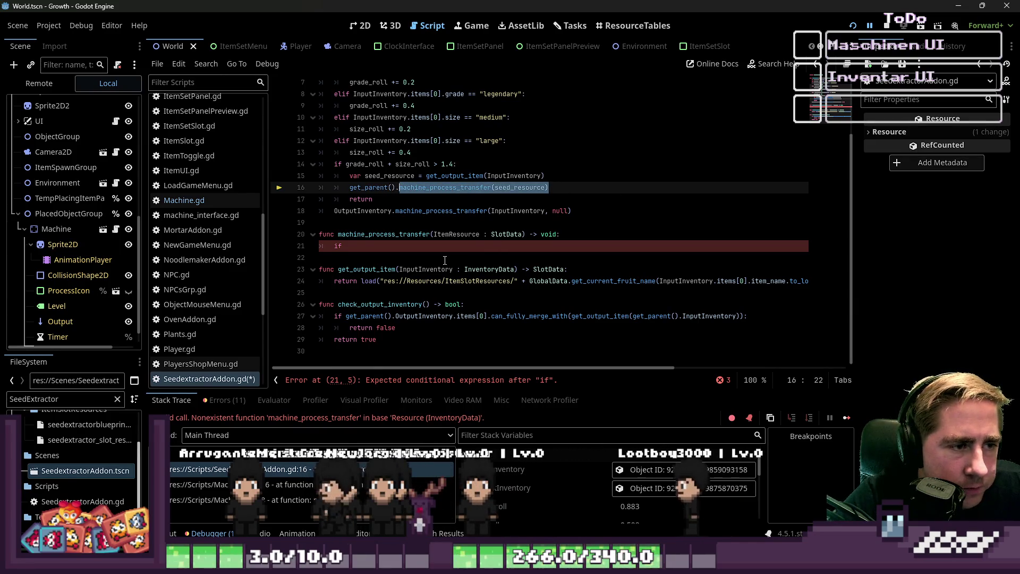
pyautogui.click(433, 244)
pyautogui.moveTo(378, 242); pyautogui.dragTo(318, 235)
pyautogui.press('BackSpace')
pyautogui.press('BackSpace')
pyautogui.press('BackSpace')
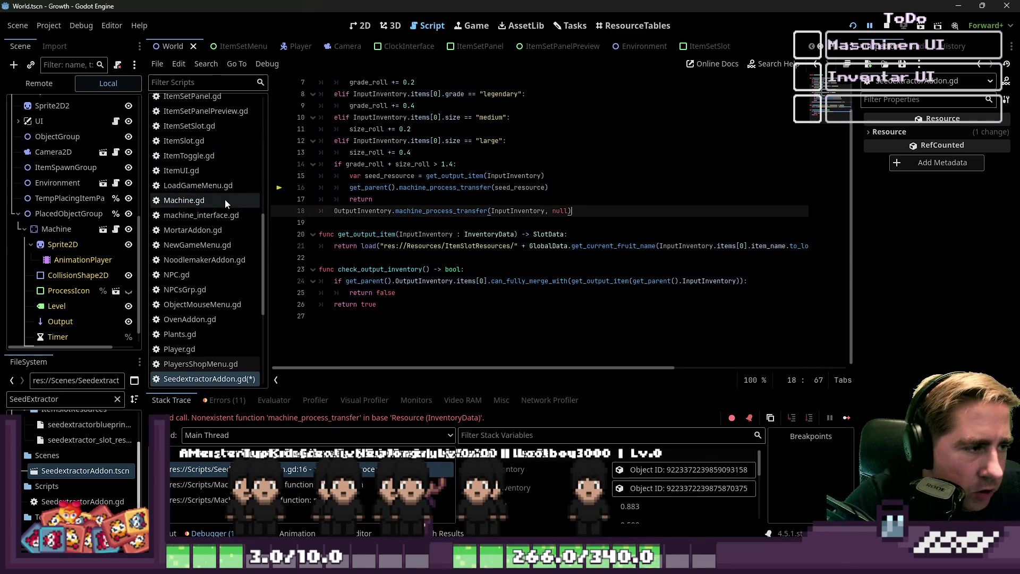
# At the end of Machine.gd, add func machine_process_transfer(seed_resource) -> void: with a pass body.
pyautogui.click(225, 199)
pyautogui.click(349, 358)
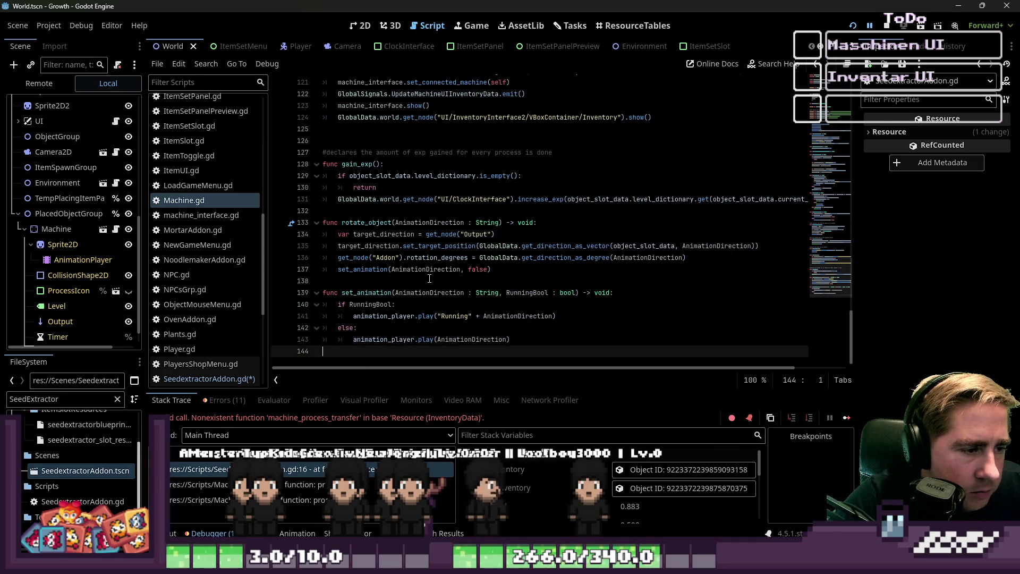
pyautogui.press('Return')
pyautogui.press('Return')
pyautogui.write('nc machine_process_transfer(seed_resource) -> void:')
pyautogui.press('Return')
pyautogui.write('p')
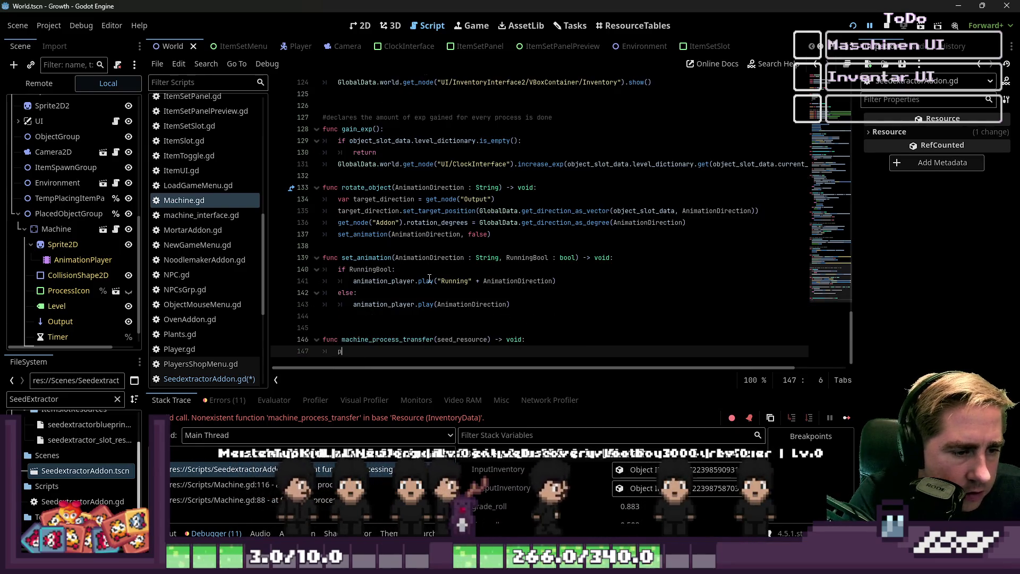
pyautogui.write('ass')
# Change the parameter to ItemSlotData : SlotData, keeping pass as the body.
pyautogui.press('Up')
pyautogui.press('End')
pyautogui.press('Left')
pyautogui.press('Left')
pyautogui.press('Left')
pyautogui.hotkey('ctrl', 'BackSpace')
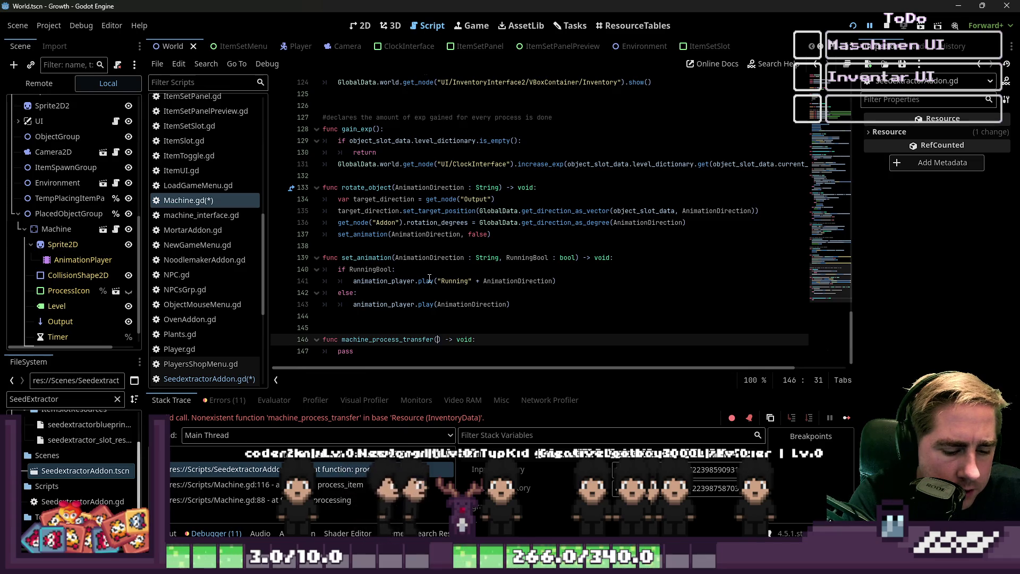
pyautogui.write('tem')
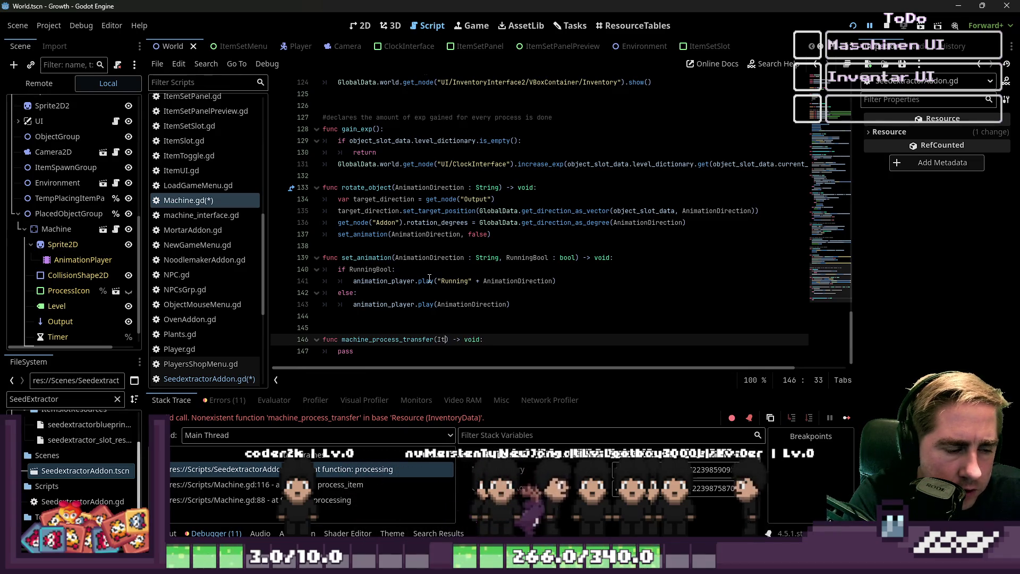
pyautogui.press('BackSpace')
pyautogui.press('BackSpace')
pyautogui.press('BackSpace')
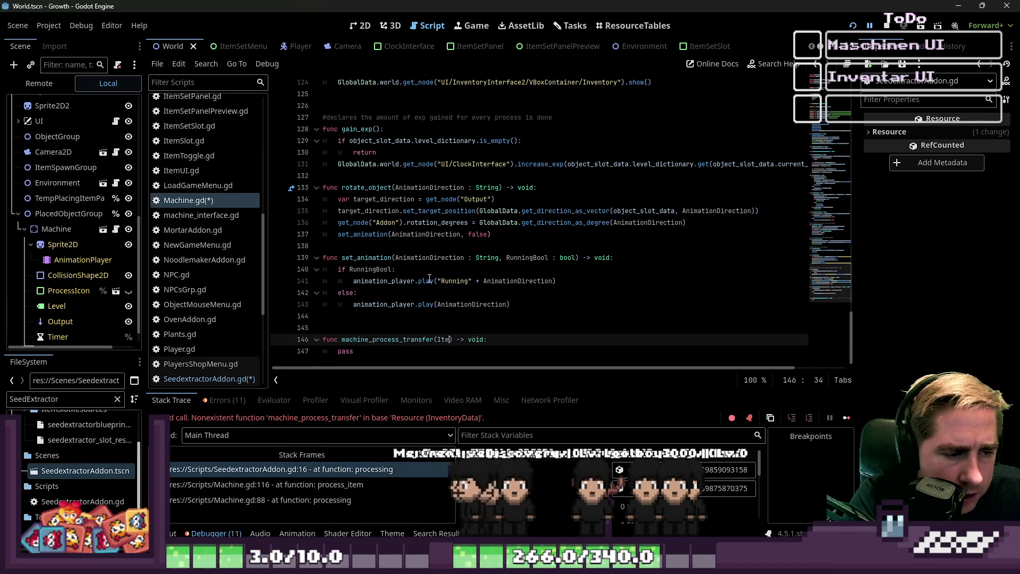
pyautogui.write('ItemSlot')
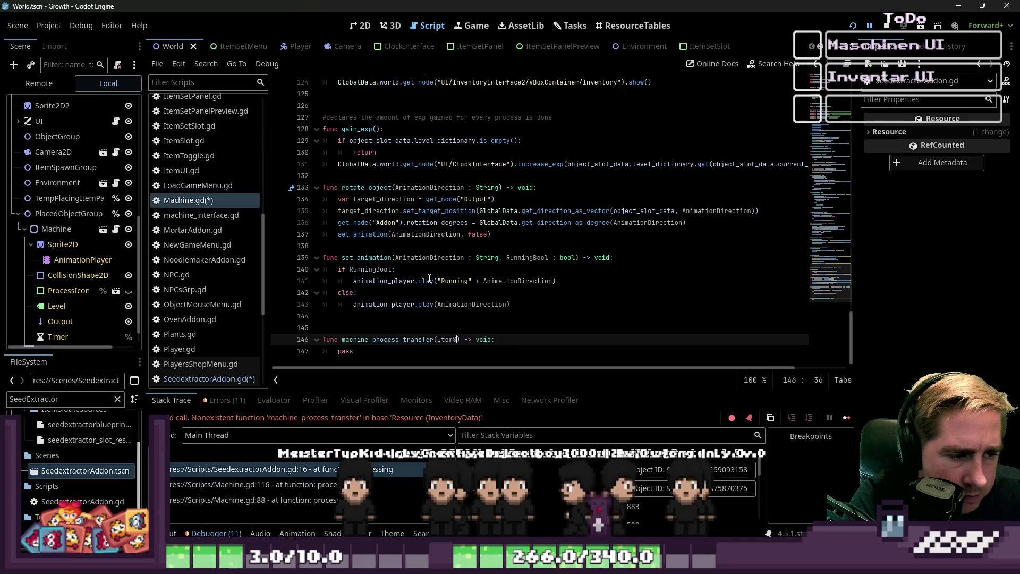
pyautogui.write('Data ')
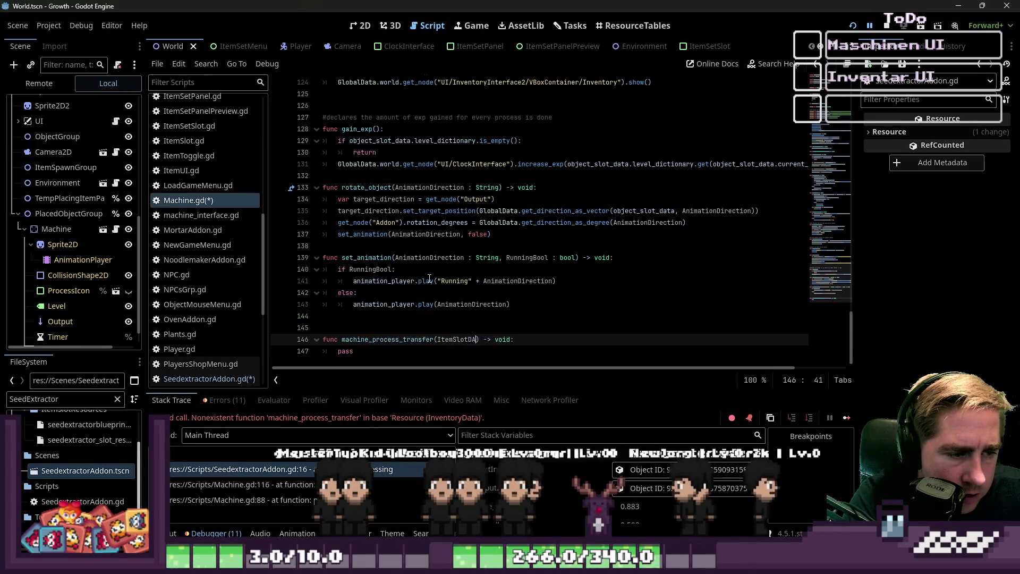
pyautogui.write(': Slot')
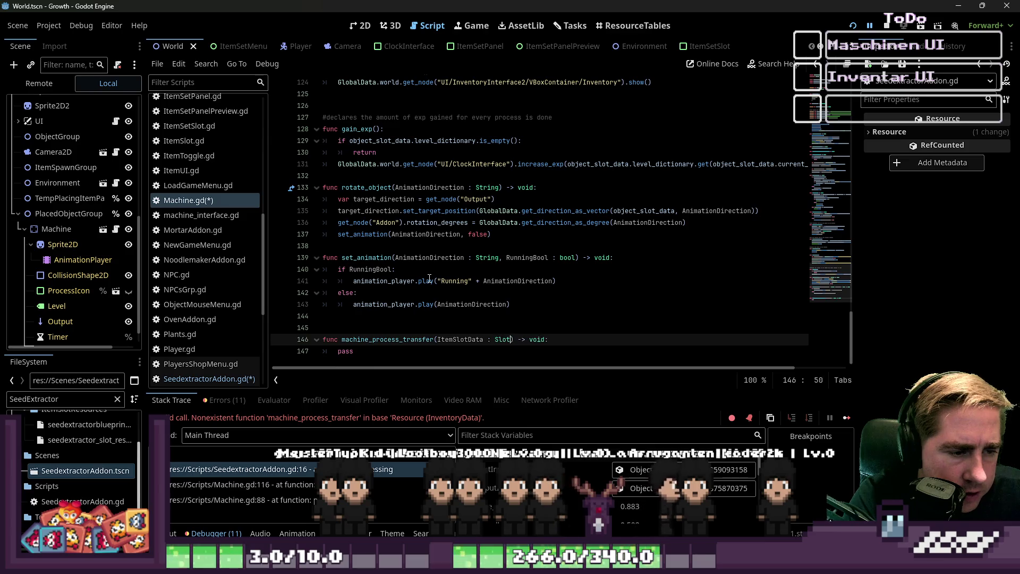
pyautogui.press('Down')
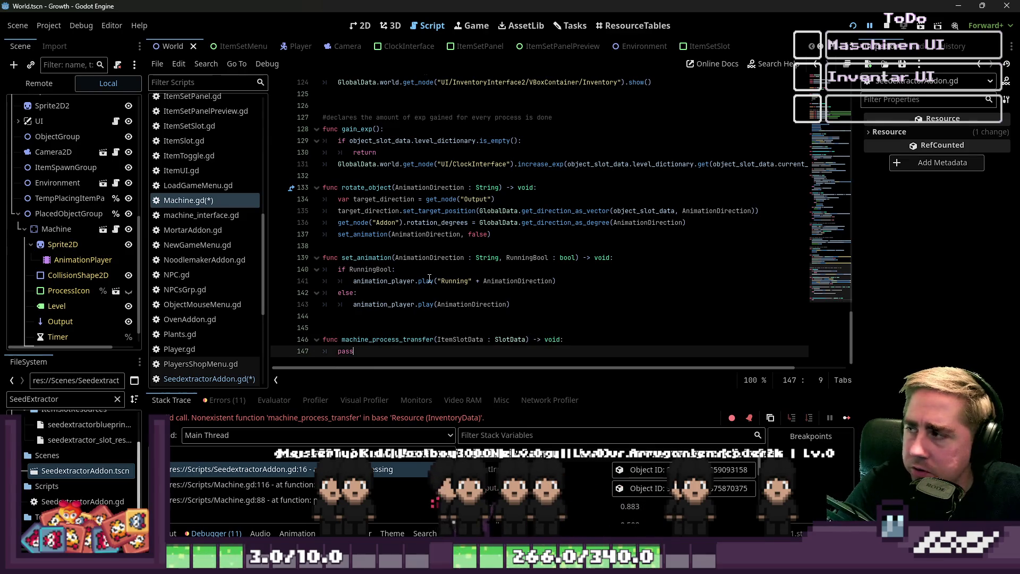
pyautogui.press('BackSpace')
pyautogui.press('BackSpace')
pyautogui.press('BackSpace')
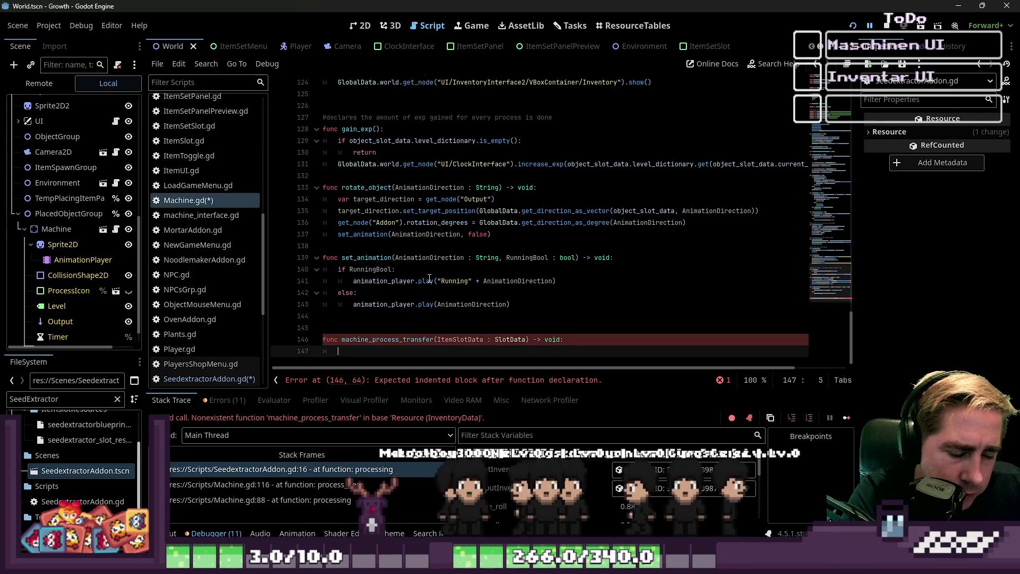
pyautogui.write('pass')
pyautogui.press('Return')
pyautogui.press('Return')
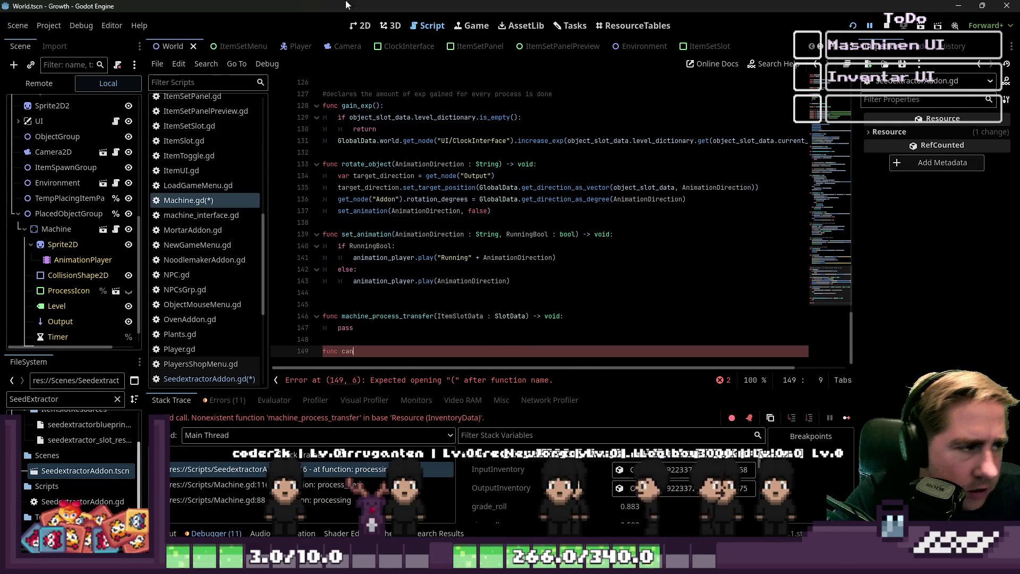
pyautogui.scroll(3, 250, 249)
# In InventoryInterface.gd, unfold and inspect merch_item_stacks, then fold it back.
pyautogui.click(213, 128)
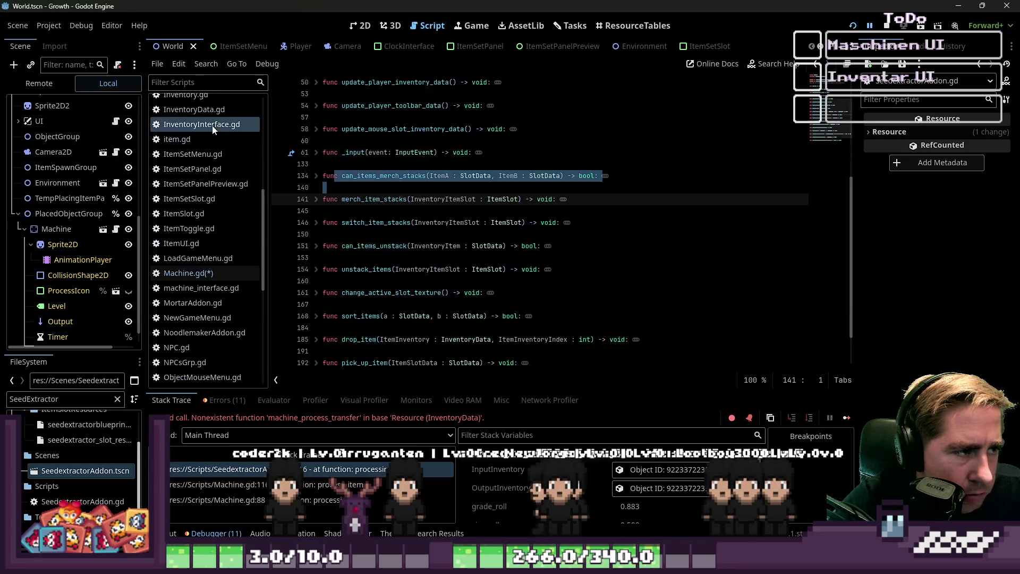
pyautogui.click(445, 241)
pyautogui.click(324, 187)
pyautogui.click(317, 200)
pyautogui.click(396, 211)
pyautogui.moveTo(524, 234)
pyautogui.mouseDown()
pyautogui.moveTo(330, 187)
pyautogui.moveTo(584, 199)
pyautogui.mouseUp()
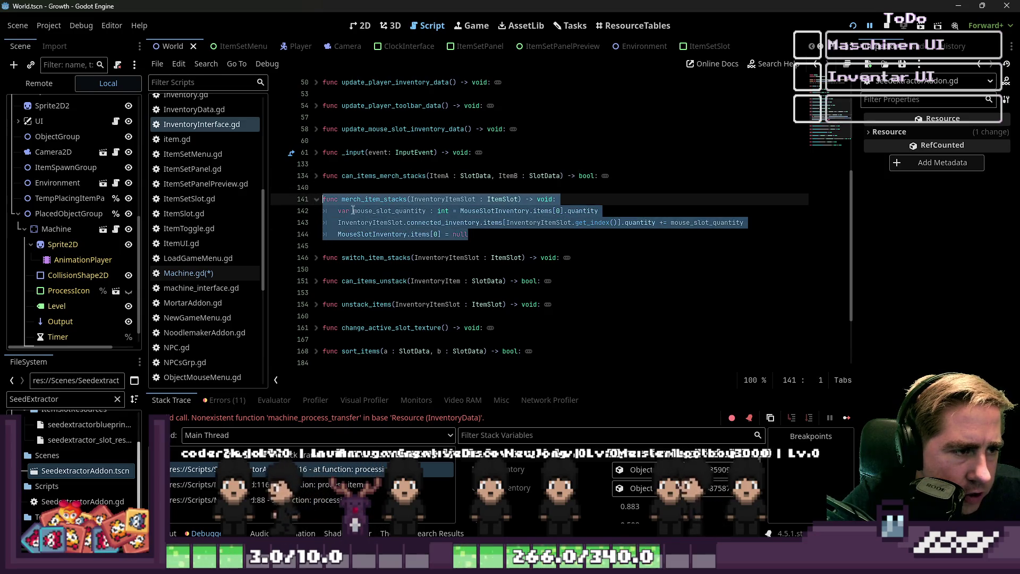
pyautogui.click(417, 211)
pyautogui.click(315, 199)
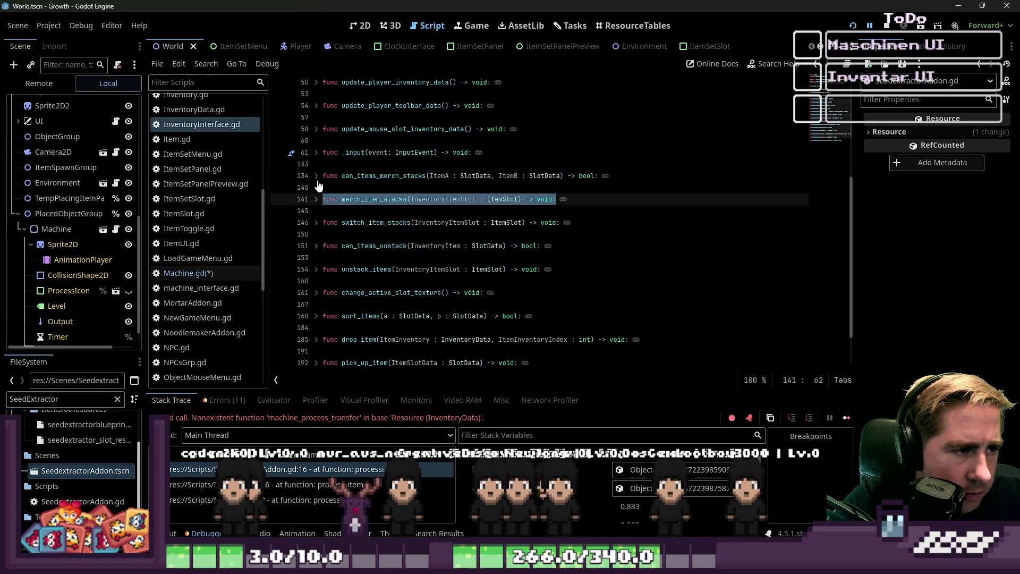
# Copy can_items_merch_stacks and paste it into Machine.gd below machine_process_transfer.
pyautogui.click(317, 175)
pyautogui.moveTo(388, 235); pyautogui.dragTo(307, 181)
pyautogui.hotkey('ctrl', 'c')
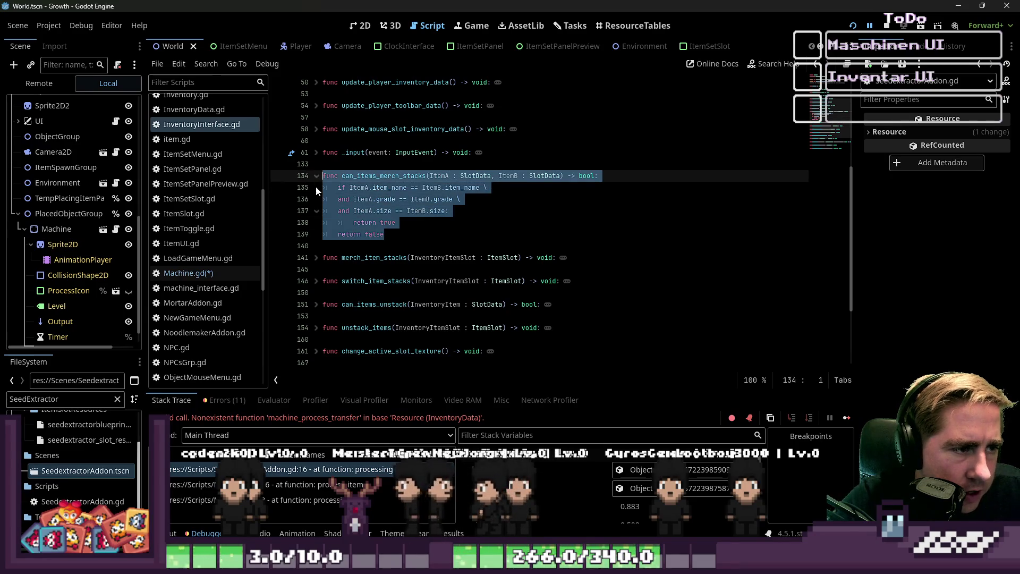
pyautogui.click(317, 176)
pyautogui.click(188, 273)
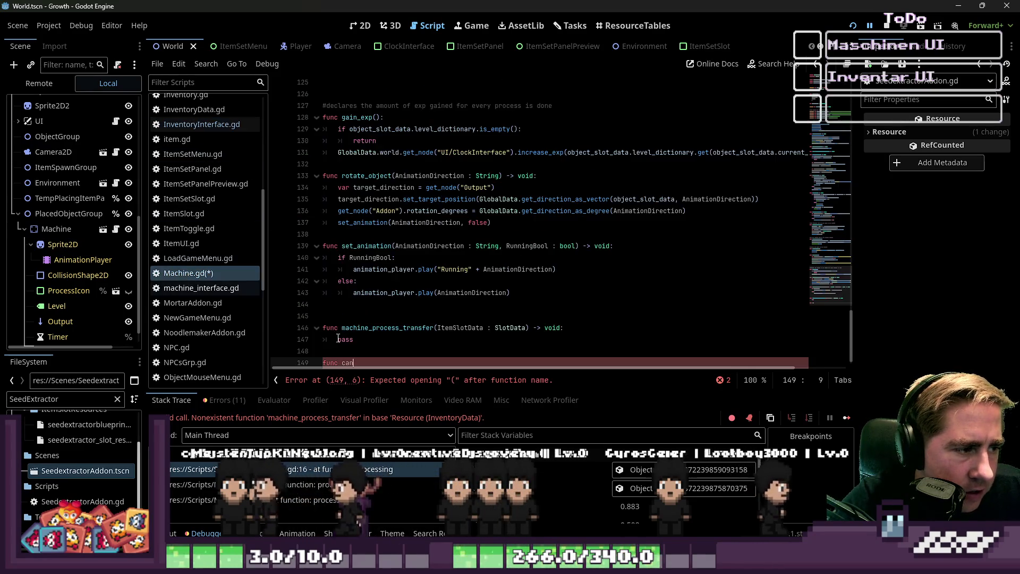
pyautogui.hotkey('ctrl', 'v')
pyautogui.click(366, 284)
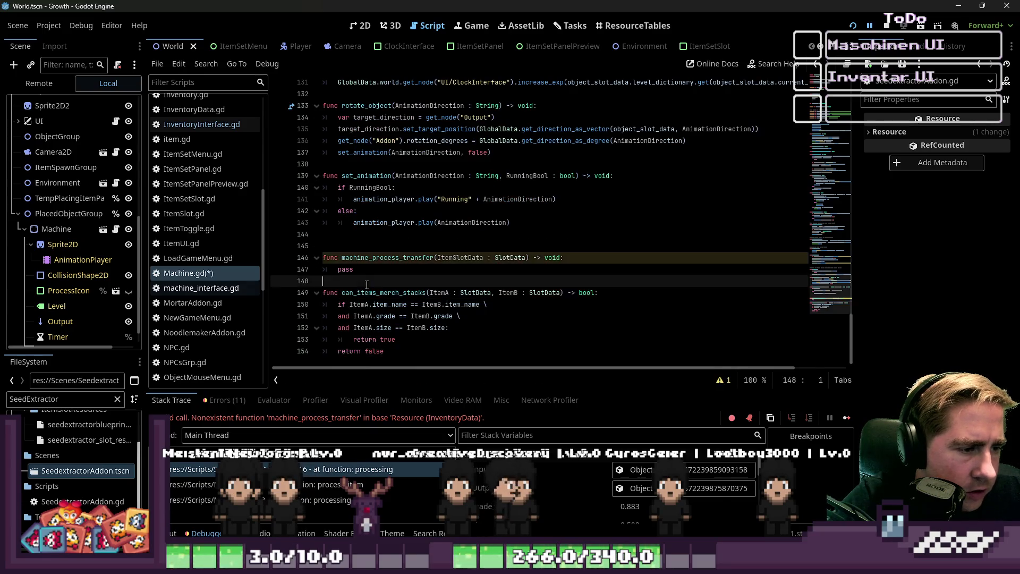
# Replace pass with a can_items_merch_stacks check and an OutputInventory[0] = ItemSlotData.duplicate() branch.
pyautogui.click(350, 293)
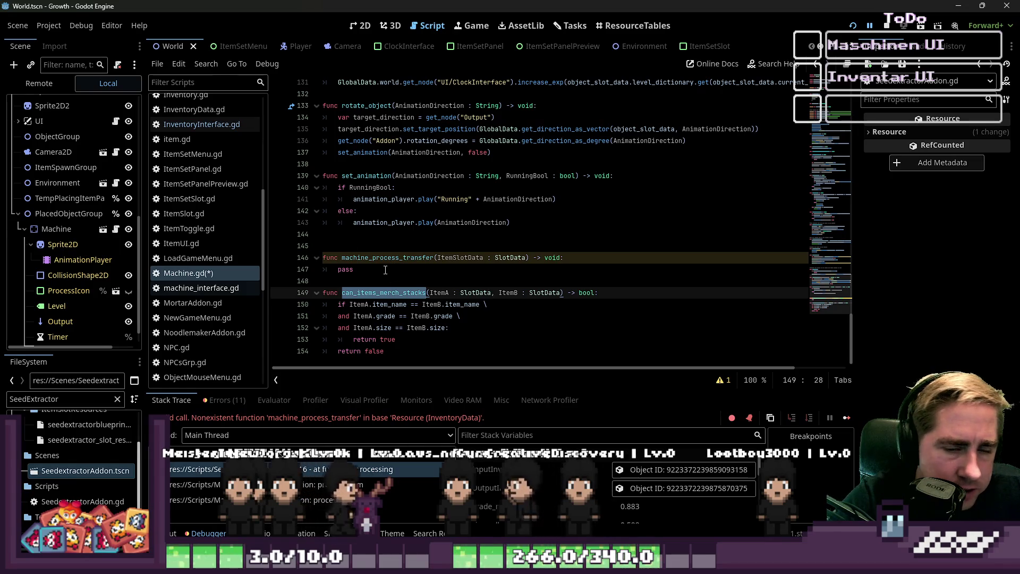
pyautogui.click(357, 272)
pyautogui.write('if can_items_merch_stacks')
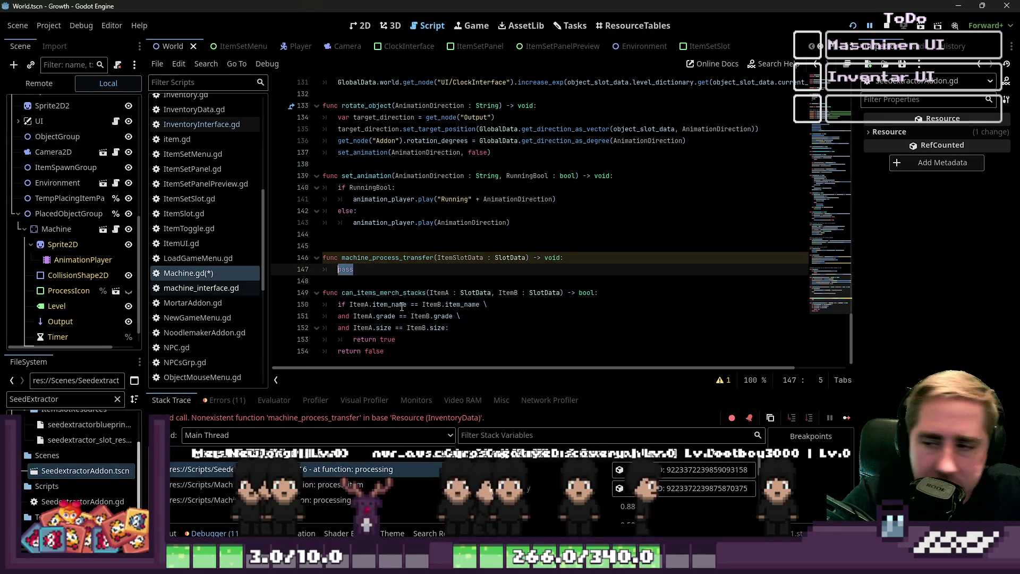
pyautogui.hotkey('ctrl', 'z')
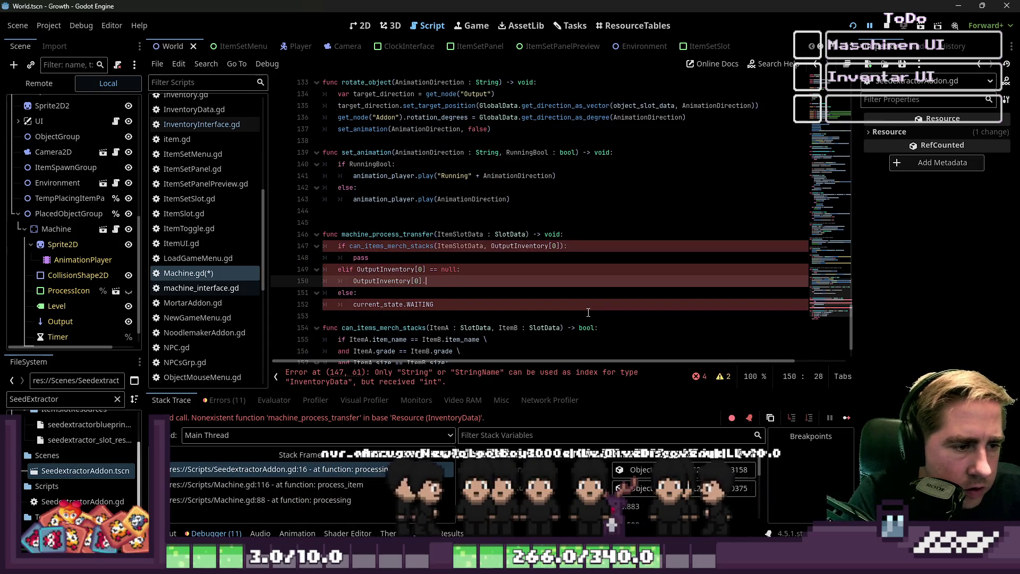
pyautogui.write('= Ite')
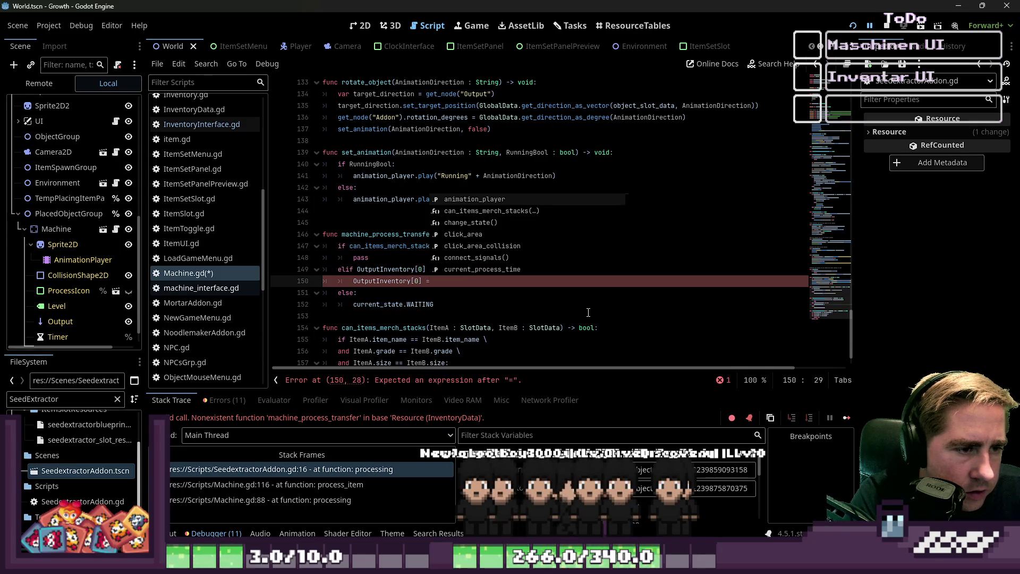
pyautogui.write('mSlotData.')
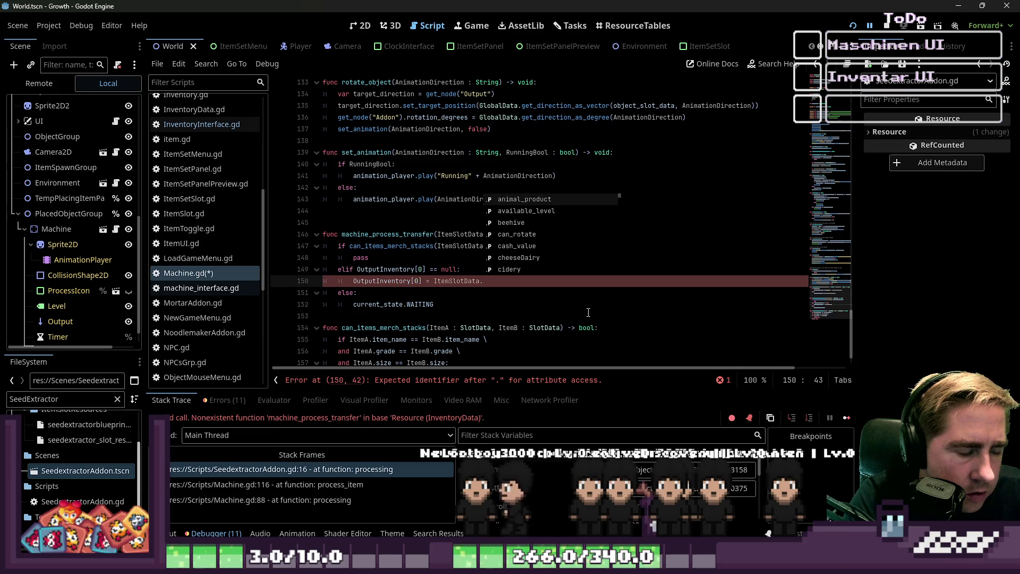
pyautogui.press('Escape')
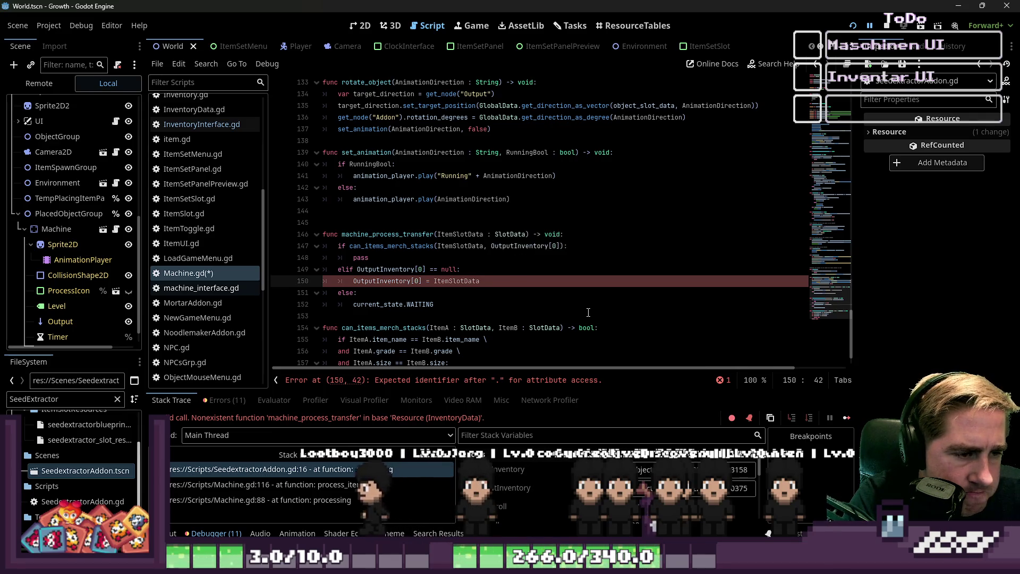
pyautogui.hotkey('ctrl', 'space')
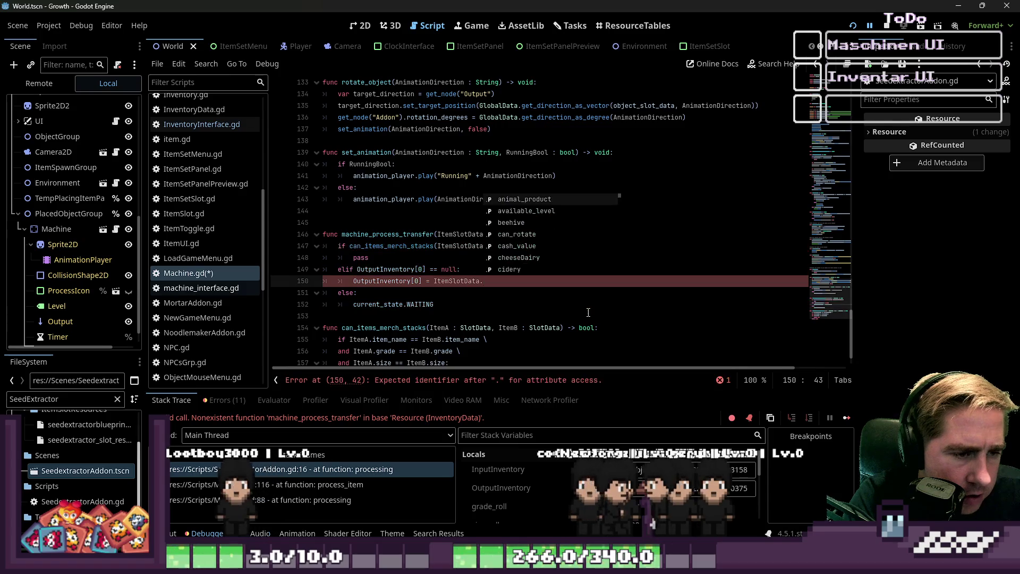
pyautogui.write('dup')
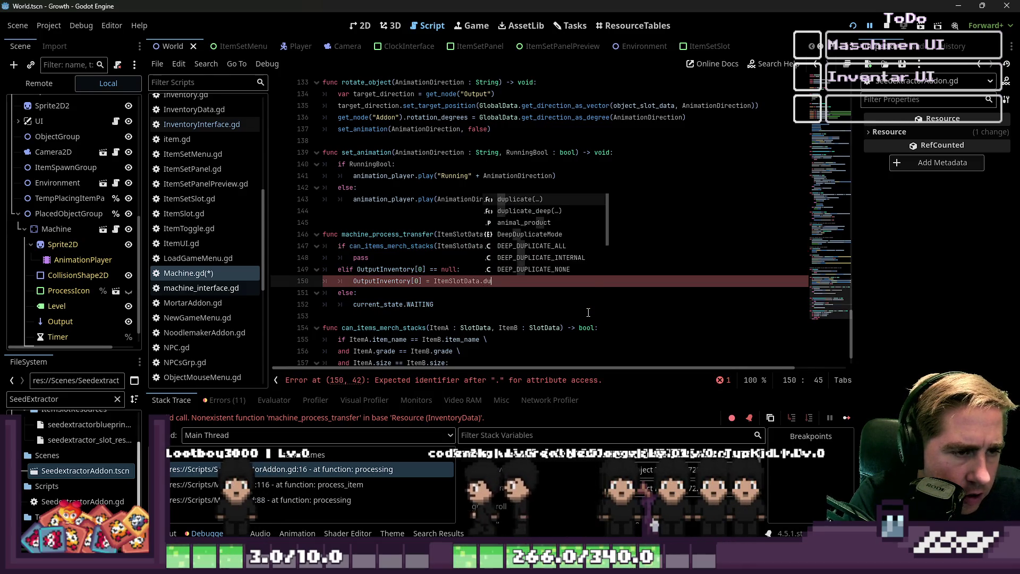
pyautogui.press('Return')
# Make the else branch set current_state = WAITING.
pyautogui.press('Down')
pyautogui.press('Down')
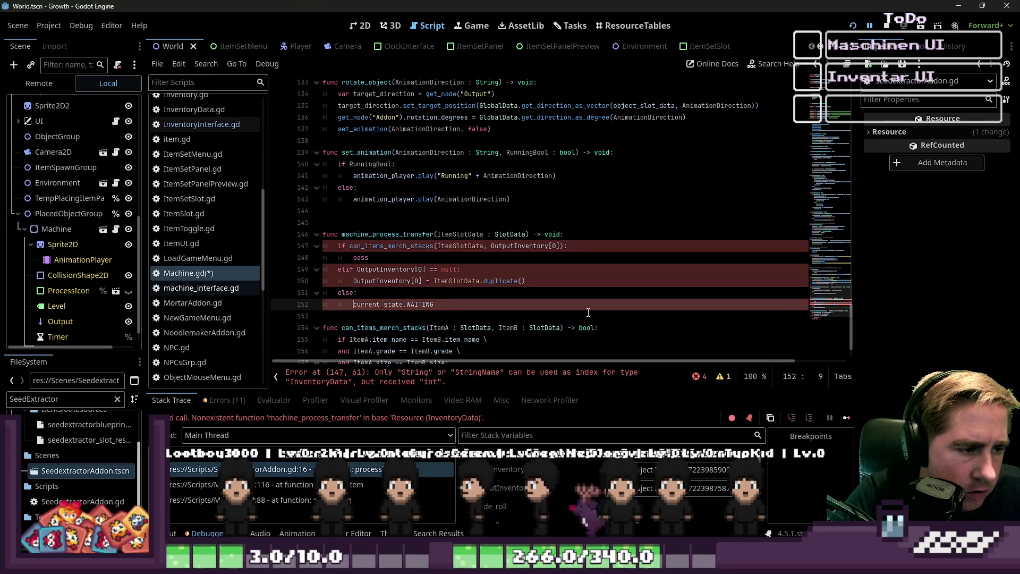
pyautogui.write('urrent_s')
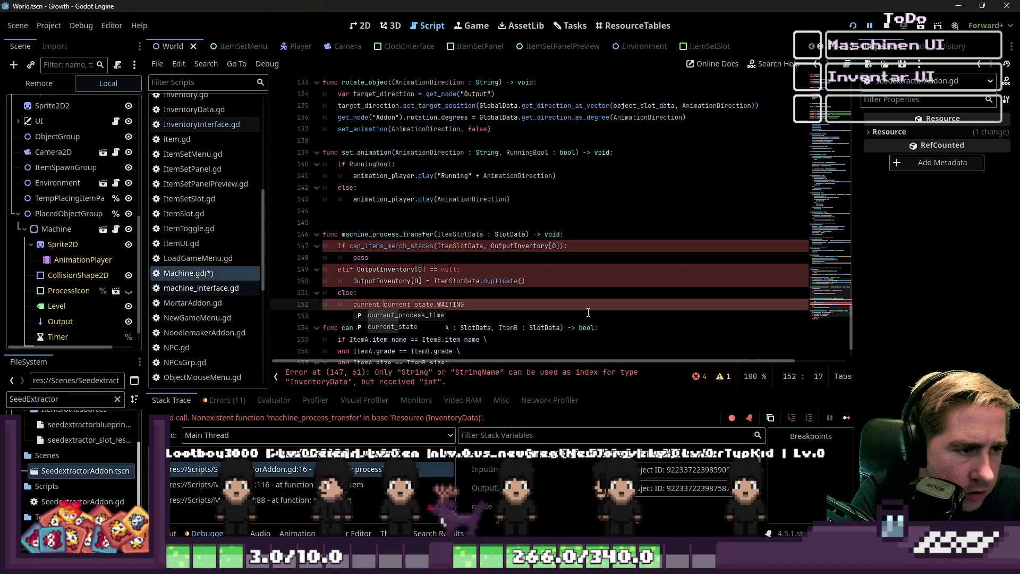
pyautogui.press('Return')
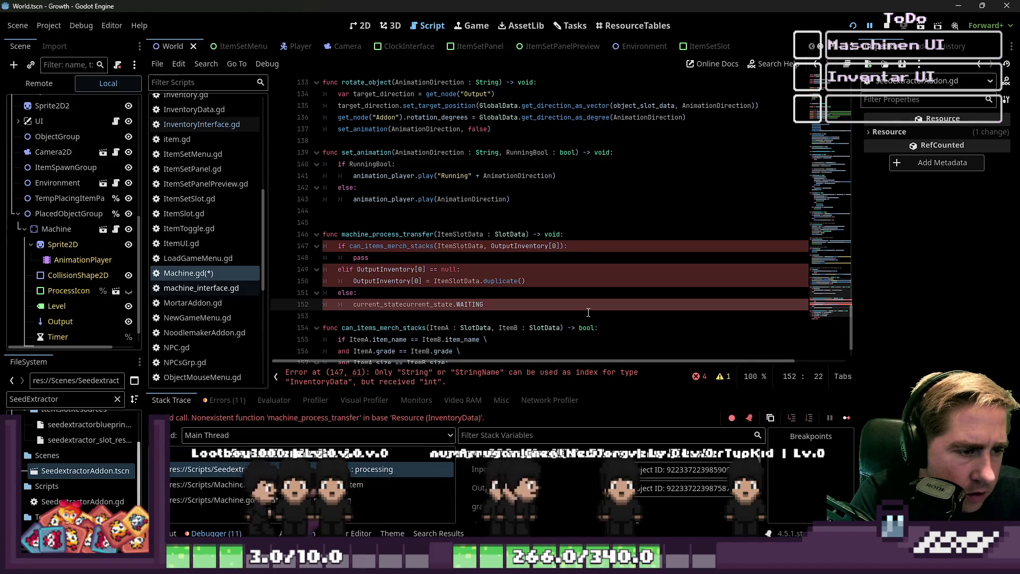
pyautogui.write('=')
pyautogui.hotkey('shift', 'End')
pyautogui.write('WAITING')
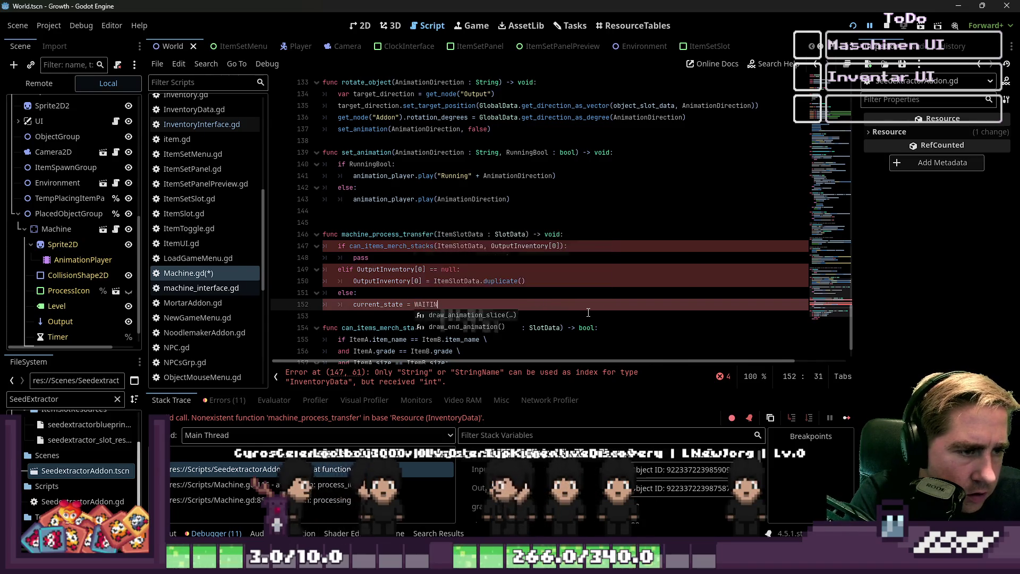
pyautogui.hotkey('ctrl', 'Left')
pyautogui.scroll(15, 531, 255)
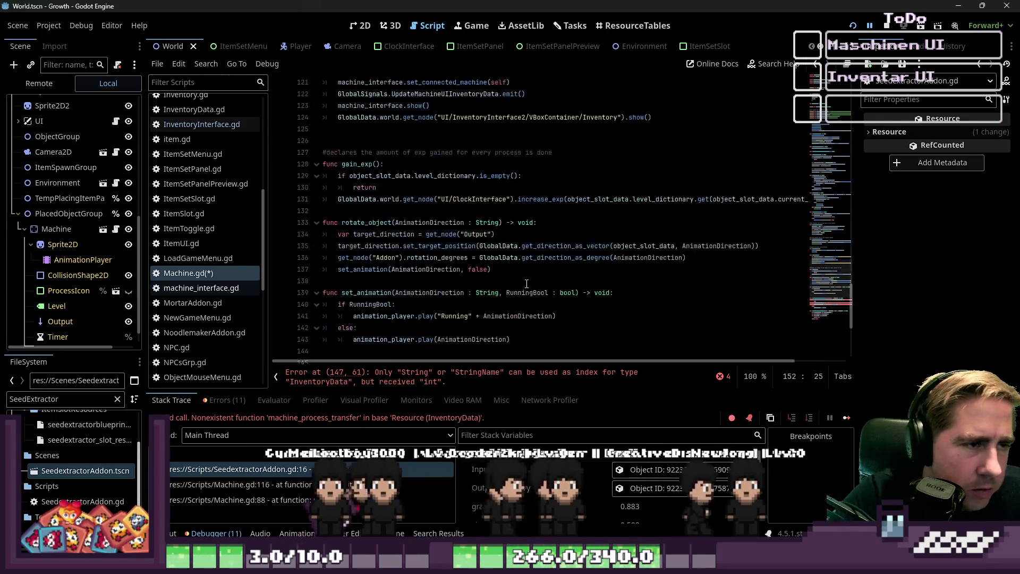
# Check the MachineState enum, then change the else line to current_state = MachineState.WAITING.
pyautogui.scroll(15, 484, 216)
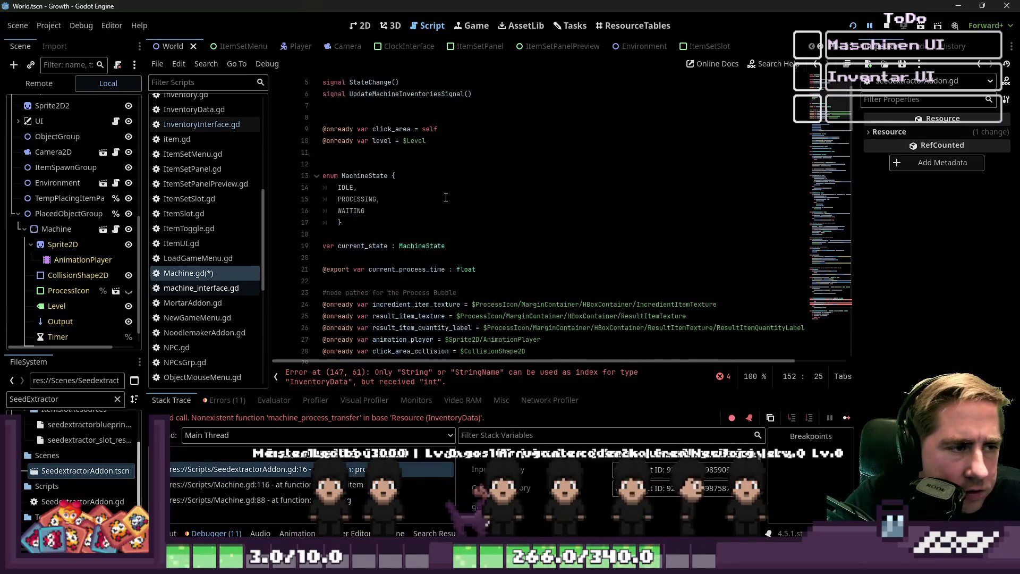
pyautogui.click(358, 222)
pyautogui.doubleClick(366, 292)
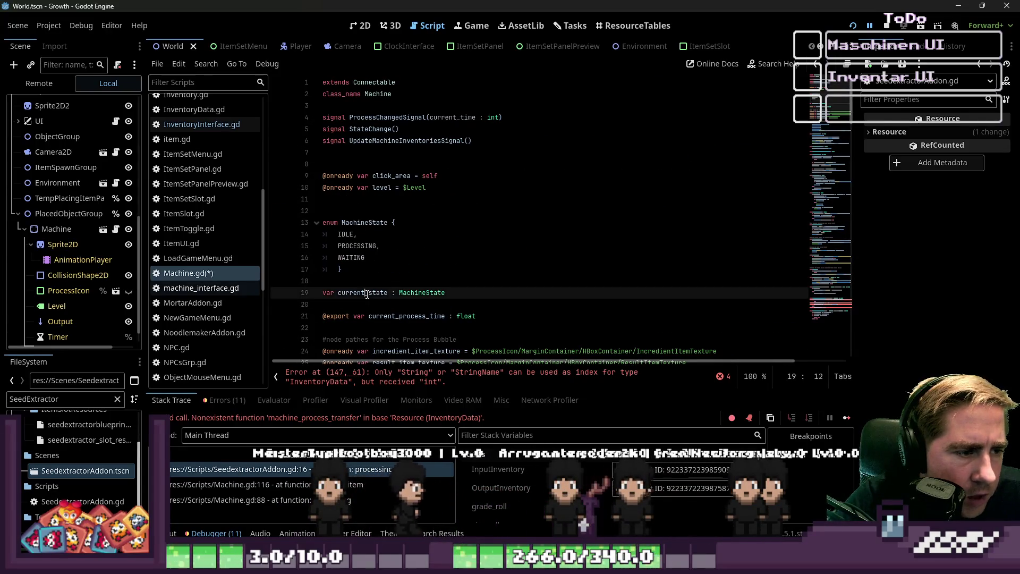
pyautogui.scroll(-20, 458, 267)
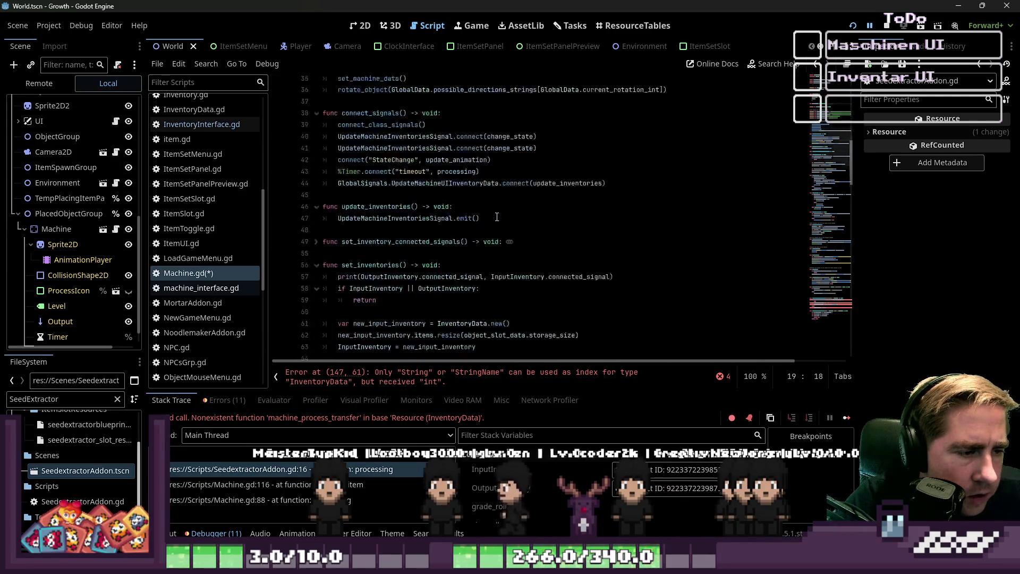
pyautogui.doubleClick(503, 257)
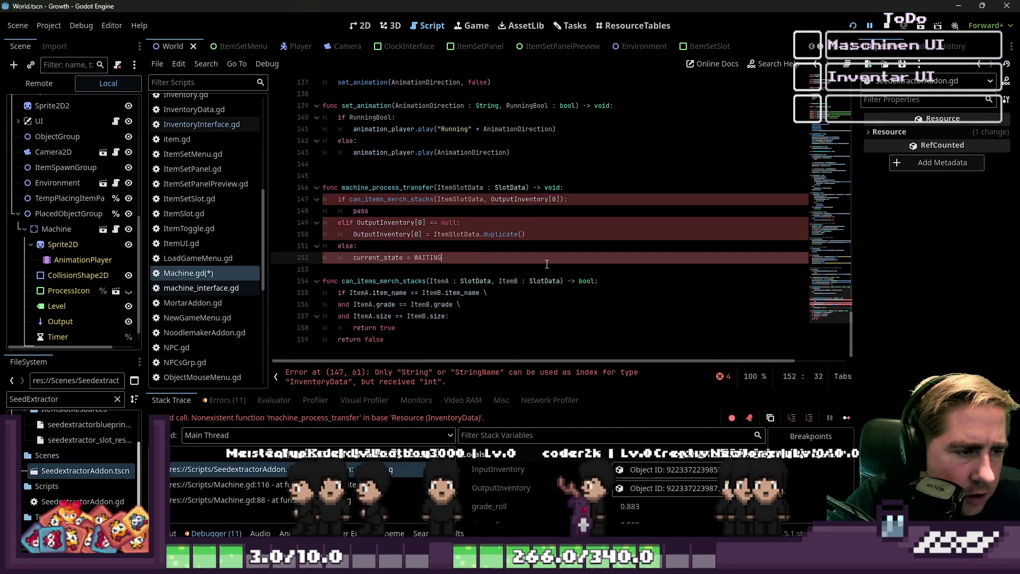
pyautogui.write('MachineState.WAI')
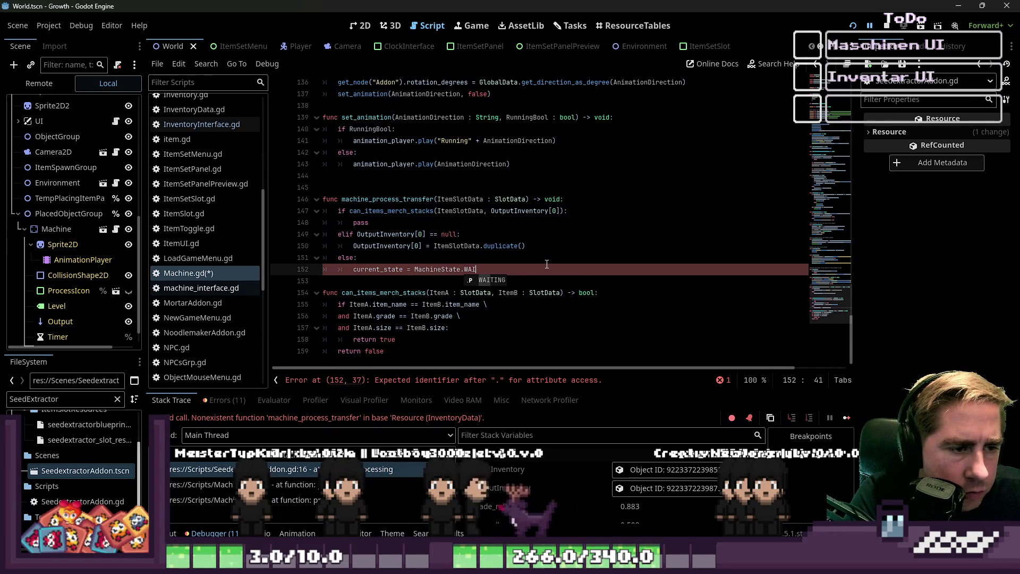
pyautogui.write('TING')
pyautogui.press('Up')
pyautogui.press('Up')
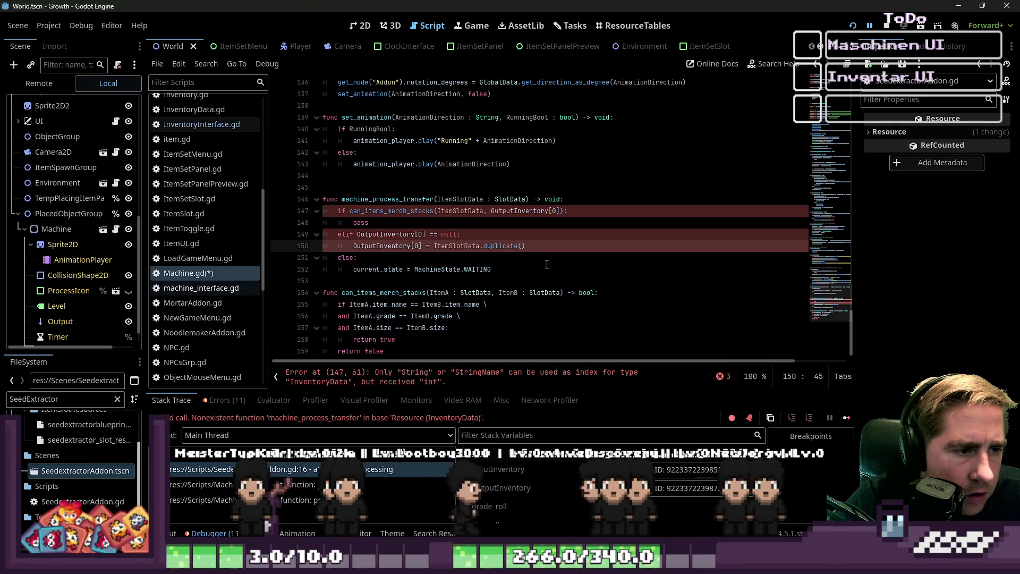
pyautogui.press('Up')
pyautogui.press('Up')
pyautogui.hotkey('shift', 'Home')
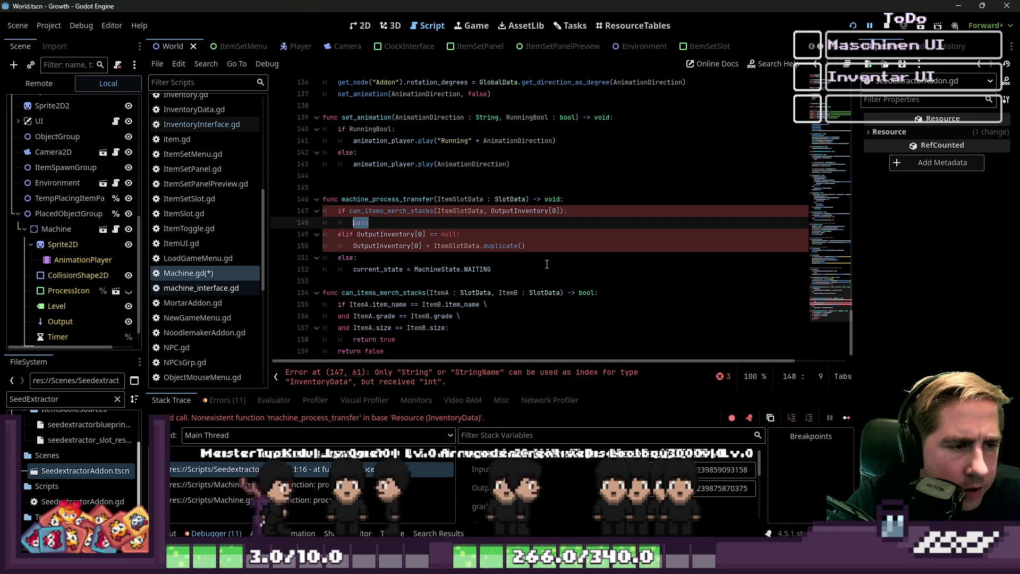
# Replace the pass placeholder in the merge branch with InputInventory[0].
pyautogui.write('Inp')
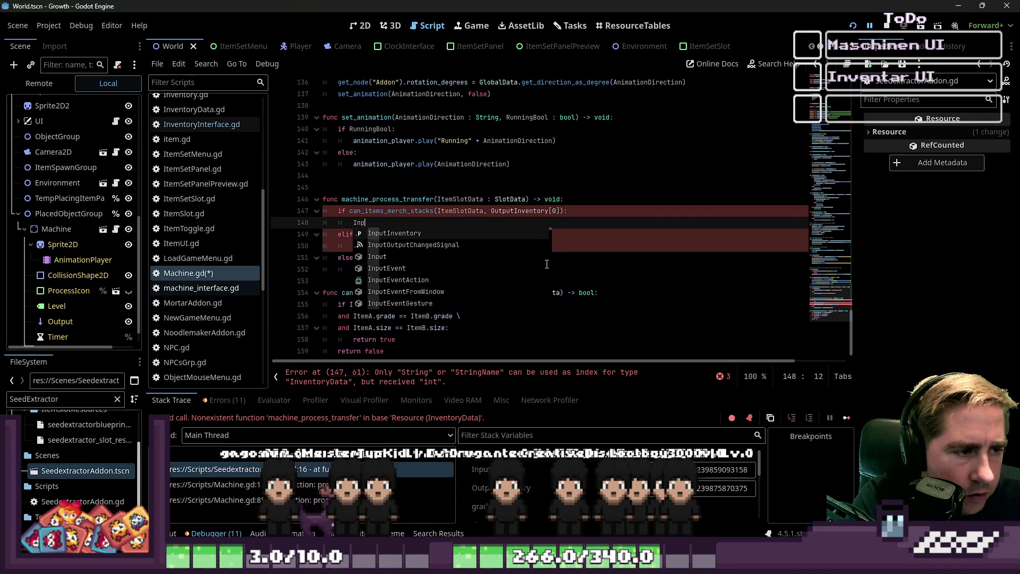
pyautogui.press('Return')
pyautogui.write('.')
pyautogui.press('BackSpace')
pyautogui.press('BackSpace')
pyautogui.press('BackSpace')
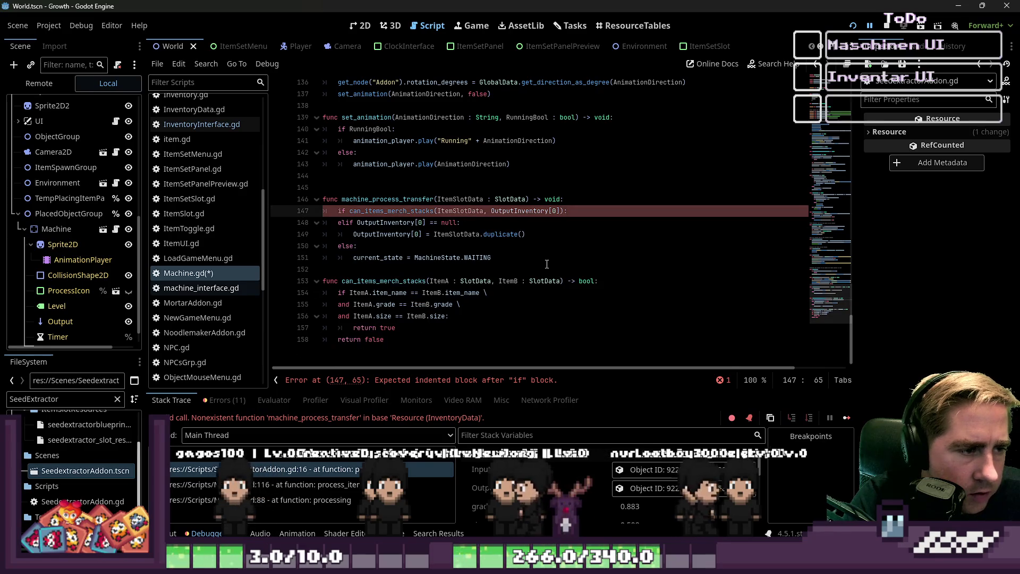
pyautogui.press('Tab')
pyautogui.write('pass')
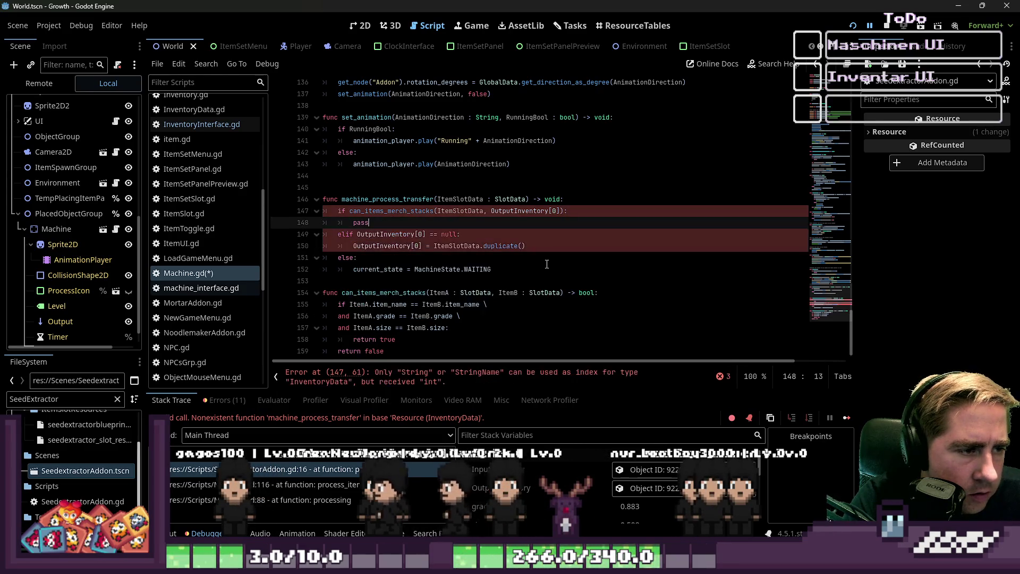
pyautogui.hotkey('ctrl', 'shift', 'Left')
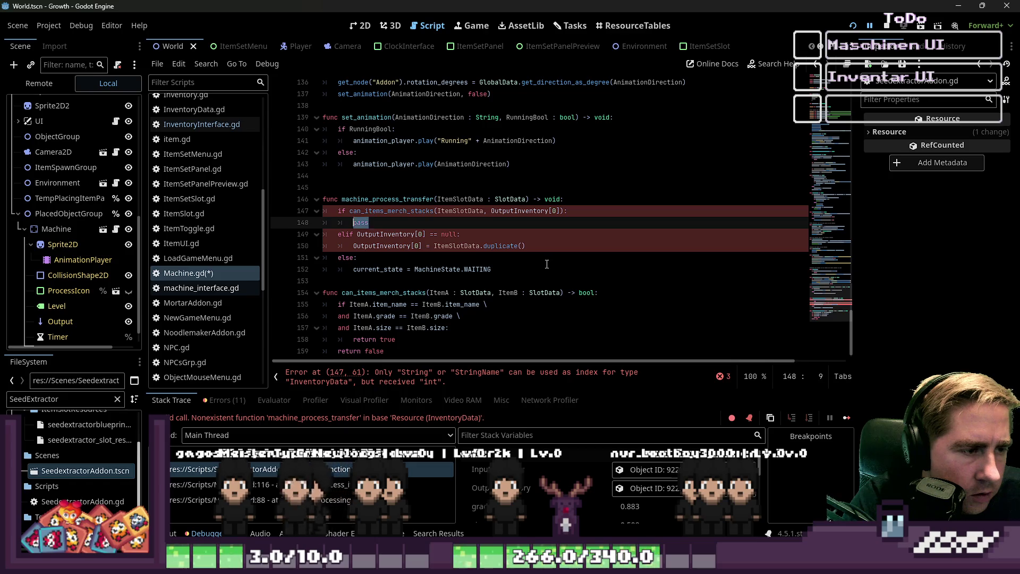
pyautogui.write('Input')
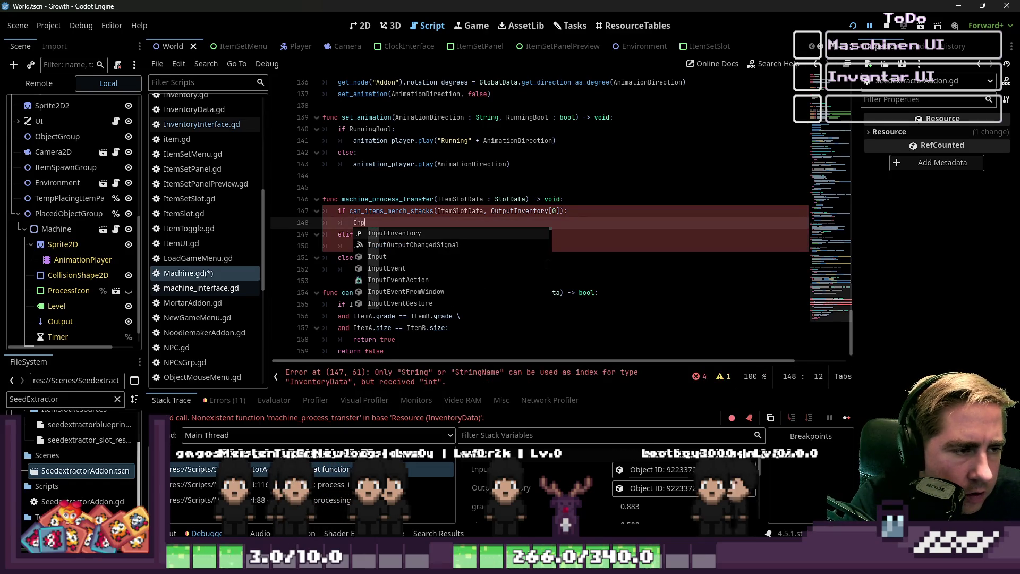
pyautogui.write('Inventory[')
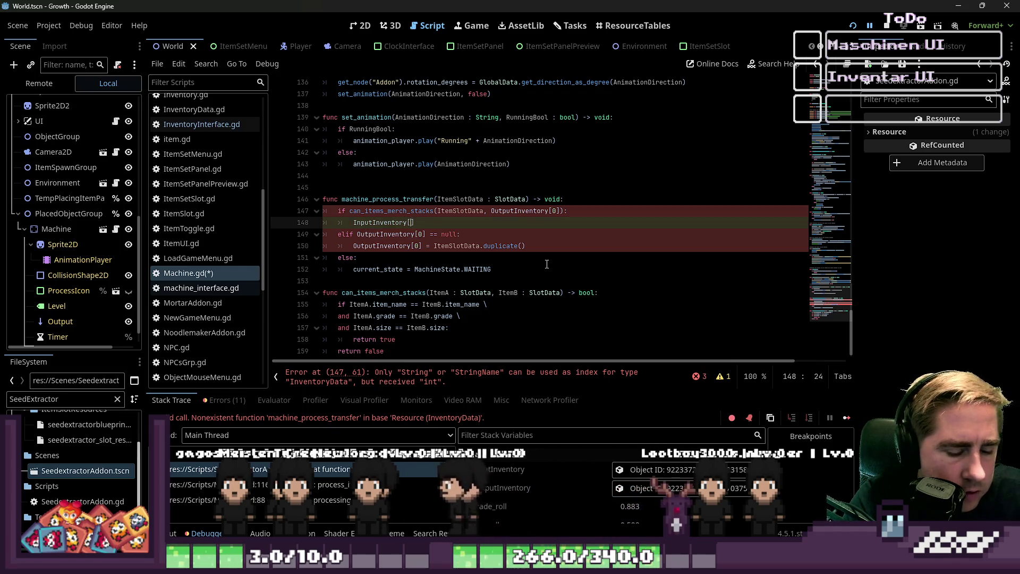
pyautogui.write('0]')
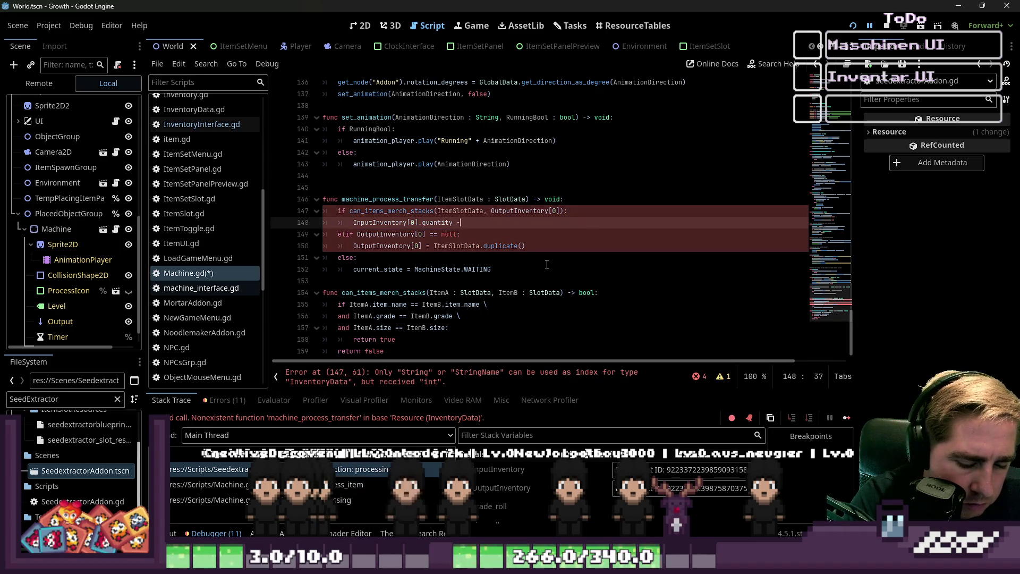
# Add 'if InputInventory[0].quantity == 0:' with 'InputInventory[0] = null' in its body.
pyautogui.press('Return')
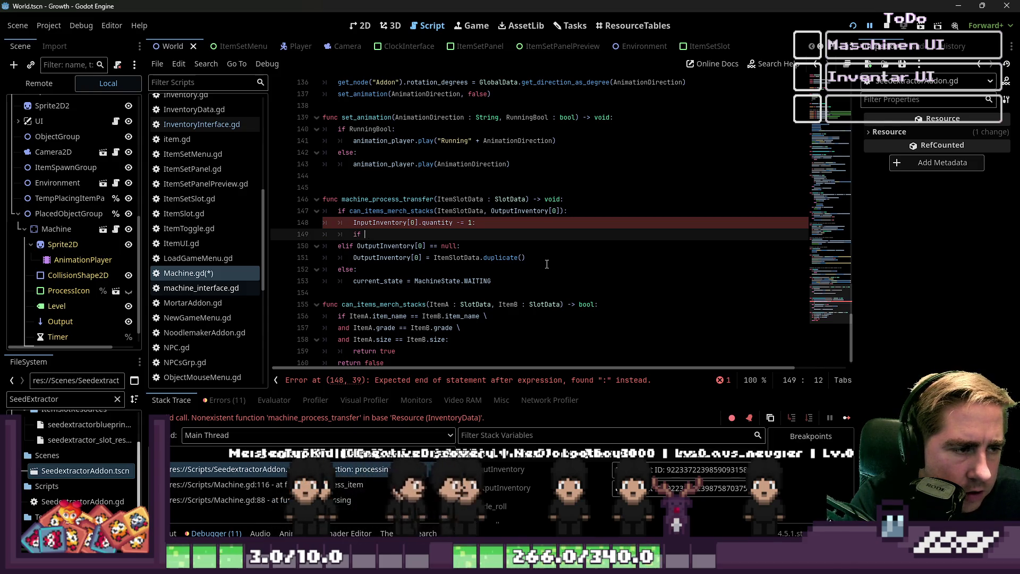
pyautogui.write('if In')
pyautogui.press('Return')
pyautogui.write('[0]')
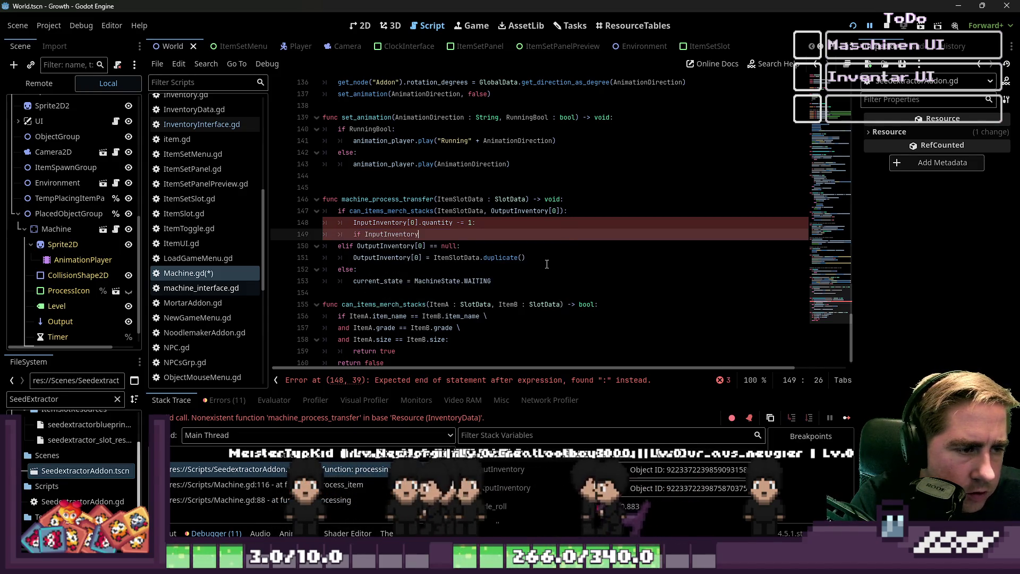
pyautogui.write('.quantity')
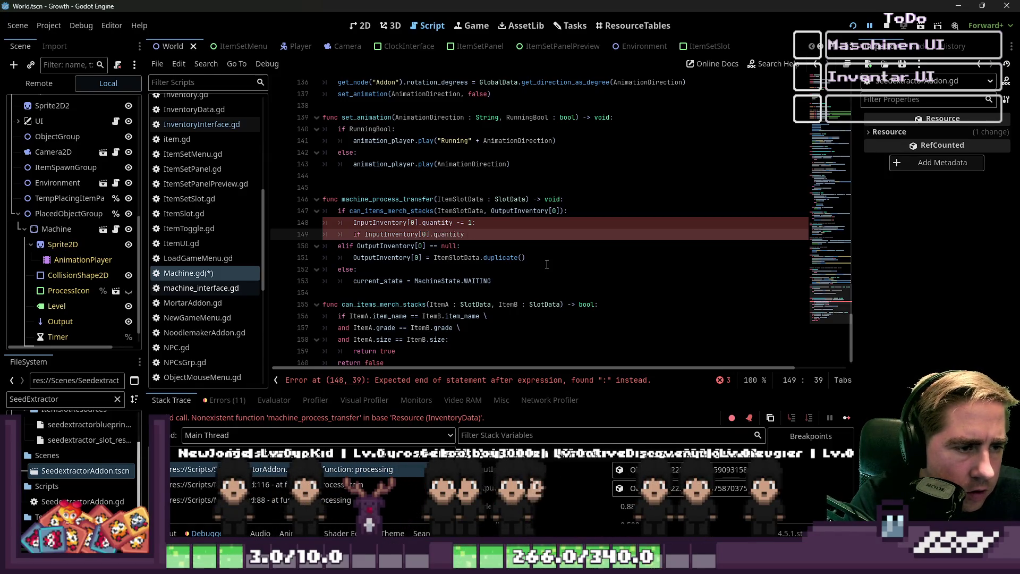
pyautogui.write('=')
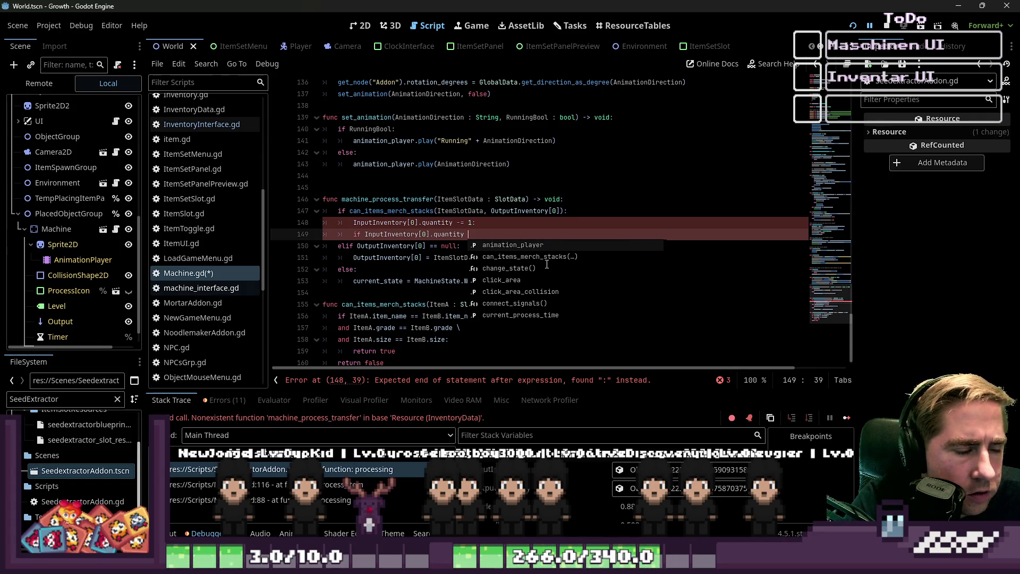
pyautogui.write(' 0')
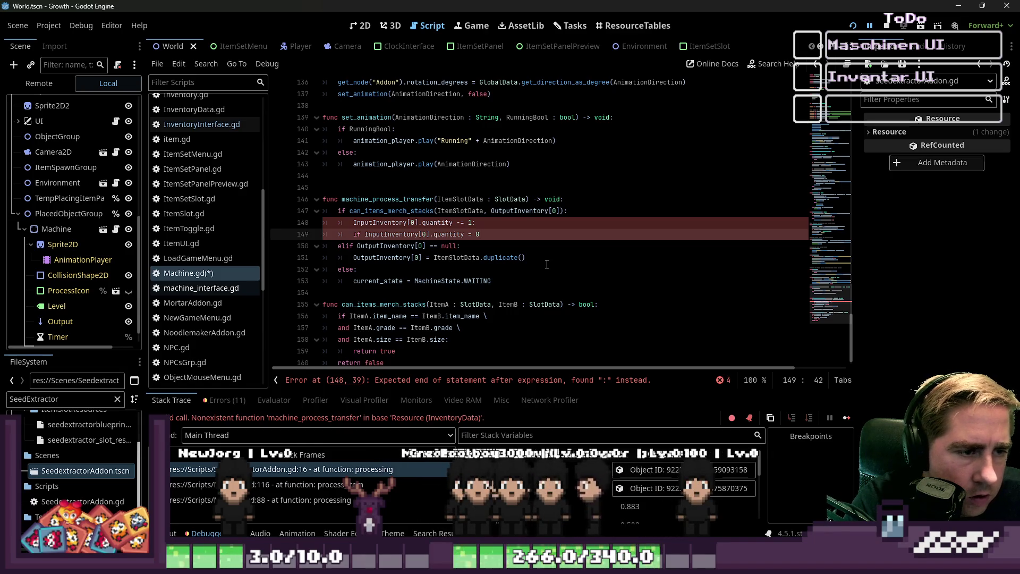
pyautogui.press('Return')
pyautogui.press('BackSpace')
pyautogui.press('BackSpace')
pyautogui.press('BackSpace')
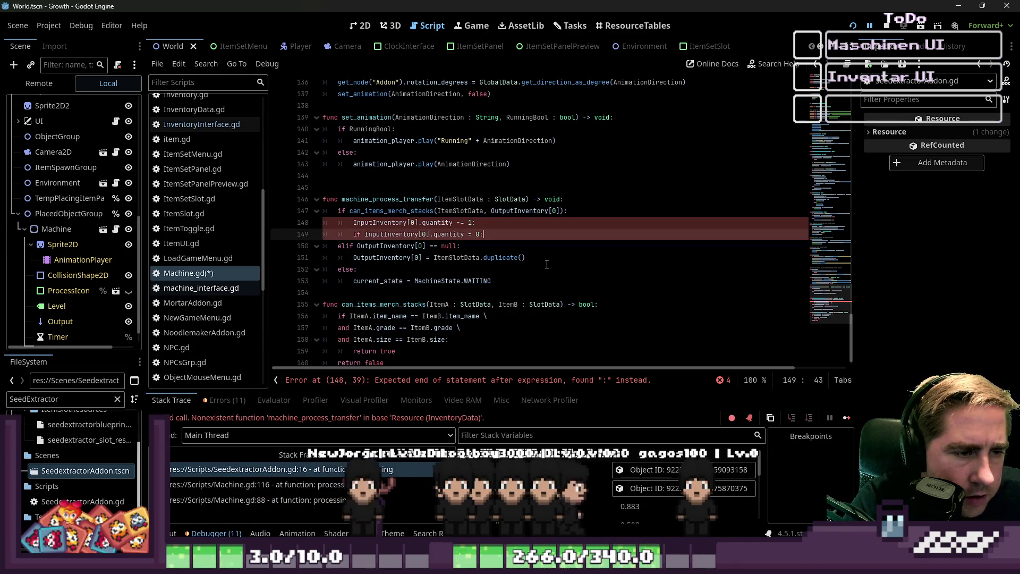
pyautogui.write('=')
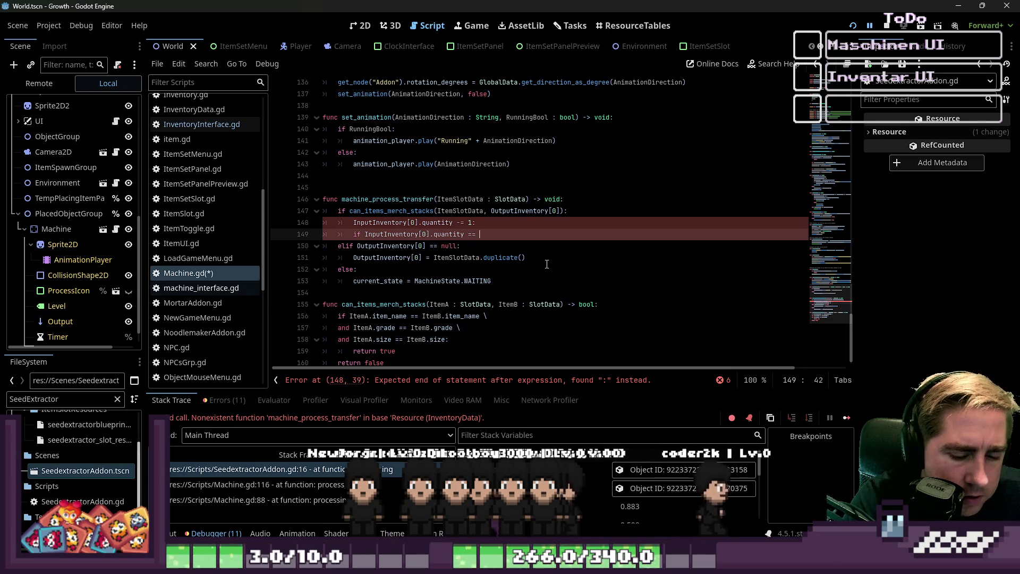
pyautogui.press('Return')
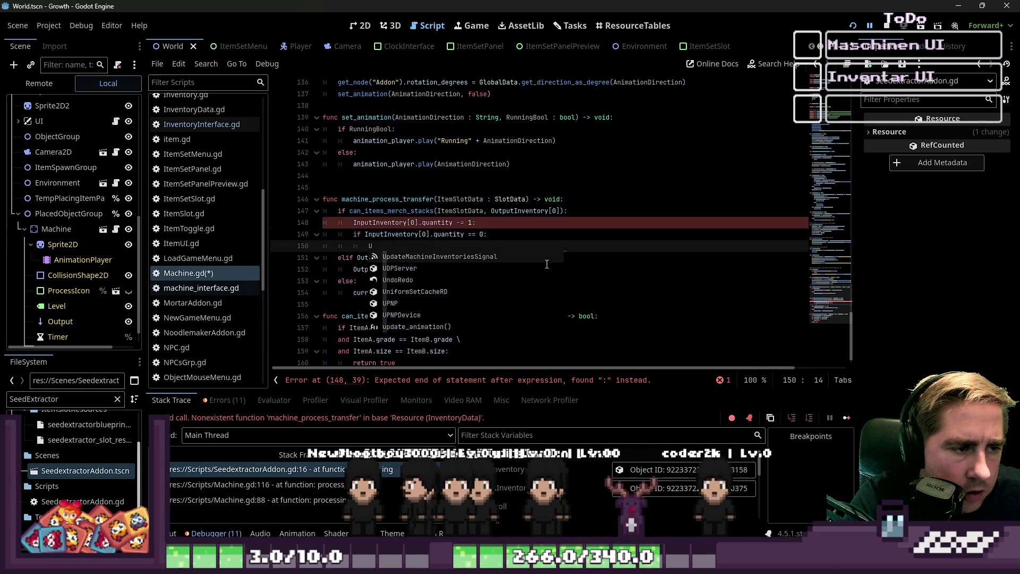
pyautogui.press('BackSpace')
pyautogui.write('nputInventory[0')
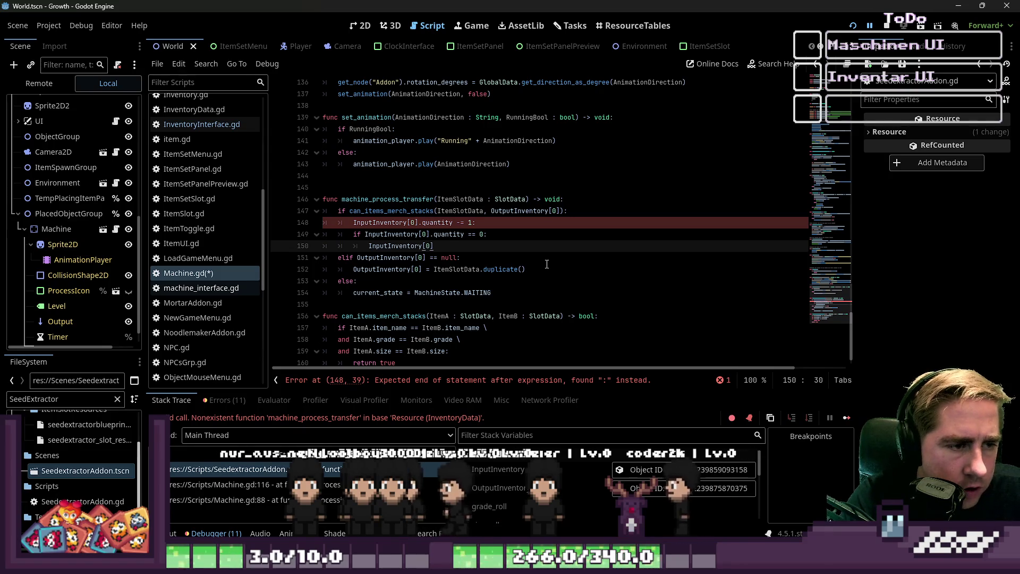
pyautogui.write('] = ')
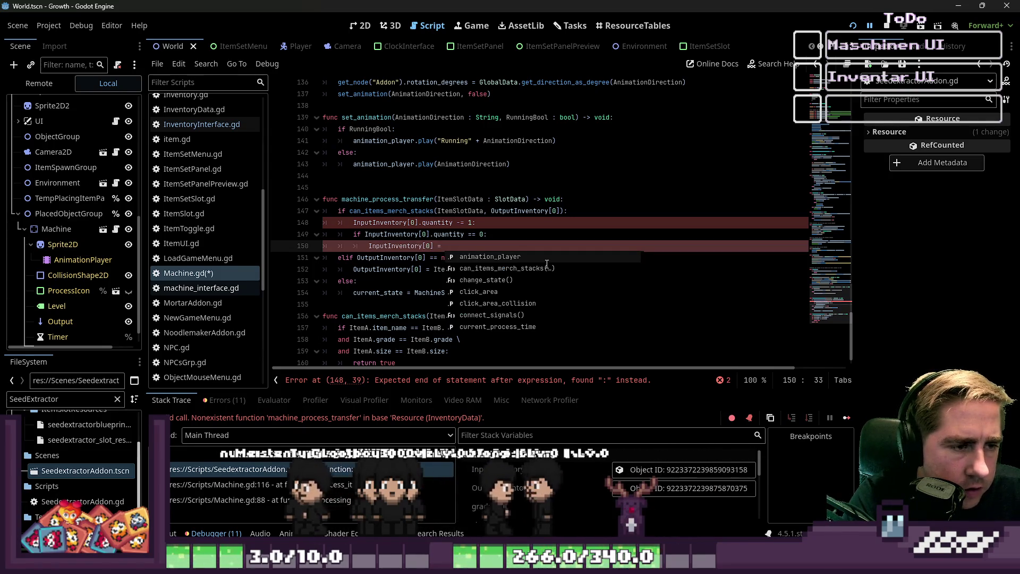
pyautogui.write('null')
pyautogui.press('Return')
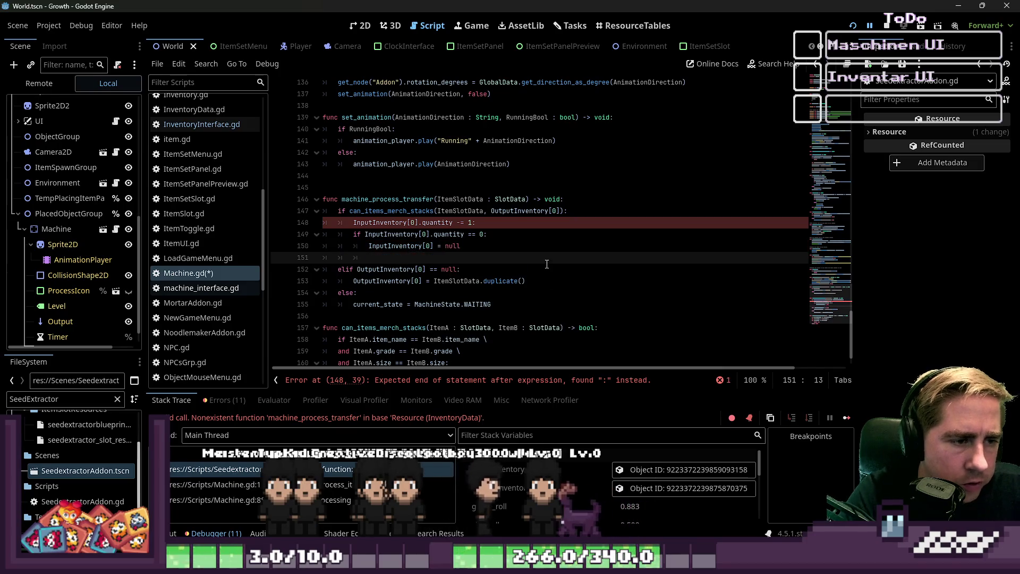
# Remove the stray colon from the quantity decrement on line 148.
pyautogui.press('Up')
pyautogui.press('Up')
pyautogui.press('Up')
pyautogui.press('Home')
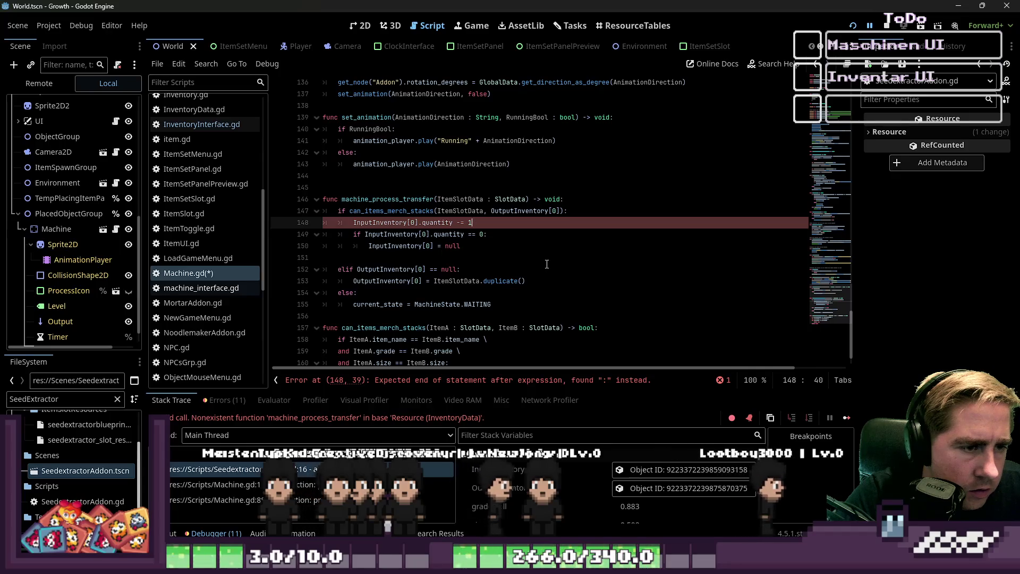
pyautogui.press('End')
pyautogui.press('BackSpace')
pyautogui.press('Down')
pyautogui.press('Up')
pyautogui.press('Up')
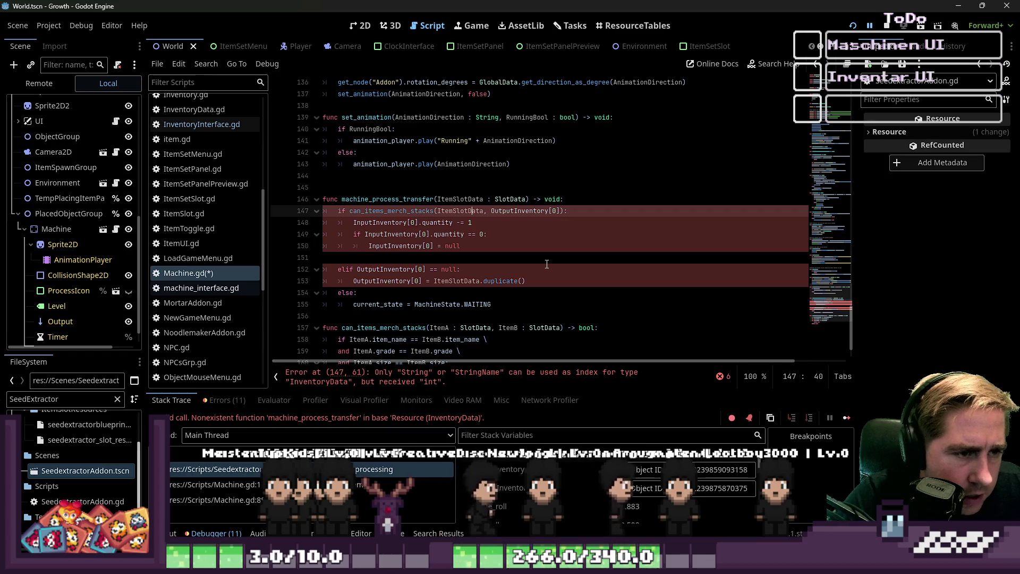
# Insert .items before the [0] indexes on lines 147–149.
pyautogui.hotkey('ctrl', 'shift', 'Left')
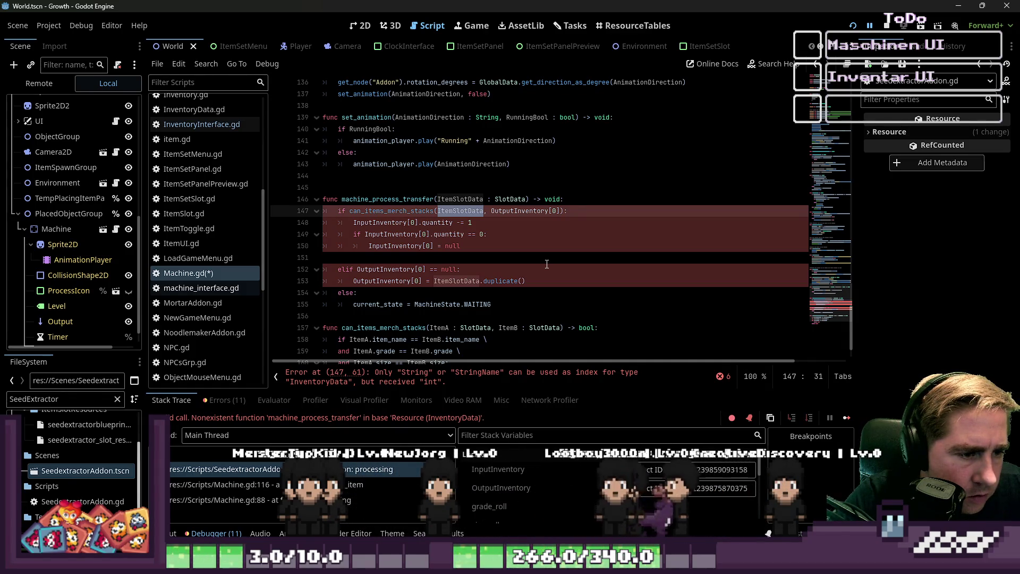
pyautogui.press('Up')
pyautogui.press('Down')
pyautogui.press('Home')
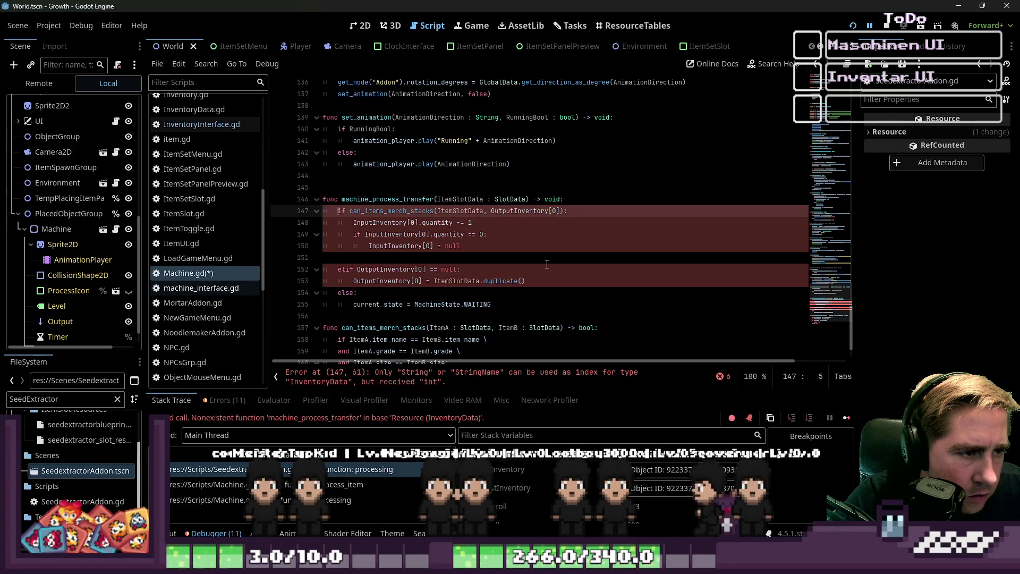
pyautogui.hotkey('ctrl', 'shift', 'Left')
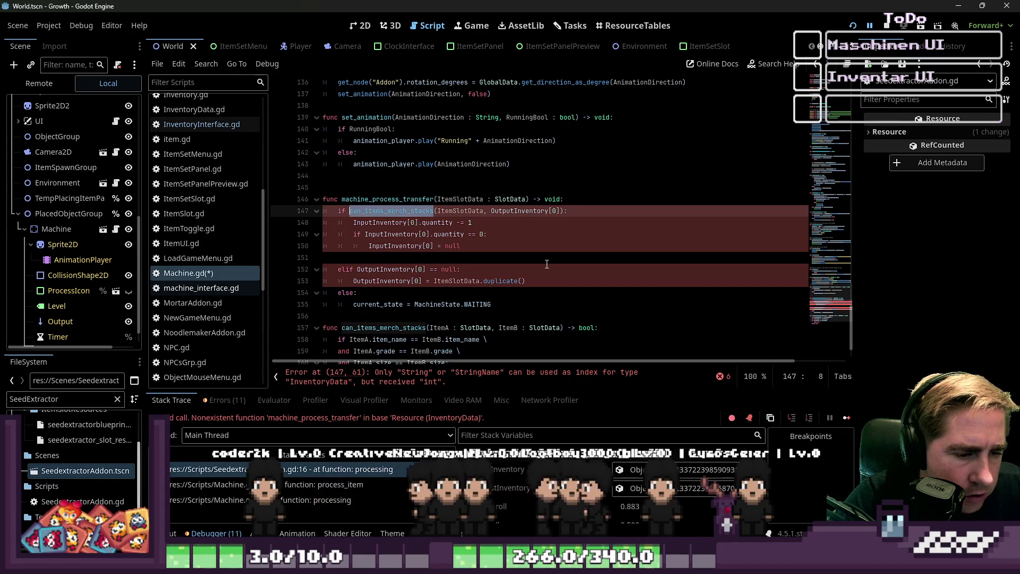
pyautogui.hotkey('ctrl', 'Right')
pyautogui.hotkey('ctrl', 'Right')
pyautogui.hotkey('ctrl', 'Right')
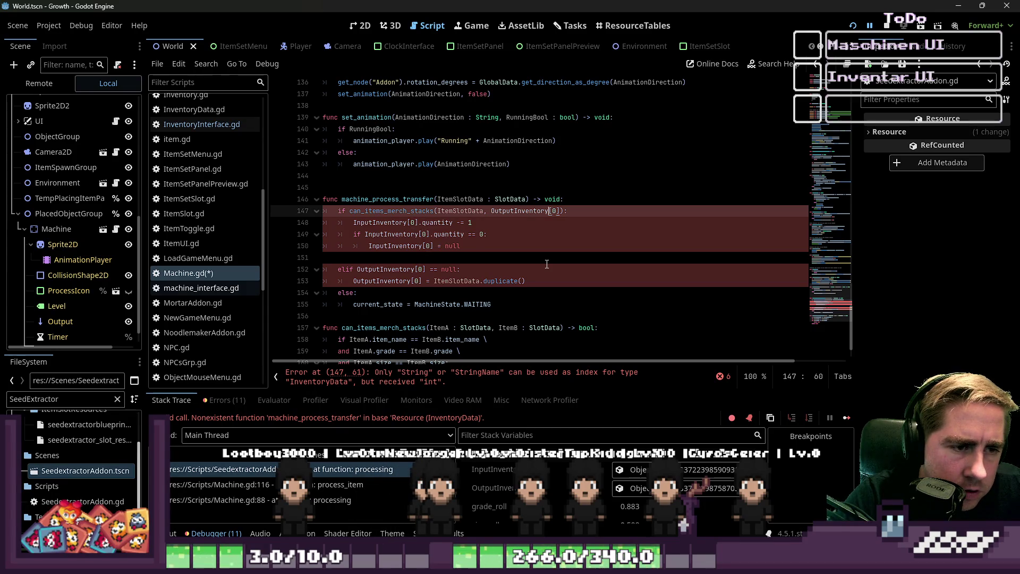
pyautogui.write('.items')
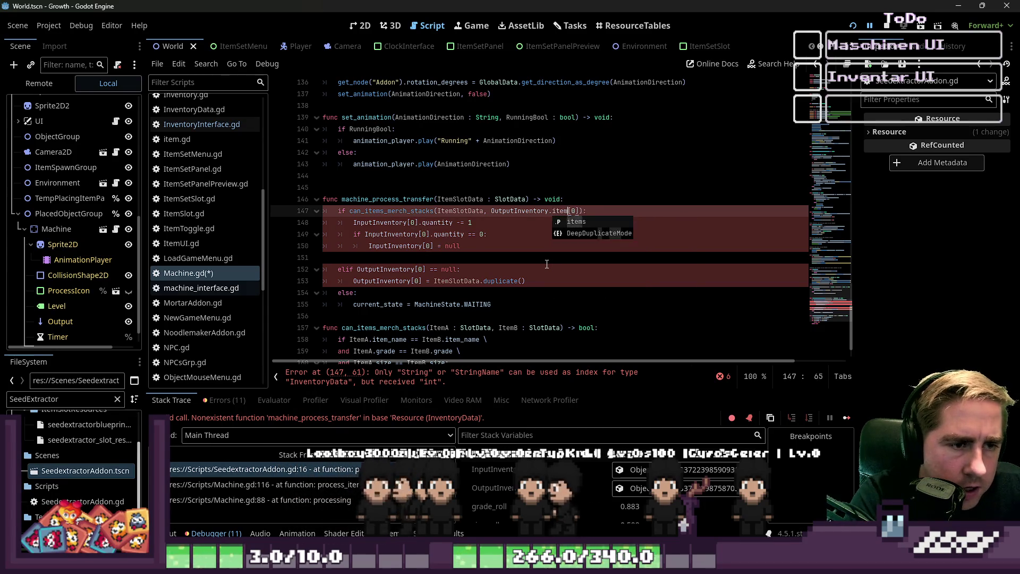
pyautogui.press('Down')
pyautogui.write('items.')
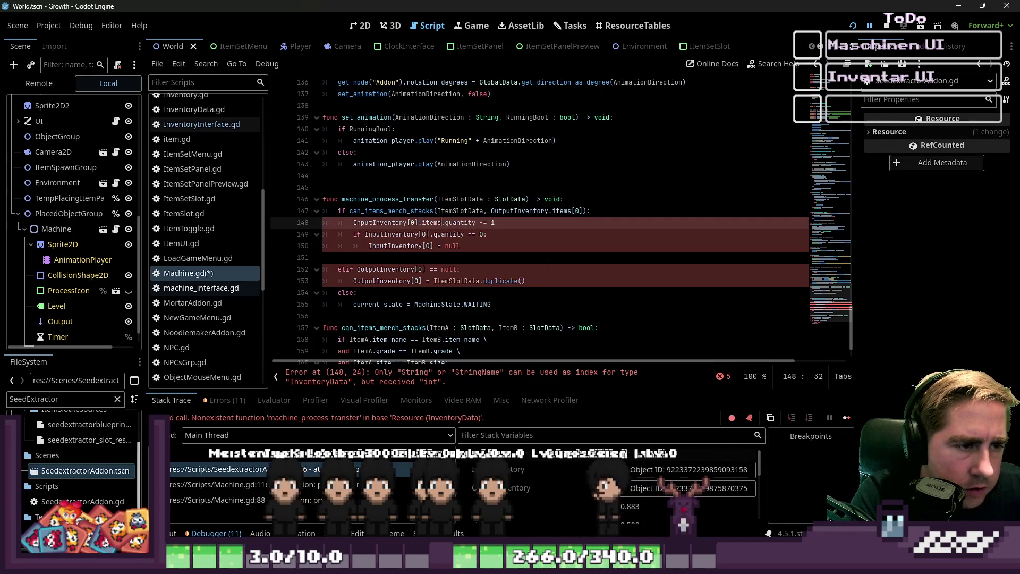
pyautogui.press('Down')
pyautogui.press('Left')
pyautogui.press('Left')
pyautogui.write('i')
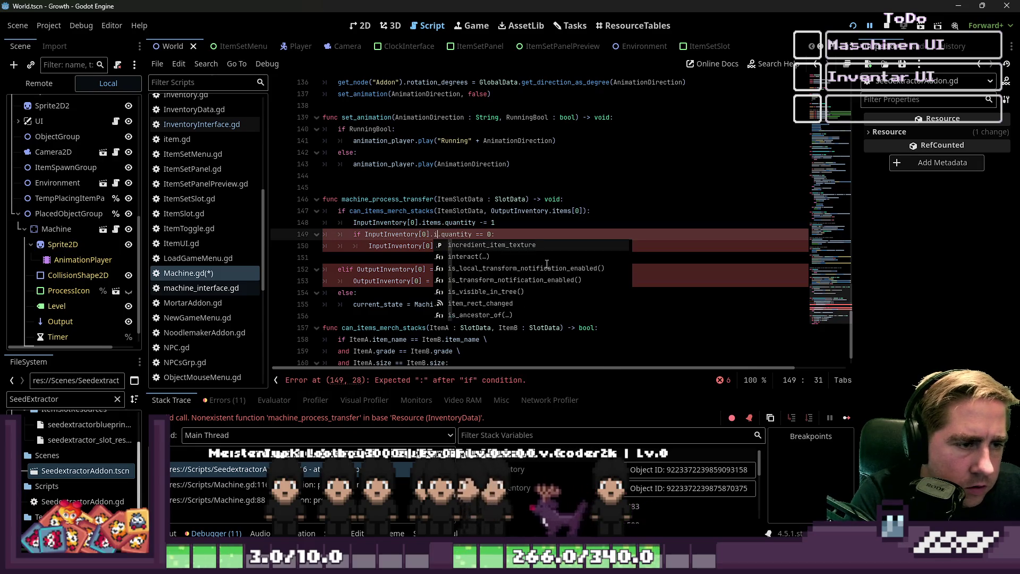
pyautogui.press('BackSpace')
pyautogui.press('BackSpace')
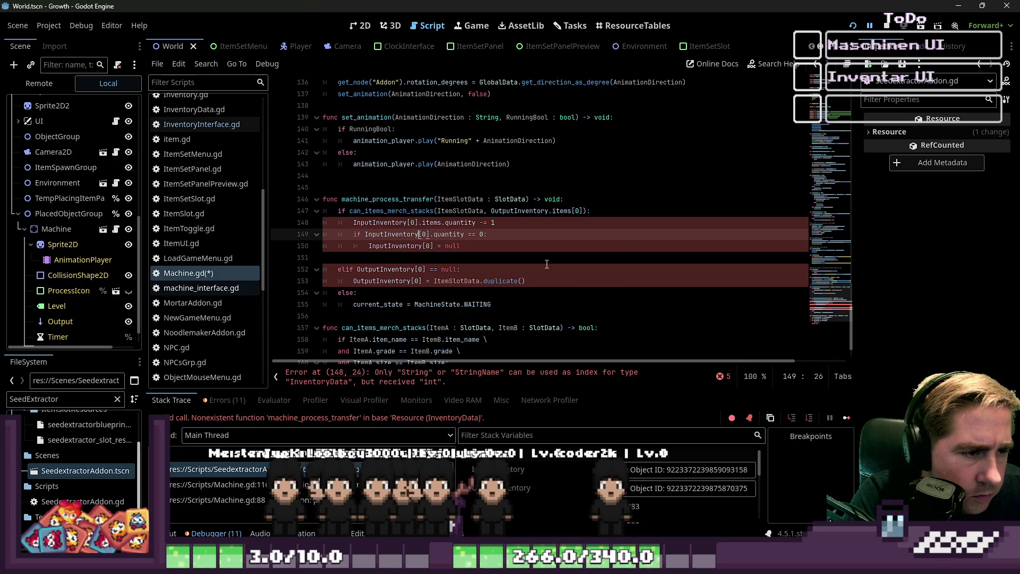
pyautogui.write('.items')
# Add .items to the remaining InputInventory and OutputInventory indexes through line 153.
pyautogui.press('Up')
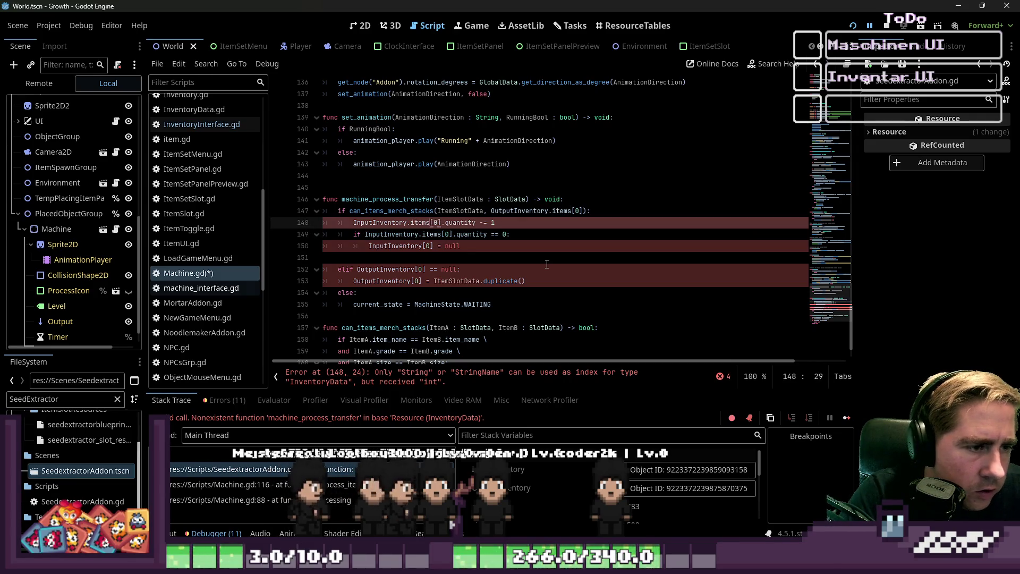
pyautogui.write('.items')
pyautogui.press('Down')
pyautogui.press('Down')
pyautogui.press('Left')
pyautogui.press('Left')
pyautogui.press('Left')
pyautogui.write('.items')
pyautogui.press('Down')
pyautogui.press('Down')
pyautogui.press('Down')
pyautogui.press('Up')
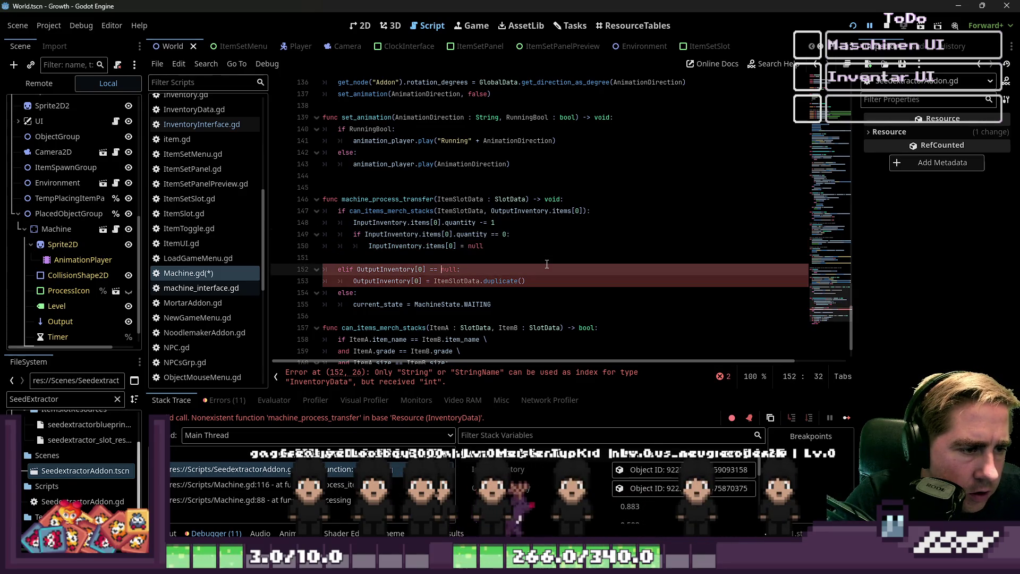
pyautogui.press('Down')
pyautogui.press('Left')
pyautogui.press('Left')
pyautogui.press('Left')
pyautogui.write('.items')
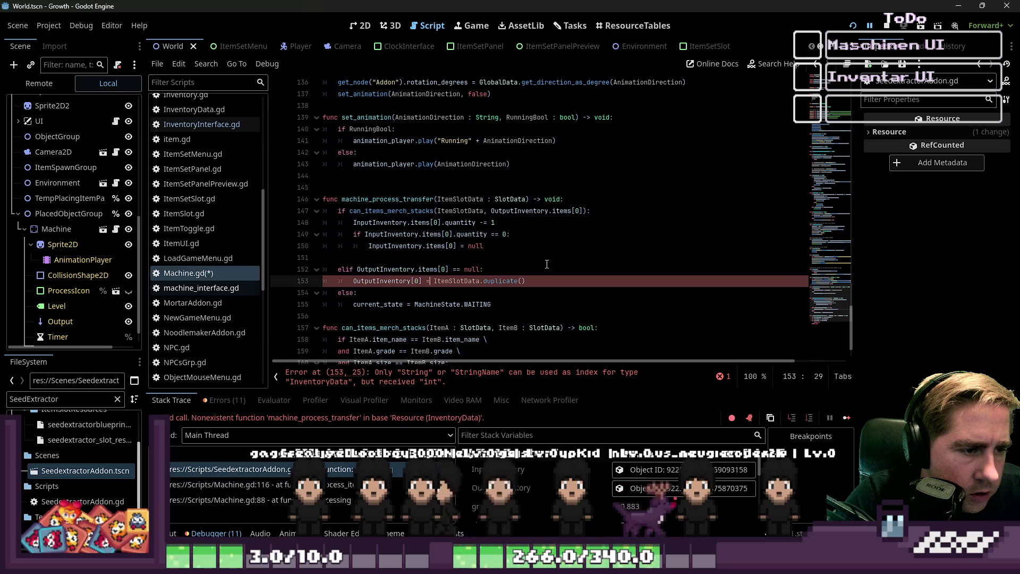
pyautogui.press('Down')
pyautogui.press('Down')
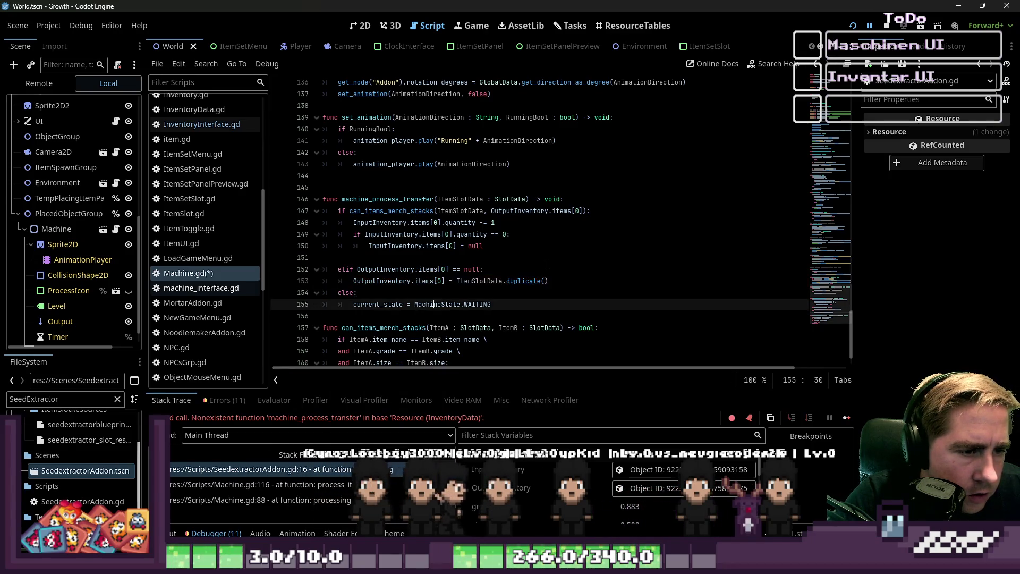
pyautogui.press('Down')
pyautogui.press('Down')
pyautogui.press('Down')
pyautogui.press('Up')
pyautogui.press('Up')
pyautogui.press('Up')
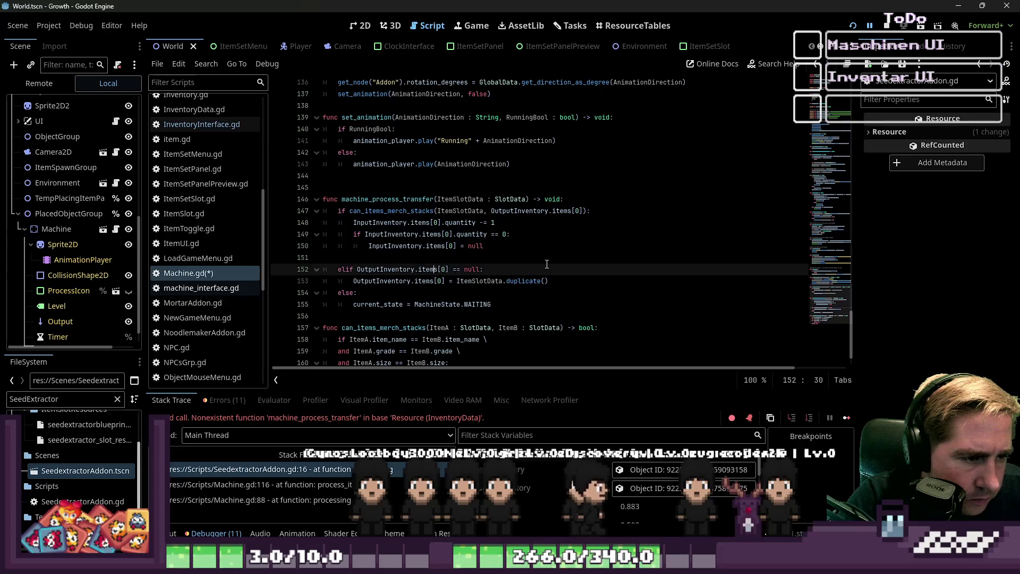
pyautogui.press('Up')
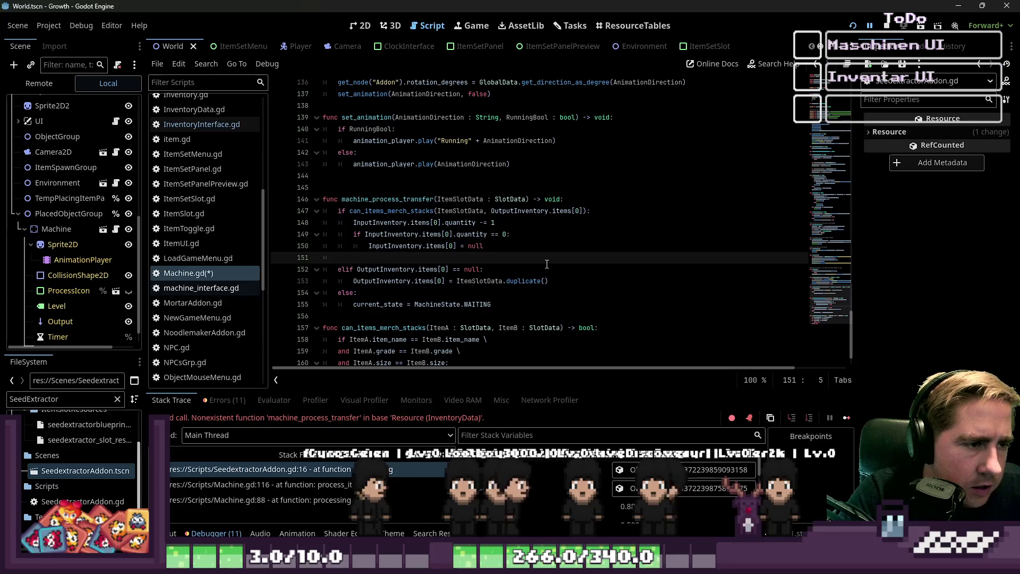
# Start a new indented merge-branch line beginning with OutputInventory.
pyautogui.press('Return')
pyautogui.press('Tab')
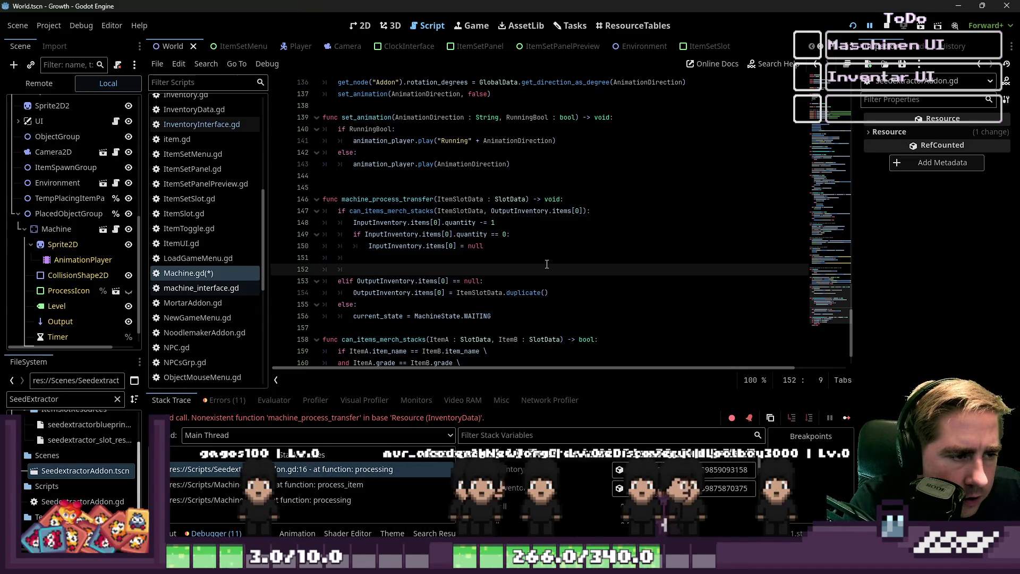
pyautogui.write('Out')
pyautogui.press('Return')
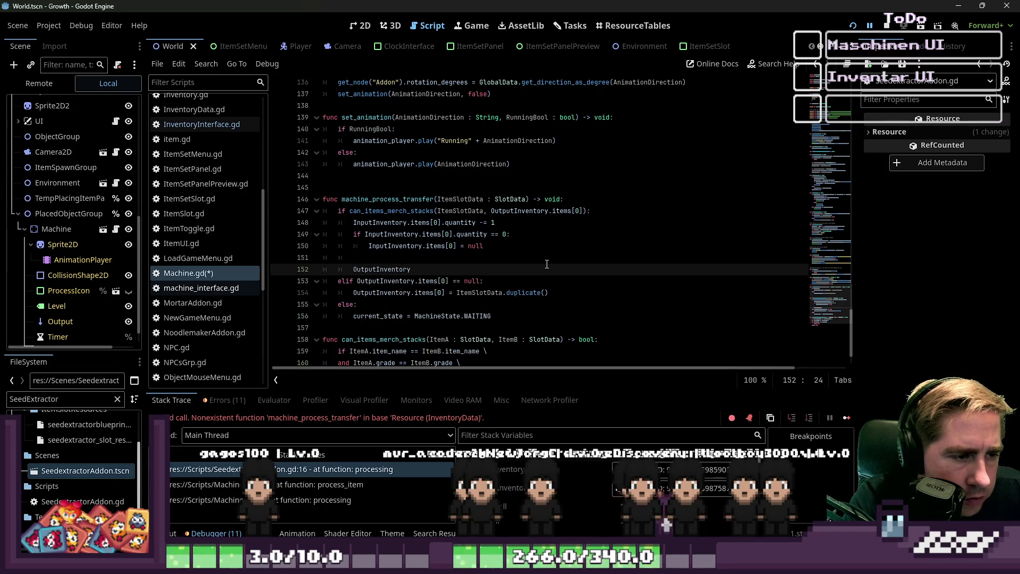
# Complete the line as OutputInventory.items[0].quantity += 1.
pyautogui.write('items[0].')
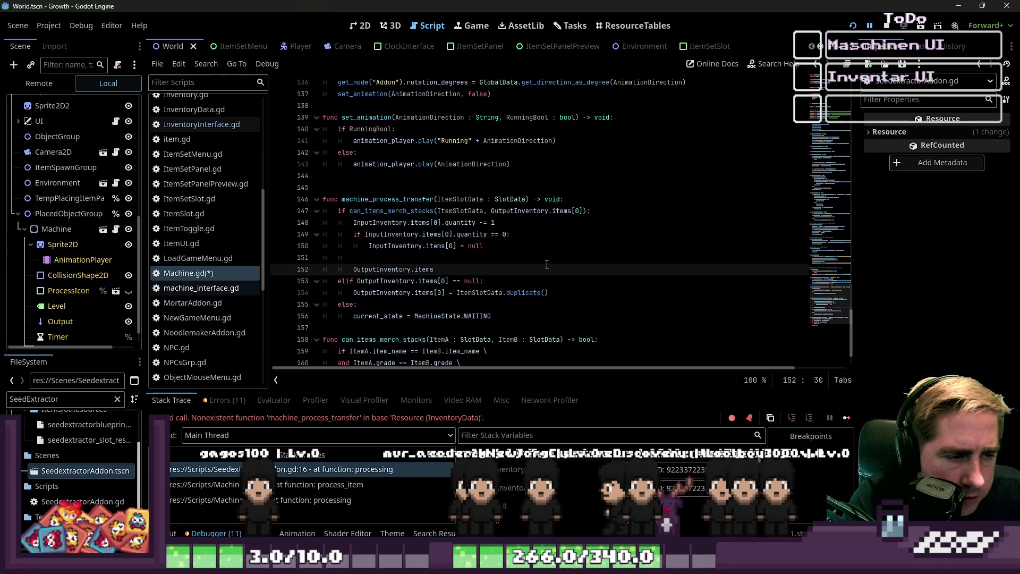
pyautogui.write('qu')
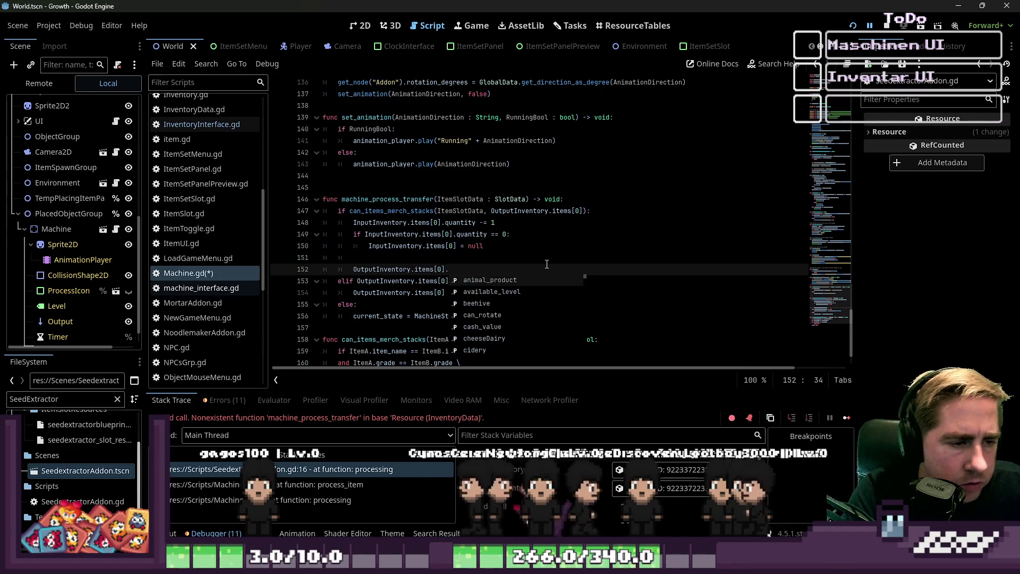
pyautogui.press('Return')
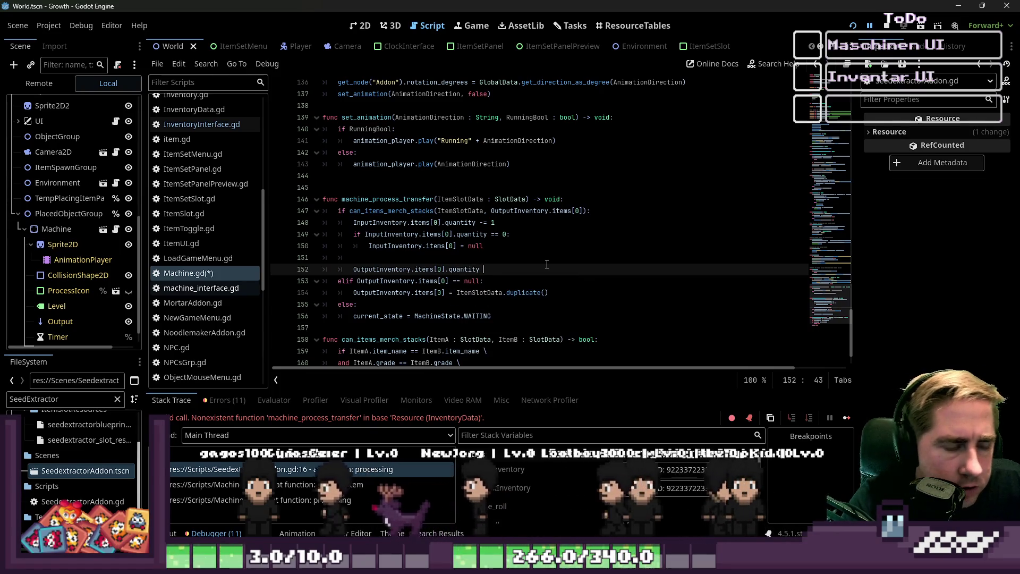
pyautogui.write('+= 1')
pyautogui.press('Return')
pyautogui.press('BackSpace')
pyautogui.press('BackSpace')
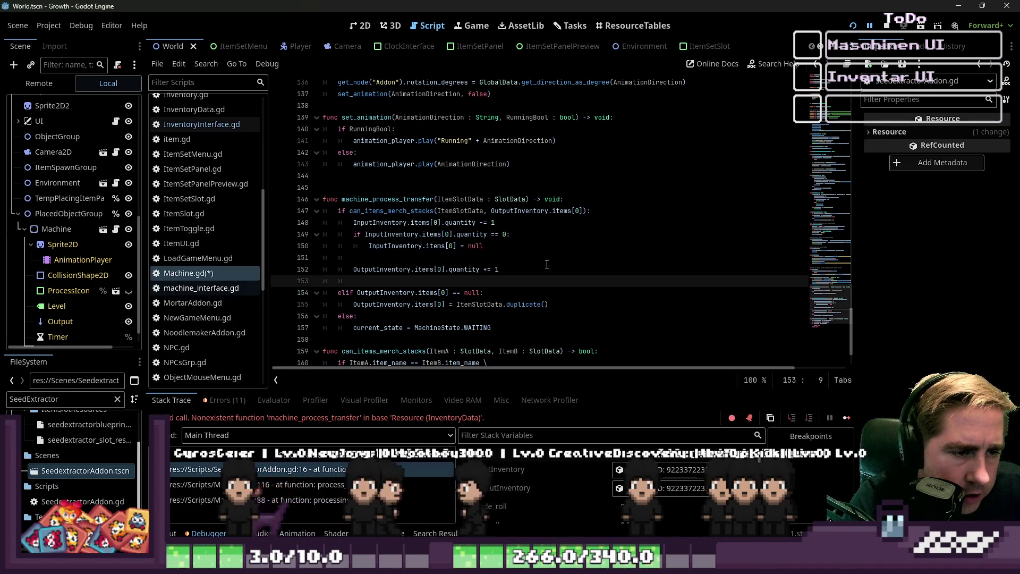
# Add UpdateMachineInventoriesSignal.emit() on line 153 after the output increment.
pyautogui.press('Up')
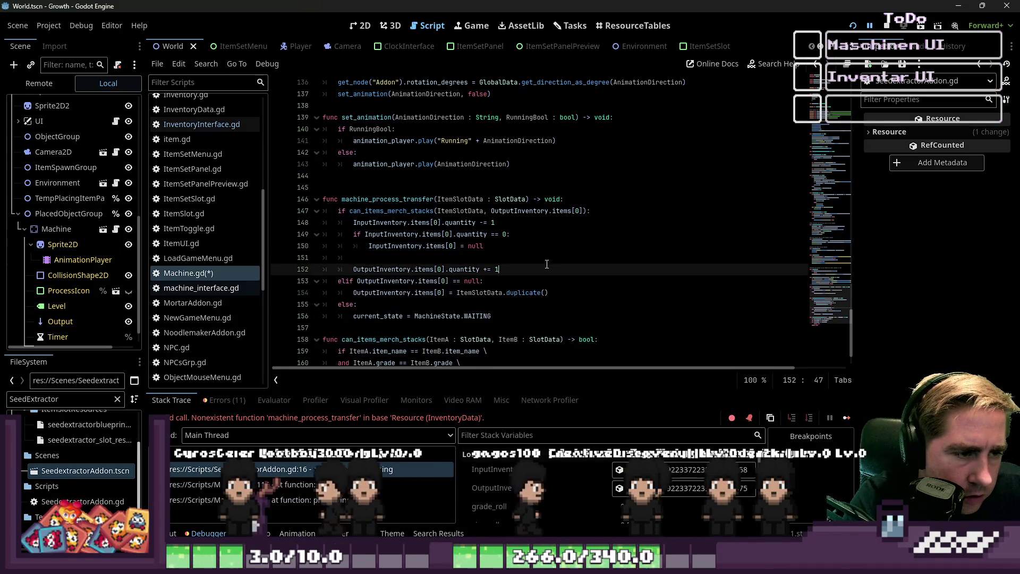
pyautogui.press('Down')
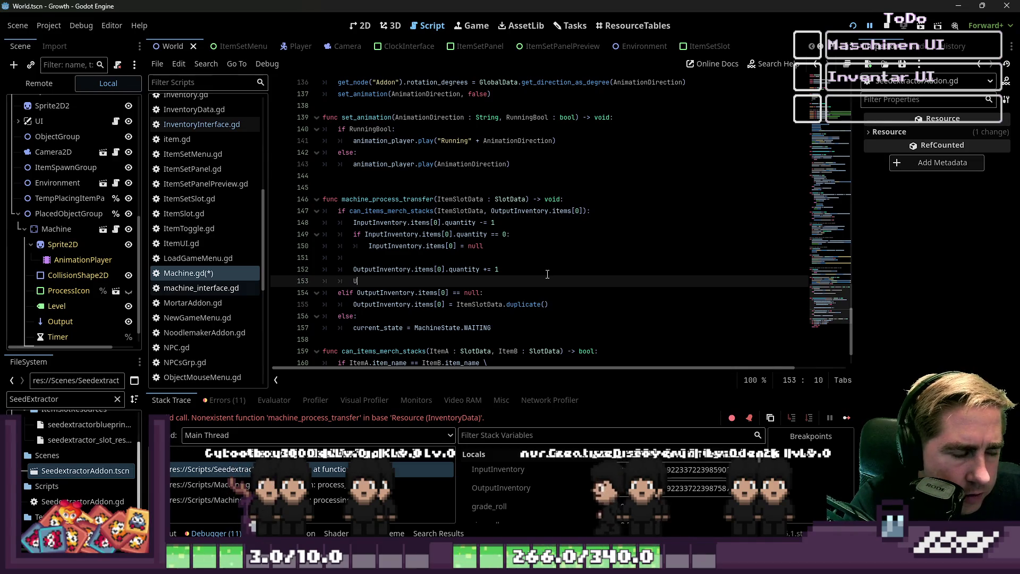
pyautogui.write('pdateMachineInventoriesSignal()')
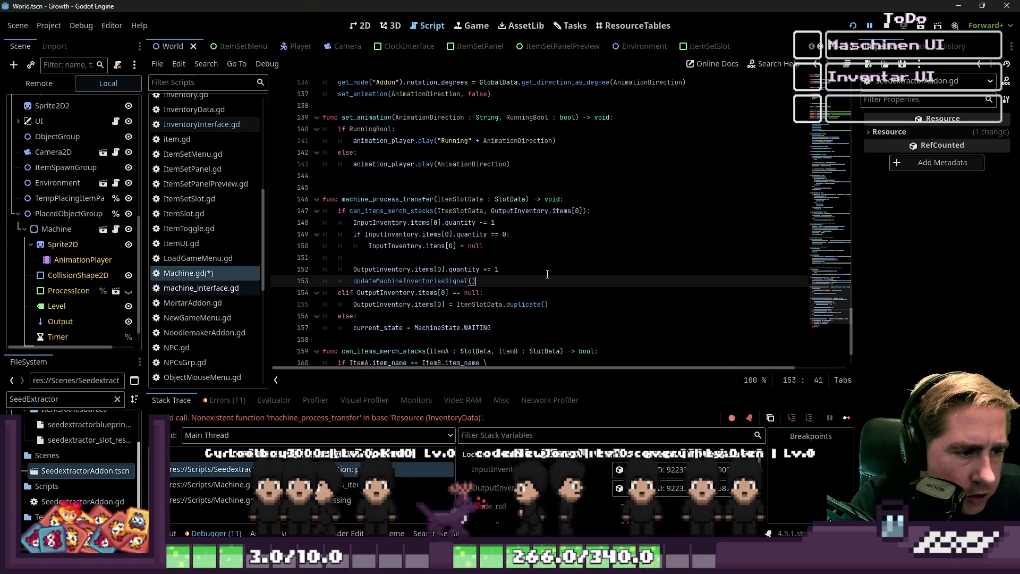
pyautogui.press('Return')
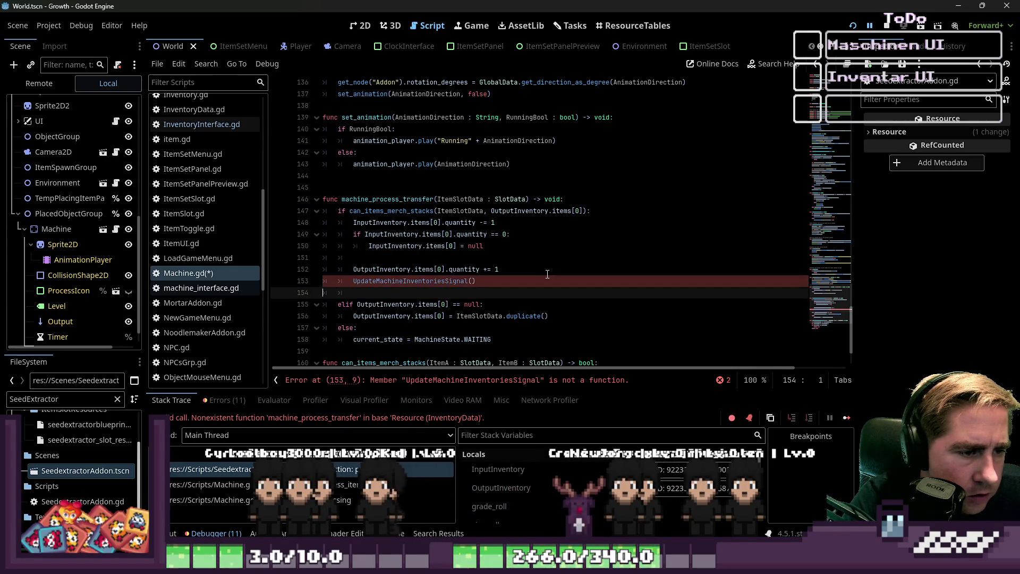
pyautogui.press('Up')
pyautogui.press('End')
pyautogui.press('BackSpace')
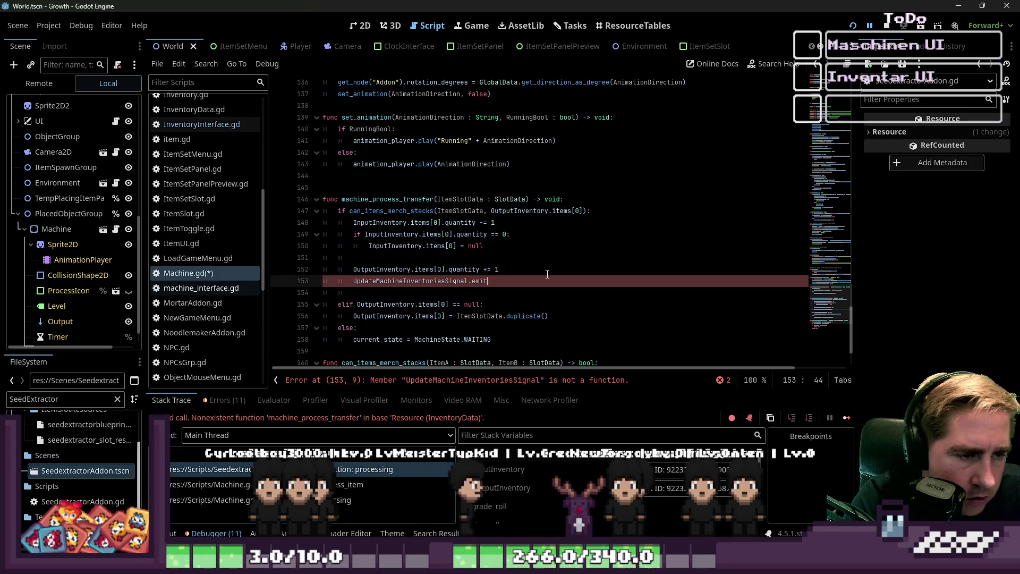
pyautogui.write('()')
pyautogui.hotkey('ctrl', 'shift', 'Left')
pyautogui.hotkey('shift', 'Home')
pyautogui.hotkey('ctrl', 'shift', 'Right')
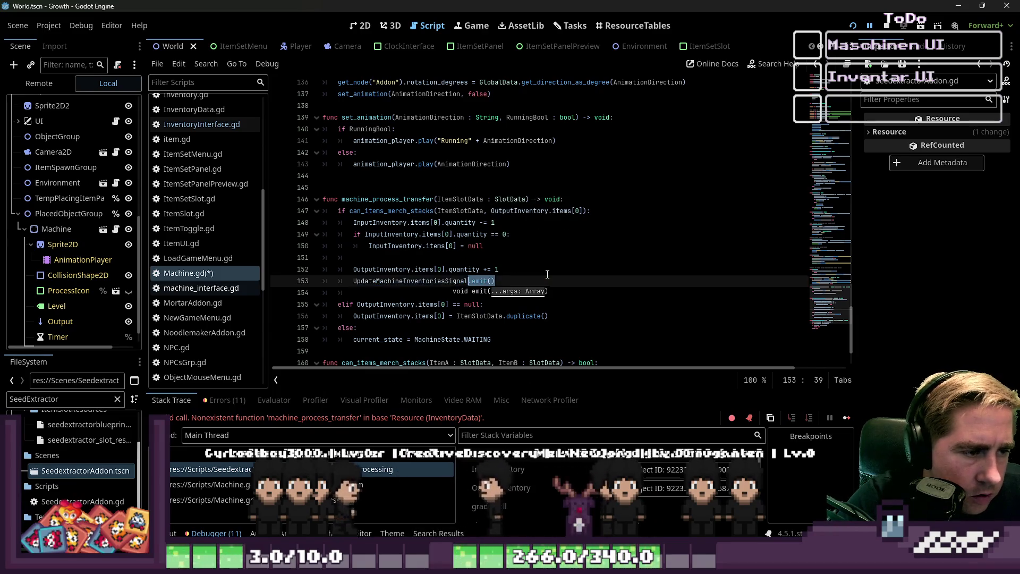
# Open a new line after the duplicate() assignment in the elif branch.
pyautogui.press('Down')
pyautogui.press('Down')
pyautogui.press('Down')
pyautogui.hotkey('ctrl', 'Right')
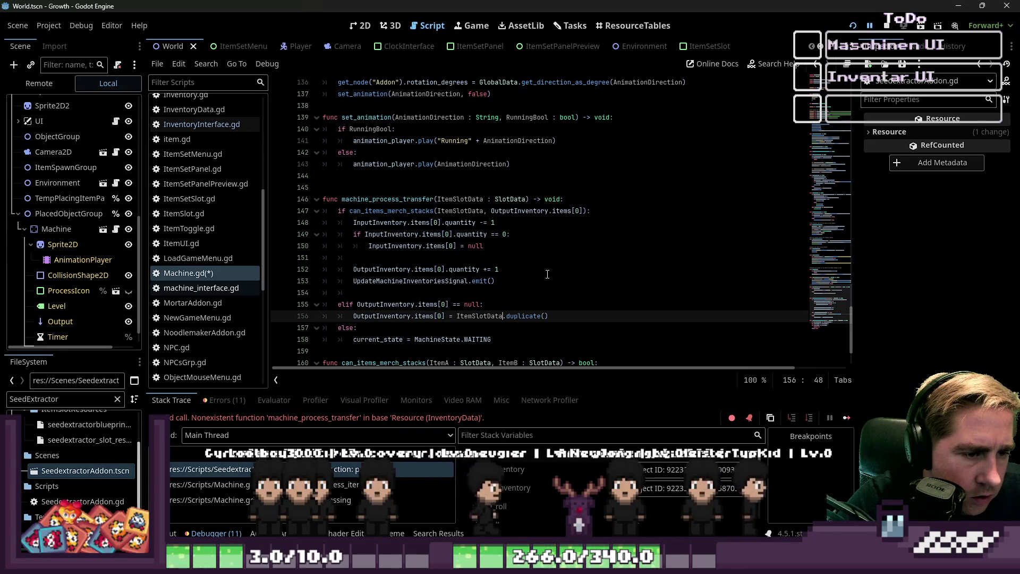
pyautogui.press('End')
pyautogui.press('Return')
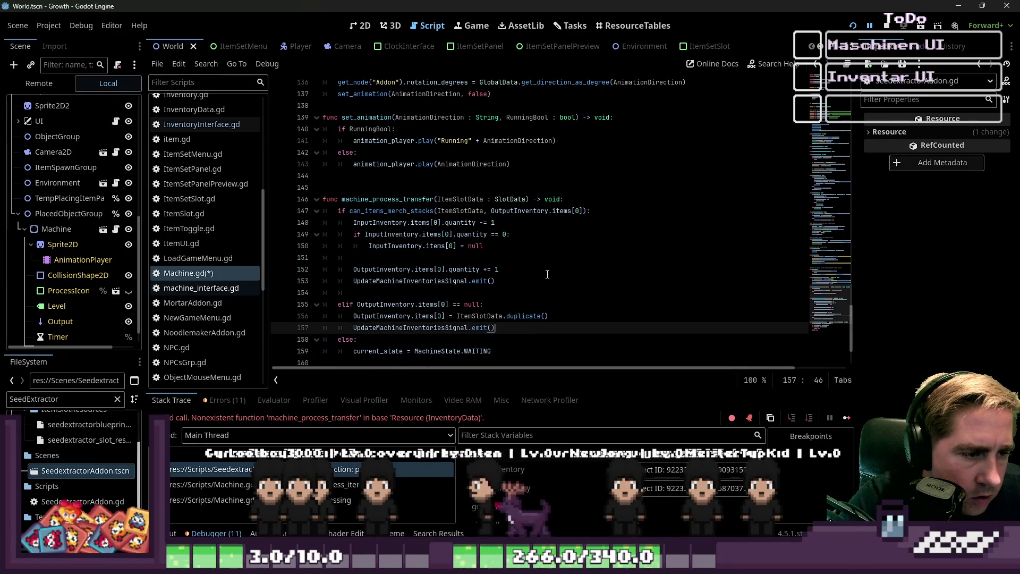
pyautogui.press('Return')
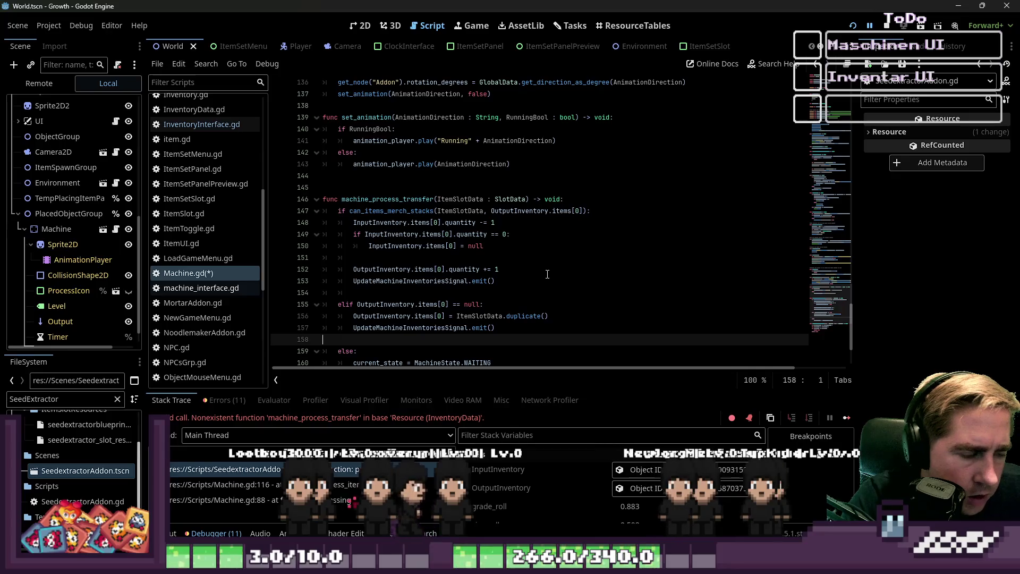
pyautogui.press('Up')
pyautogui.scroll(-1, 478, 308)
pyautogui.press('Up')
pyautogui.press('End')
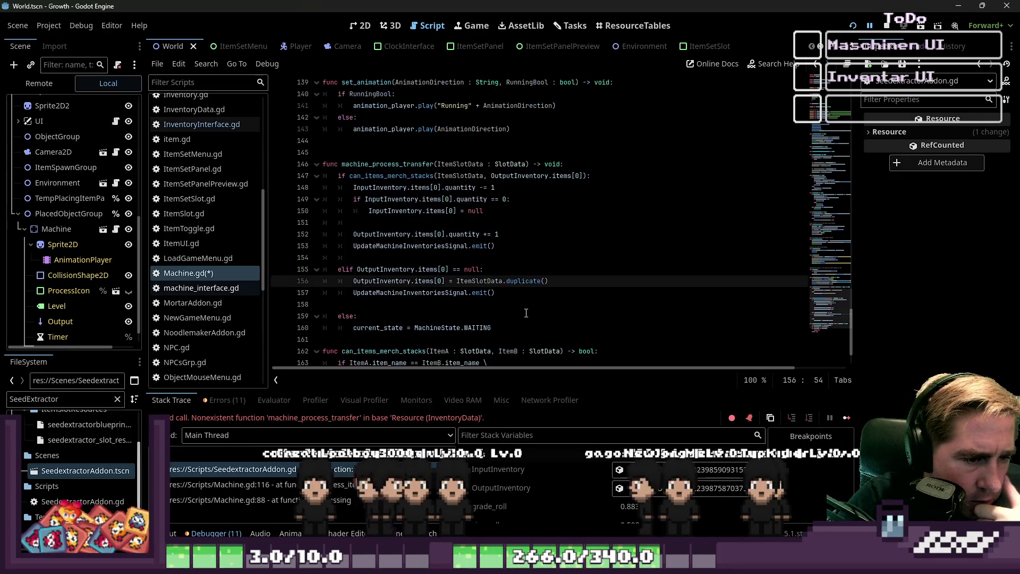
# Tidy the blank lines around the emit calls in machine_process_transfer.
pyautogui.click(421, 280)
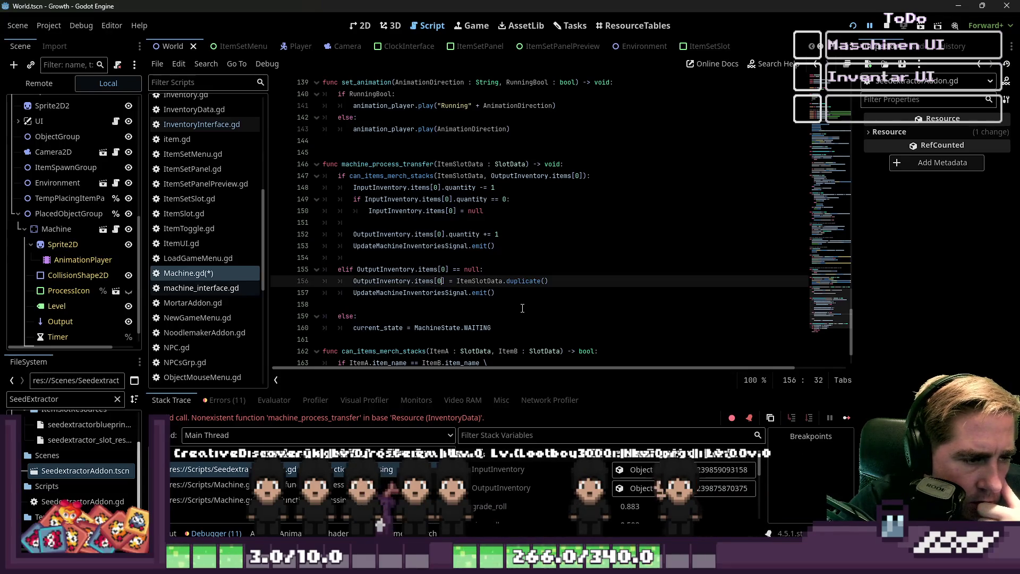
pyautogui.press('Right')
pyautogui.press('Right')
pyautogui.press('Right')
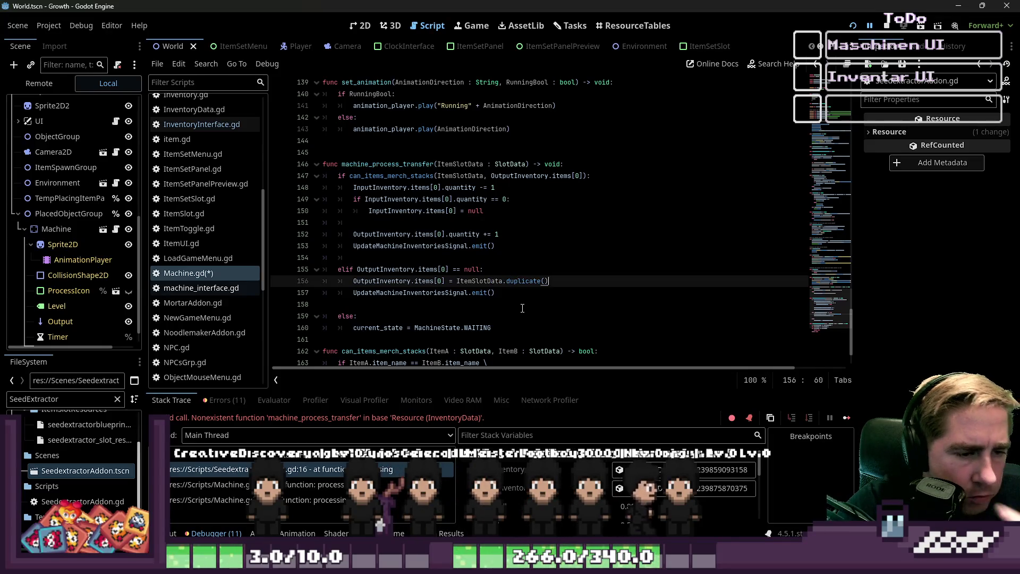
pyautogui.press('Home')
pyautogui.press('Home')
pyautogui.press('Up')
pyautogui.press('Up')
pyautogui.press('Up')
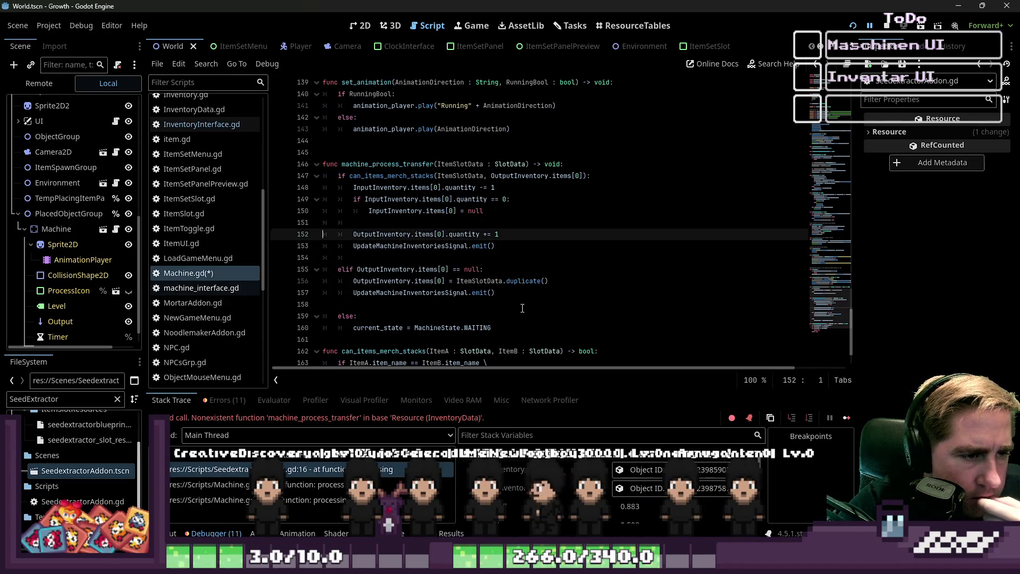
pyautogui.press('Up')
pyautogui.press('Down')
pyautogui.press('Down')
pyautogui.press('Down')
pyautogui.press('Return')
pyautogui.press('BackSpace')
pyautogui.press('Up')
pyautogui.press('Up')
pyautogui.press('Up')
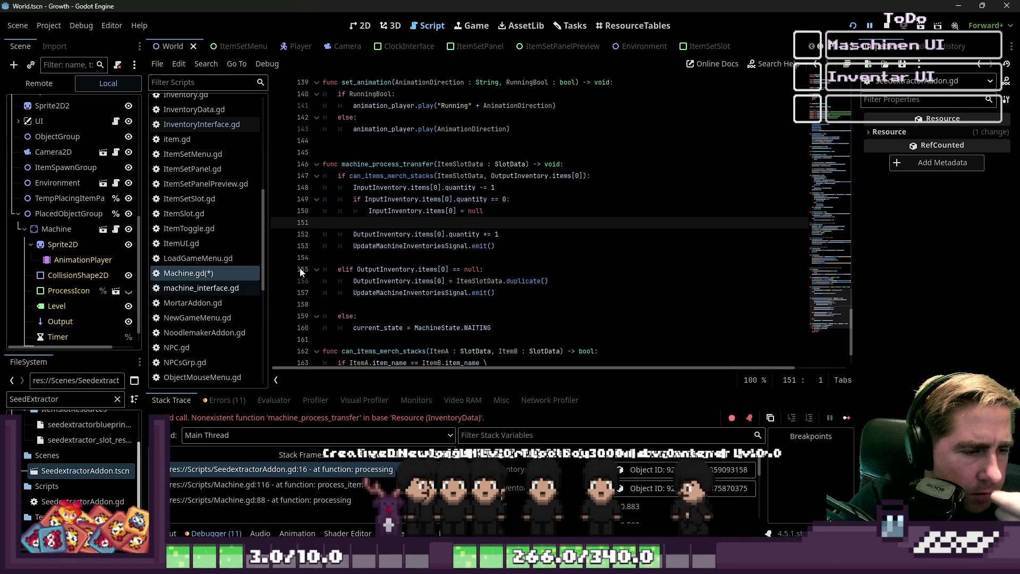
# Save the Machine.gd changes with Ctrl+S.
pyautogui.click(421, 255)
pyautogui.hotkey('ctrl', 's')
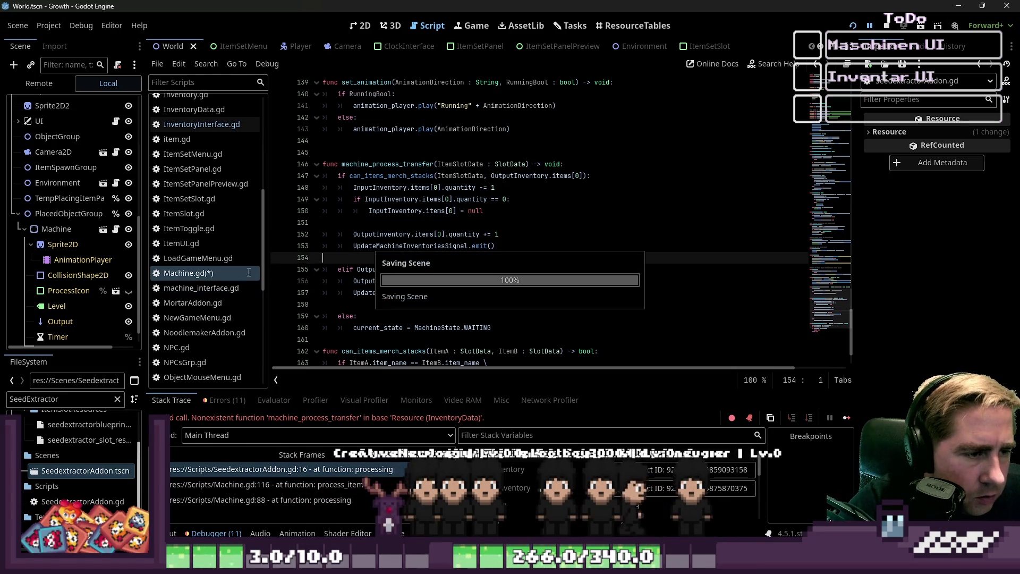
pyautogui.scroll(-5, 209, 263)
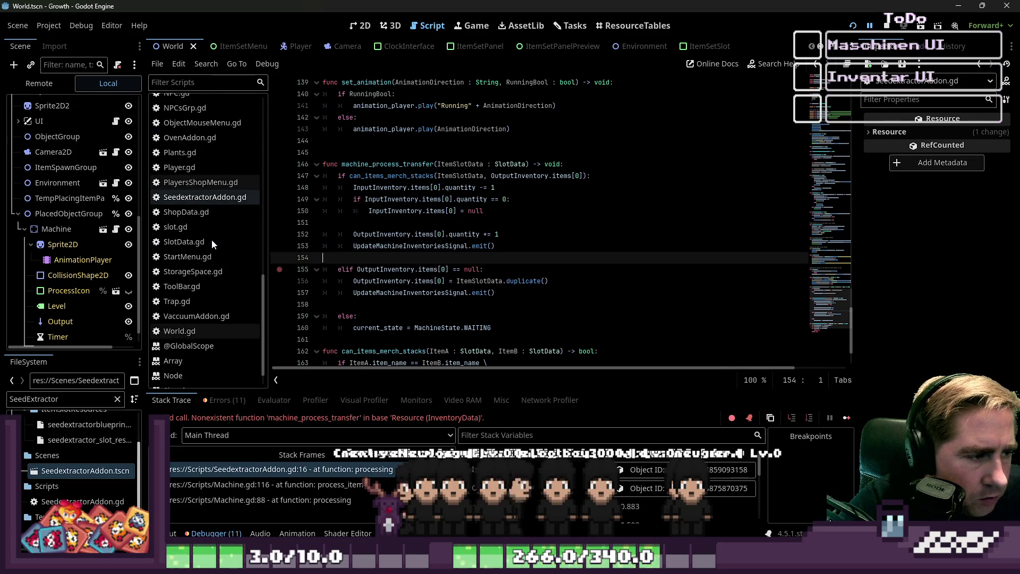
# Compare SeedextractorAddon.gd's call with the machine_process_transfer signature in Machine.gd.
pyautogui.click(219, 202)
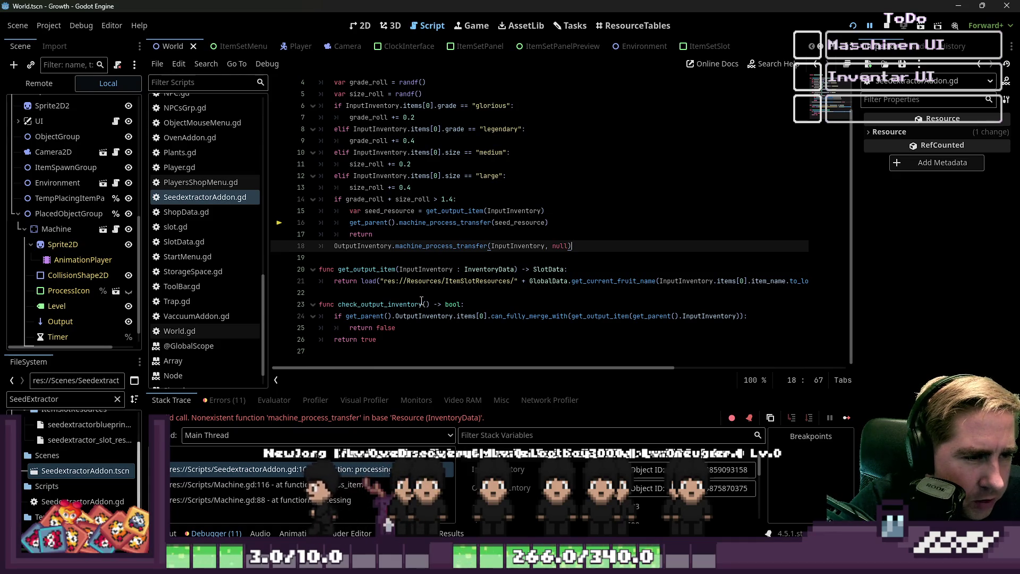
pyautogui.scroll(1, 421, 301)
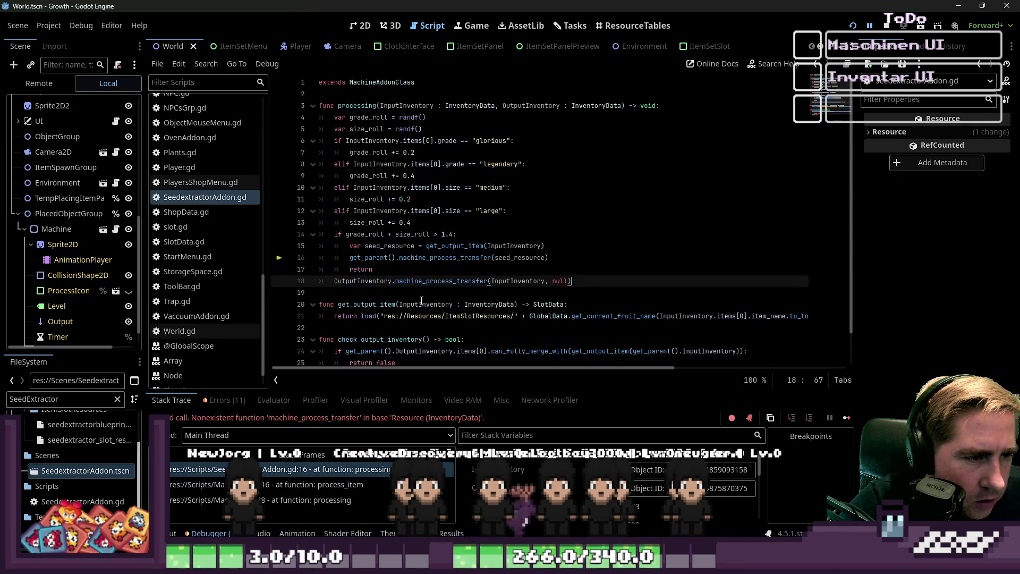
pyautogui.scroll(5, 226, 286)
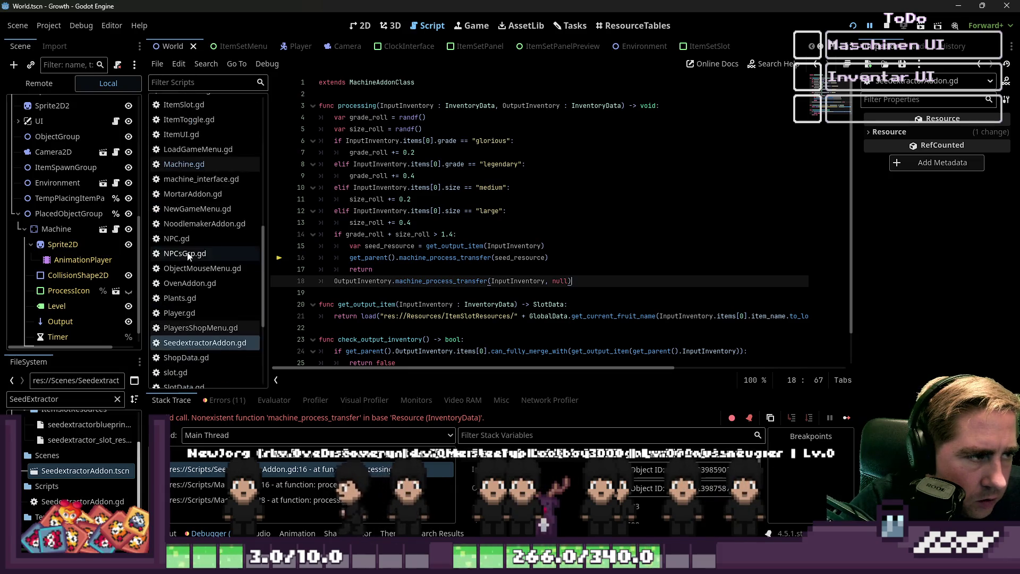
pyautogui.click(184, 164)
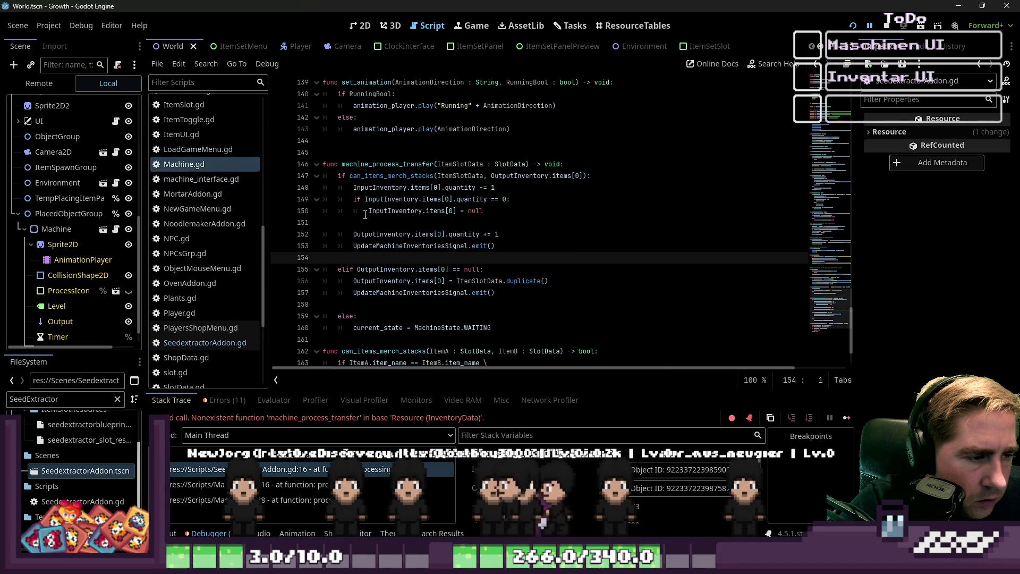
pyautogui.click(389, 211)
pyautogui.doubleClick(390, 165)
pyautogui.scroll(-3, 197, 292)
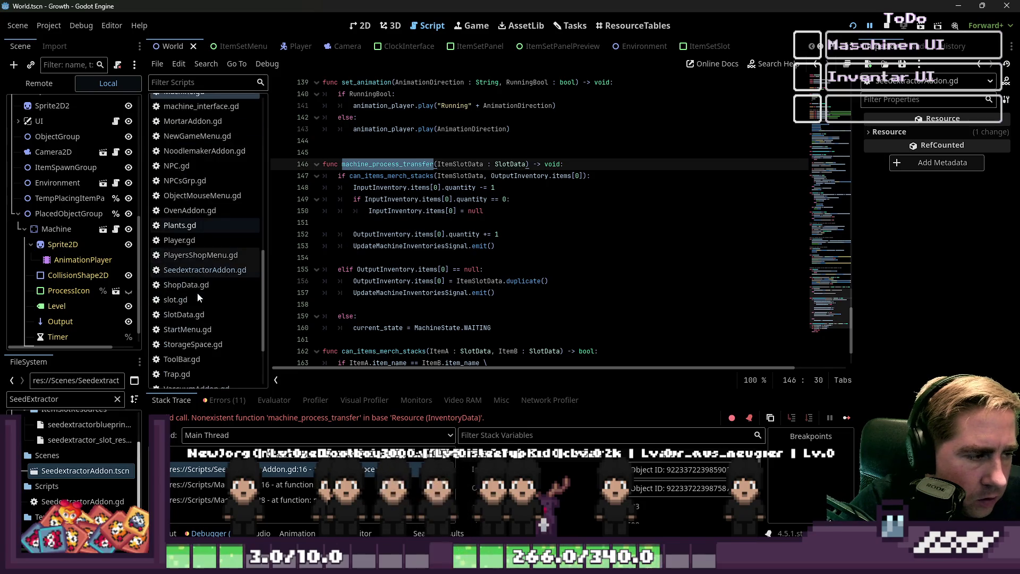
# Change line 18 to get_parent().machine_process_transfer(null) and save SeedextractorAddon.gd.
pyautogui.click(201, 276)
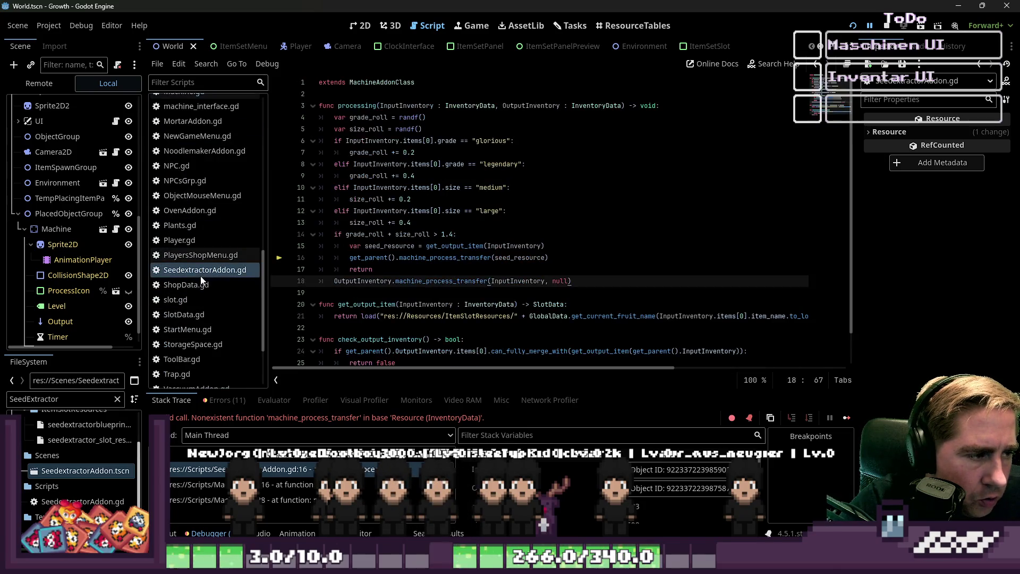
pyautogui.doubleClick(420, 281)
pyautogui.doubleClick(379, 280)
pyautogui.scroll(-1, 379, 280)
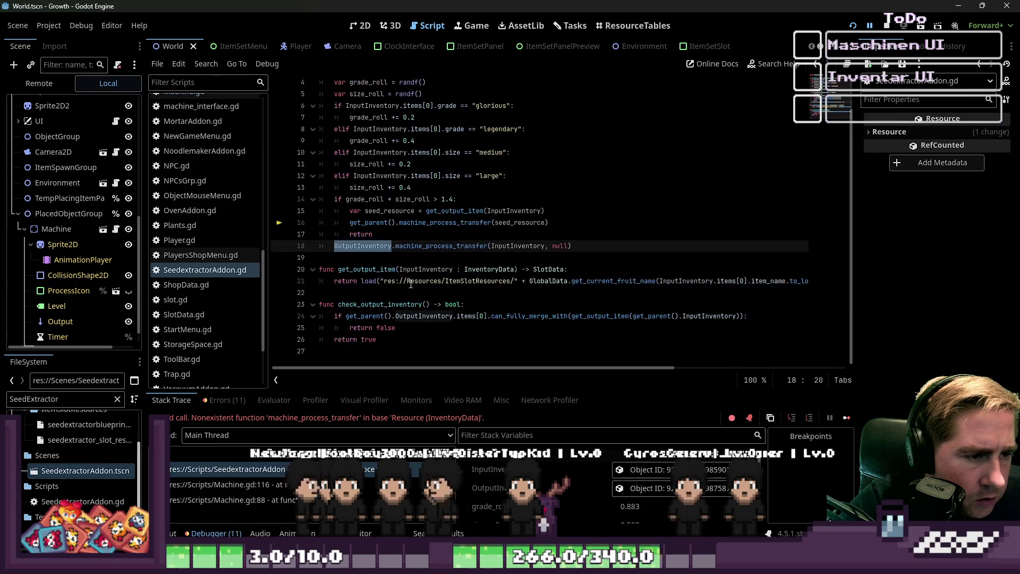
pyautogui.moveTo(435, 283)
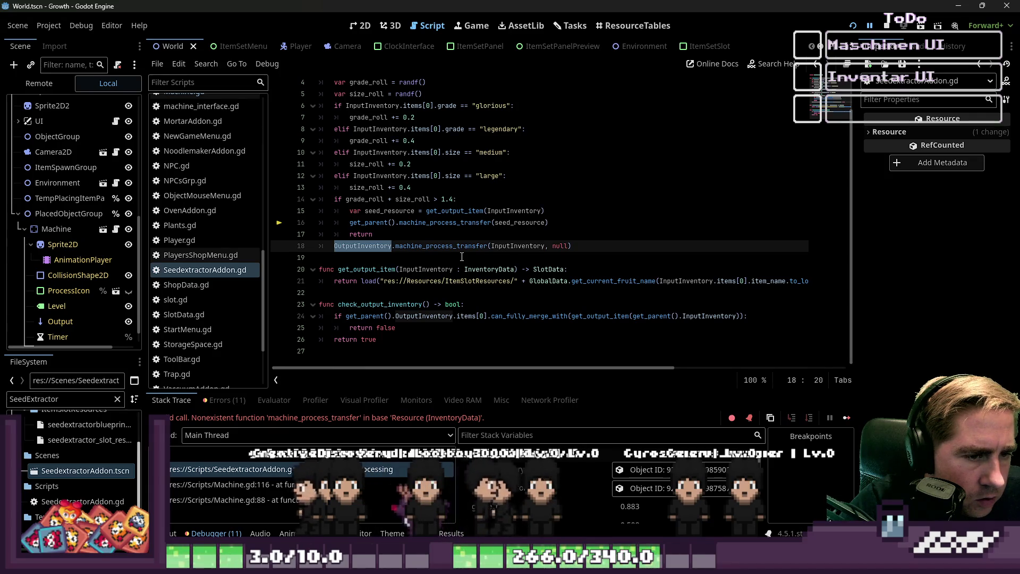
pyautogui.write('ge')
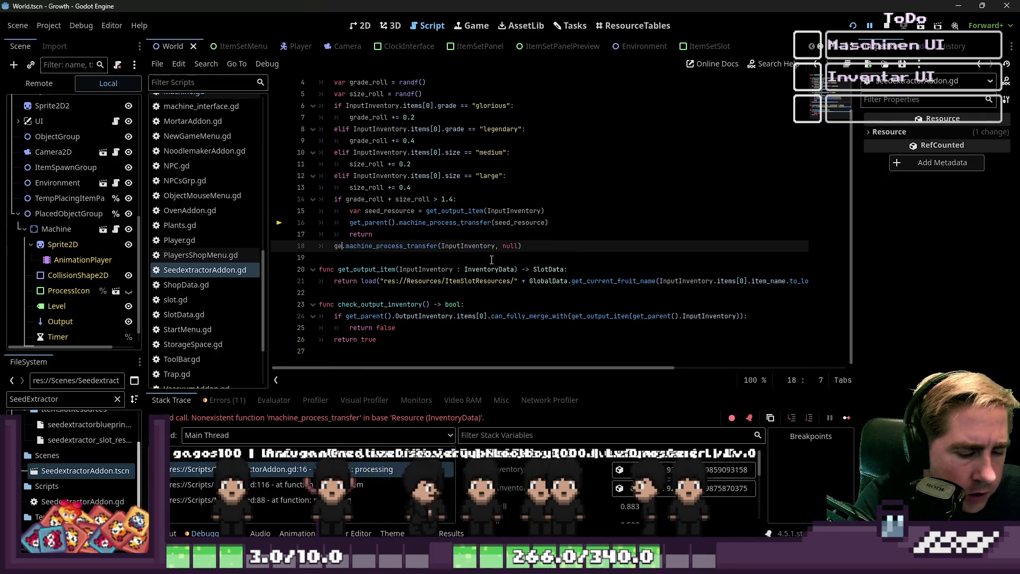
pyautogui.write('t_parent/(')
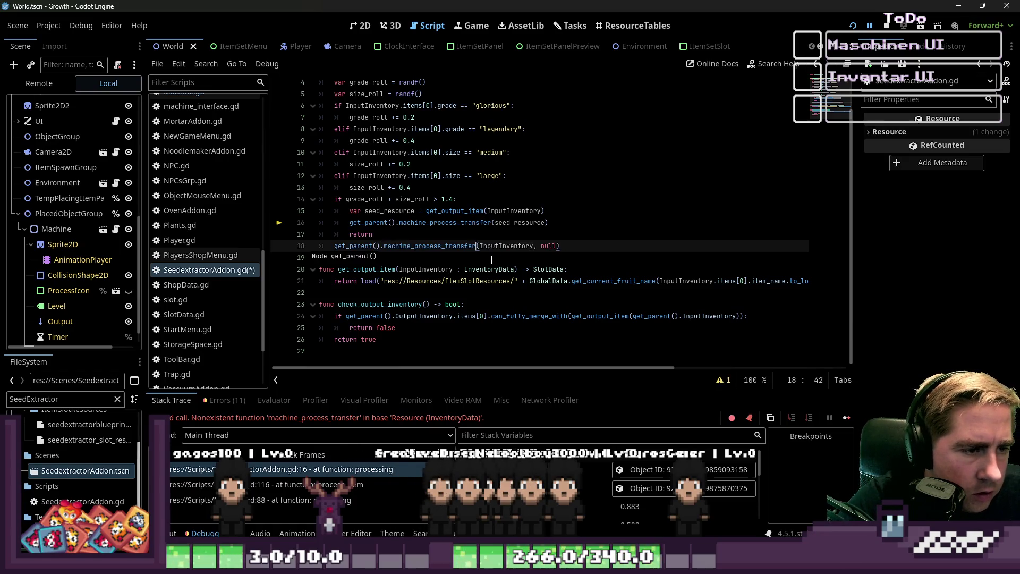
pyautogui.press('Up')
pyautogui.press('Up')
pyautogui.press('Down')
pyautogui.press('Down')
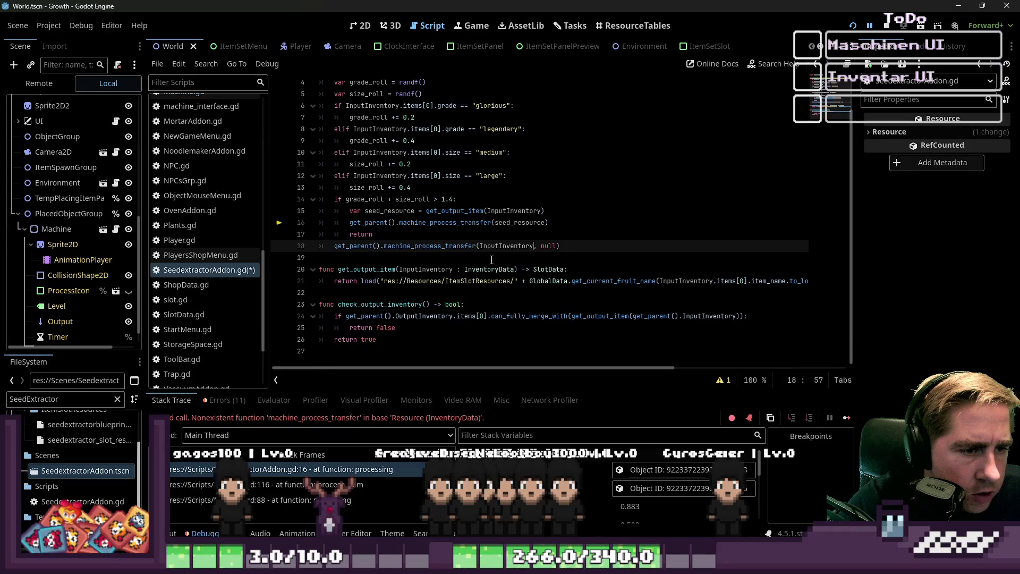
pyautogui.hotkey('ctrl', 's')
# Return to Machine.gd at the machine_process_transfer header.
pyautogui.scroll(4, 204, 223)
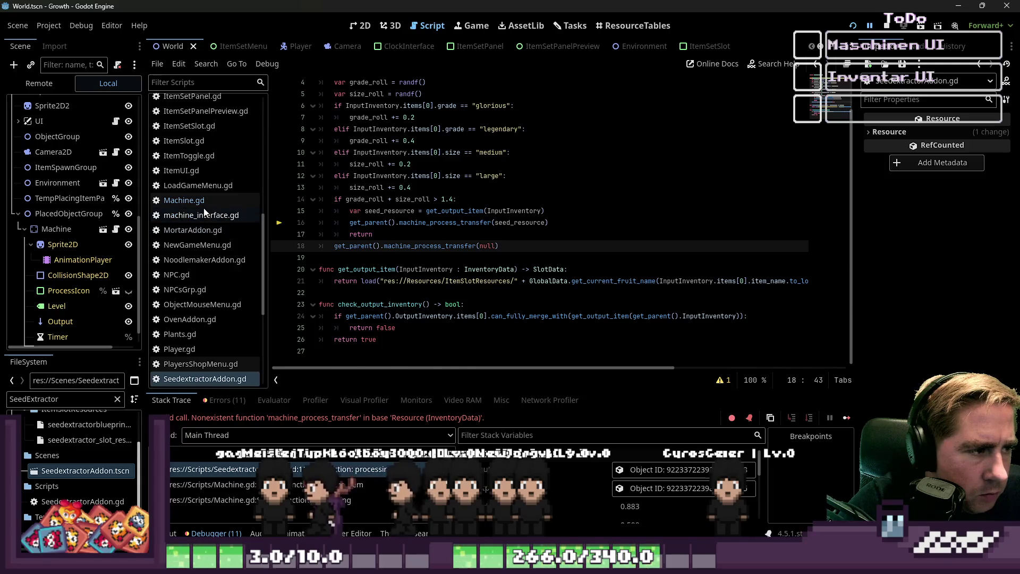
pyautogui.click(184, 200)
pyautogui.click(595, 164)
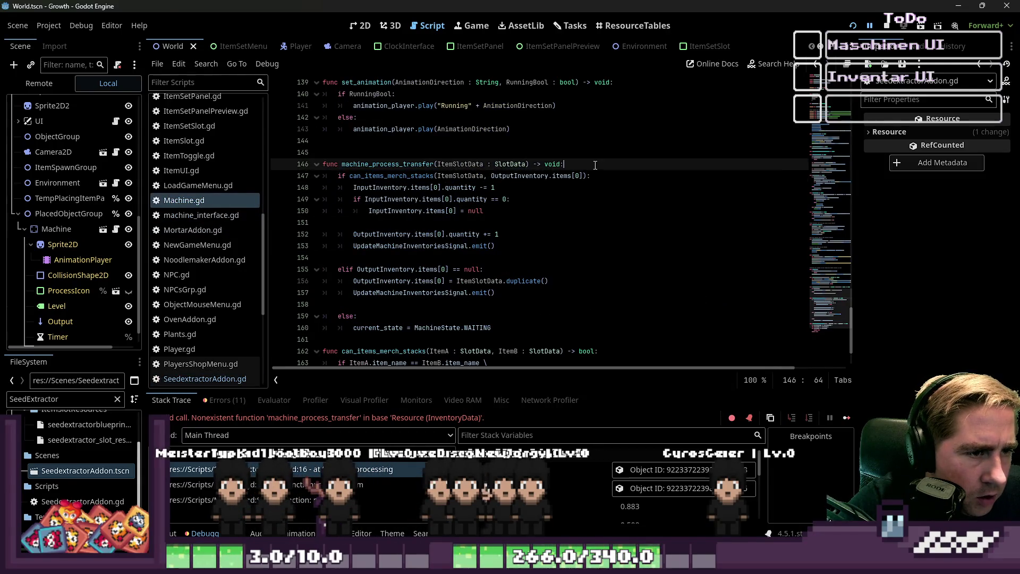
# Add 'if not ItemSlotData:' with an indented 'return' atop machine_process_transfer.
pyautogui.press('Return')
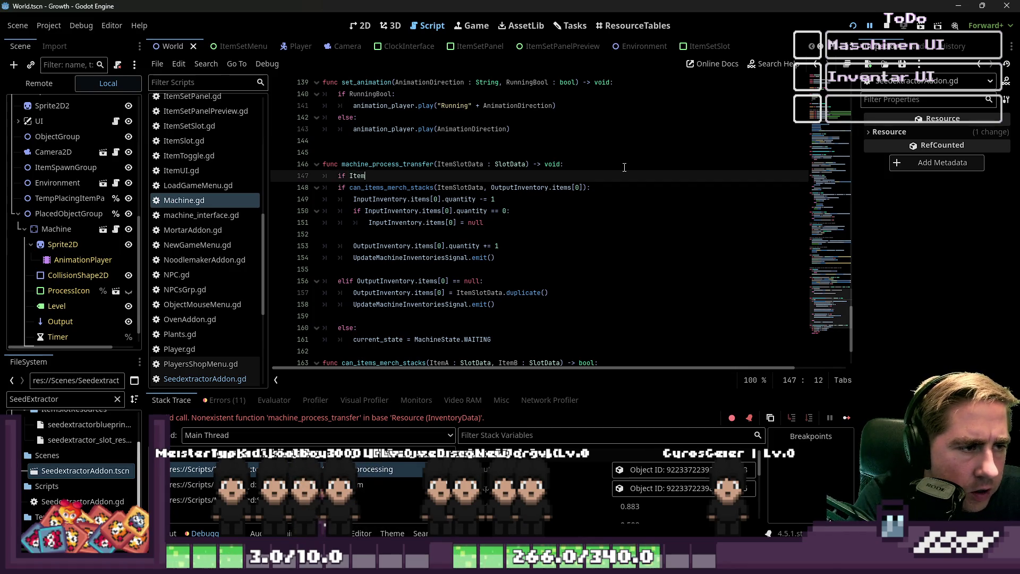
pyautogui.write('SlotData')
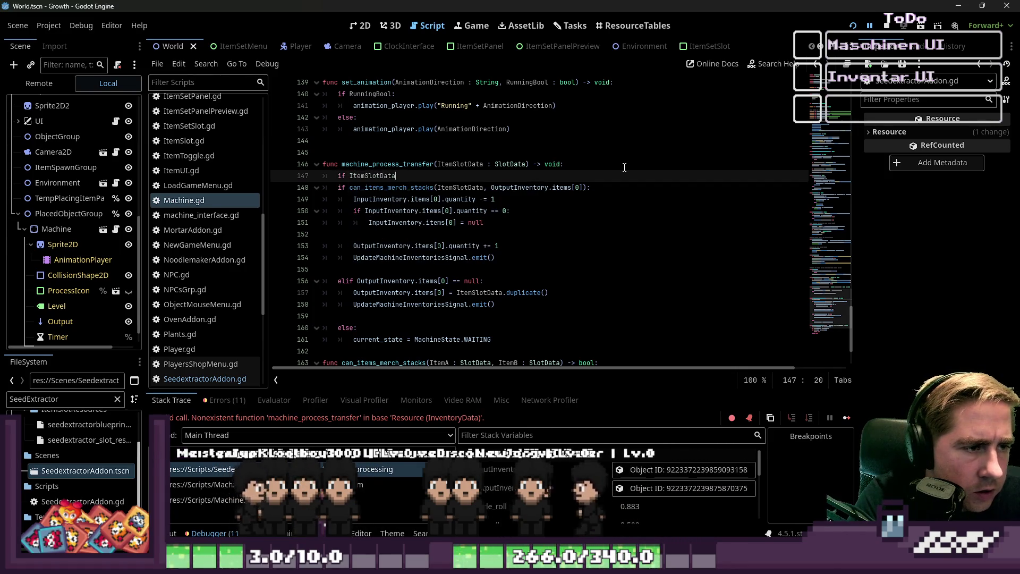
pyautogui.hotkey('ctrl', 'Left')
pyautogui.hotkey('ctrl', 'space')
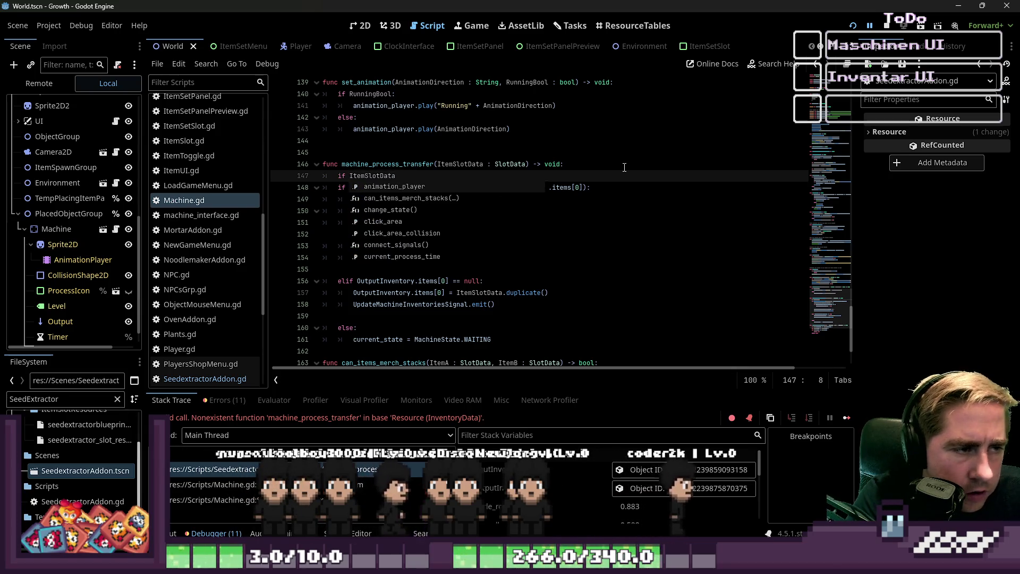
pyautogui.write('not')
pyautogui.press('End')
pyautogui.write(':')
pyautogui.press('Return')
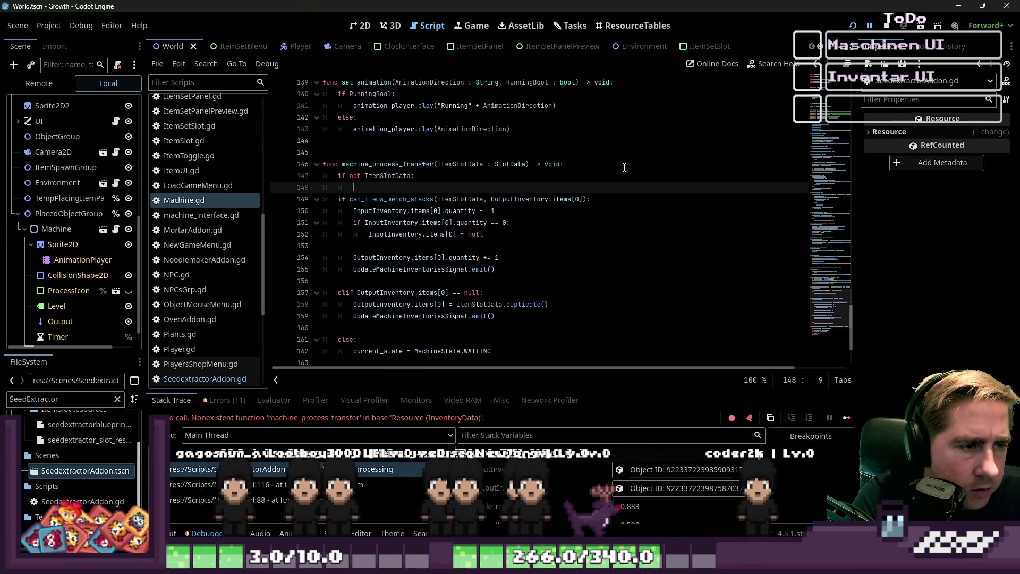
pyautogui.write('eturn')
pyautogui.press('Return')
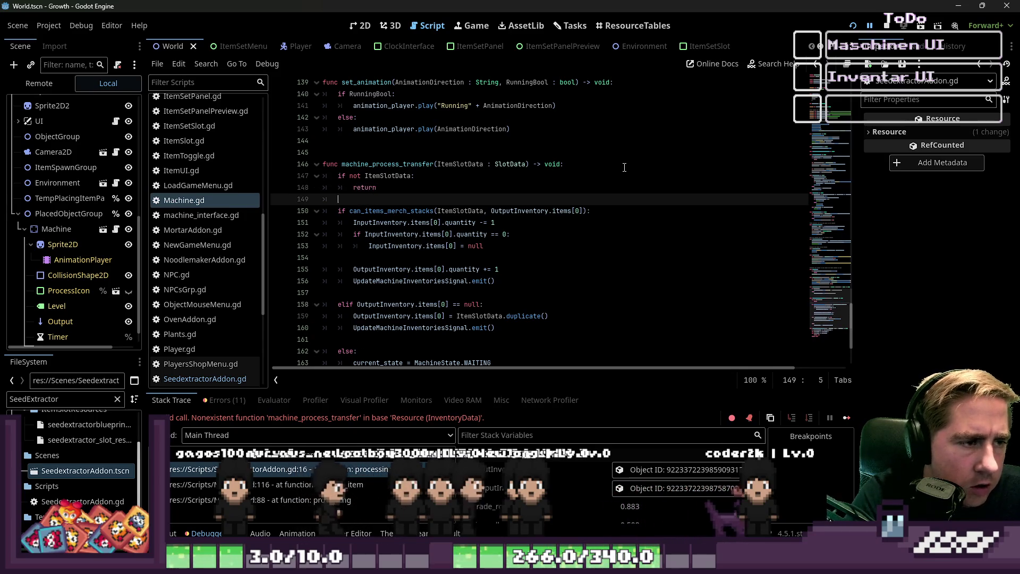
pyautogui.click(378, 211)
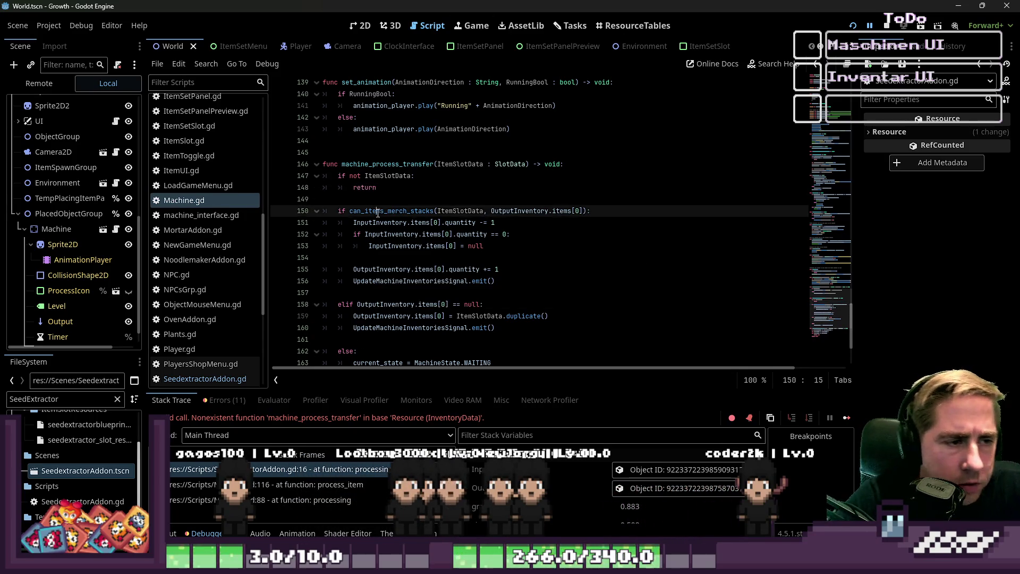